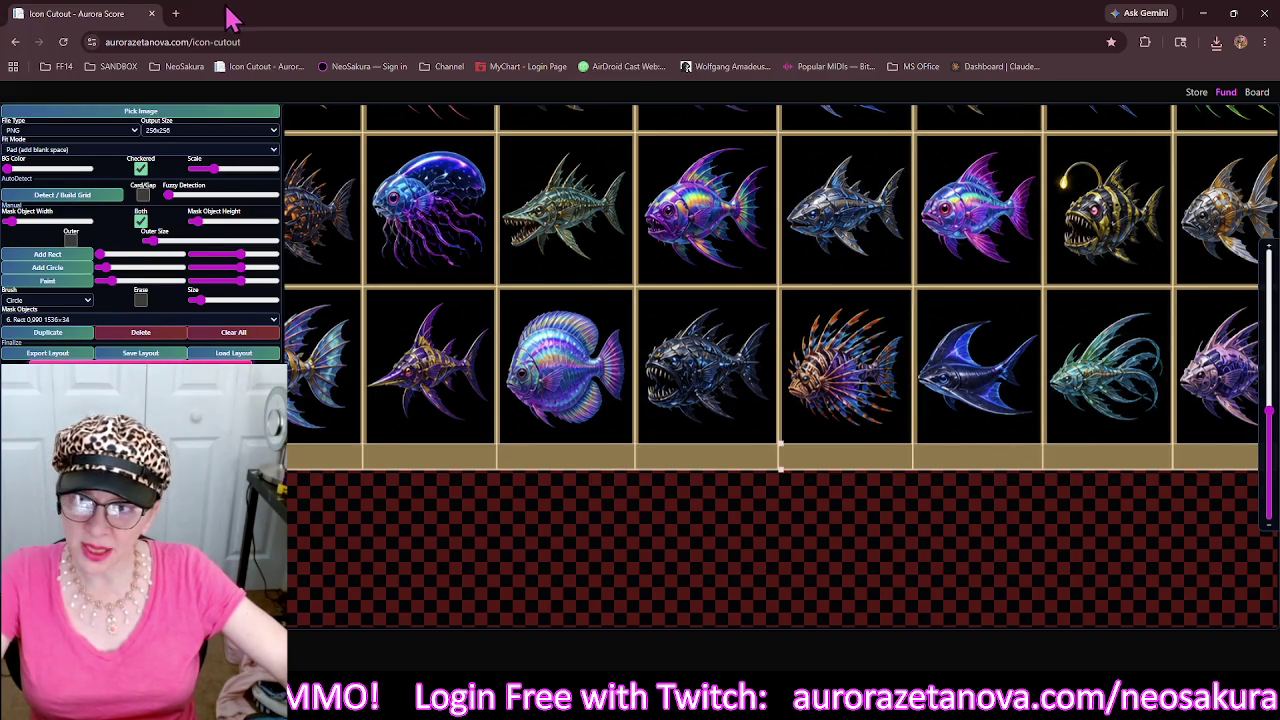
Open Aurora Conductor from the NeoSakura bookmarks in a new tab, then return to Icon Cutout.
click(175, 13)
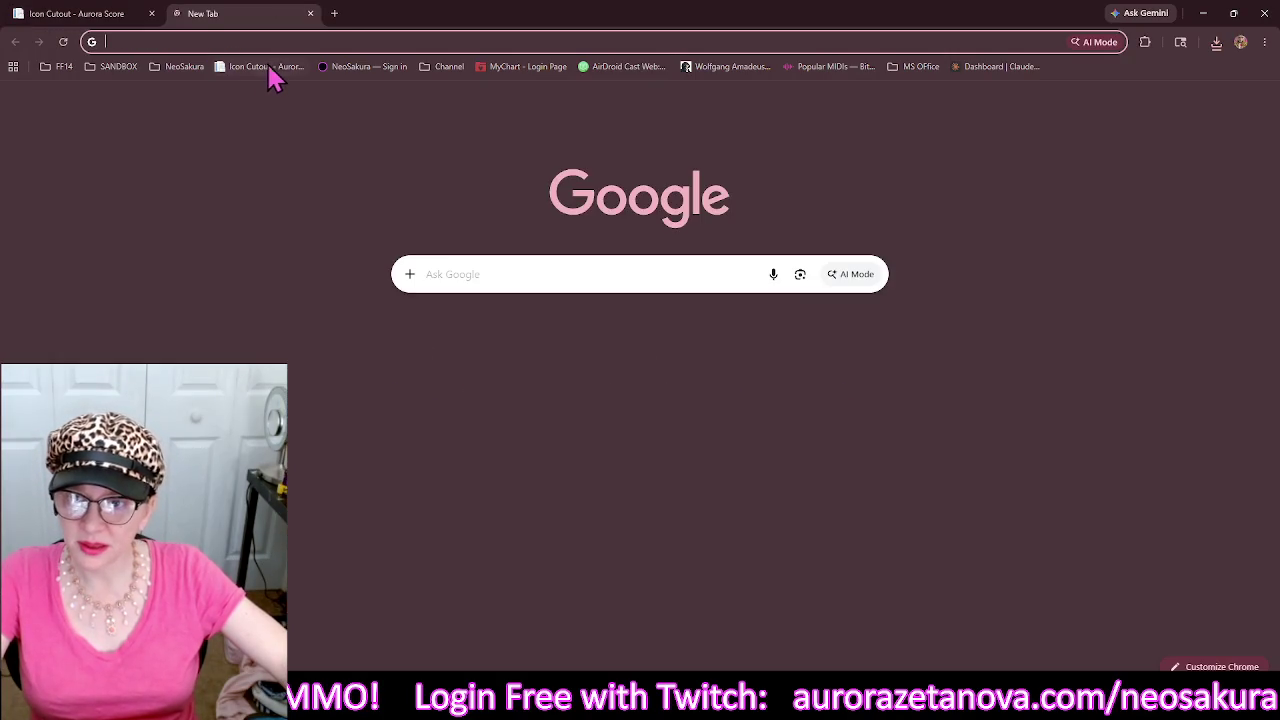
click(180, 68)
click(197, 117)
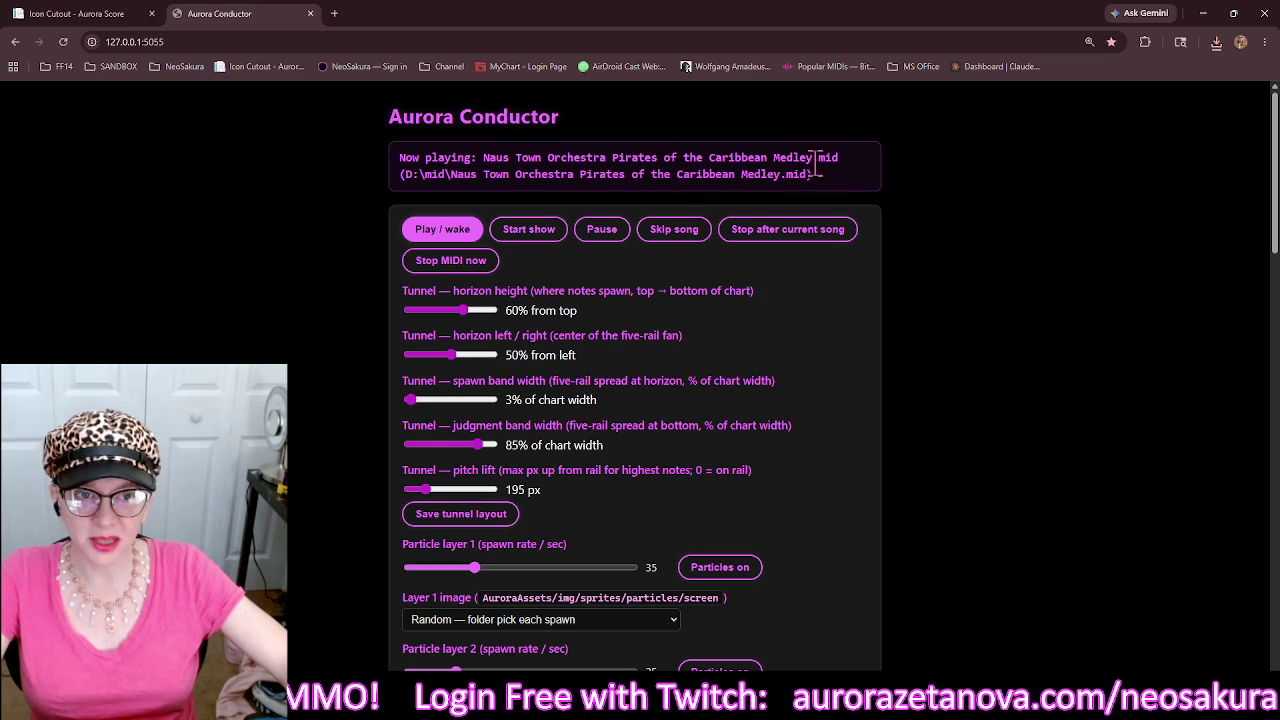
click(76, 14)
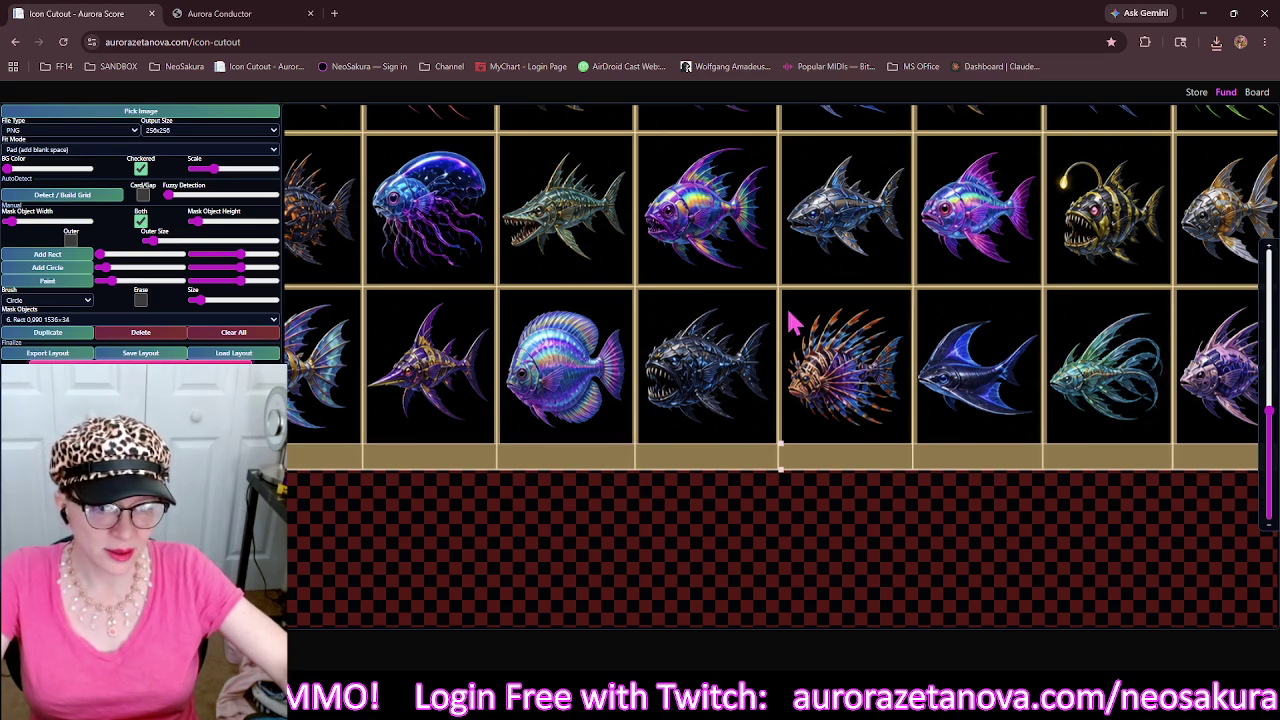
drag(697, 329, 530, 318)
scroll(670, 325, down, 3)
scroll(530, 318, up, 3)
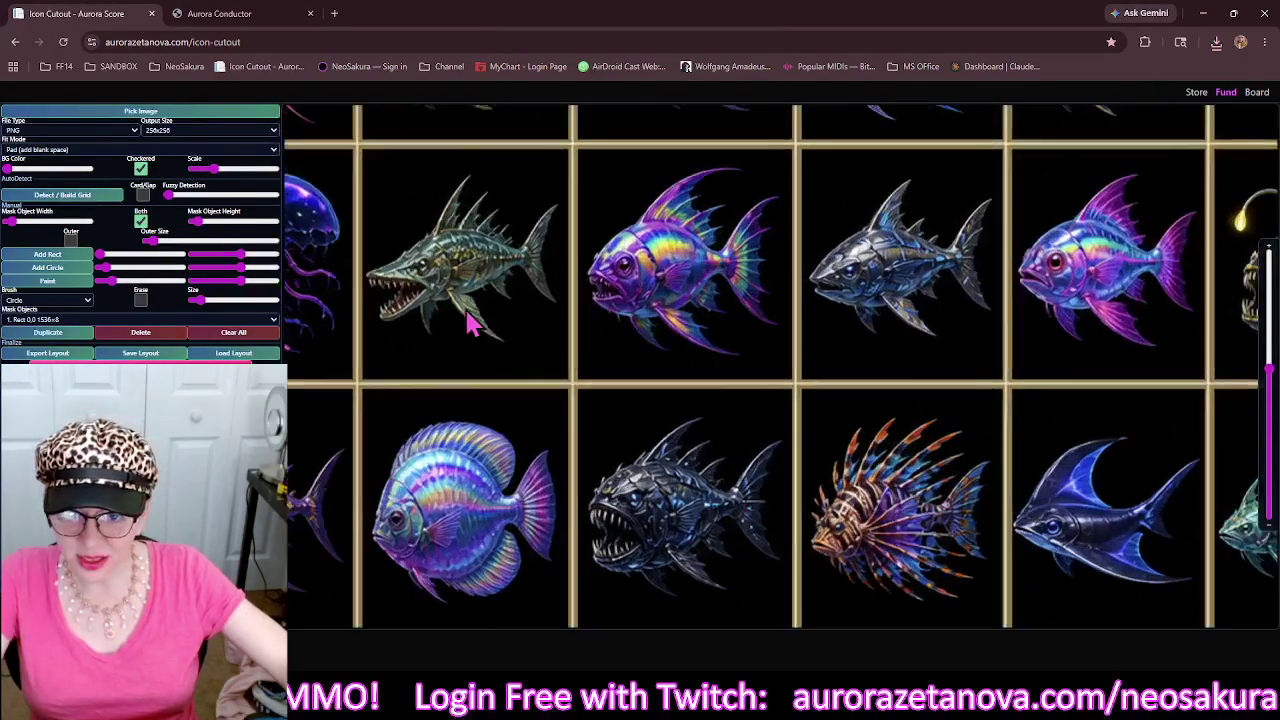
drag(450, 318, 445, 315)
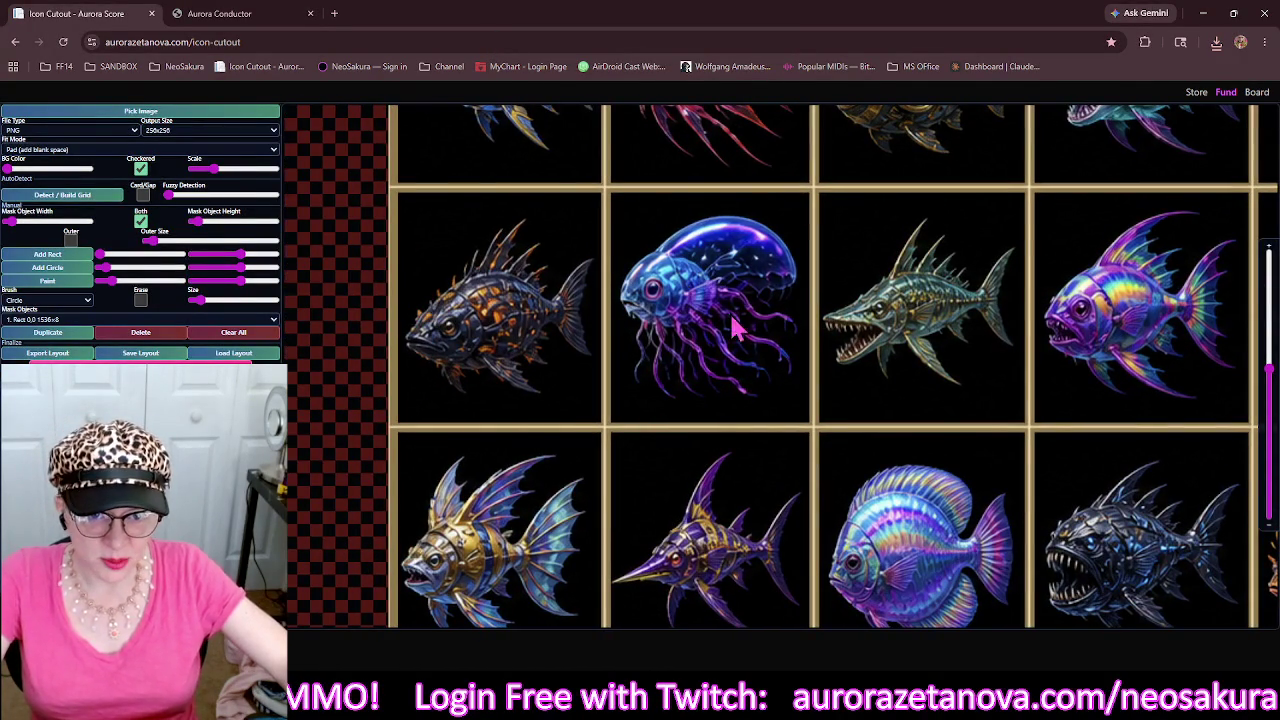
scroll(752, 322, up, 3)
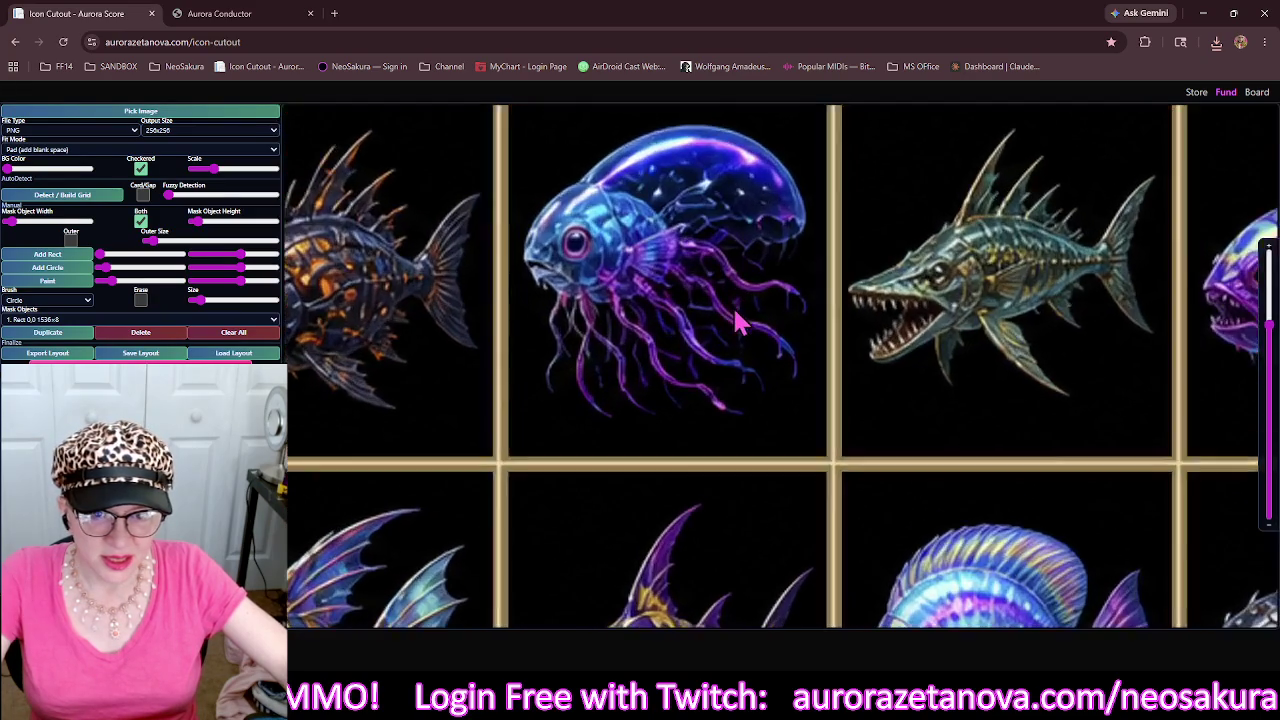
drag(752, 322, 786, 378)
scroll(700, 299, down, 2)
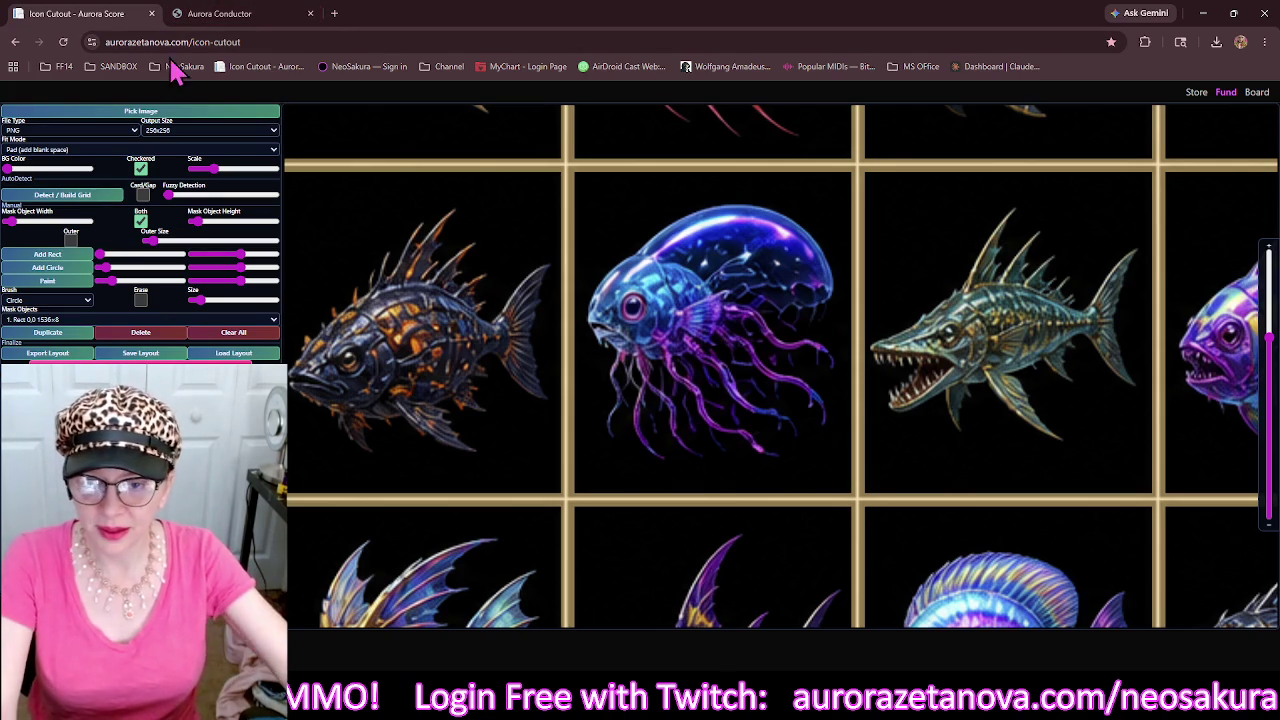
scroll(454, 265, down, 5)
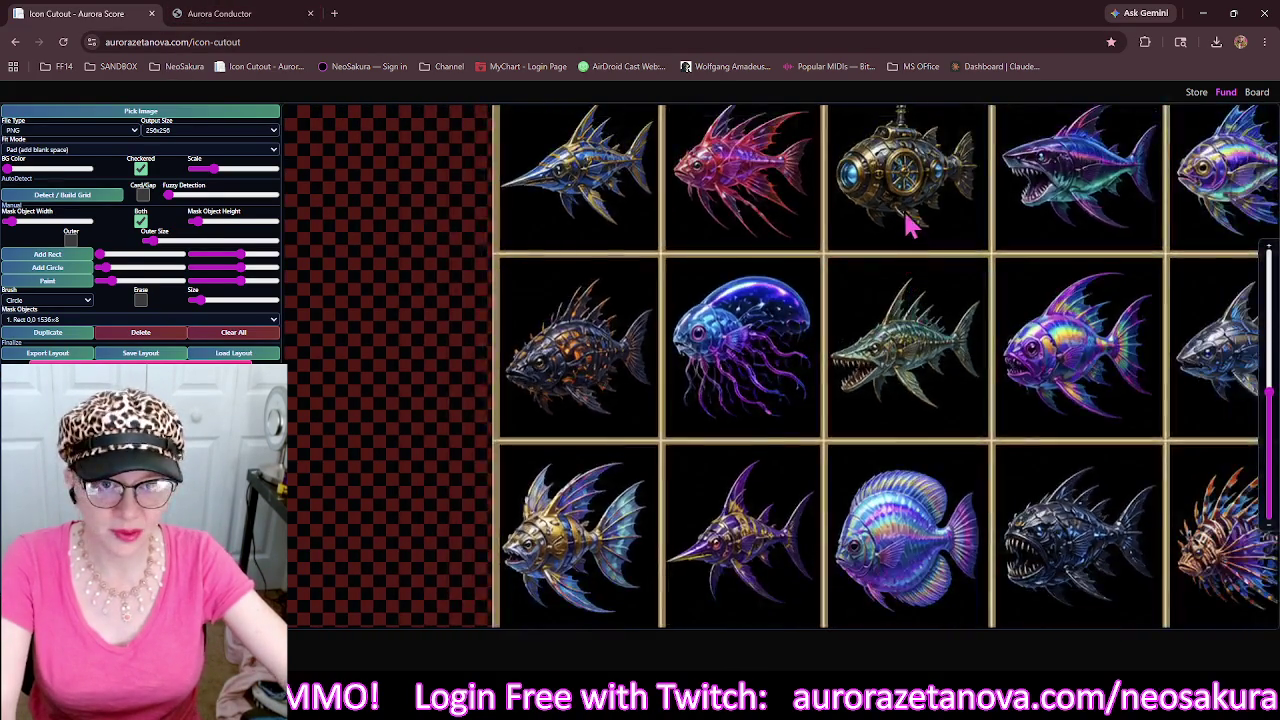
mouse_move(910, 225)
mouse_down()
mouse_move(834, 369)
mouse_move(815, 370)
mouse_up()
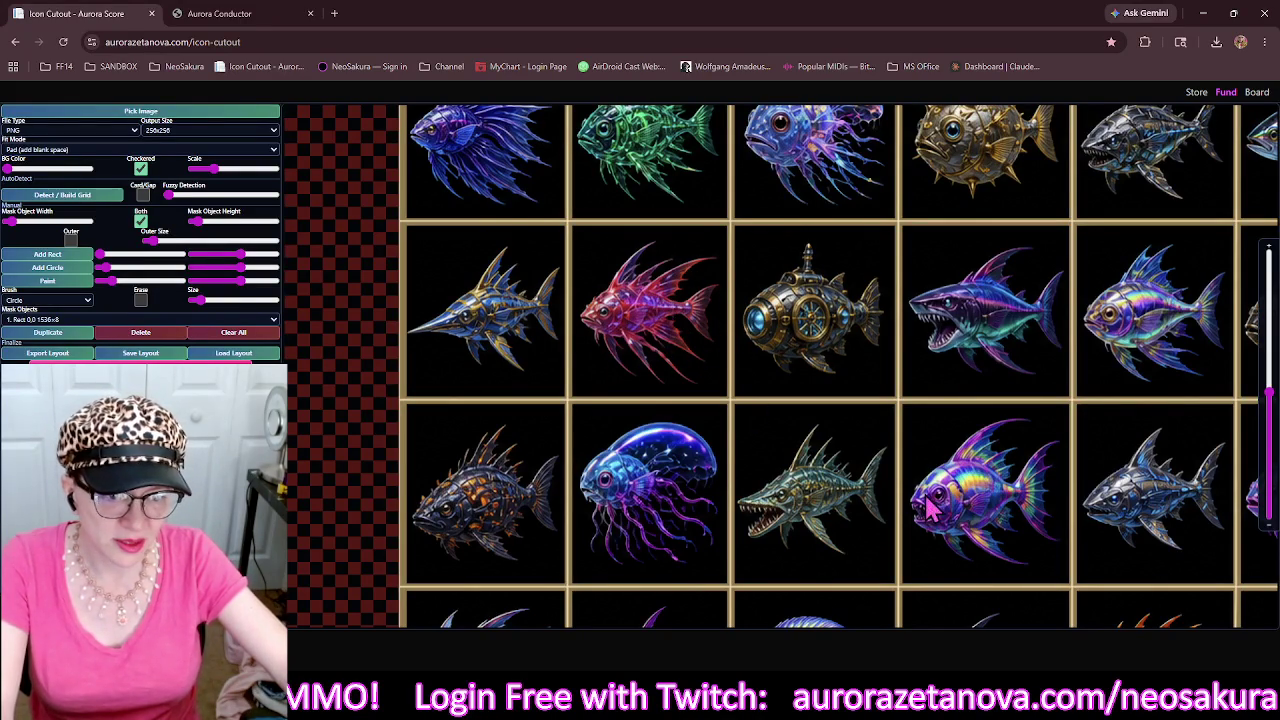
drag(950, 495, 800, 395)
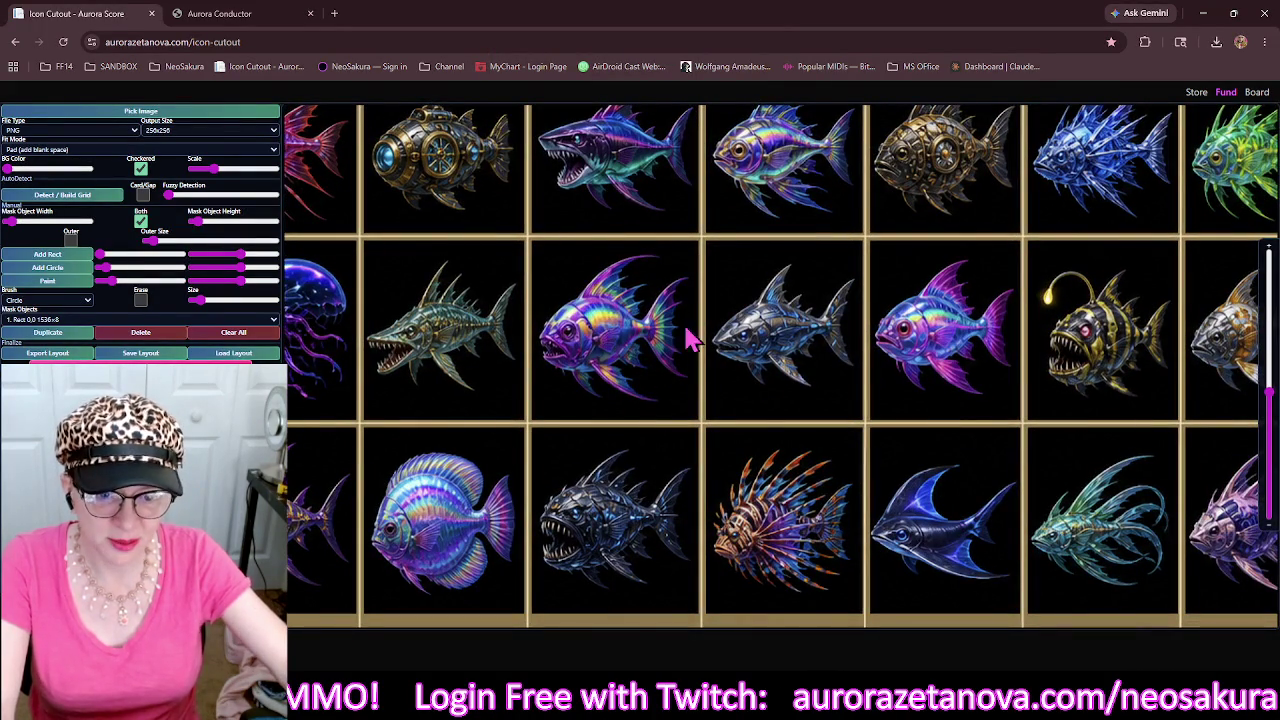
mouse_move(457, 170)
mouse_down()
mouse_move(485, 380)
mouse_move(700, 230)
mouse_move(515, 264)
mouse_move(430, 230)
mouse_move(425, 195)
mouse_up()
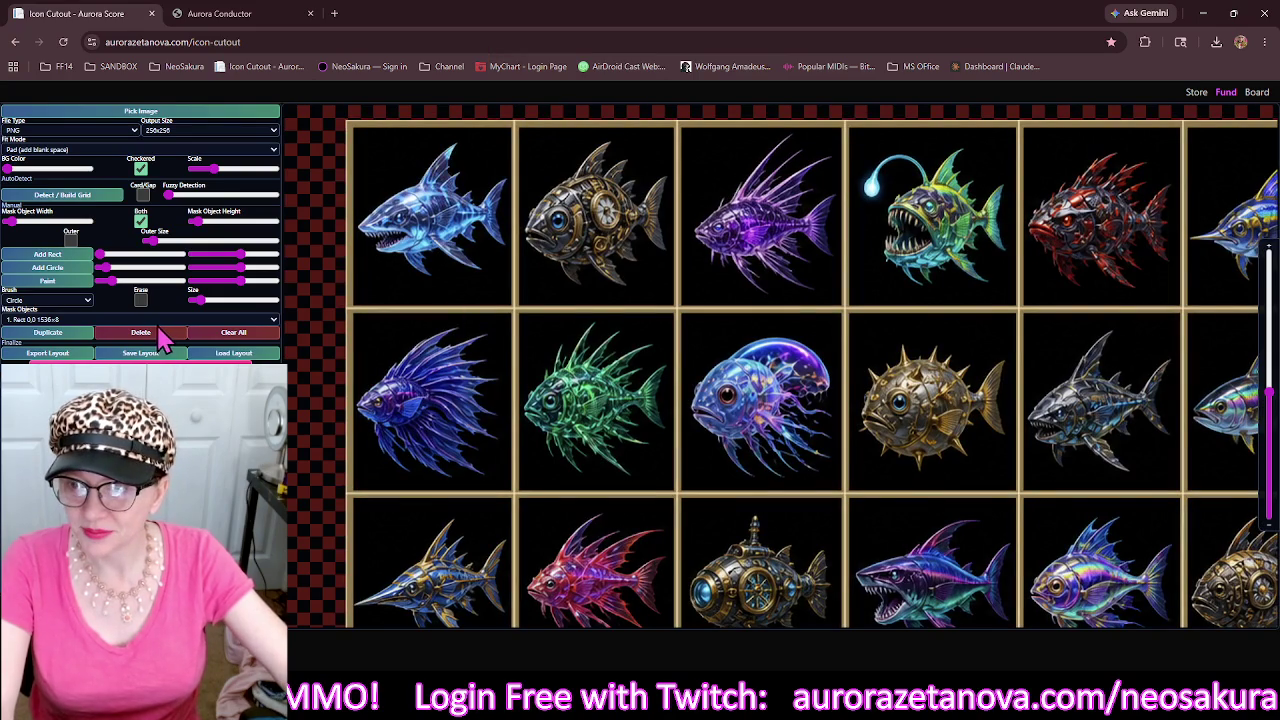
Load another Meshy_AI fish sprite sheet from Downloads and nudge it into view.
click(265, 114)
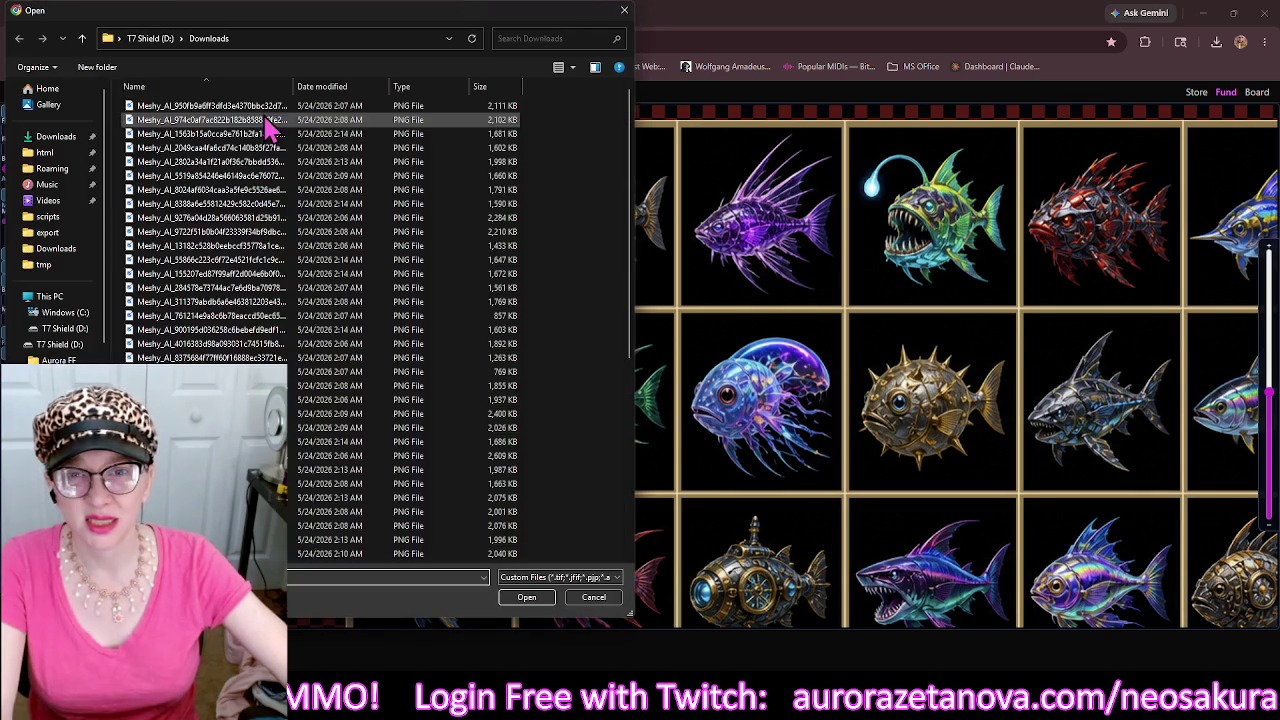
click(469, 105)
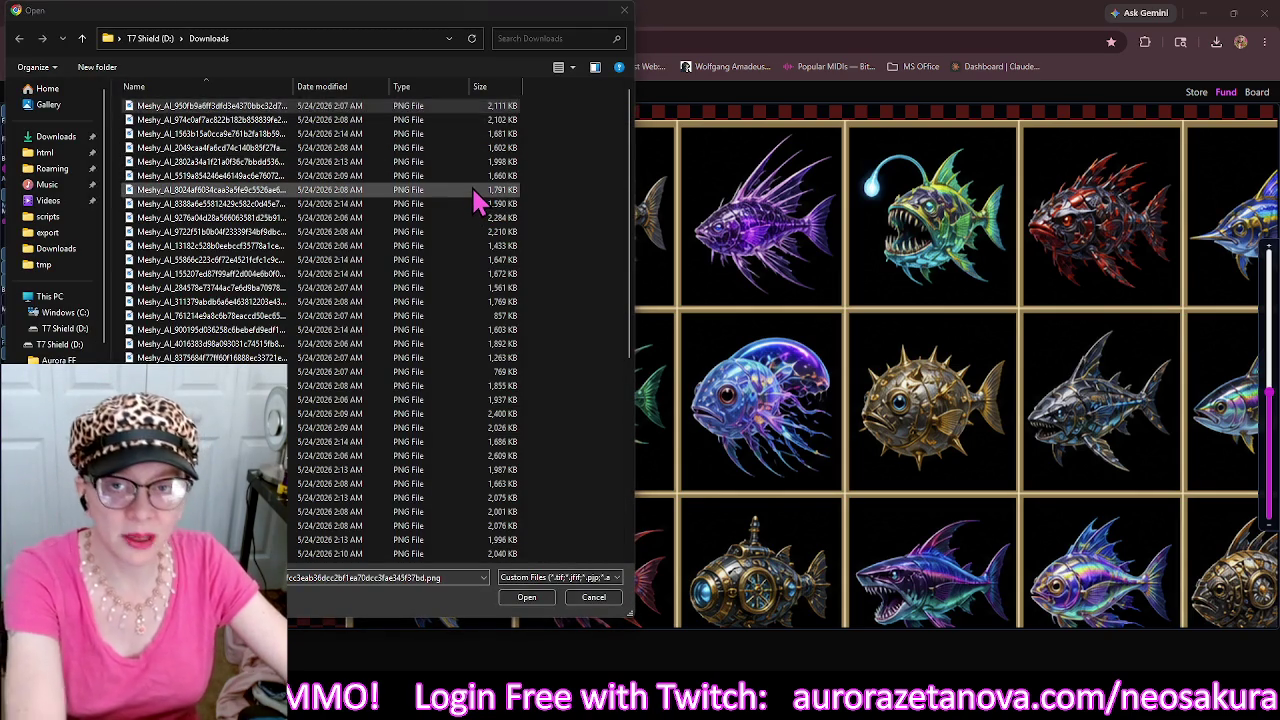
scroll(477, 200, down, 1)
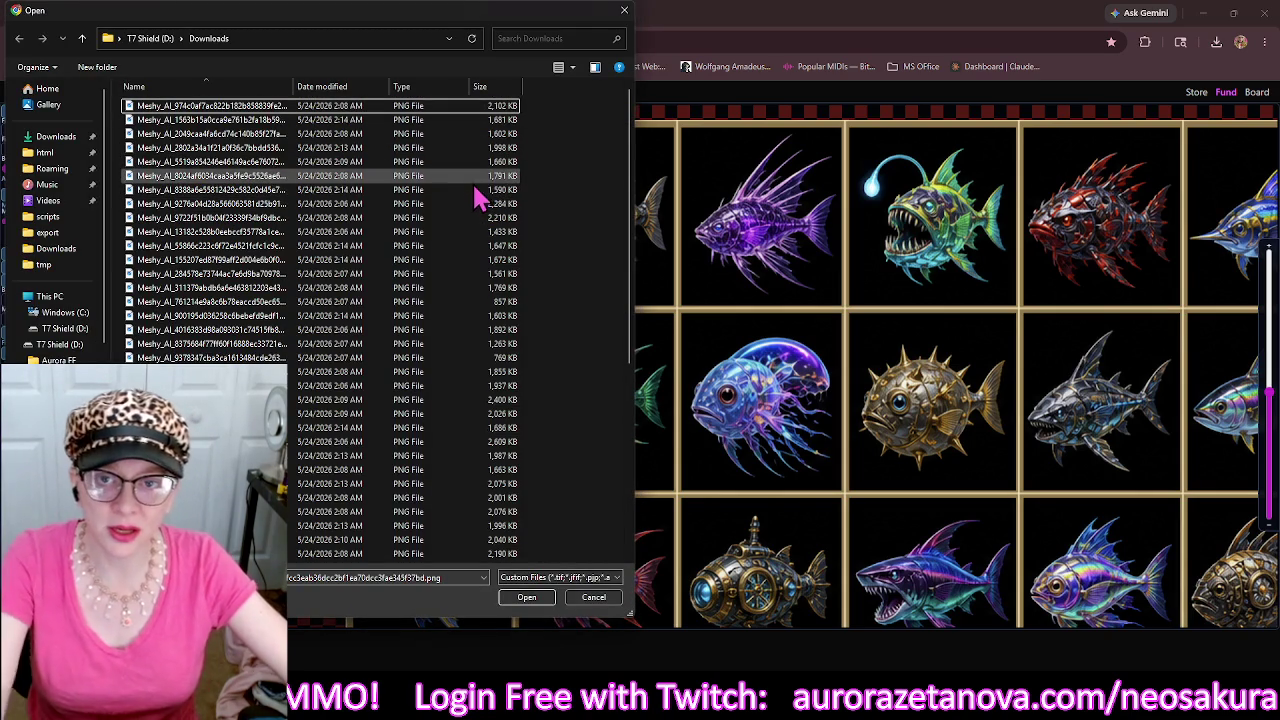
double_click(480, 112)
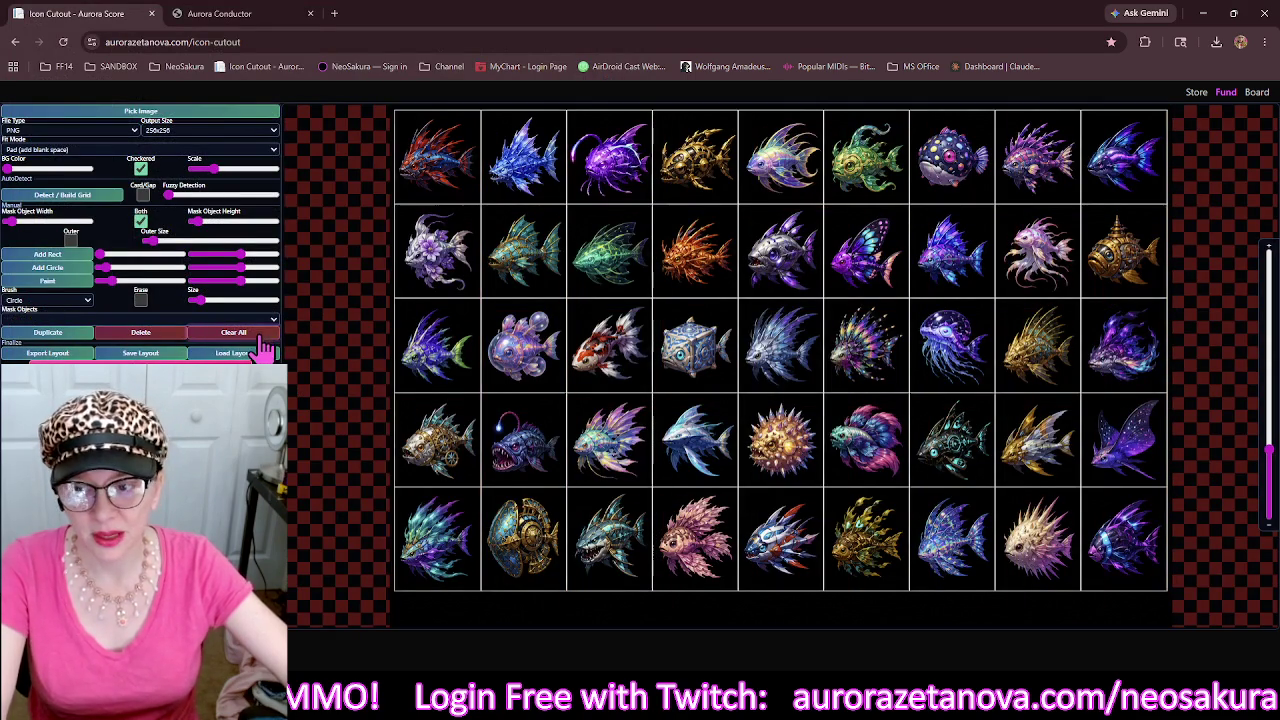
click(420, 230)
drag(457, 194, 415, 182)
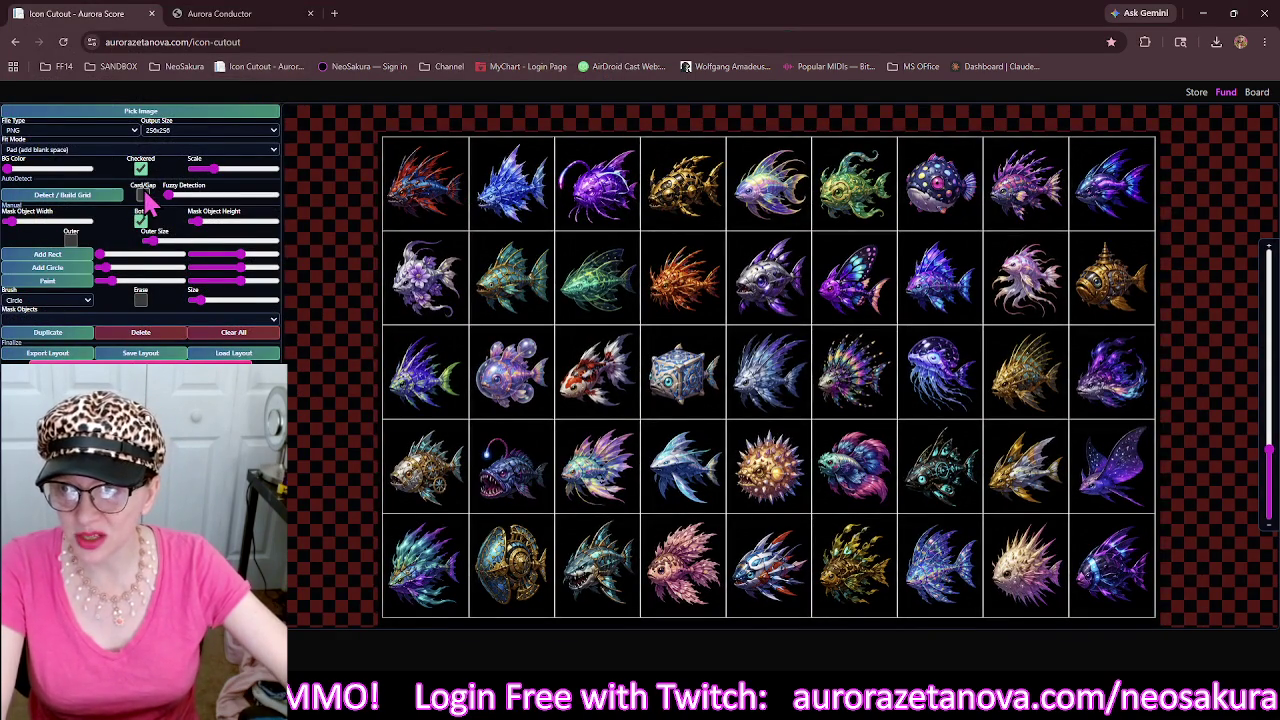
Detect the grid with thick mask lines in both directions and add a sized outer border.
click(100, 196)
click(141, 221)
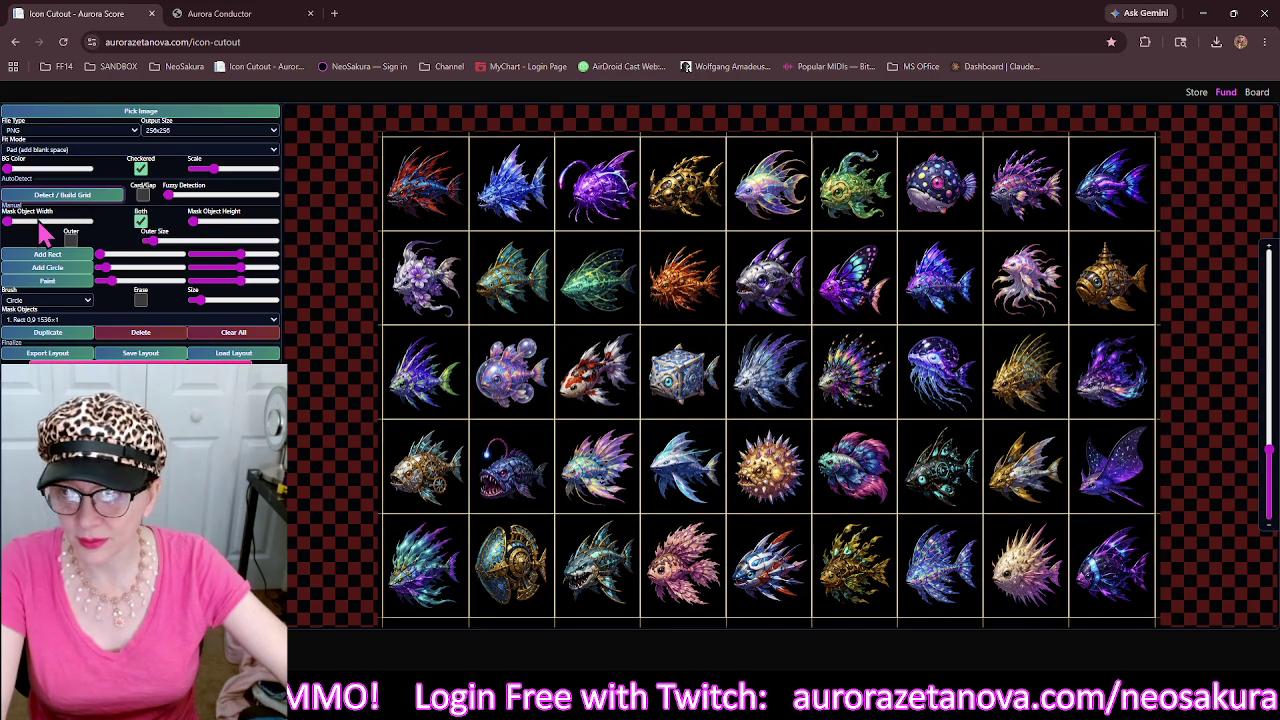
drag(192, 222, 202, 229)
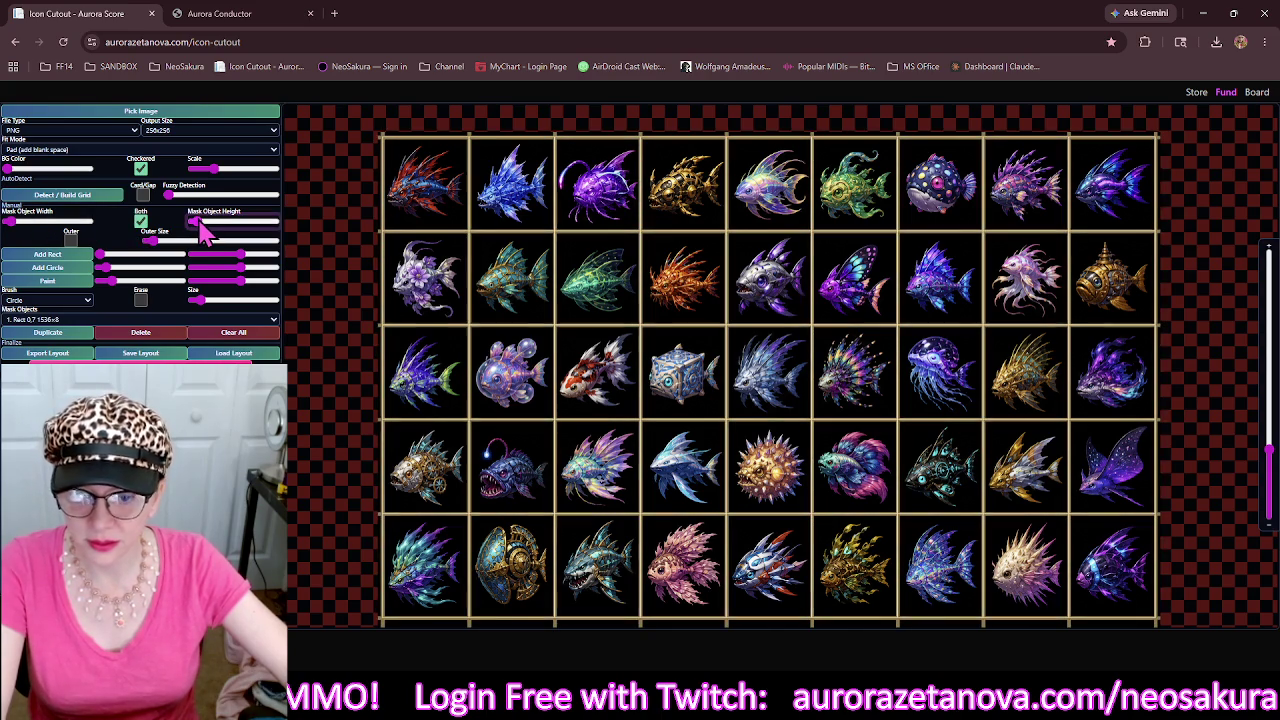
click(71, 242)
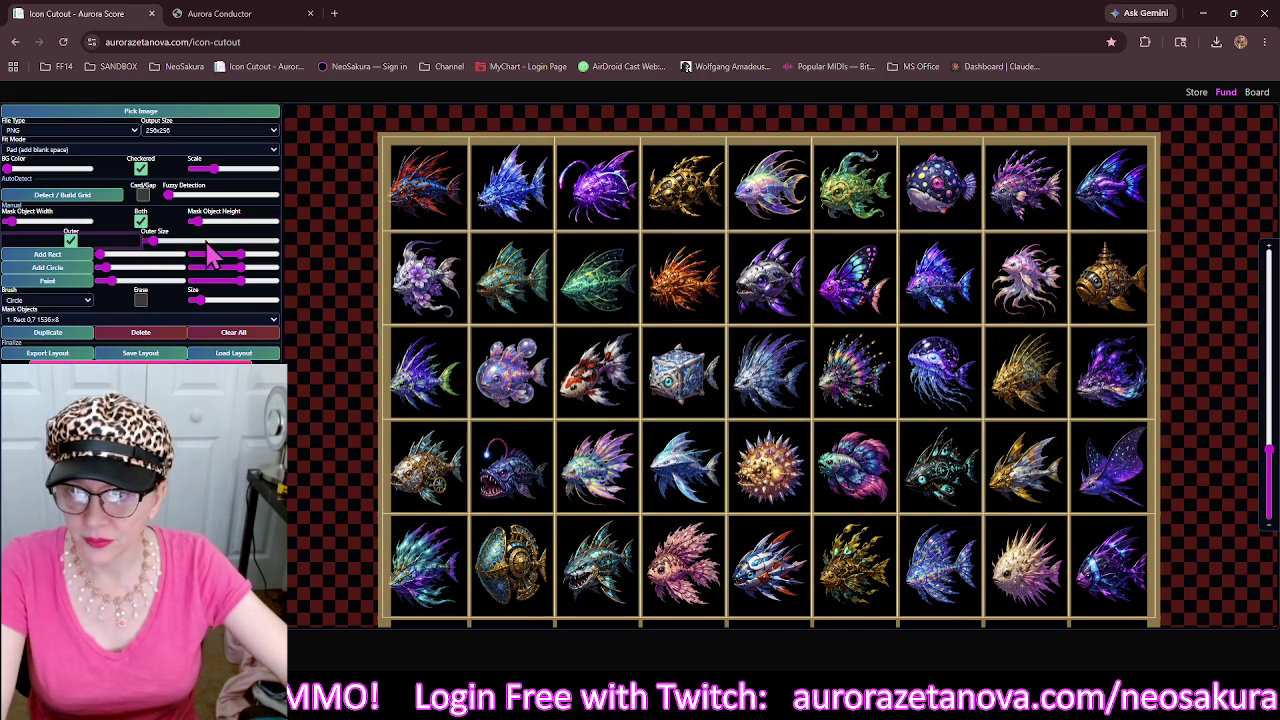
click(153, 249)
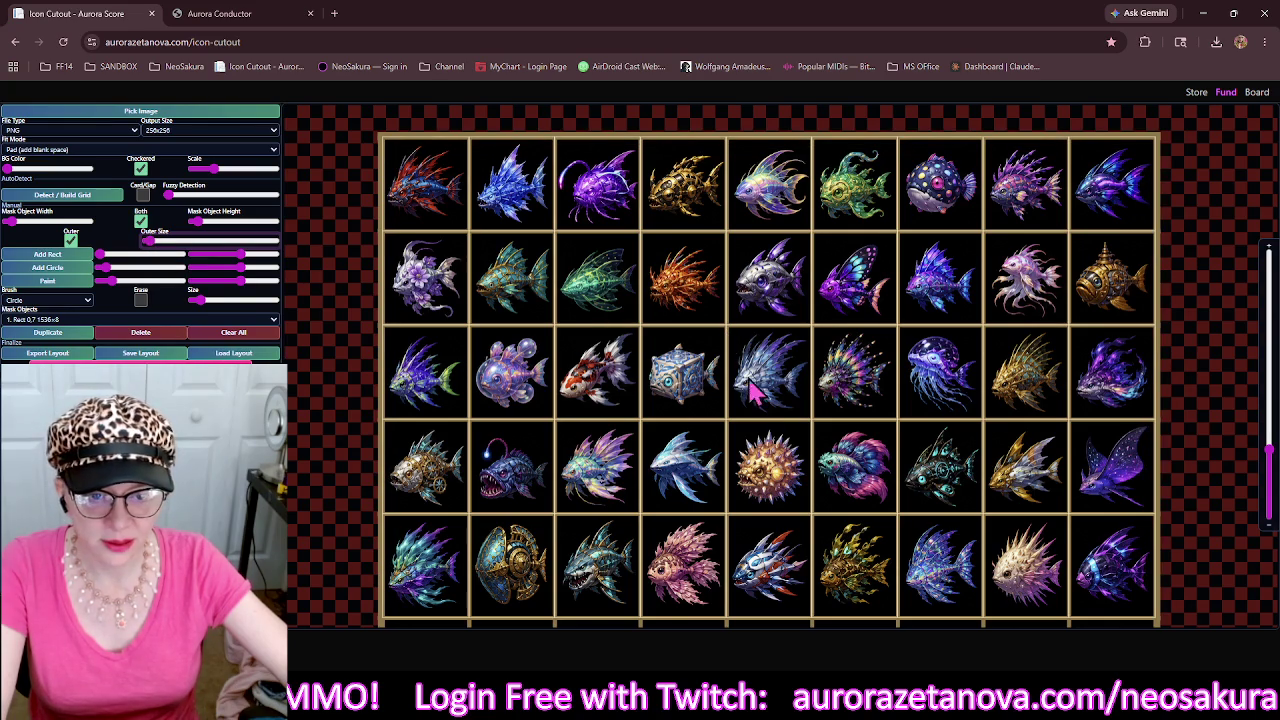
mouse_move(818, 485)
mouse_down()
mouse_move(810, 455)
mouse_move(724, 360)
mouse_move(783, 370)
mouse_up()
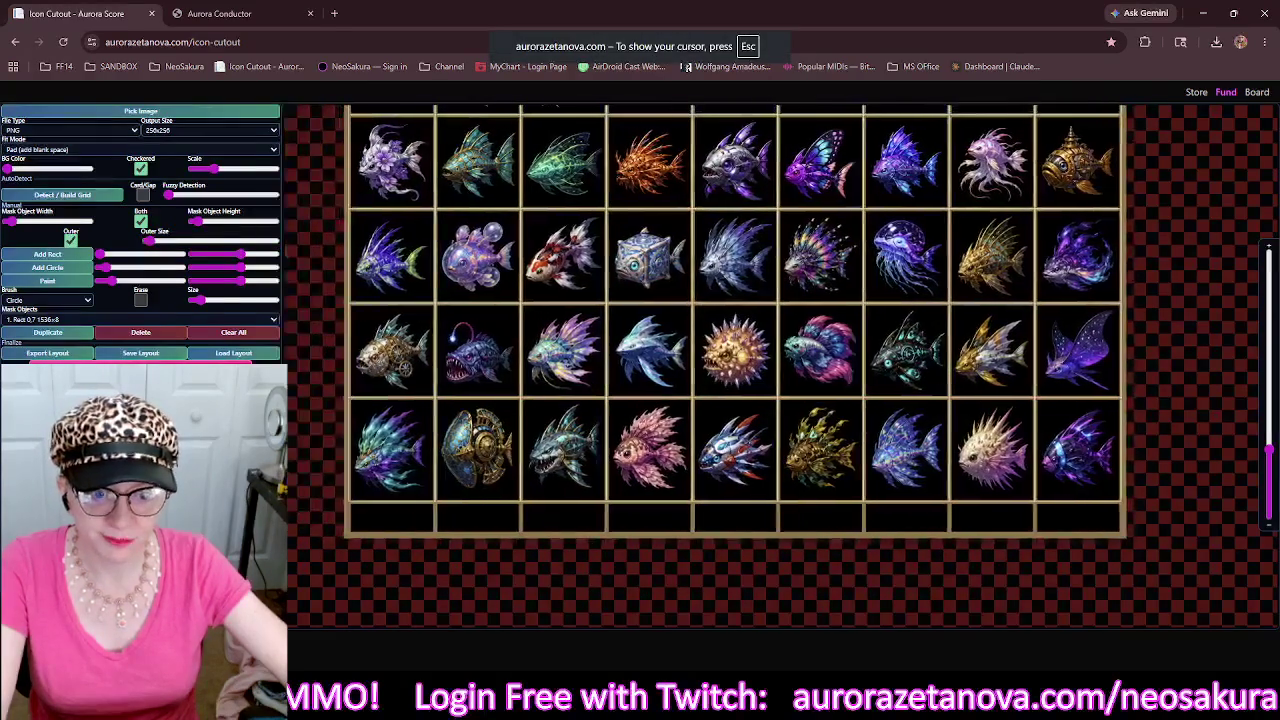
Stretch the bottom mask strip upward over the empty space, then glance at recent downloads.
click(742, 540)
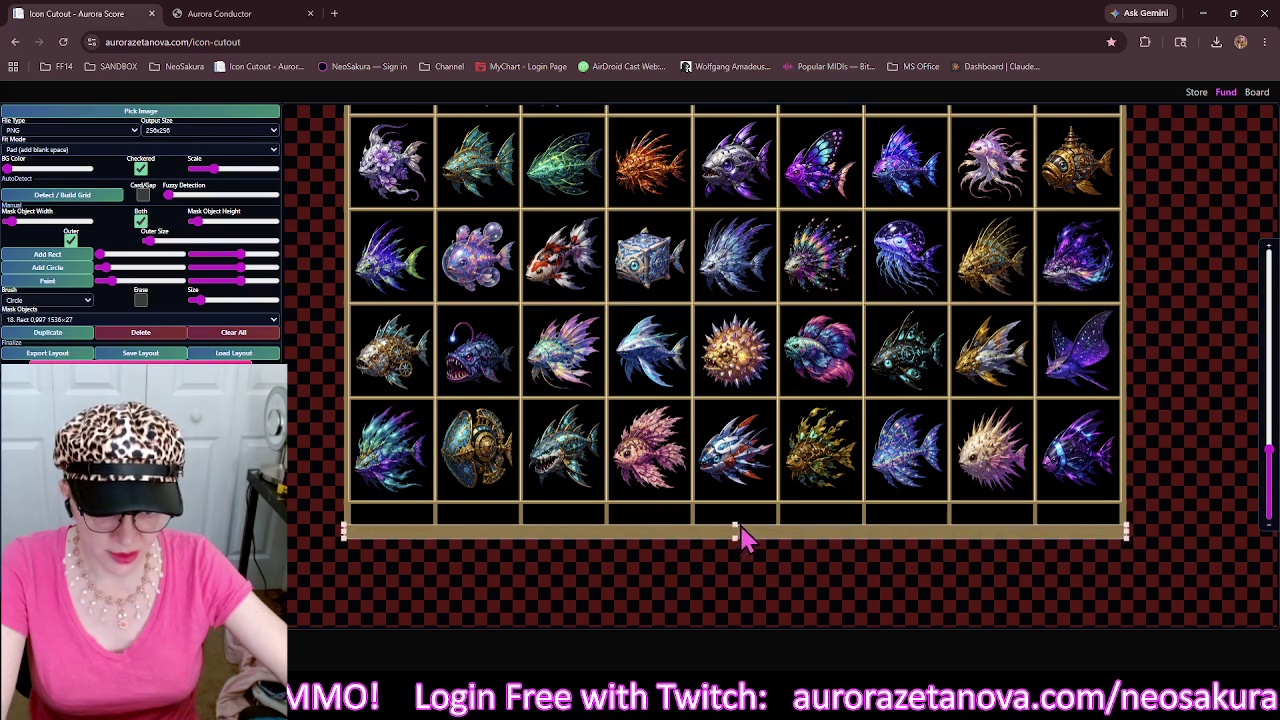
drag(741, 528, 743, 504)
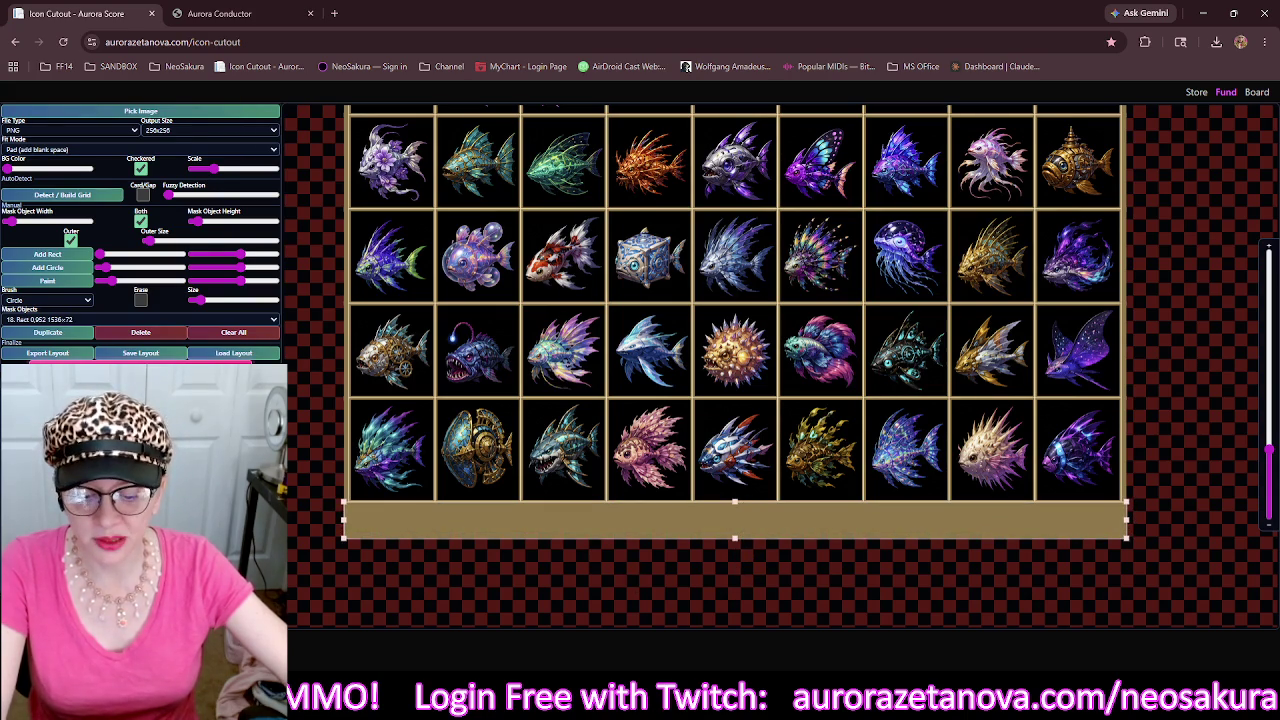
click(1216, 42)
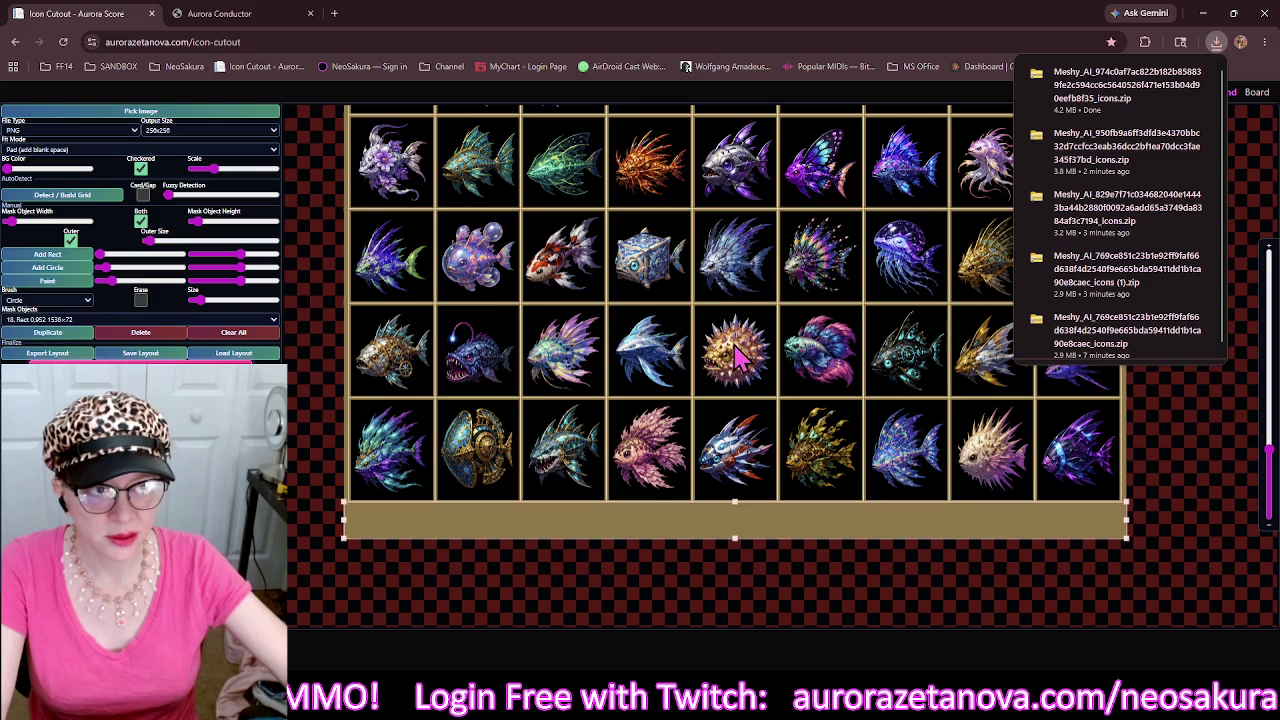
click(348, 270)
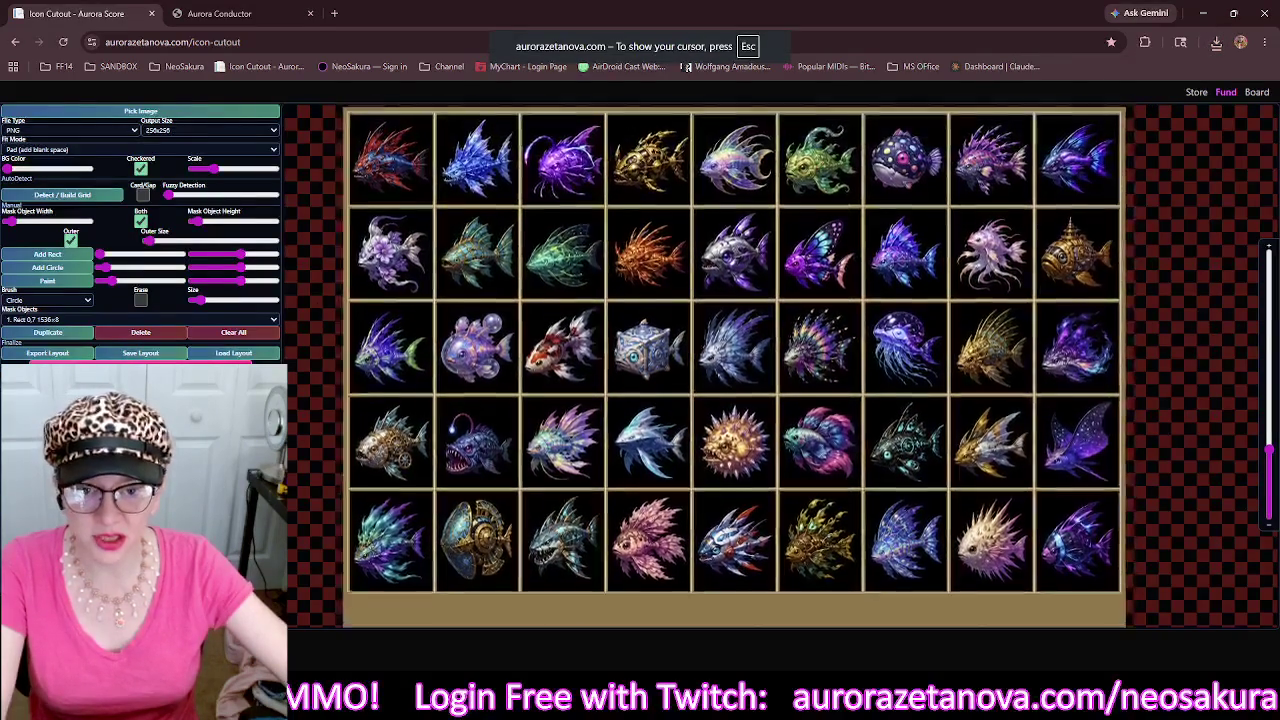
key(Escape)
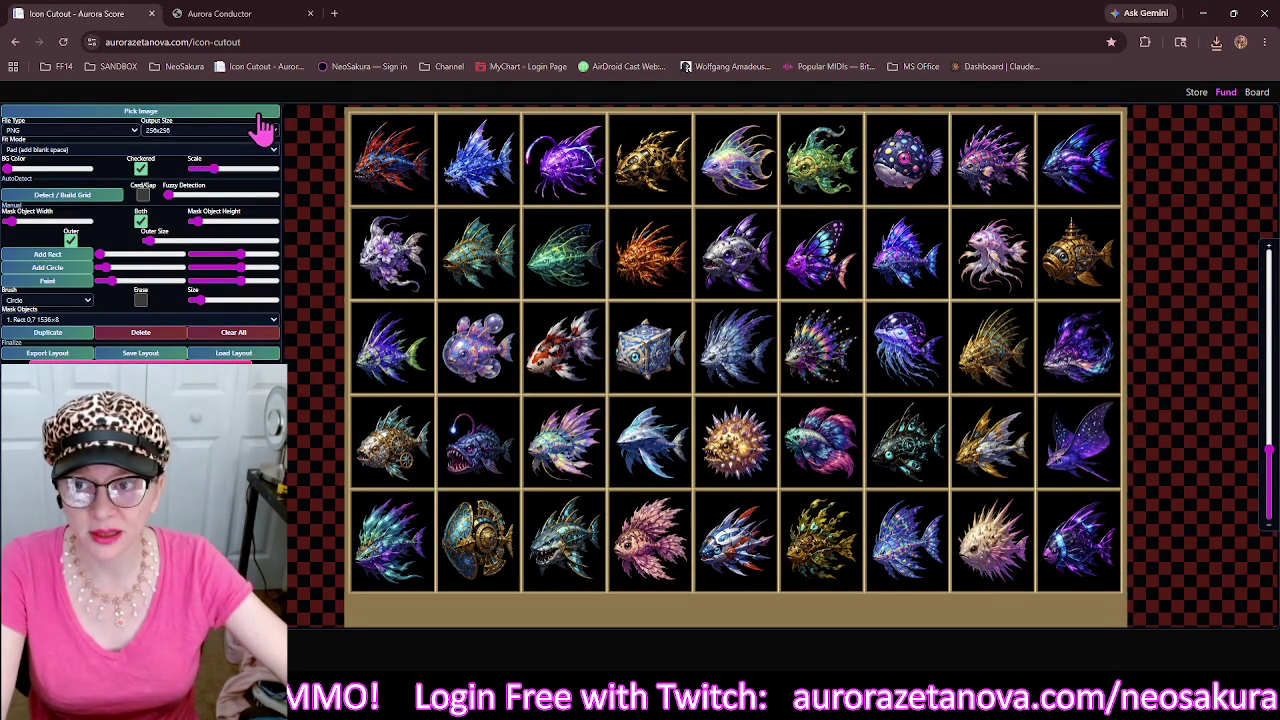
Load the next fish sprite sheet from Downloads.
click(258, 118)
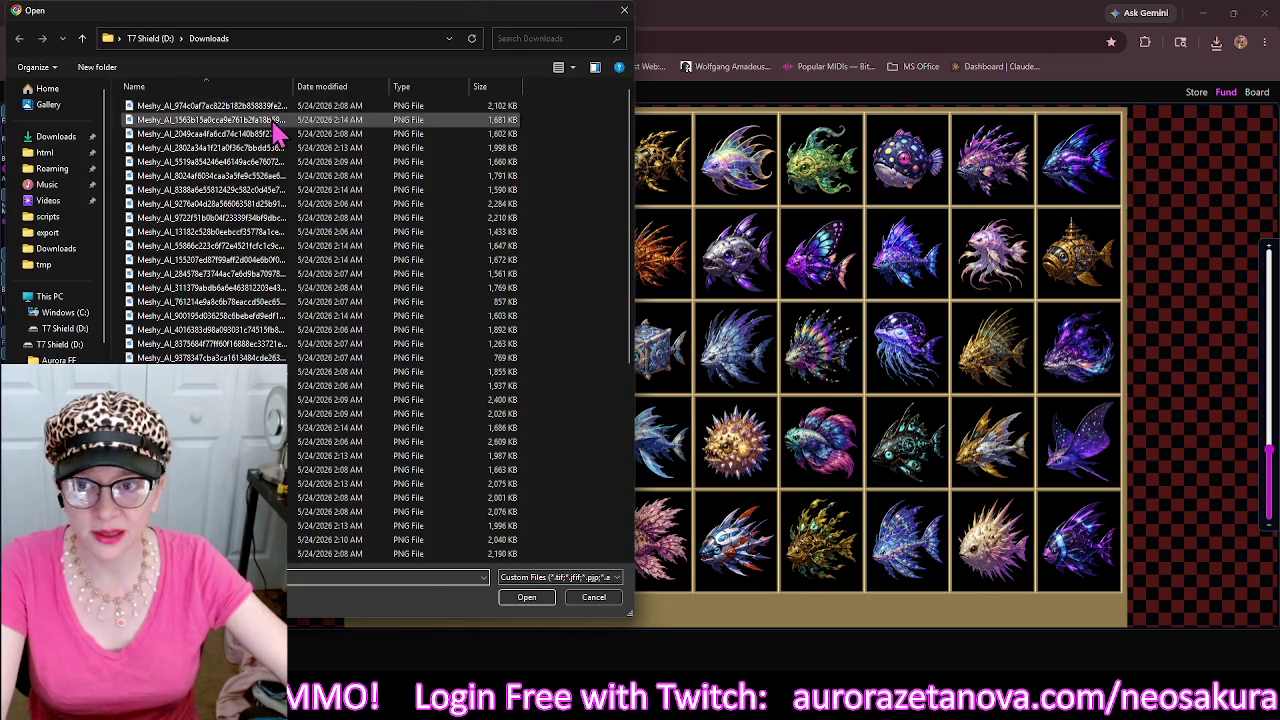
click(305, 119)
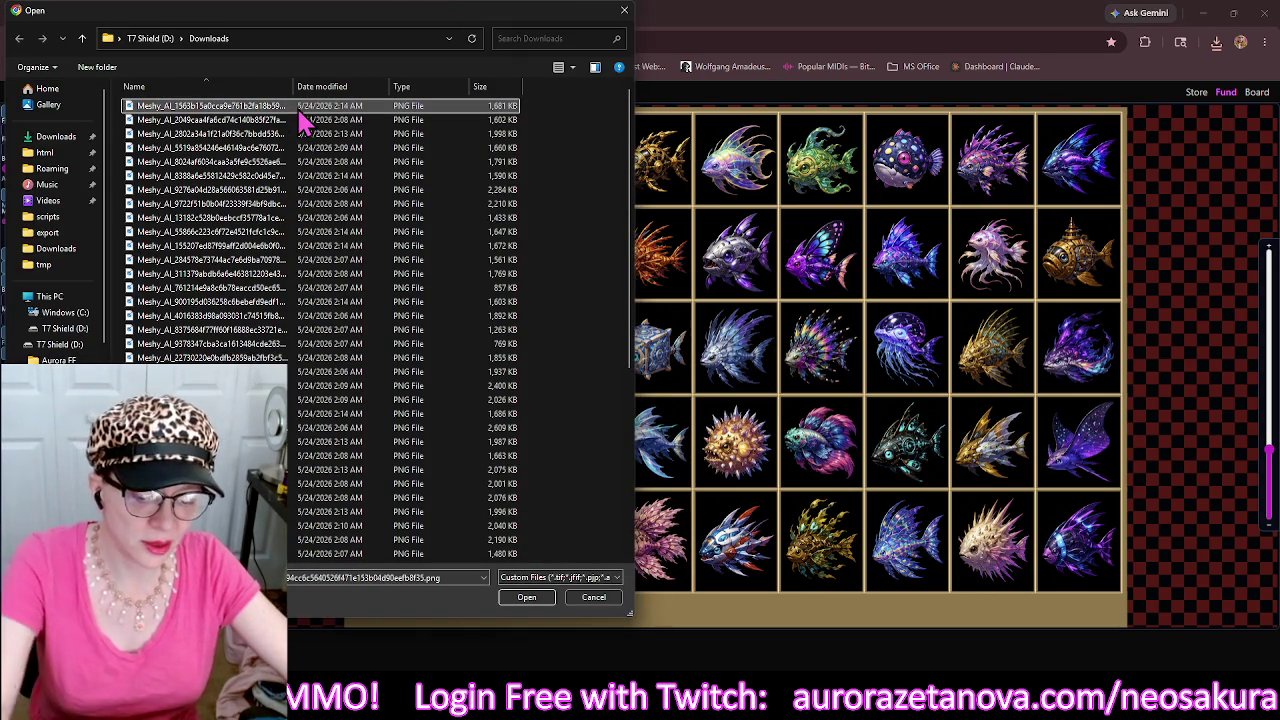
double_click(310, 118)
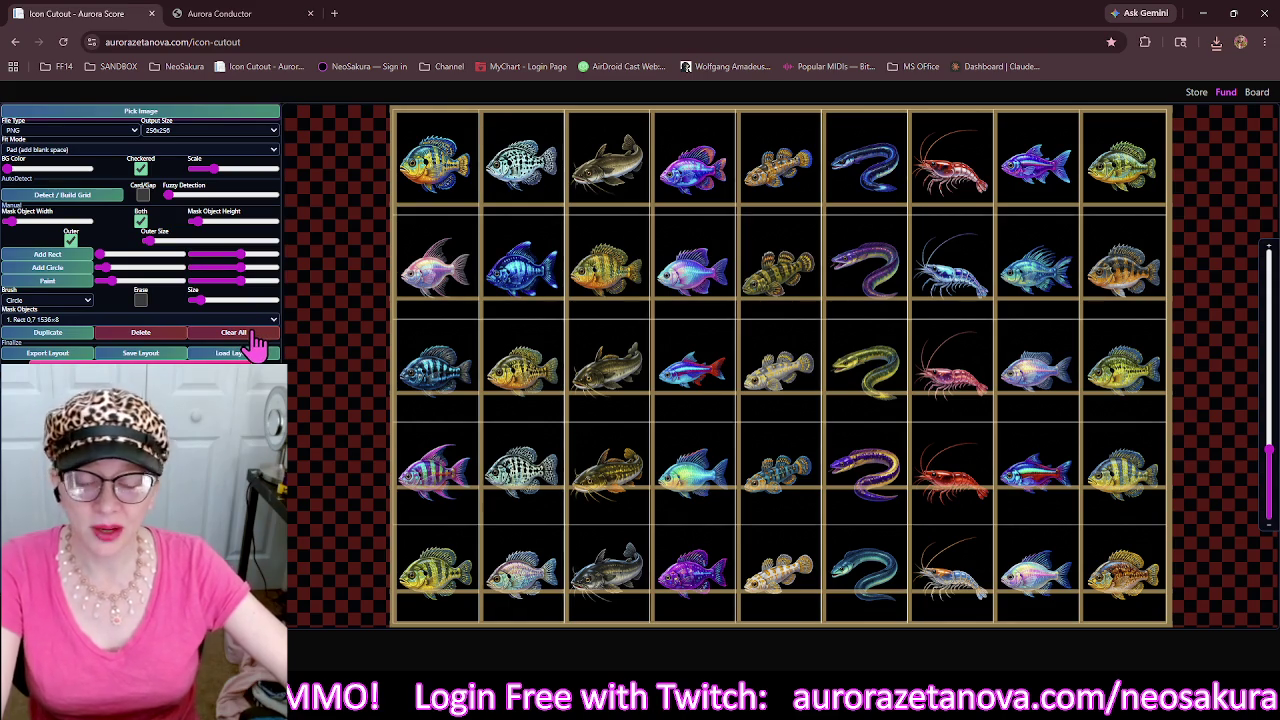
Clear all masks and untick Outer so the Mask Objects list is empty.
click(240, 335)
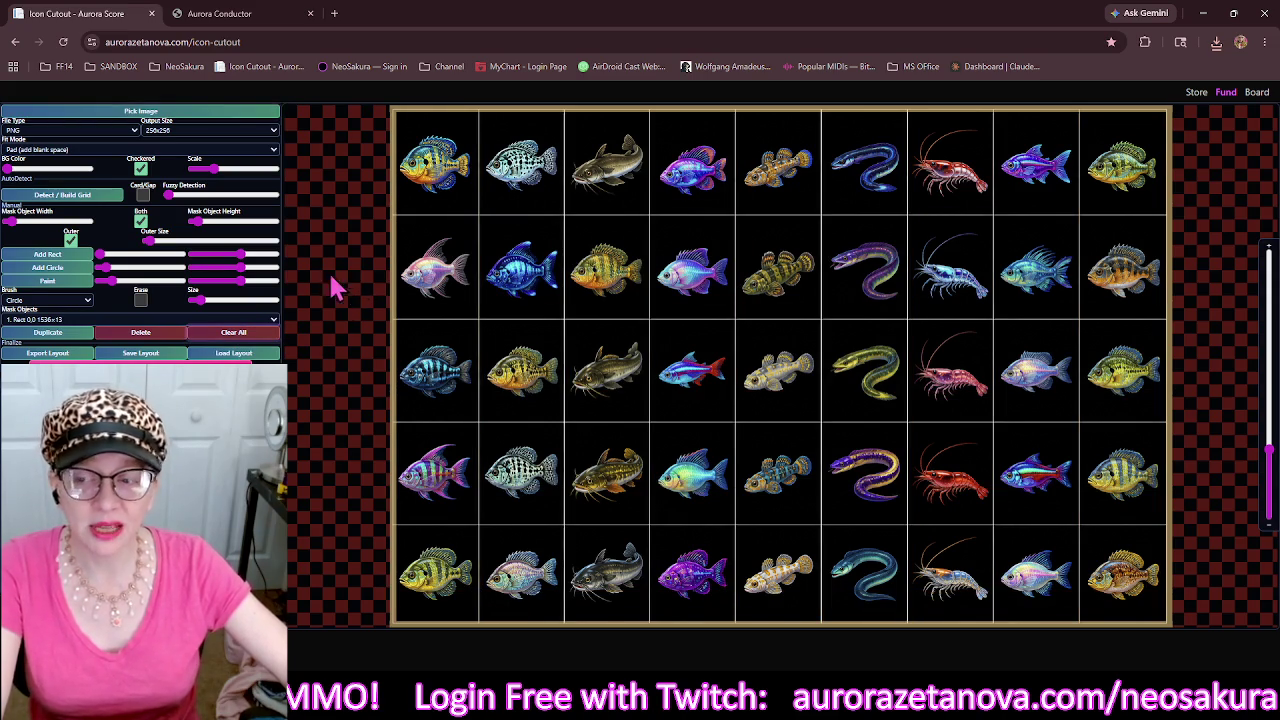
click(70, 240)
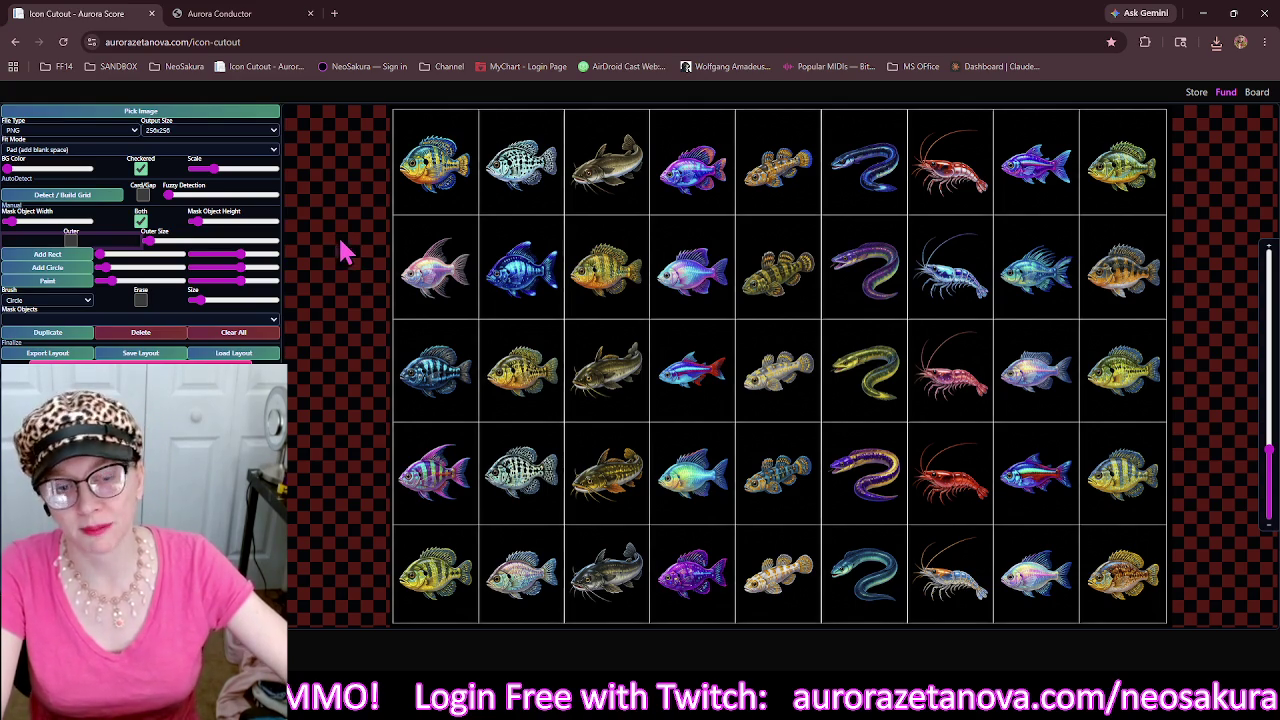
click(446, 205)
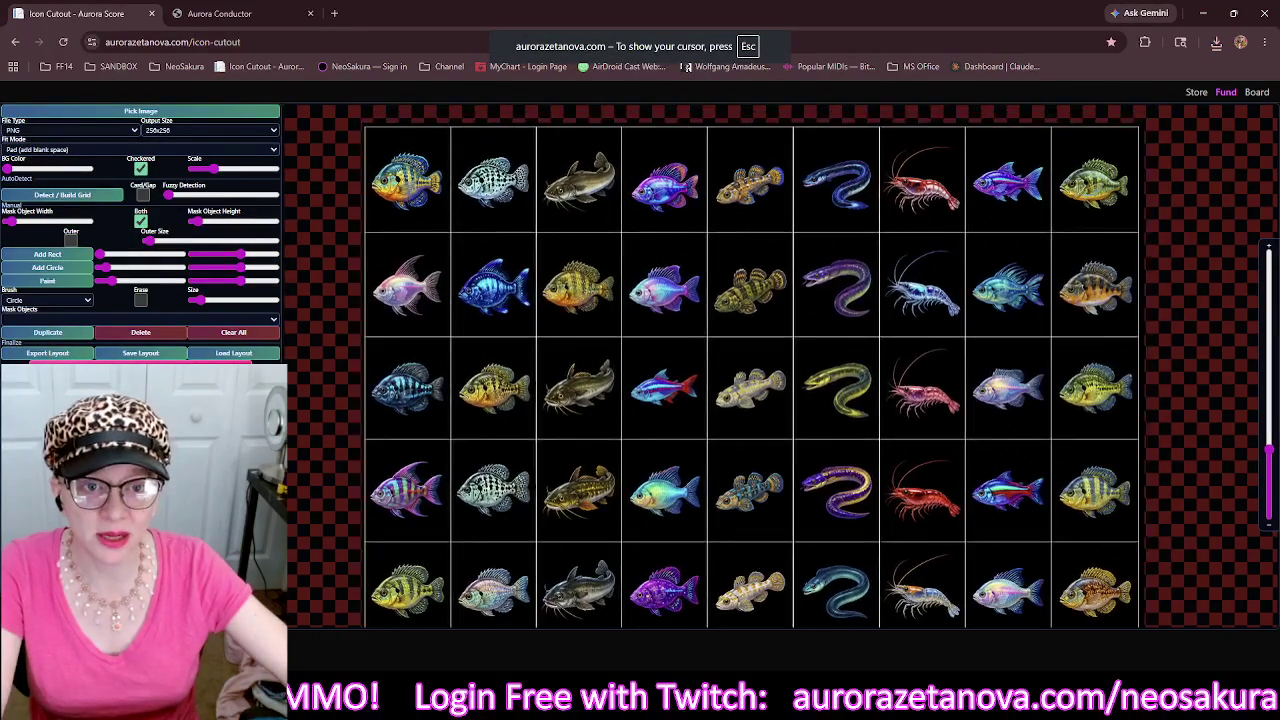
key(Escape)
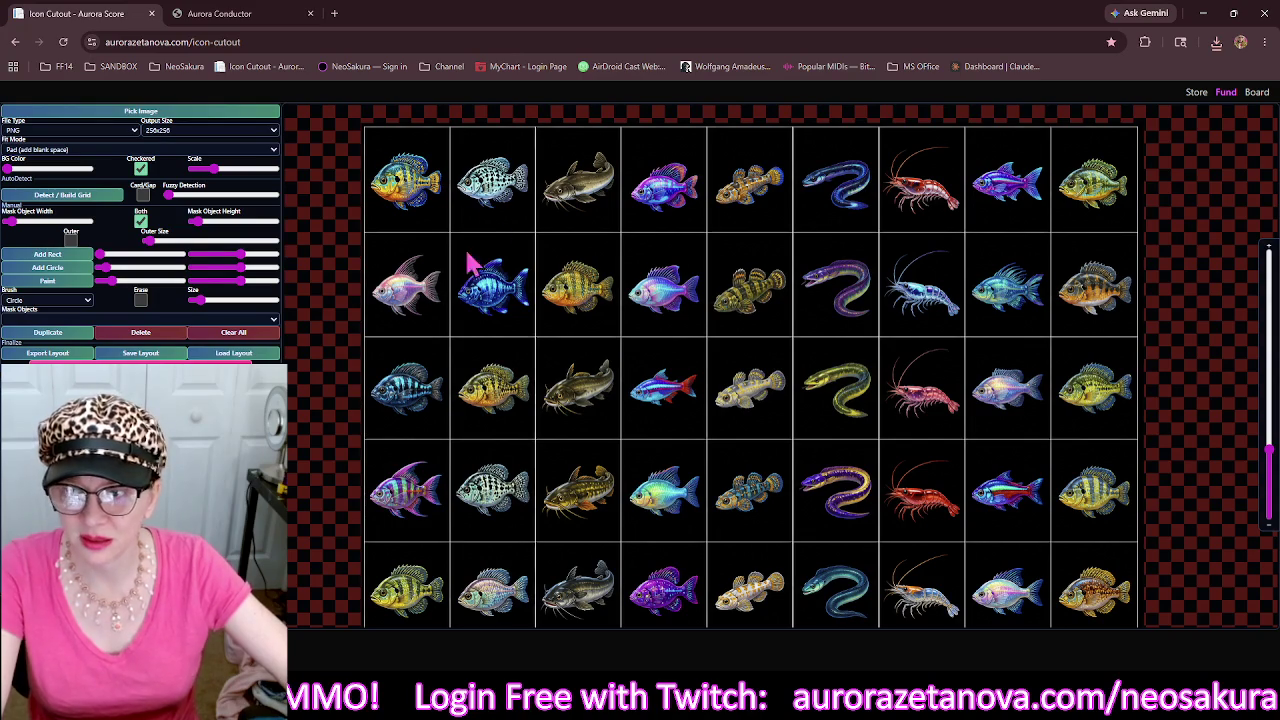
Build a detected grid with thicker mask lines and add an adjusted outer border.
click(104, 197)
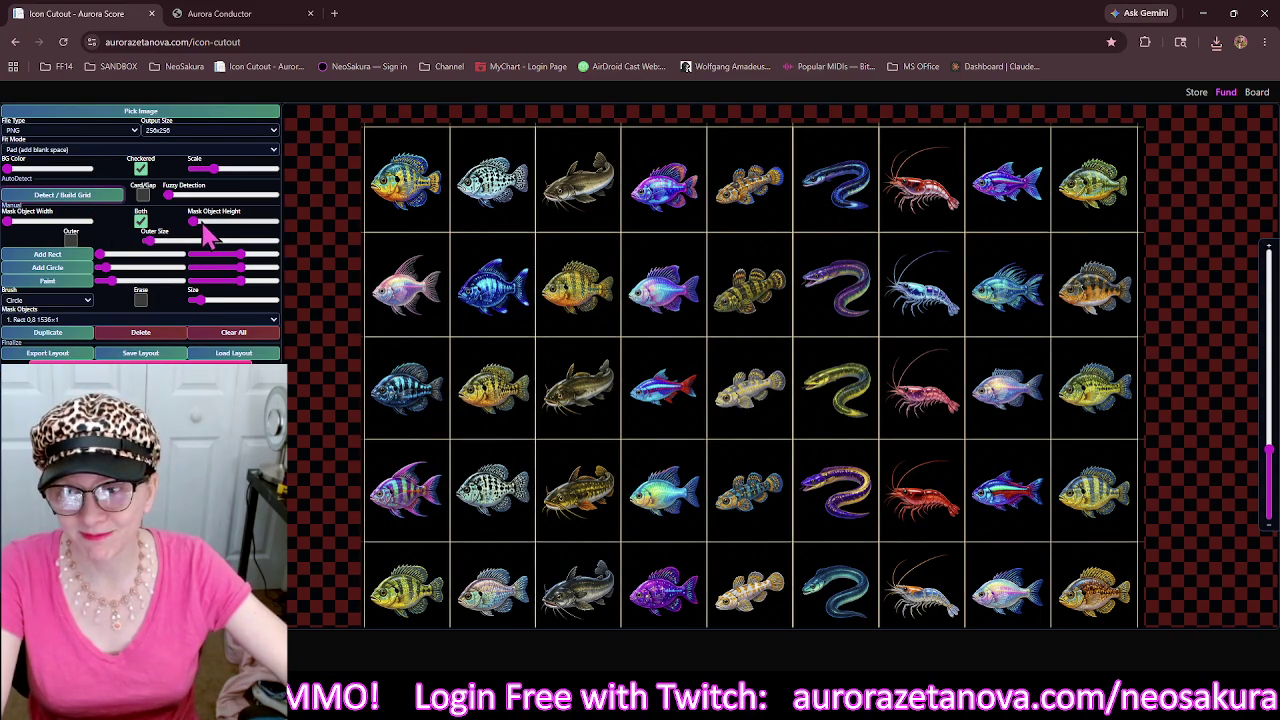
drag(195, 228, 200, 230)
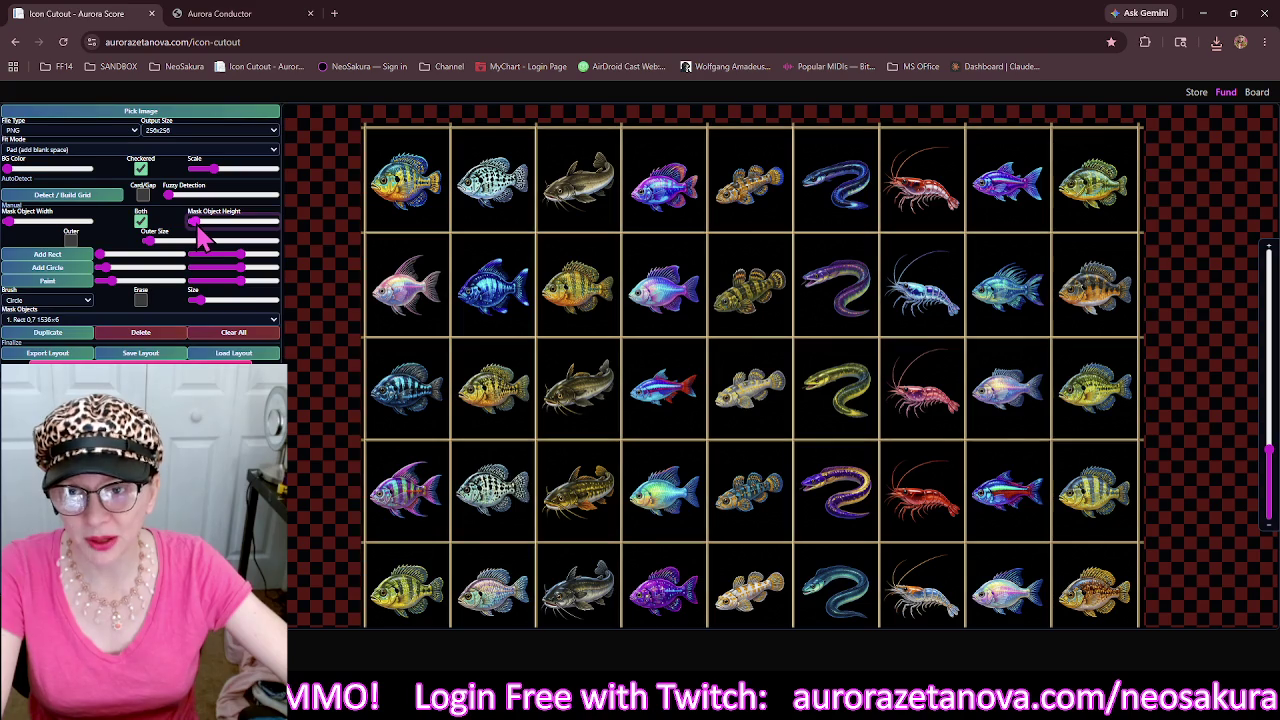
click(71, 241)
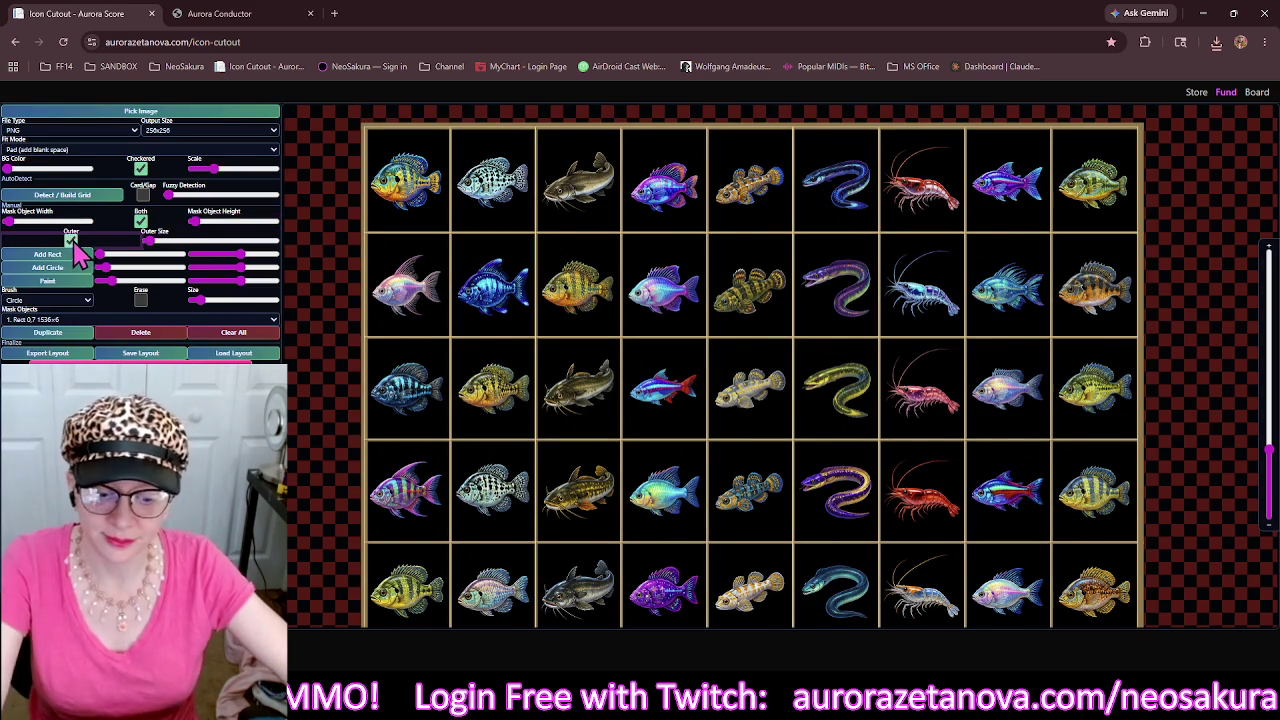
click(151, 242)
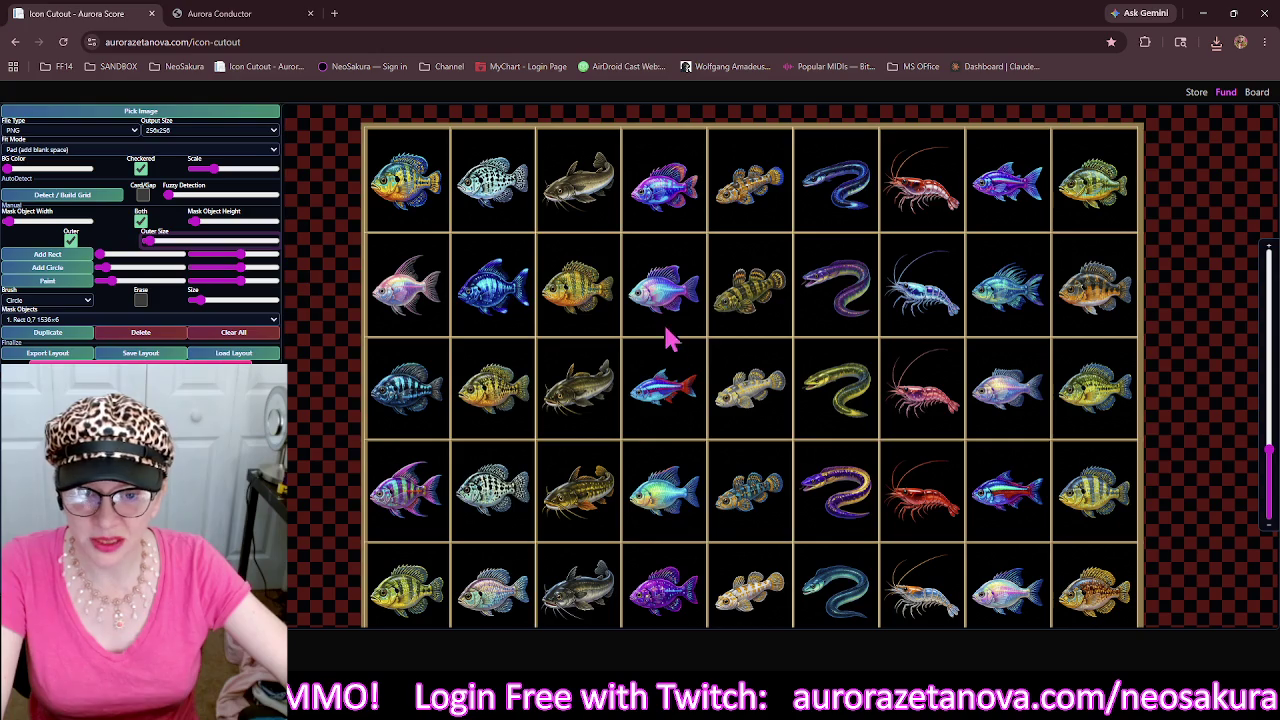
drag(660, 372, 660, 385)
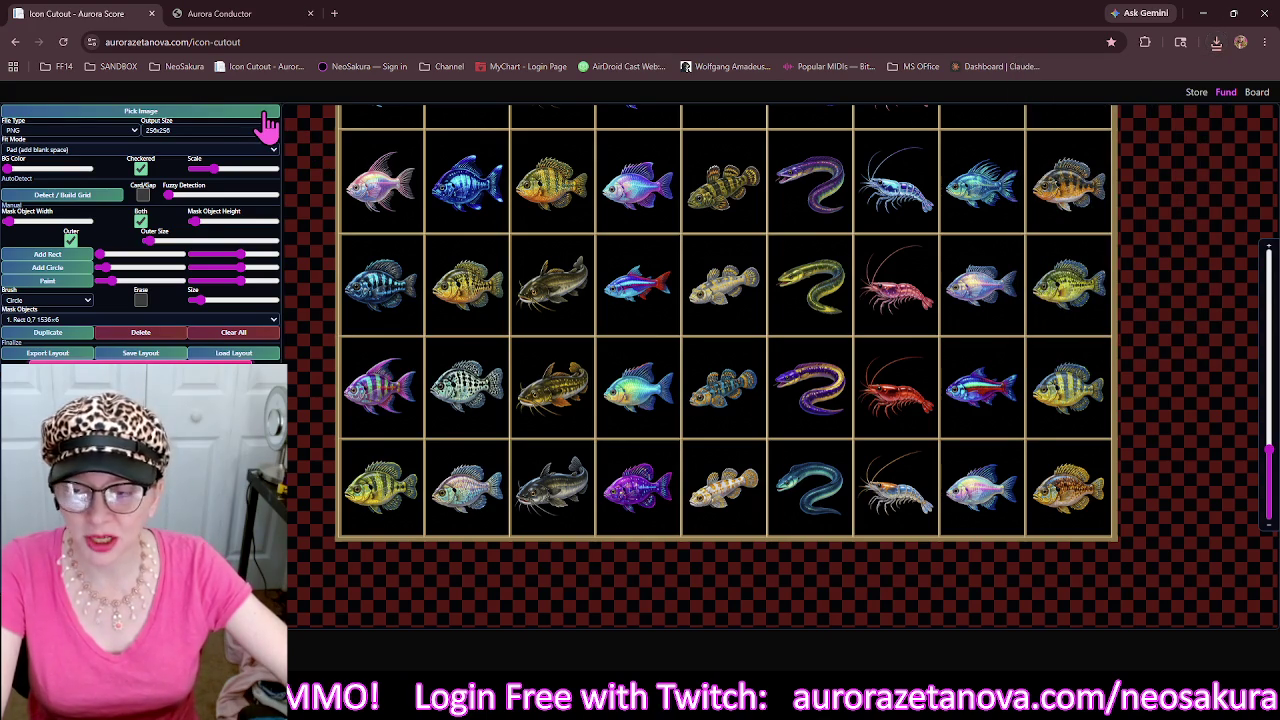
Load the armoured shark Meshy_AI sprite sheet from Downloads.
click(267, 114)
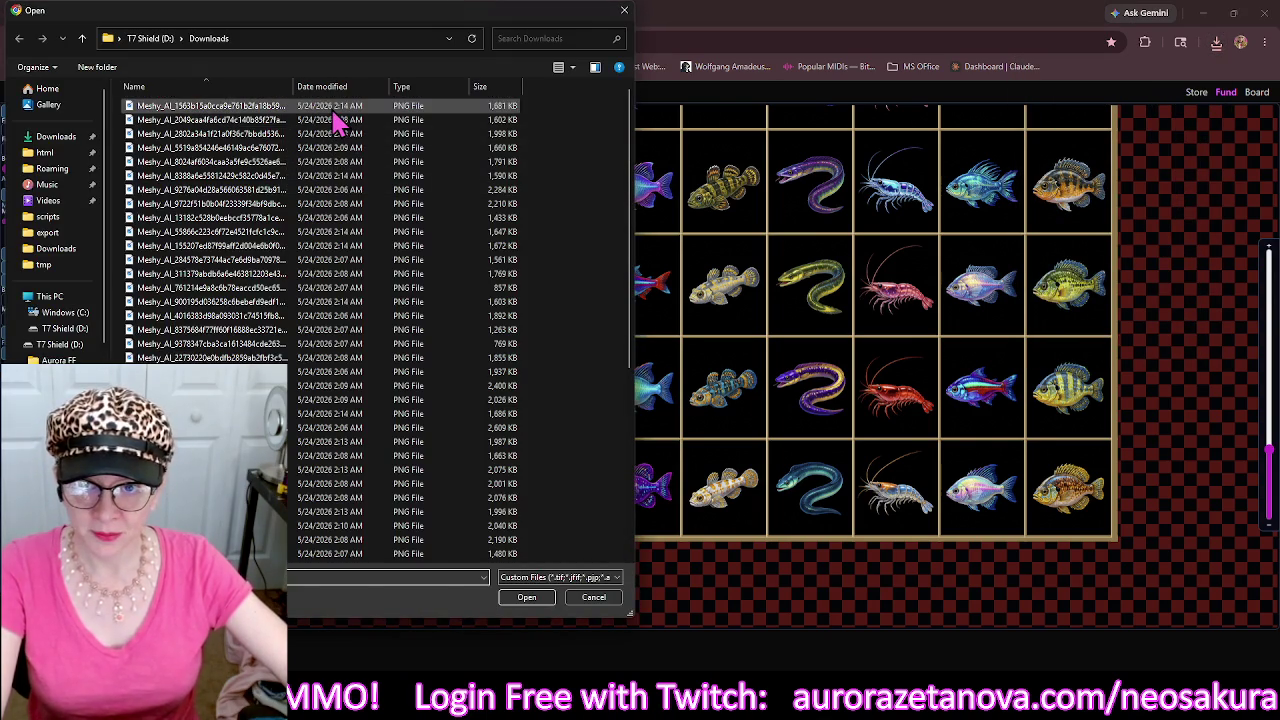
click(337, 120)
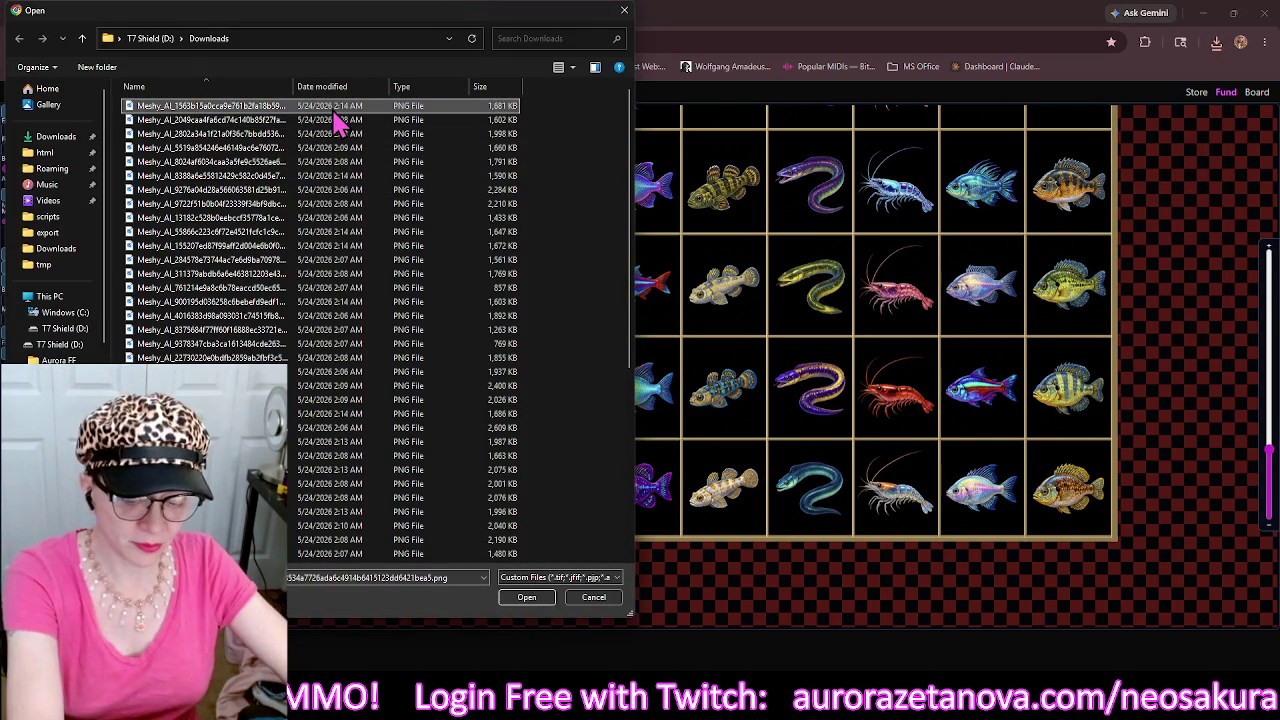
scroll(337, 120, down, 1)
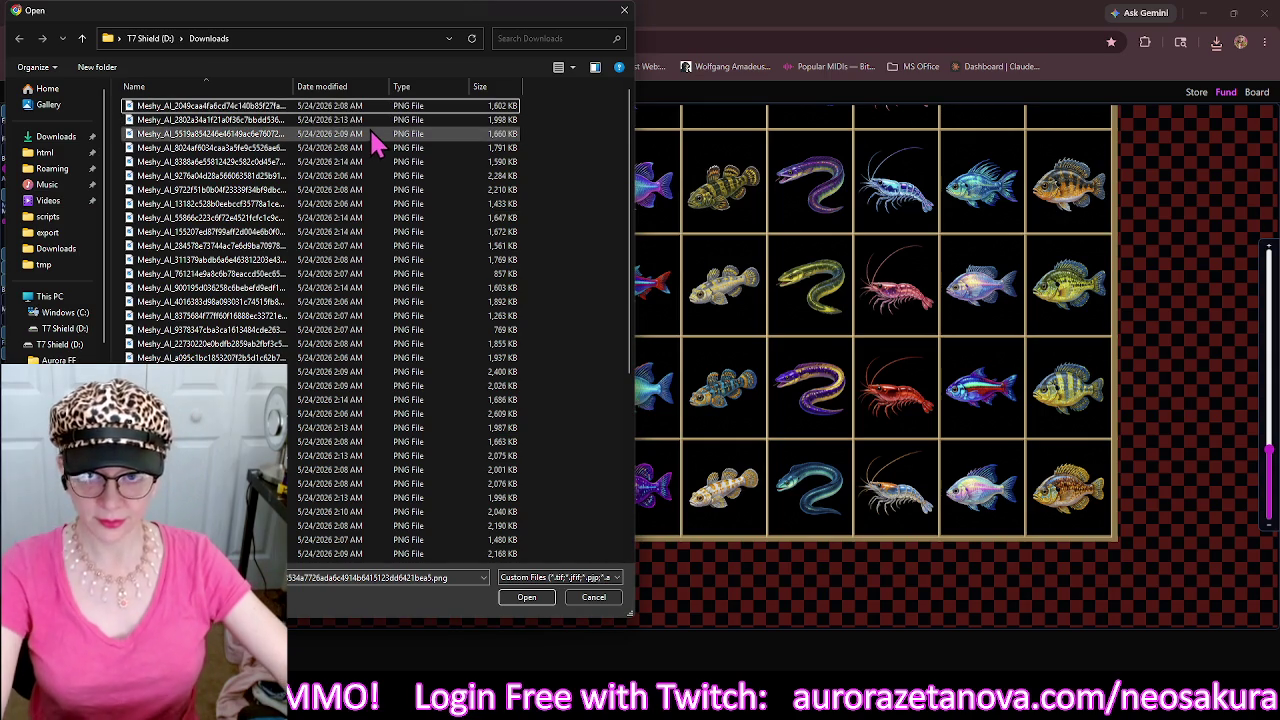
double_click(448, 110)
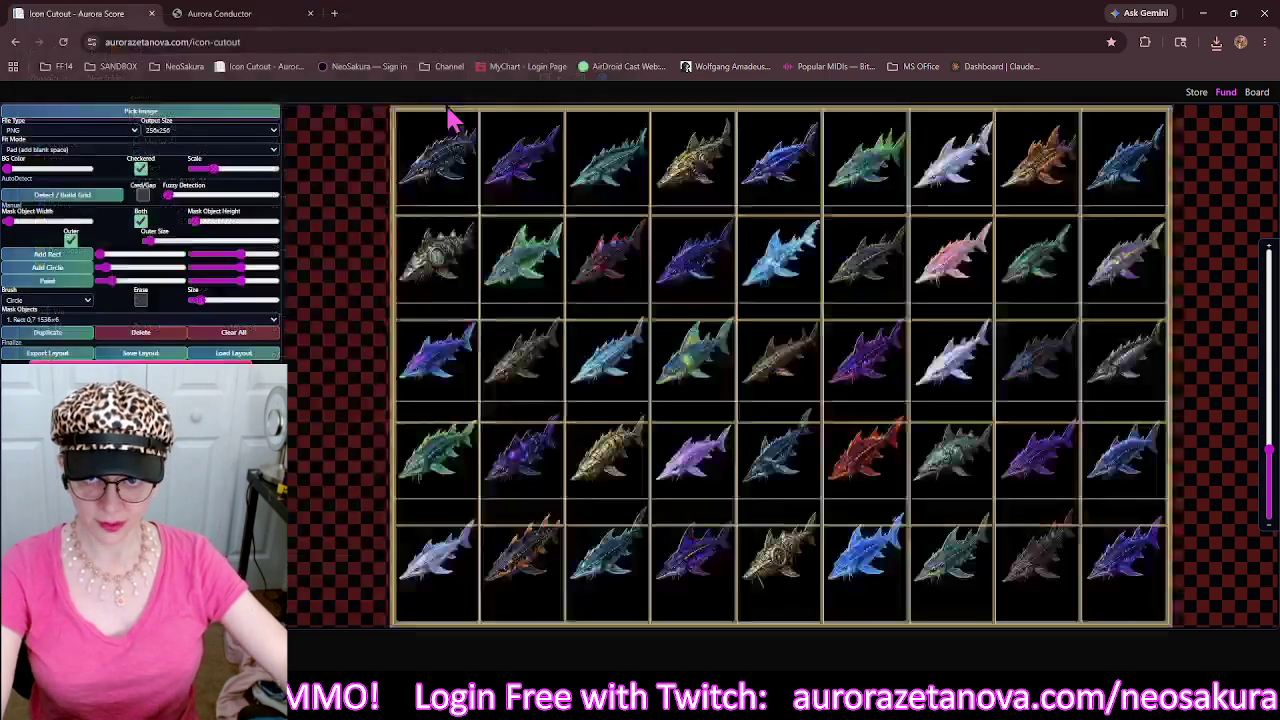
Clear old masks, build a detected grid with thicker lines, and add an outer border.
click(258, 334)
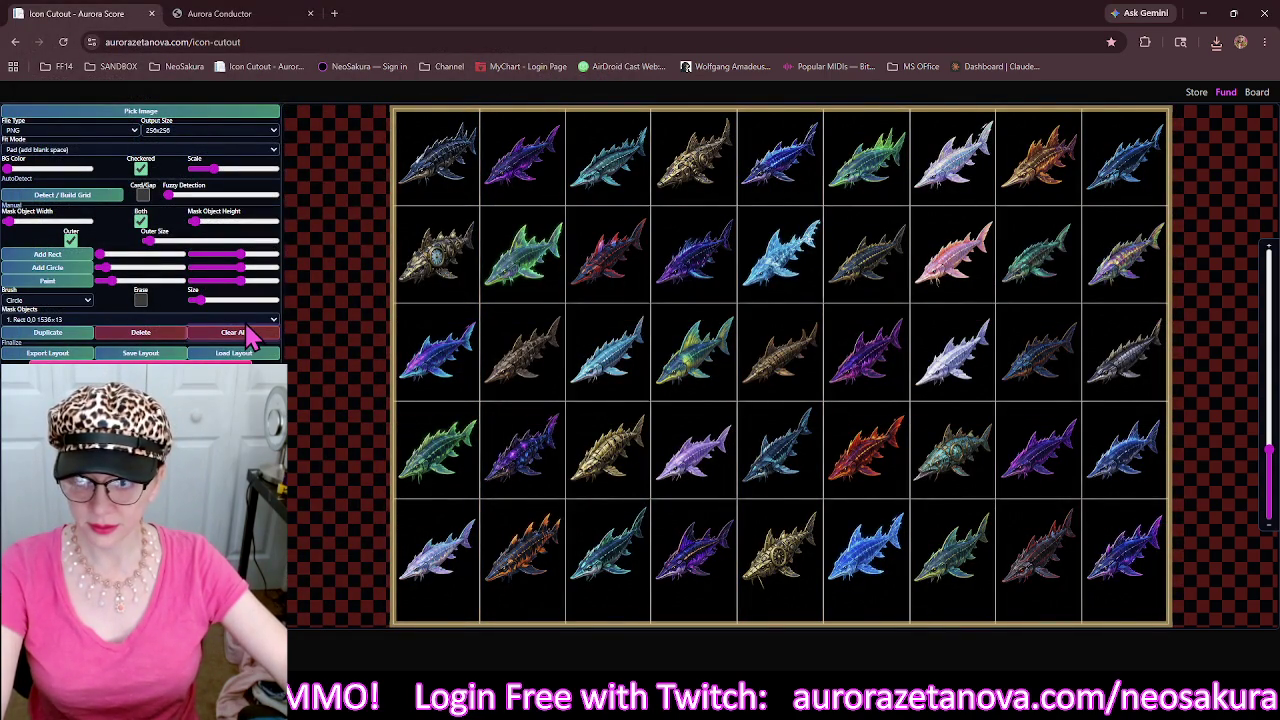
click(57, 195)
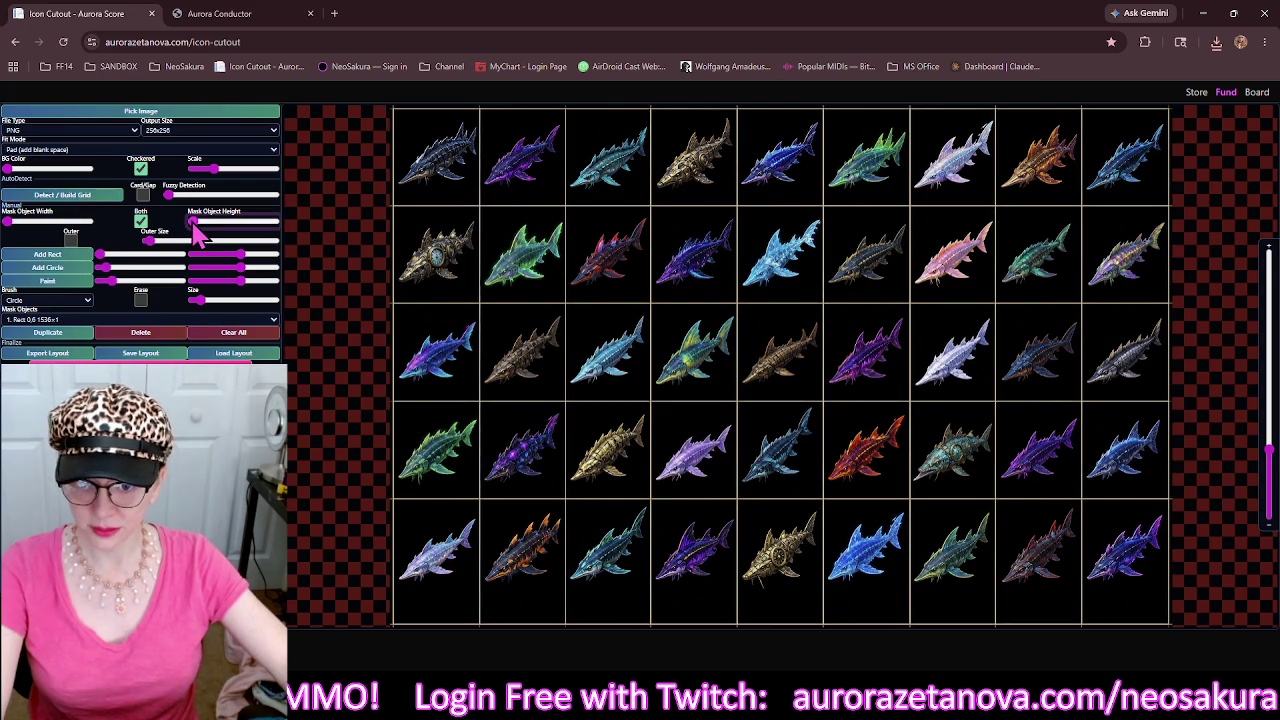
drag(197, 232, 204, 232)
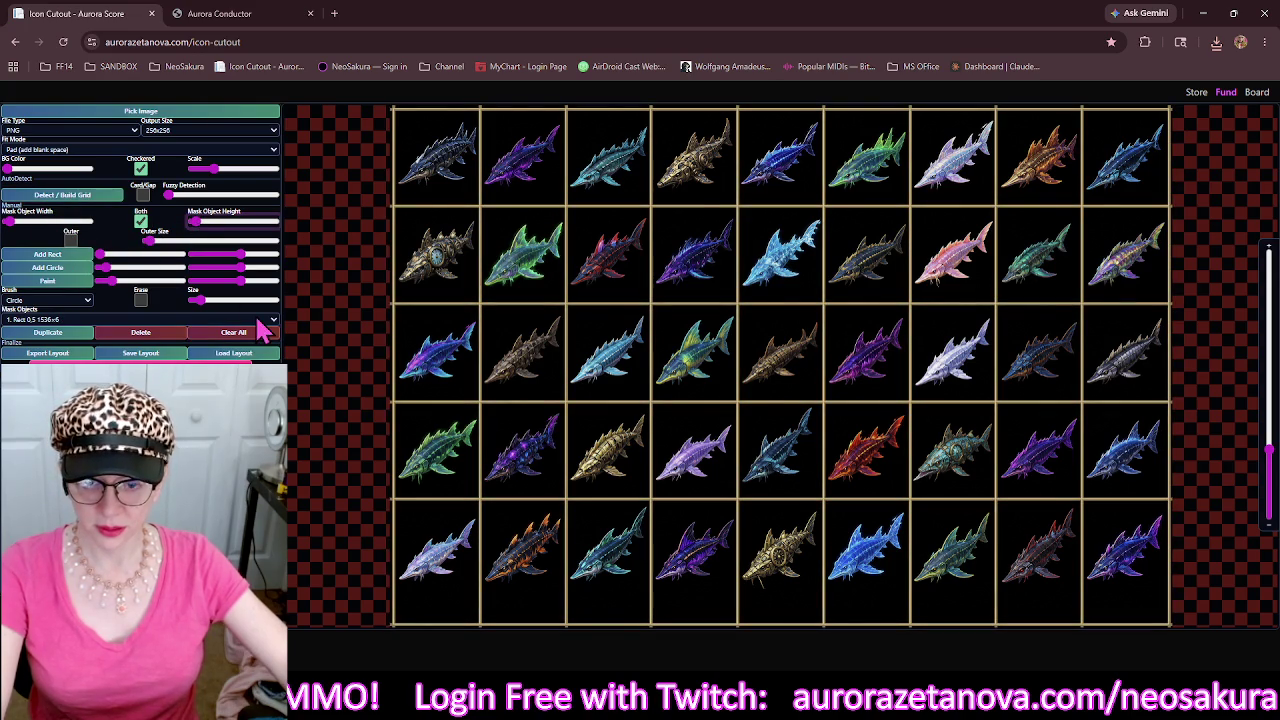
click(70, 240)
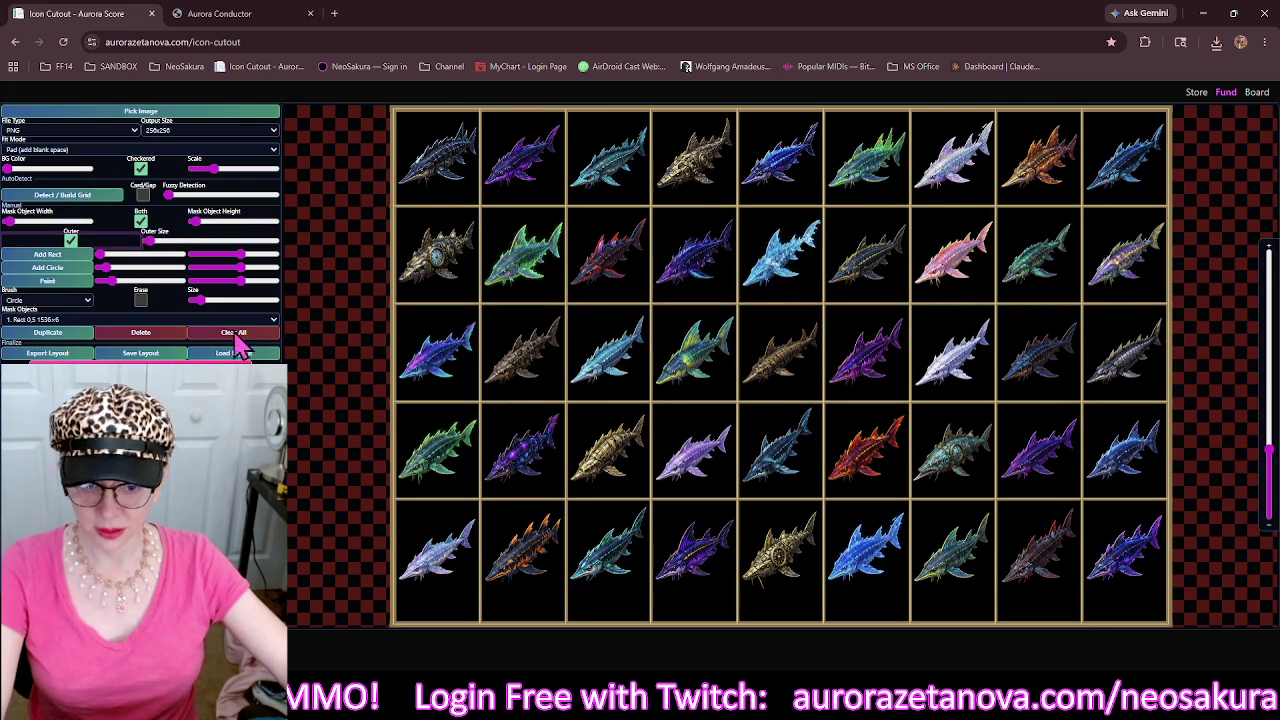
Extend the bottom mask band upward to fill the empty strip below the fish.
click(645, 638)
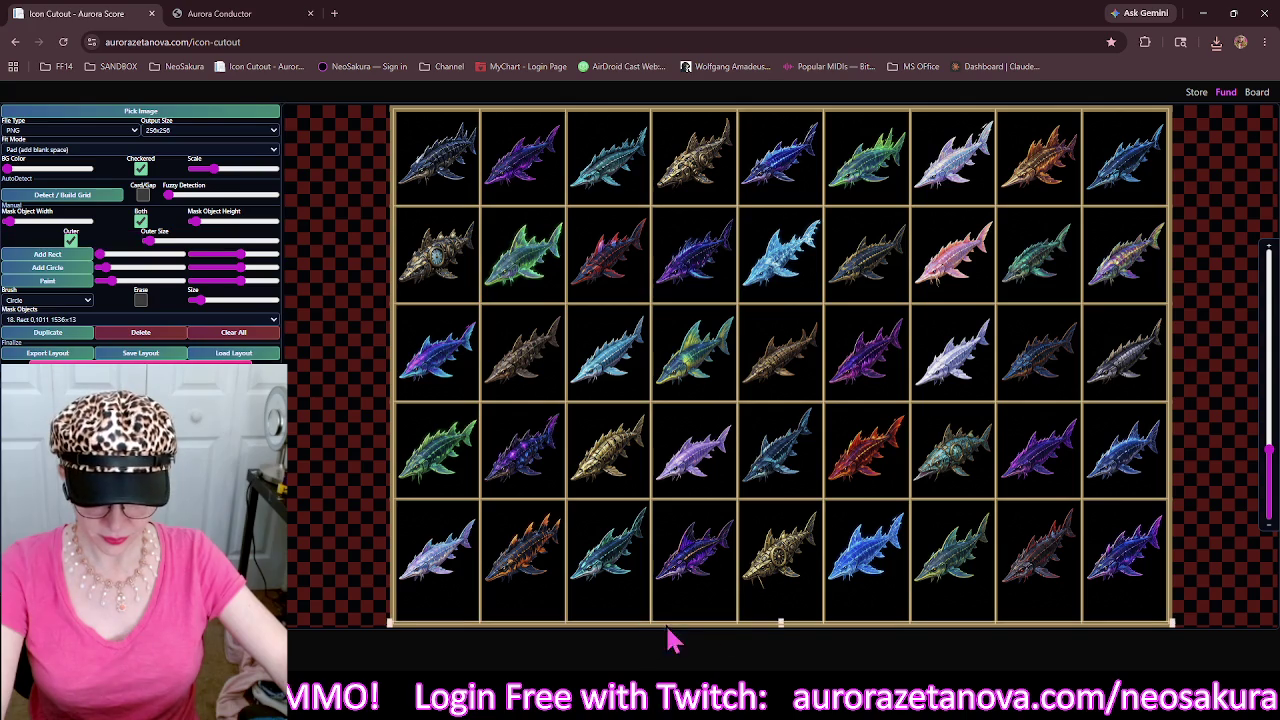
drag(782, 621, 784, 596)
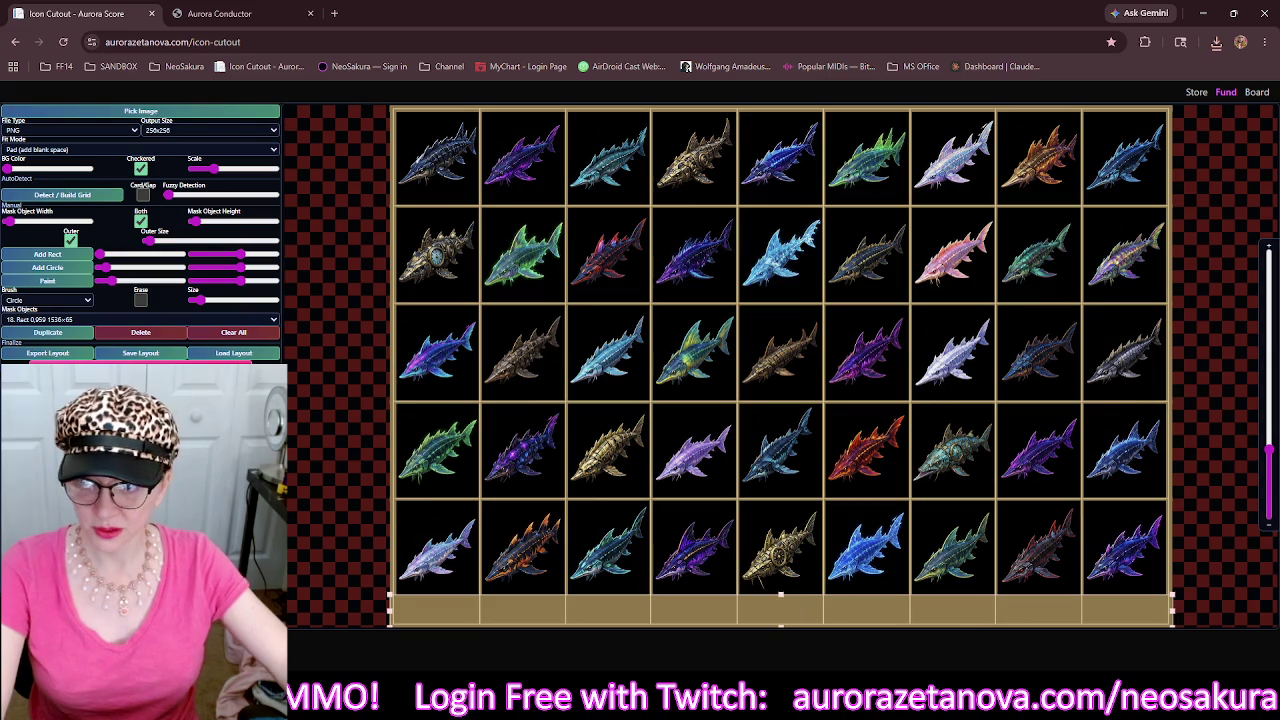
click(241, 113)
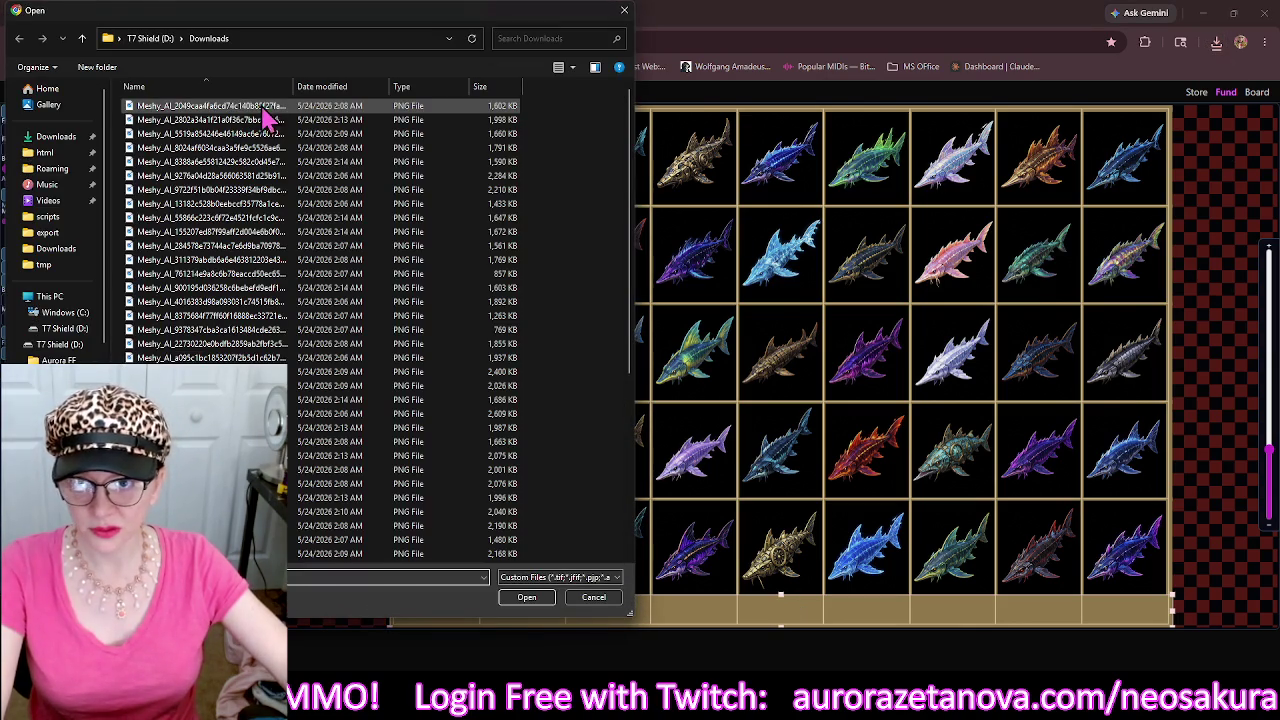
Open the sea-creature sheet, clear its masks and build a detected grid.
click(266, 107)
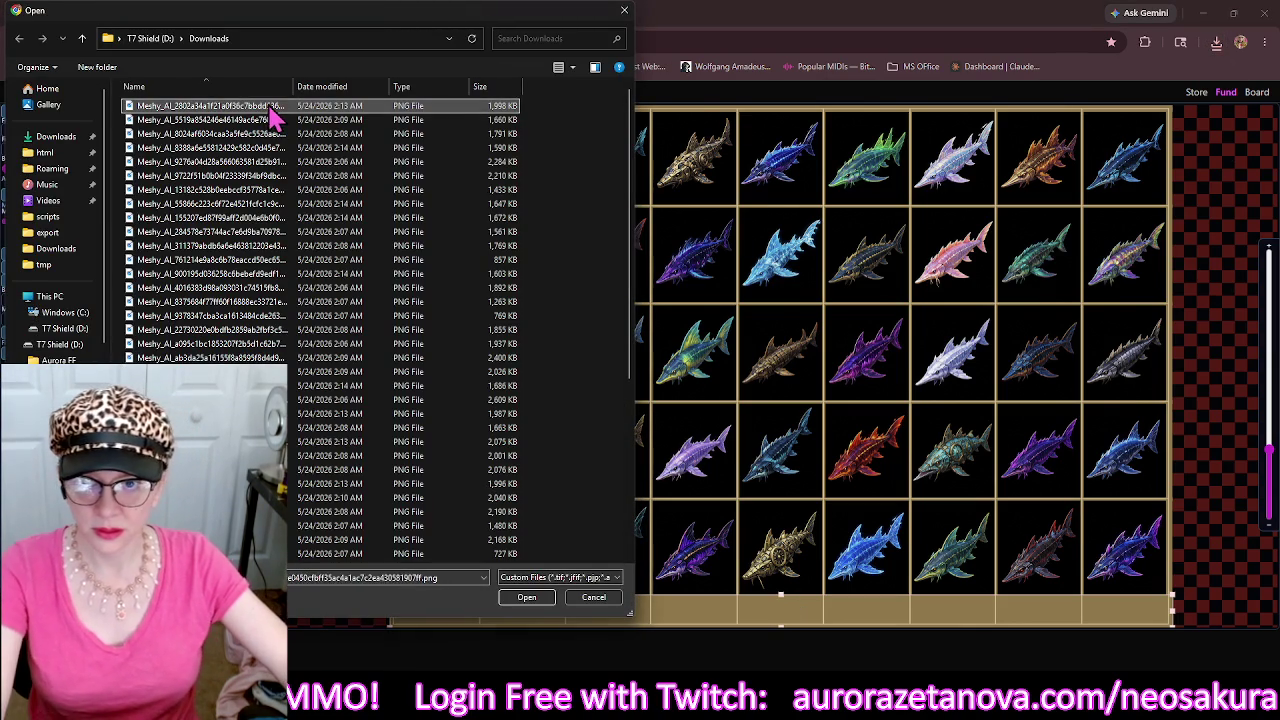
double_click(266, 110)
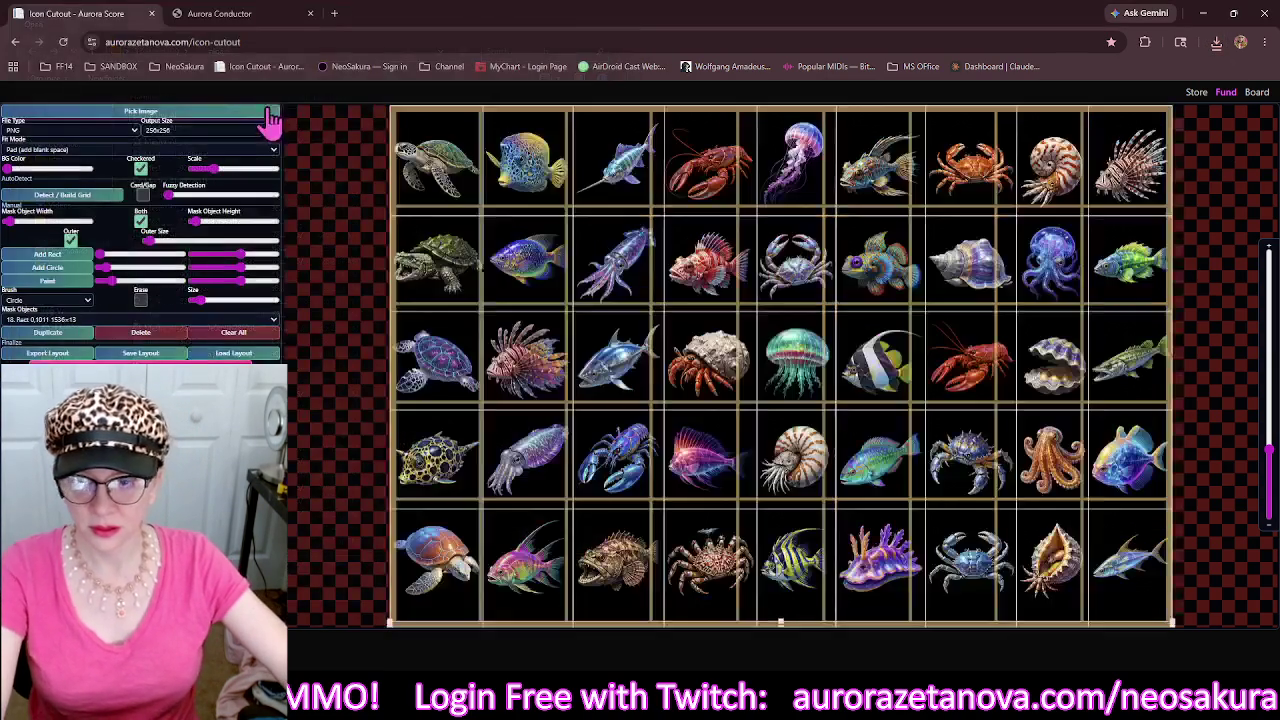
click(238, 348)
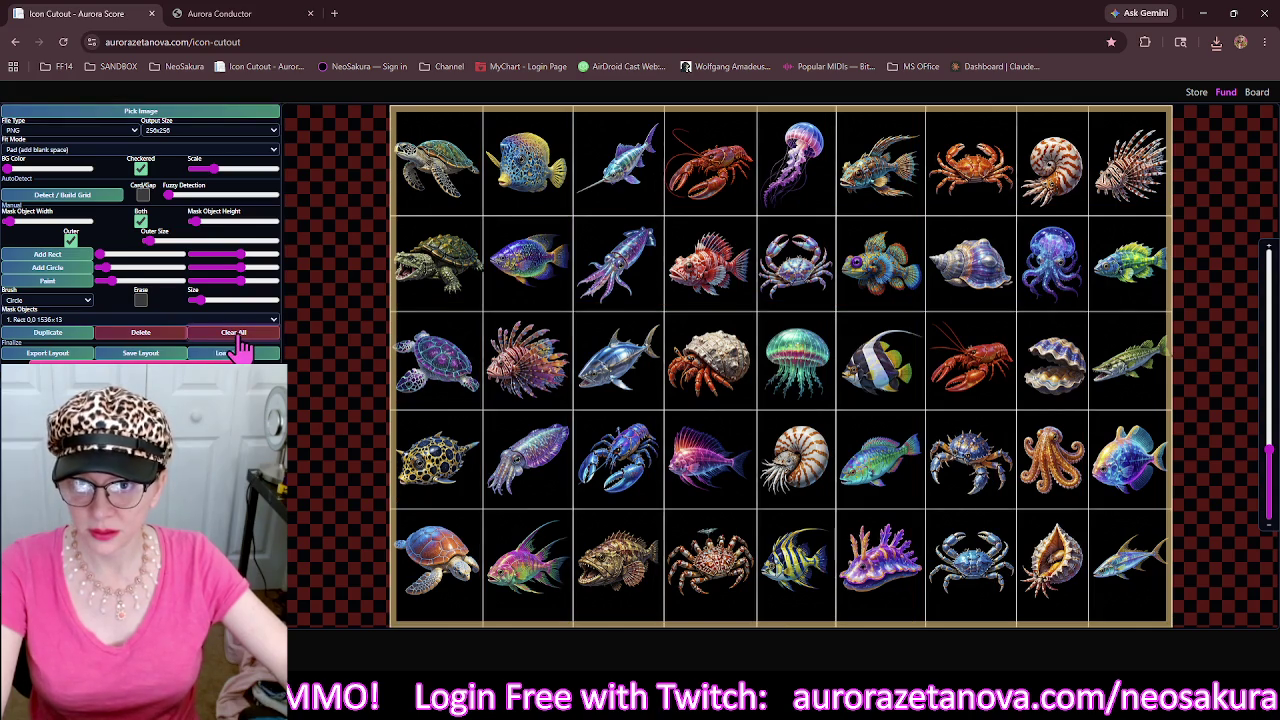
click(101, 198)
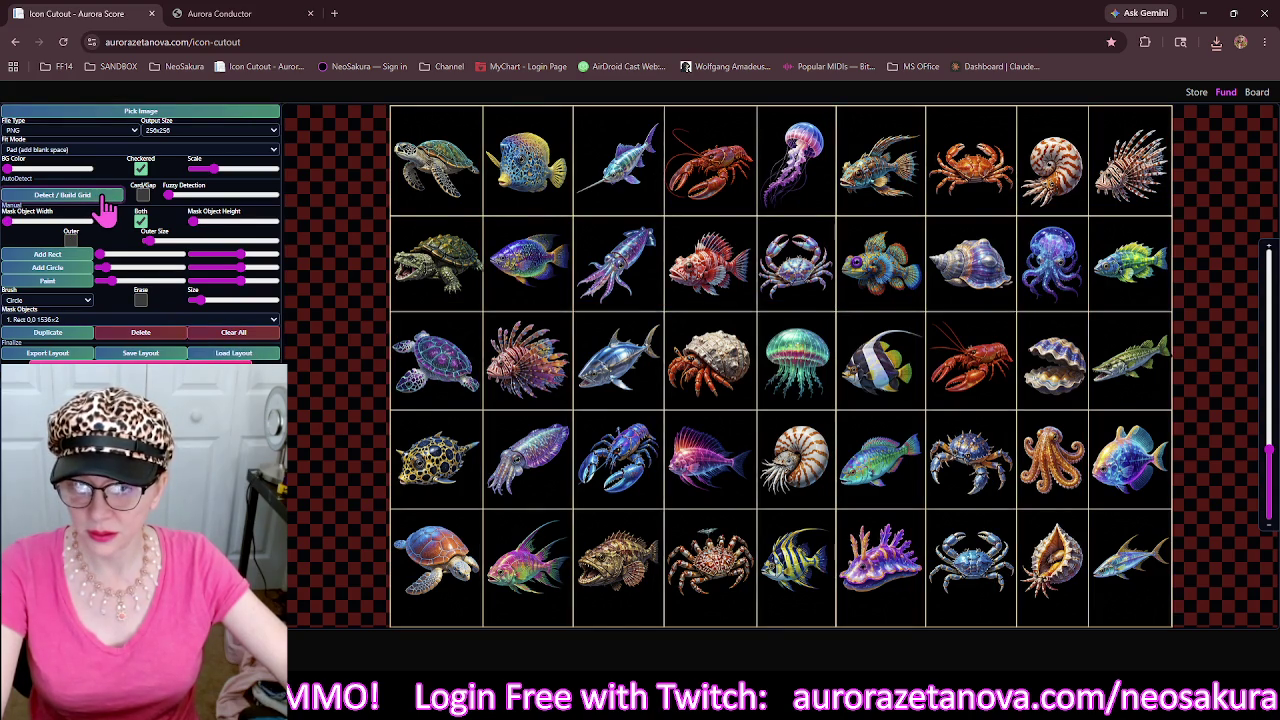
Stretch the bottom mask band to 1536×49 over the blank strip and export the icons zip.
mouse_move(440, 372)
mouse_down()
mouse_move(418, 292)
mouse_move(365, 449)
mouse_up()
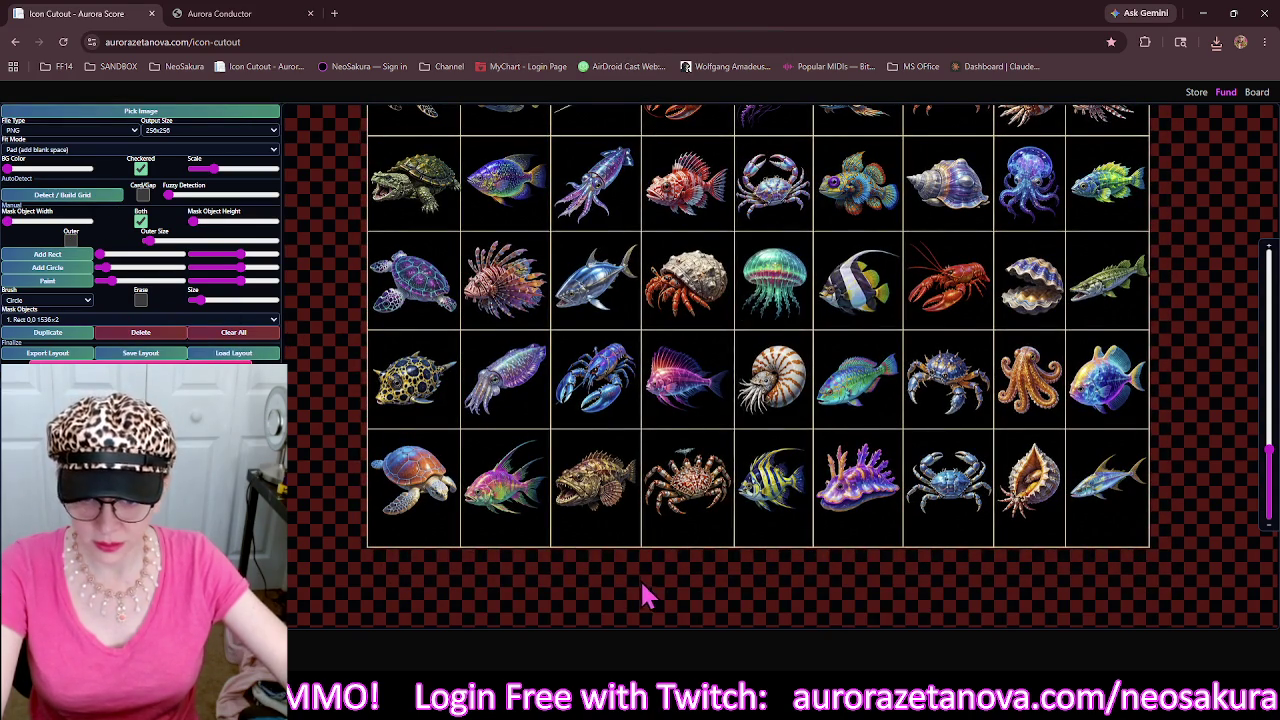
scroll(683, 597, up, 3)
mouse_move(683, 597)
mouse_down()
mouse_move(660, 482)
mouse_move(638, 603)
mouse_up()
click(664, 441)
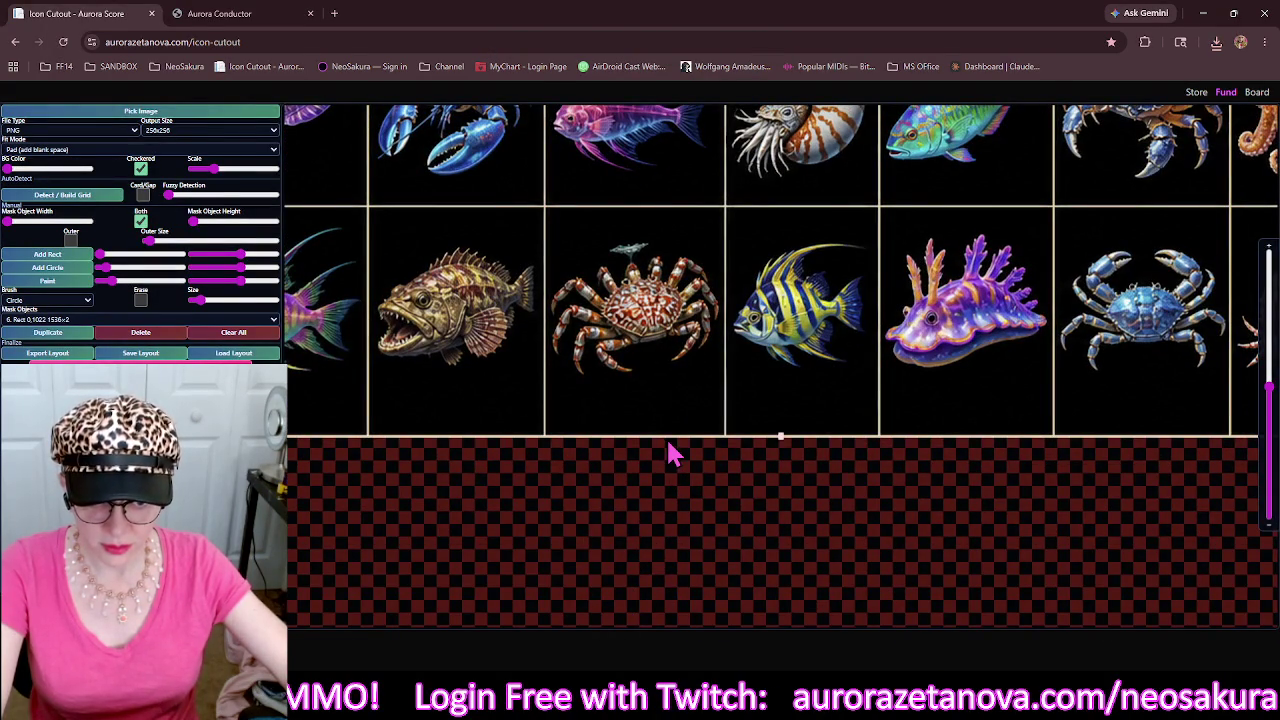
drag(780, 440, 790, 400)
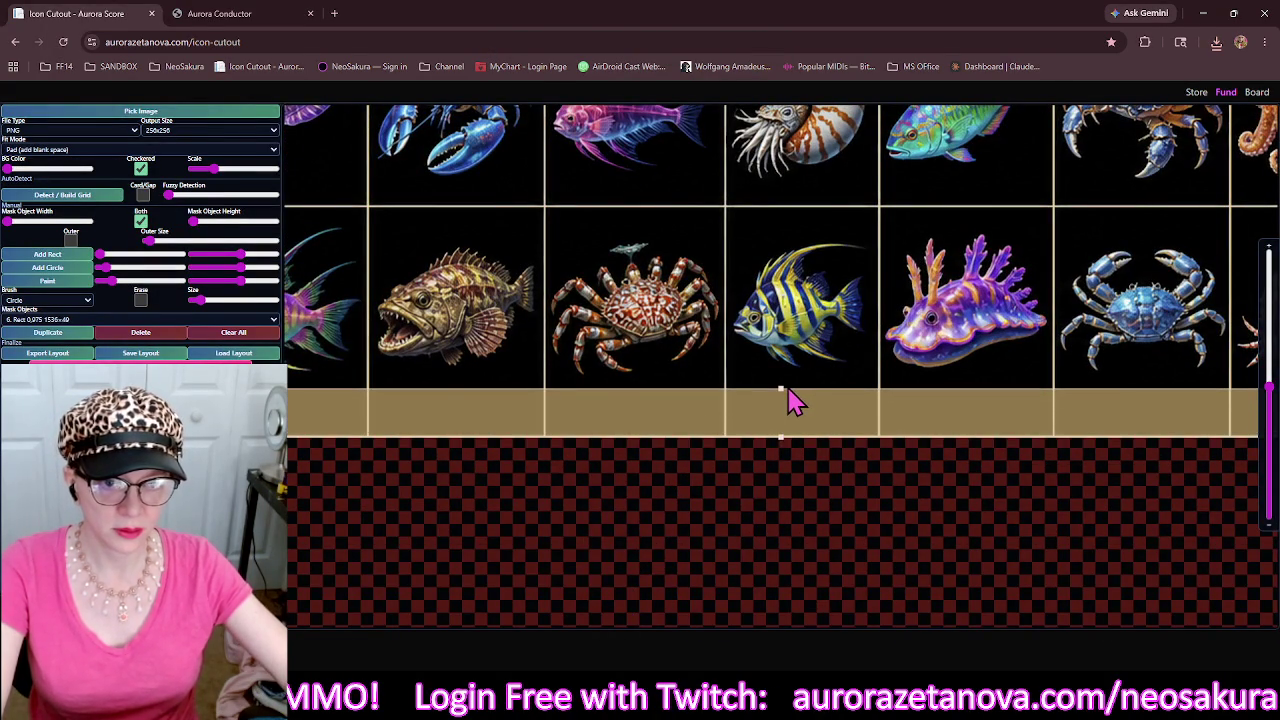
scroll(790, 402, down, 5)
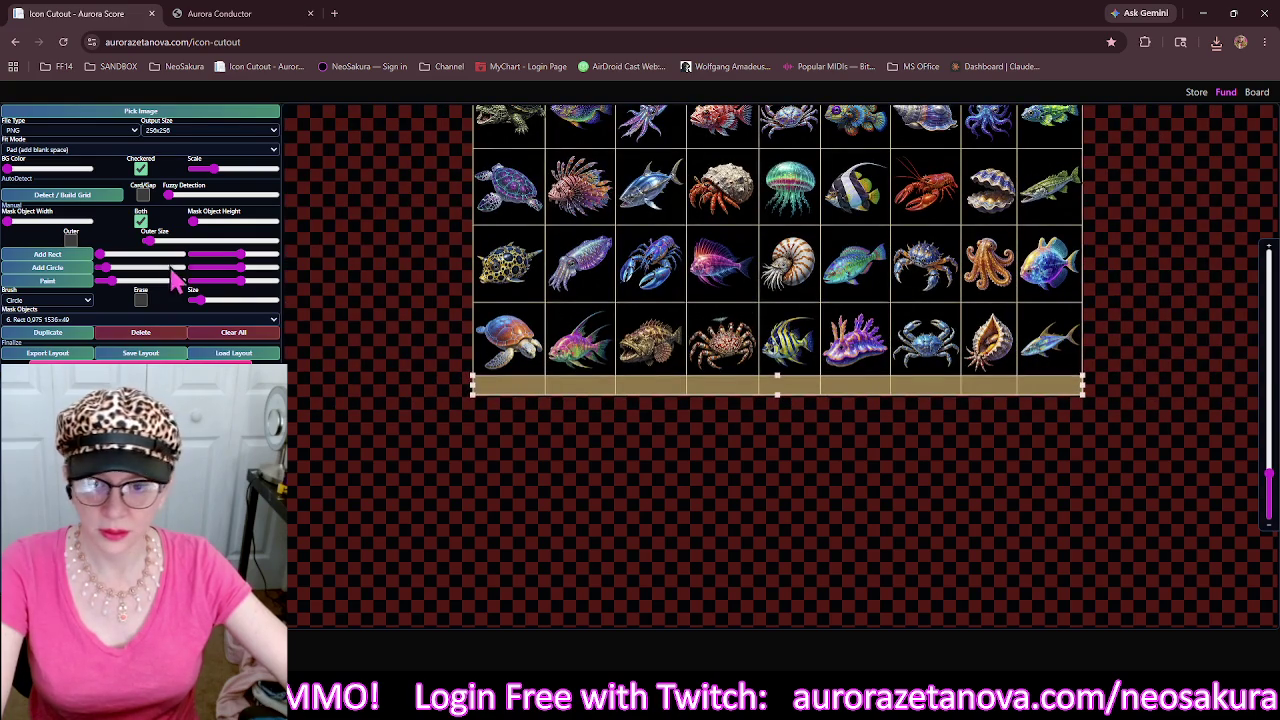
click(176, 350)
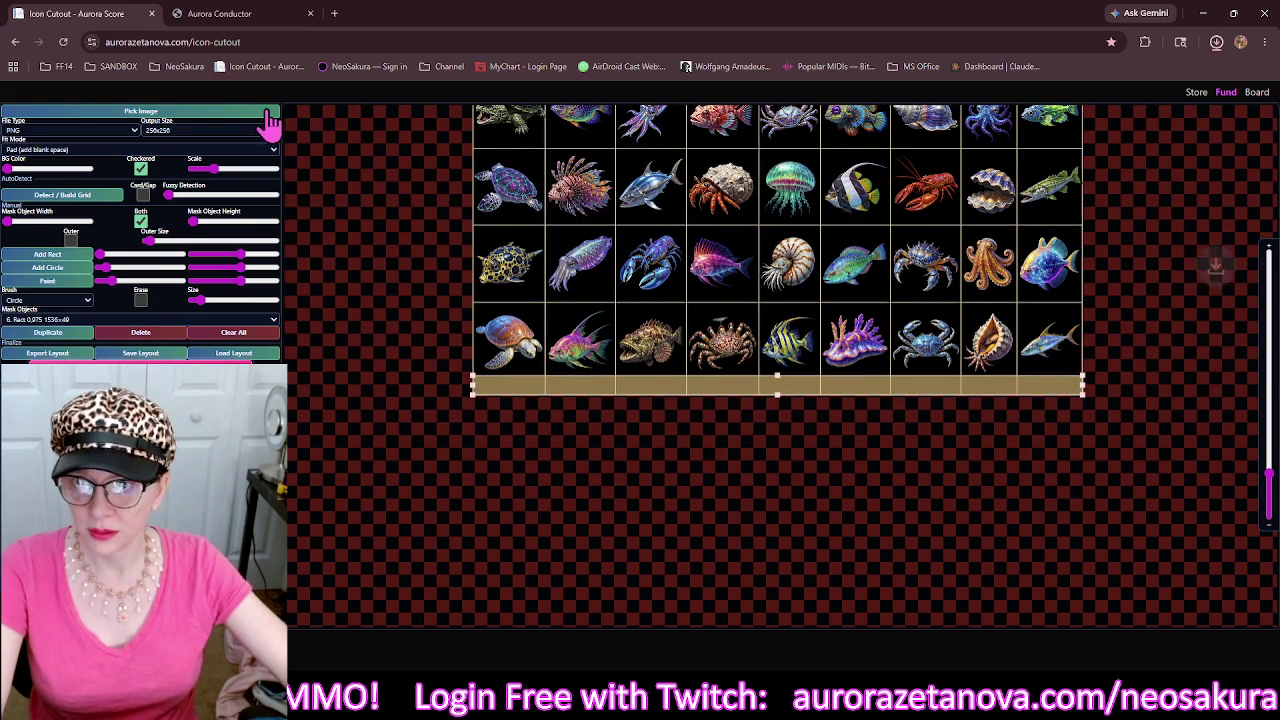
Load the shark sheet, clear old masks, build a grid and add an outer frame.
click(268, 113)
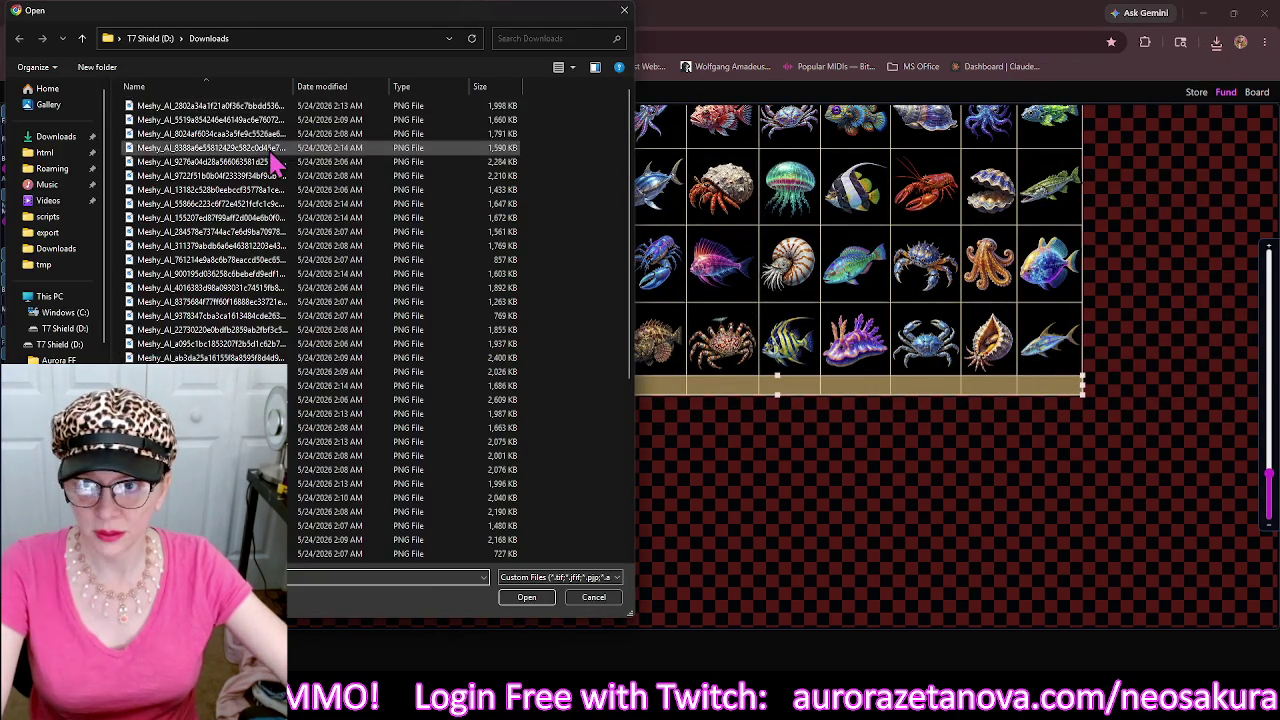
key(Delete)
double_click(349, 113)
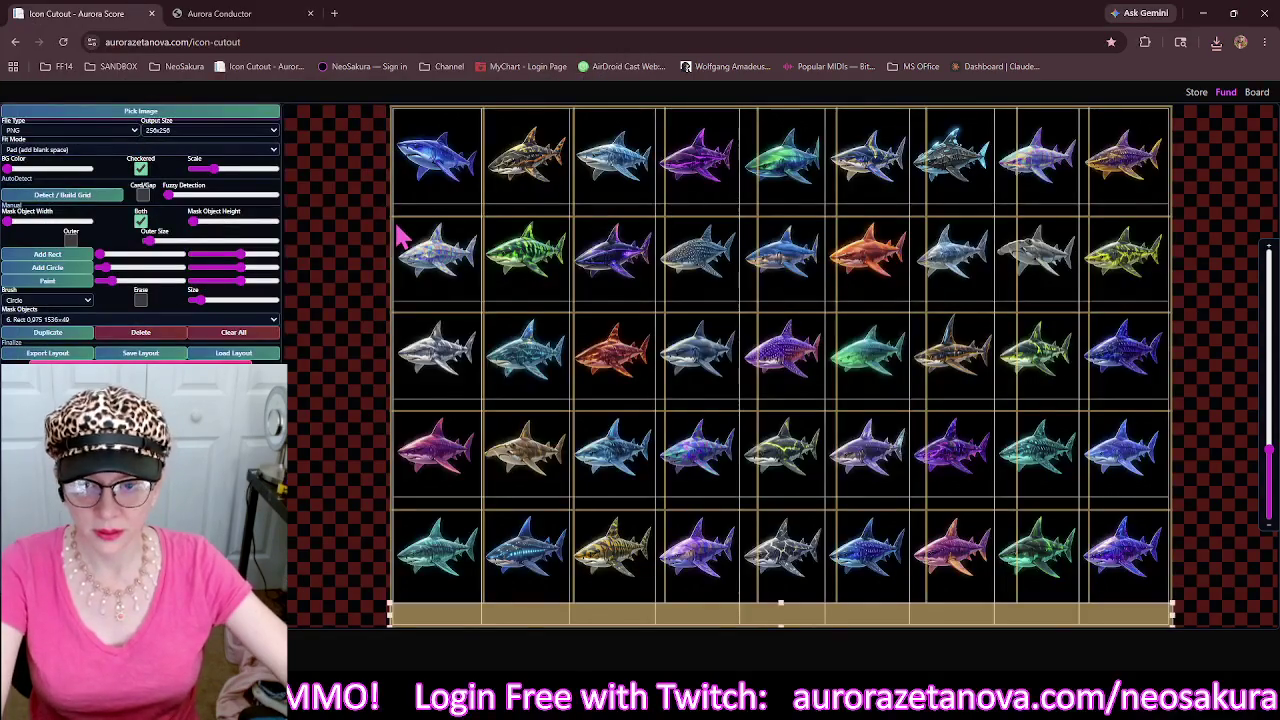
click(257, 336)
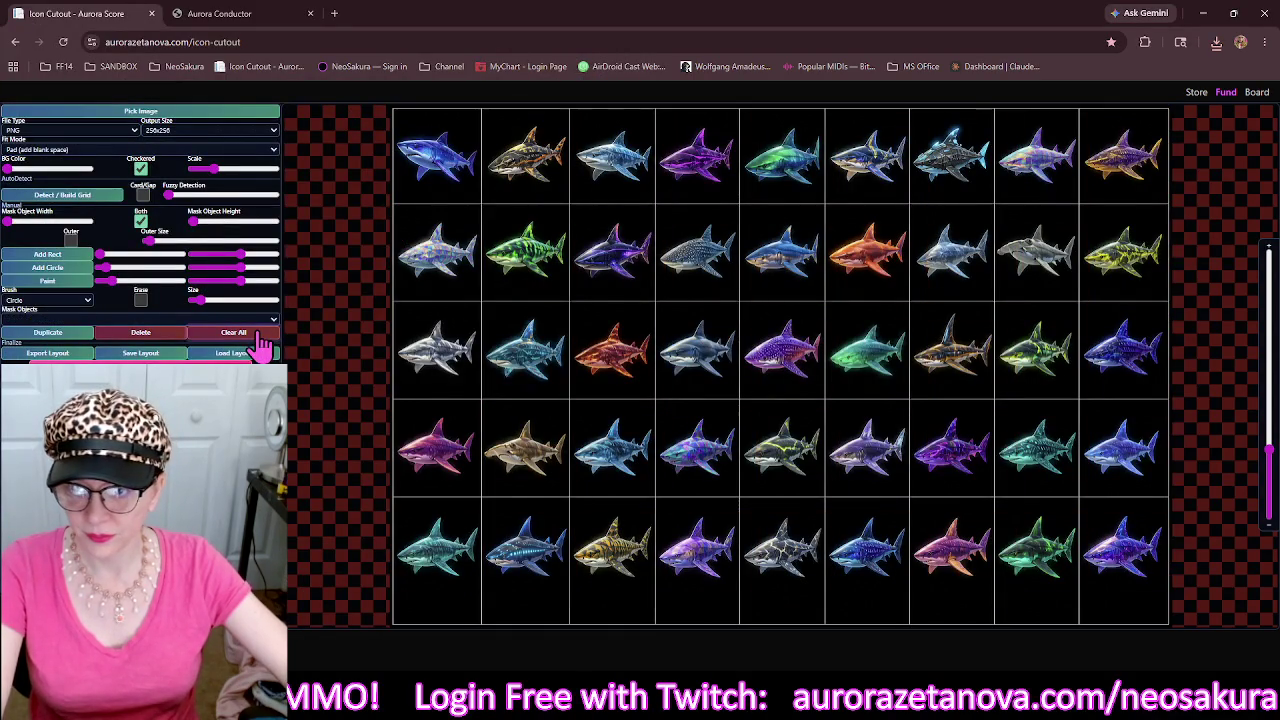
click(88, 196)
scroll(443, 443, down, 3)
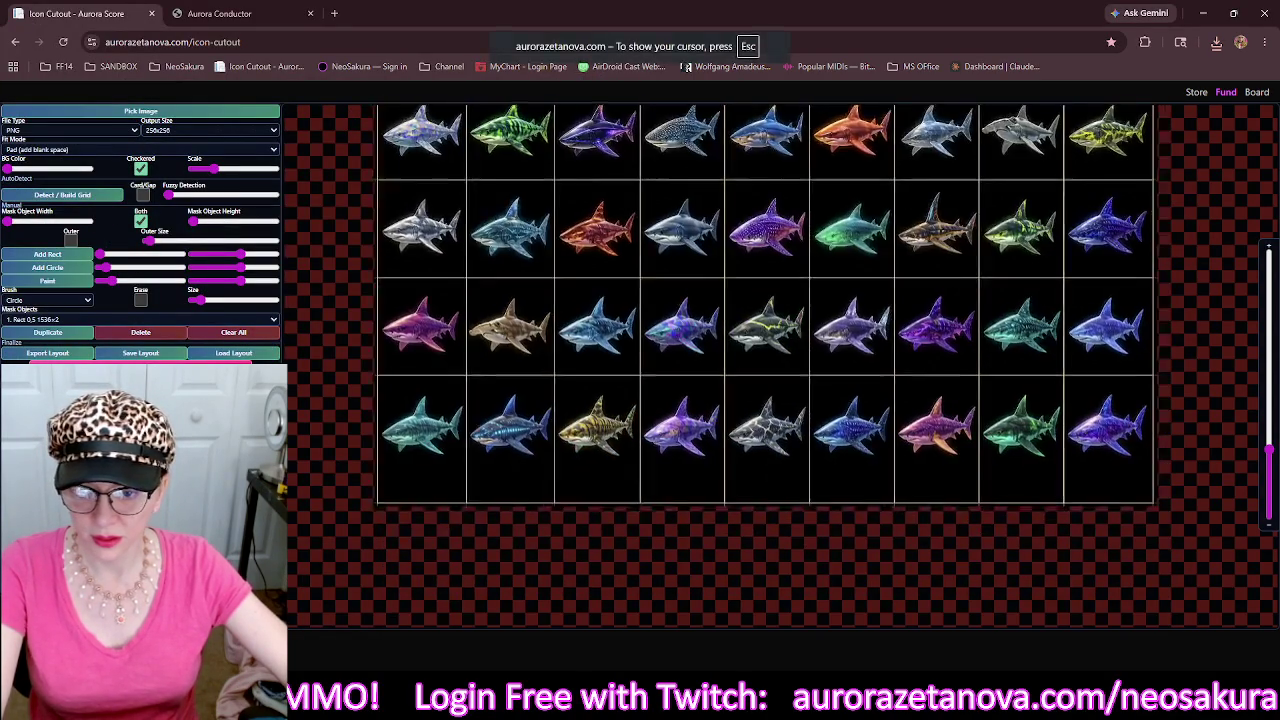
scroll(686, 563, up, 3)
scroll(735, 520, up, 5)
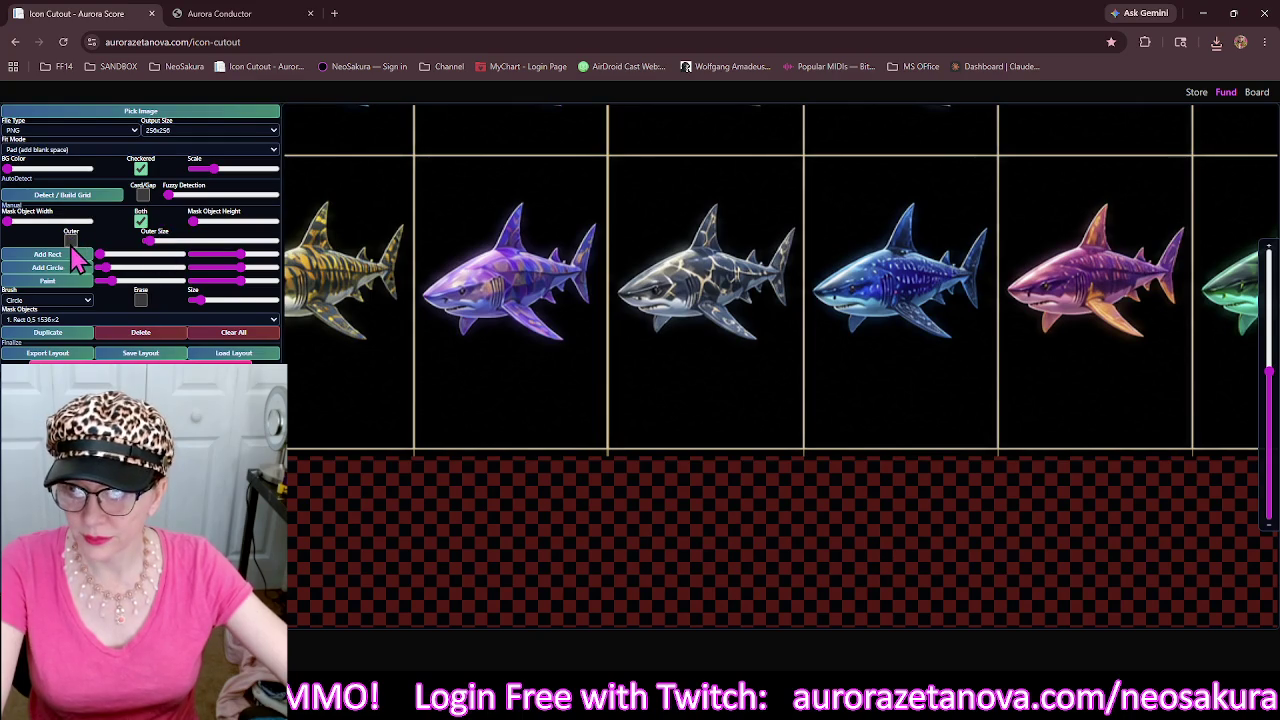
click(71, 241)
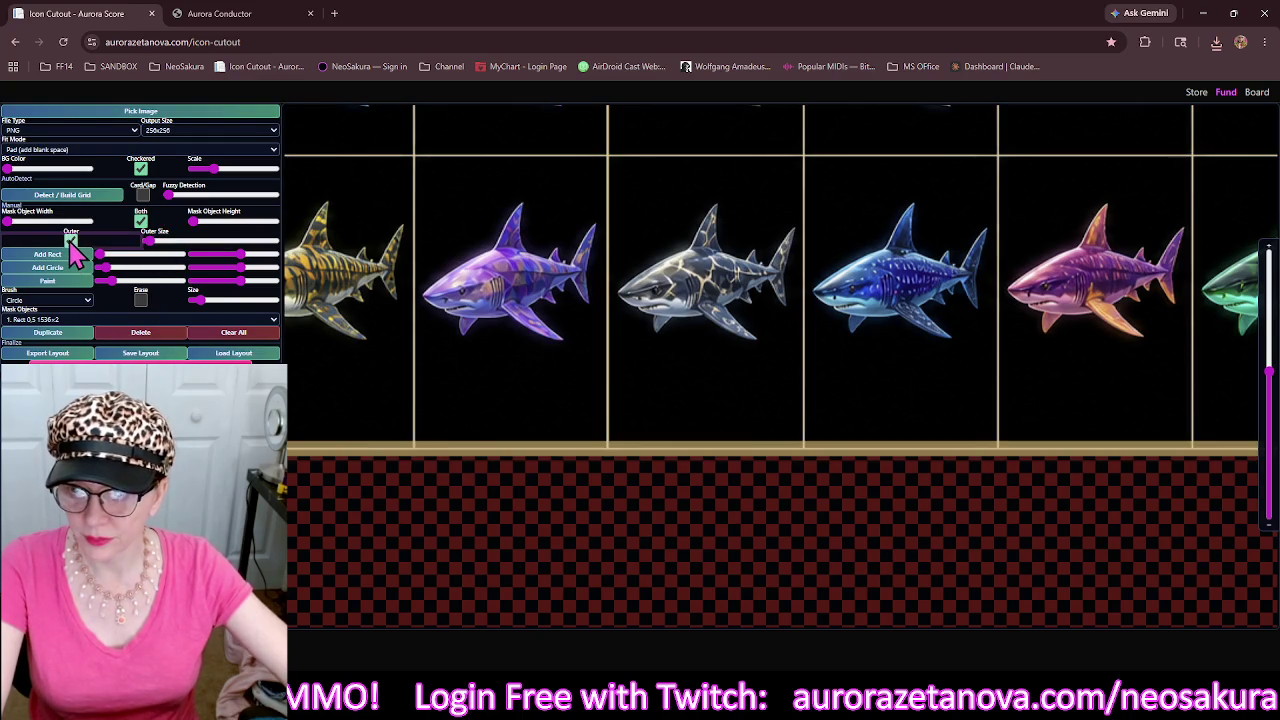
Raise the bottom mask band to 1536×66 and export the shark icons as a zip.
click(512, 458)
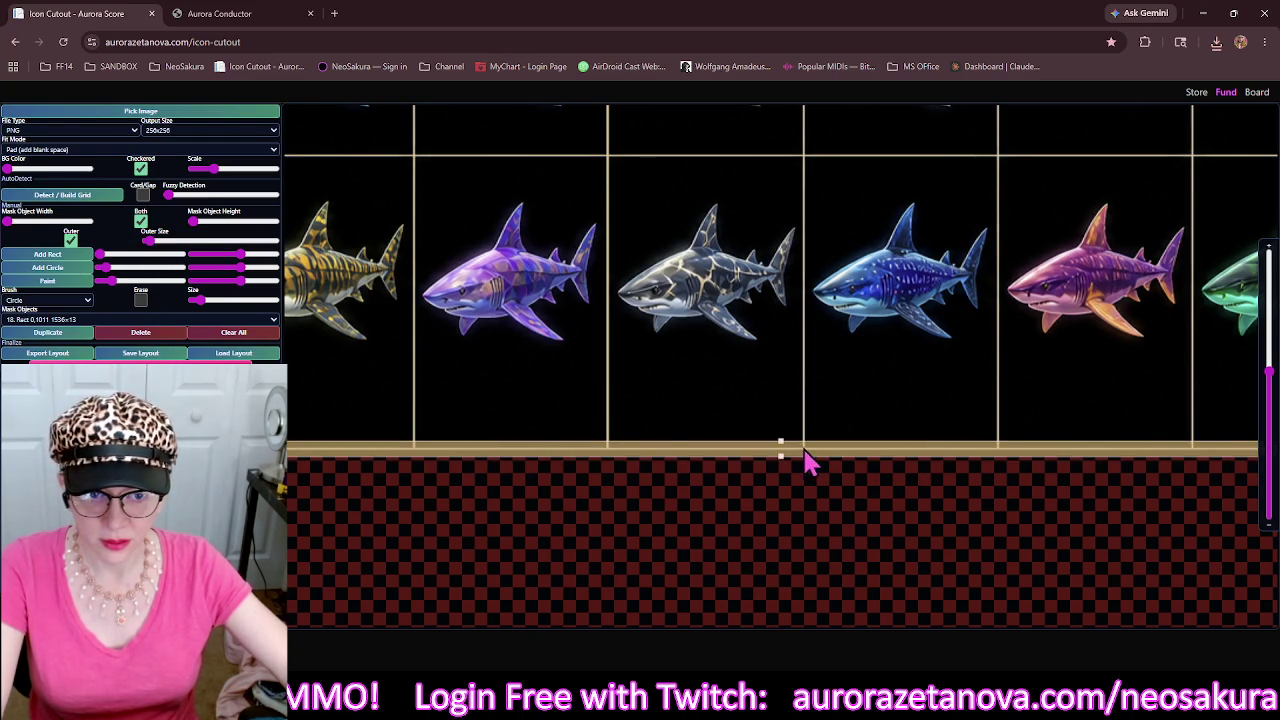
drag(780, 442, 783, 382)
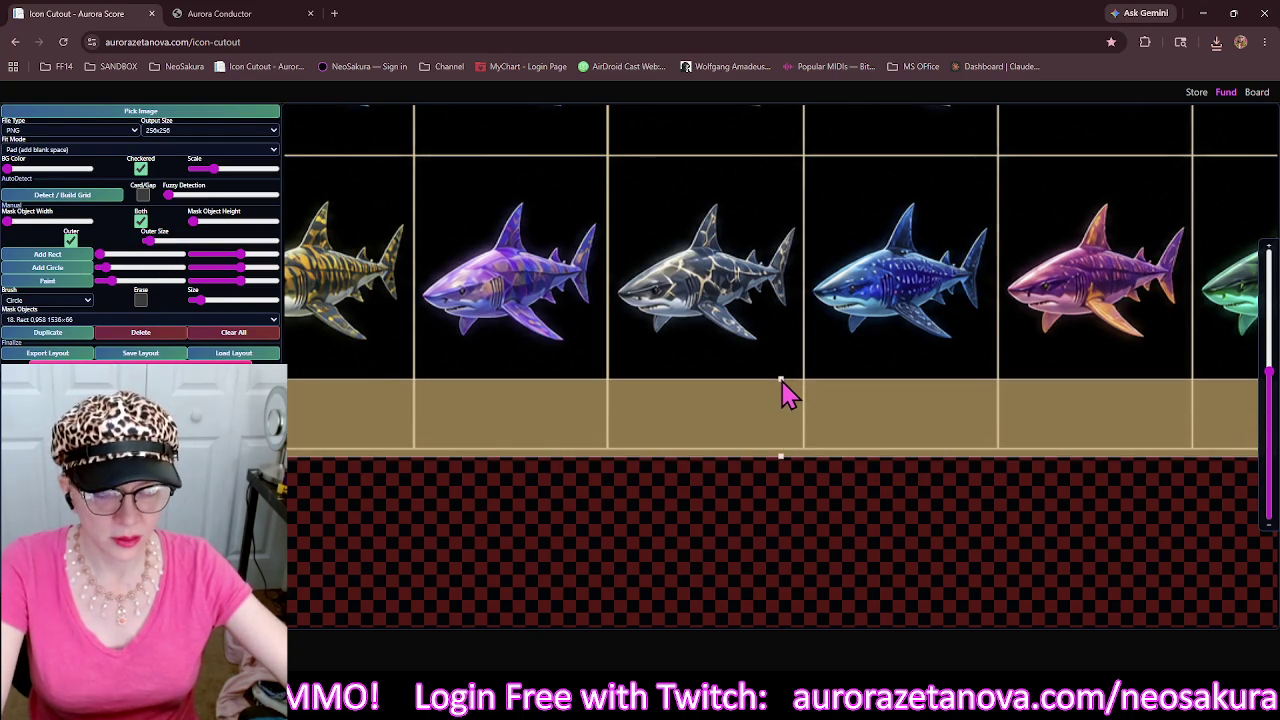
scroll(790, 420, down, 5)
click(768, 366)
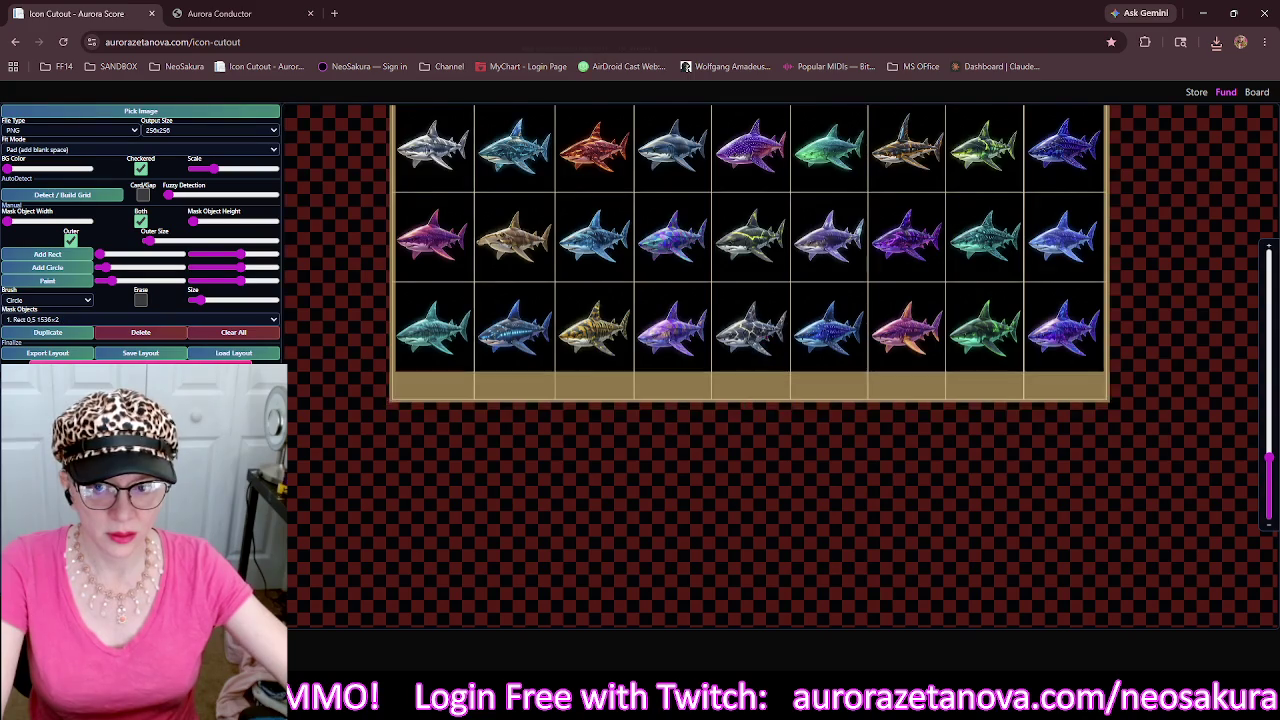
drag(420, 268, 392, 483)
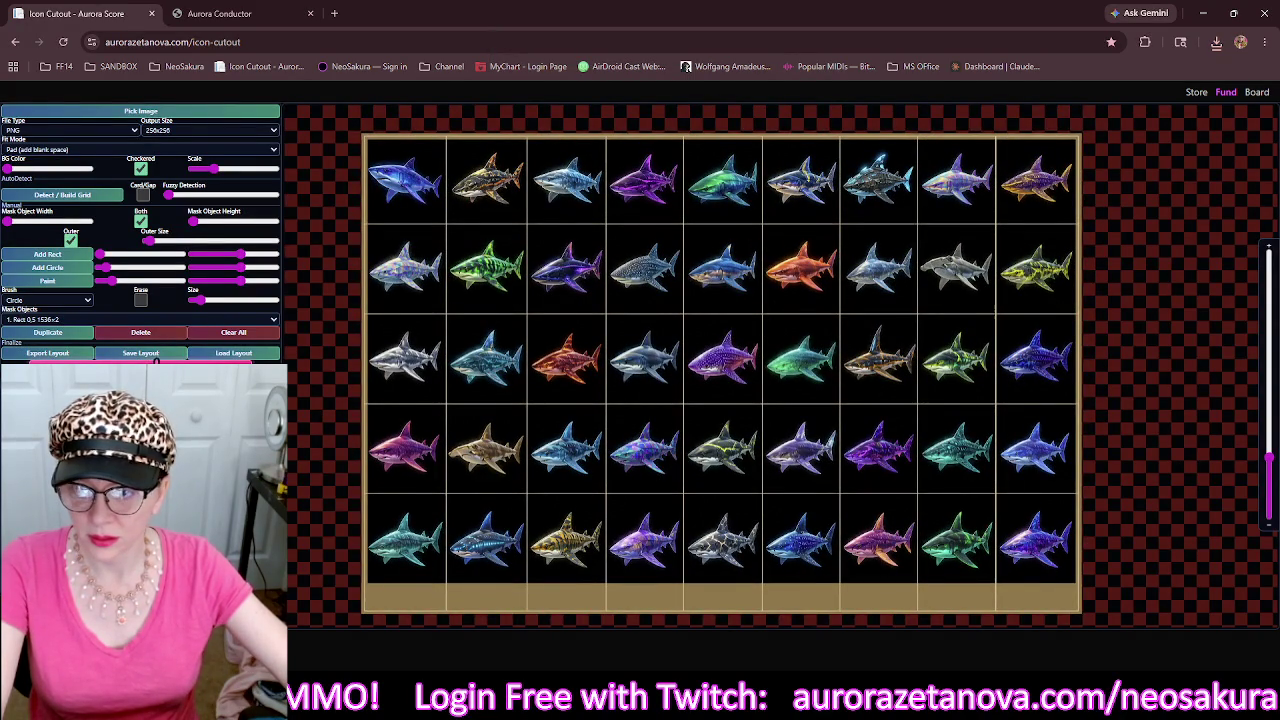
click(150, 354)
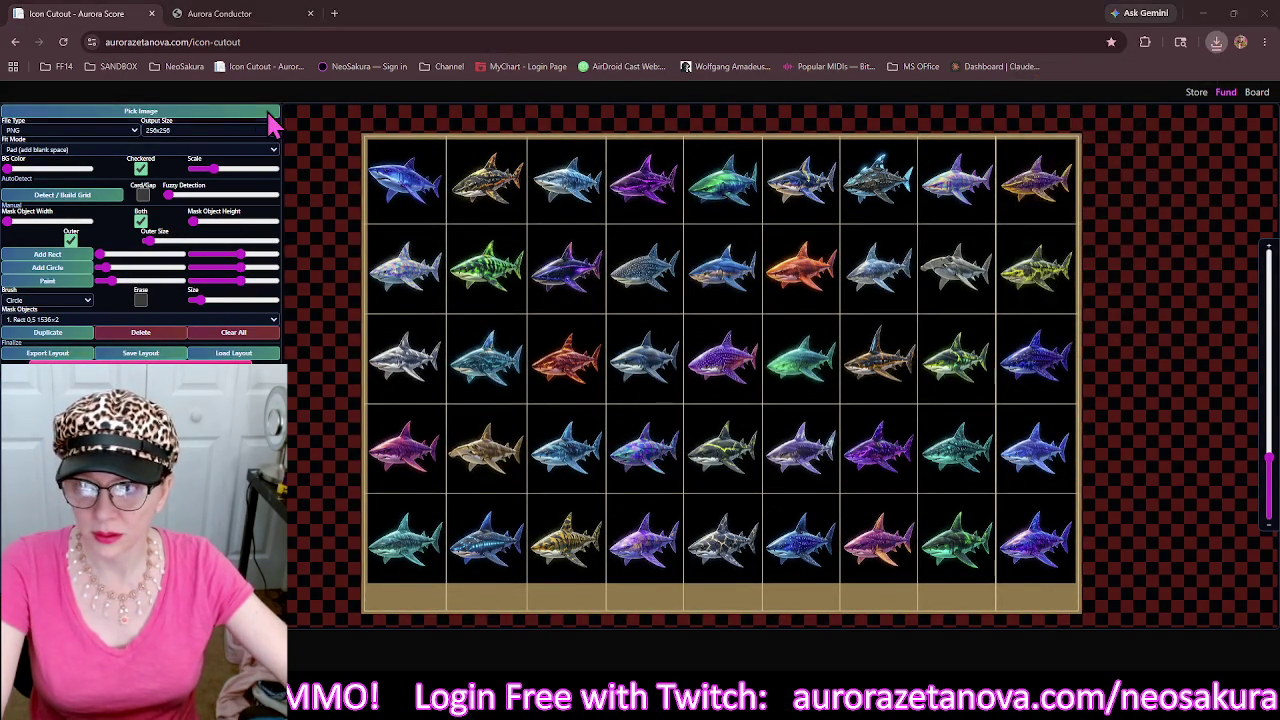
Load the spiky shark sheet and rebuild its grid with thicker lines and an outer frame.
click(268, 112)
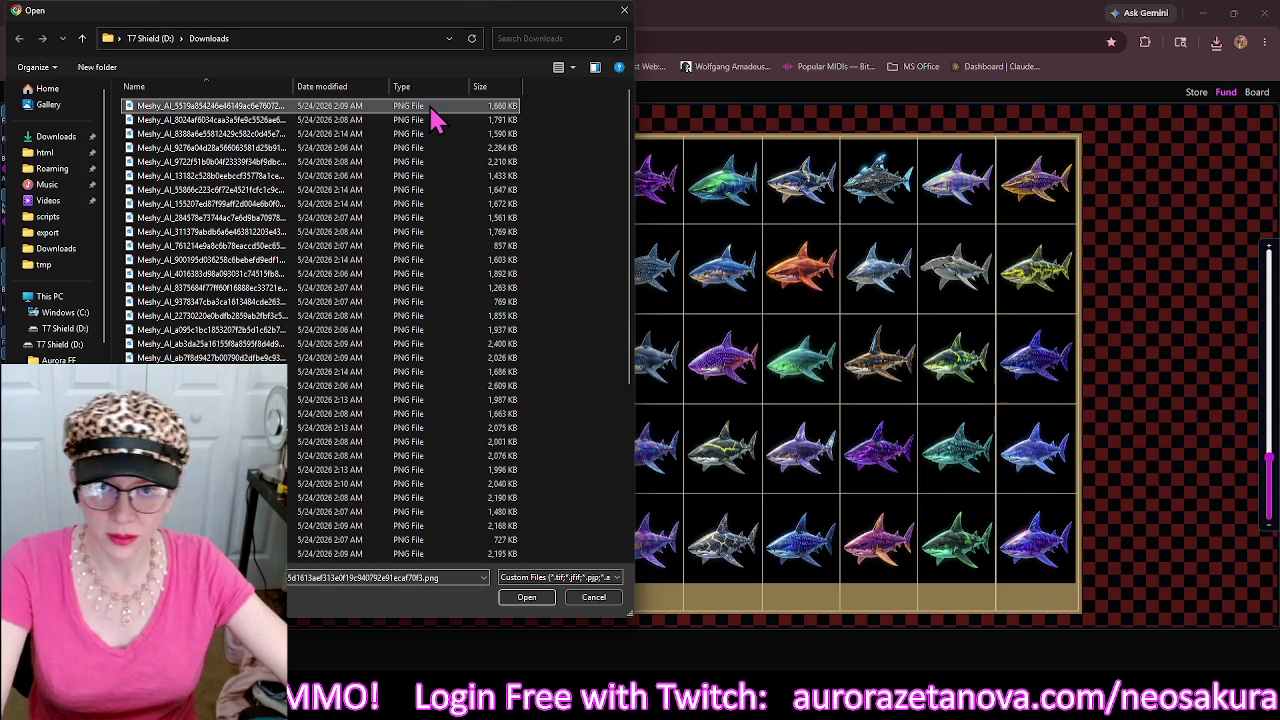
key(Down)
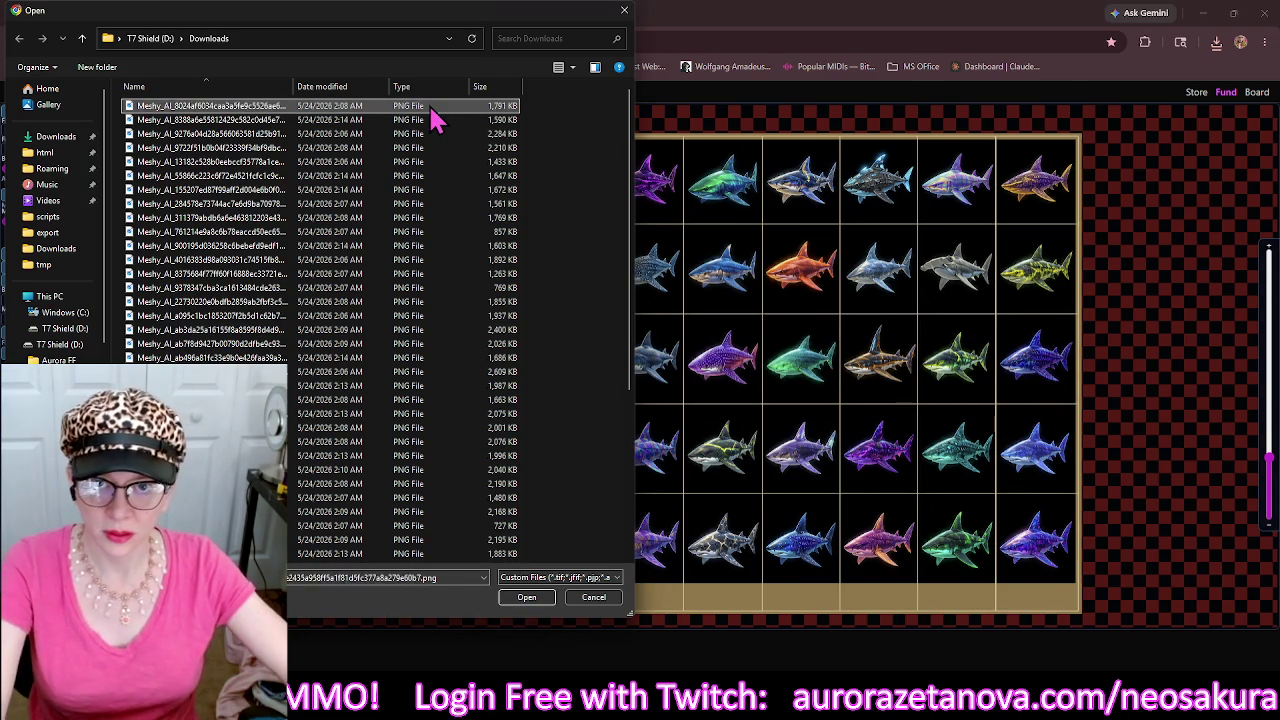
key(Return)
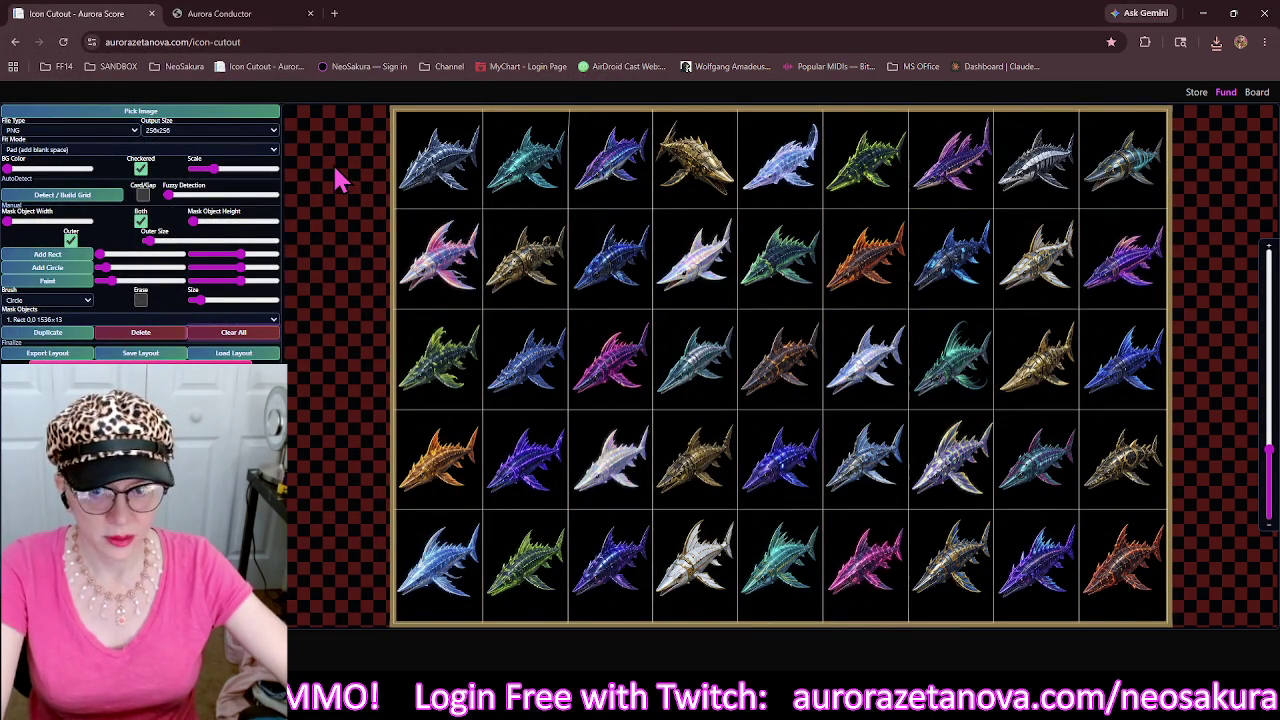
click(112, 196)
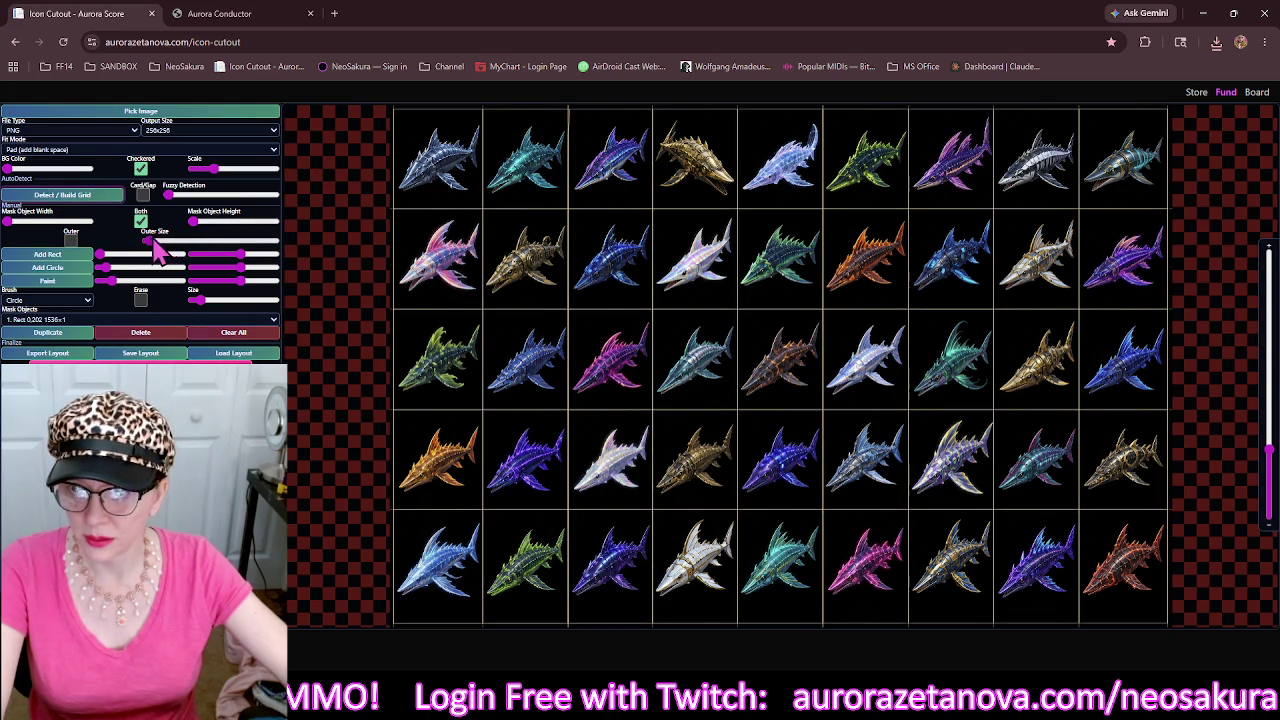
click(203, 222)
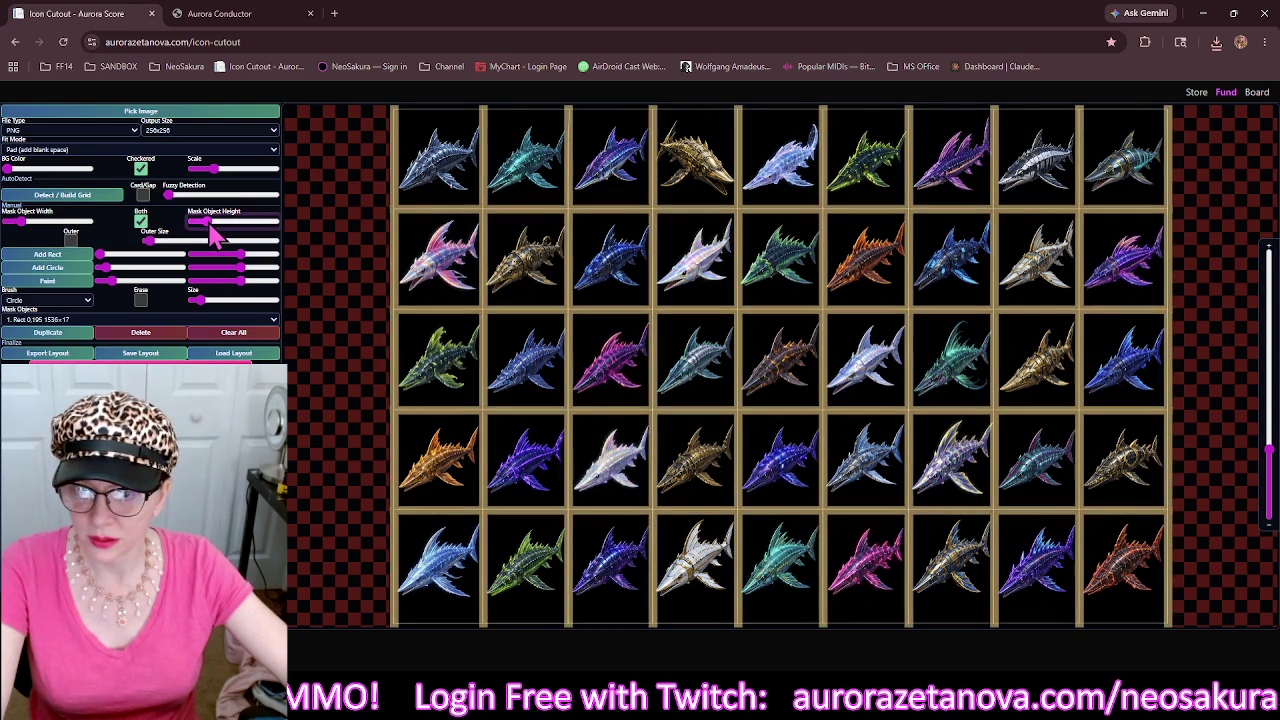
drag(203, 223, 207, 228)
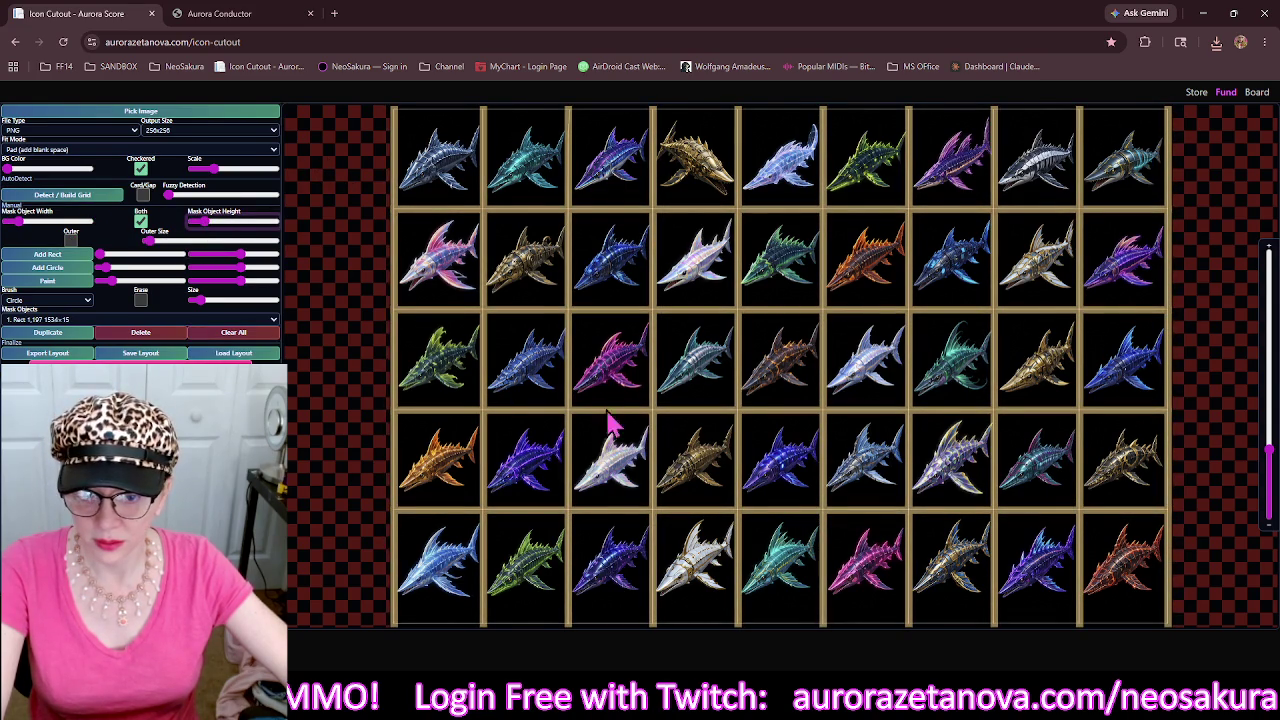
scroll(630, 465, down, 2)
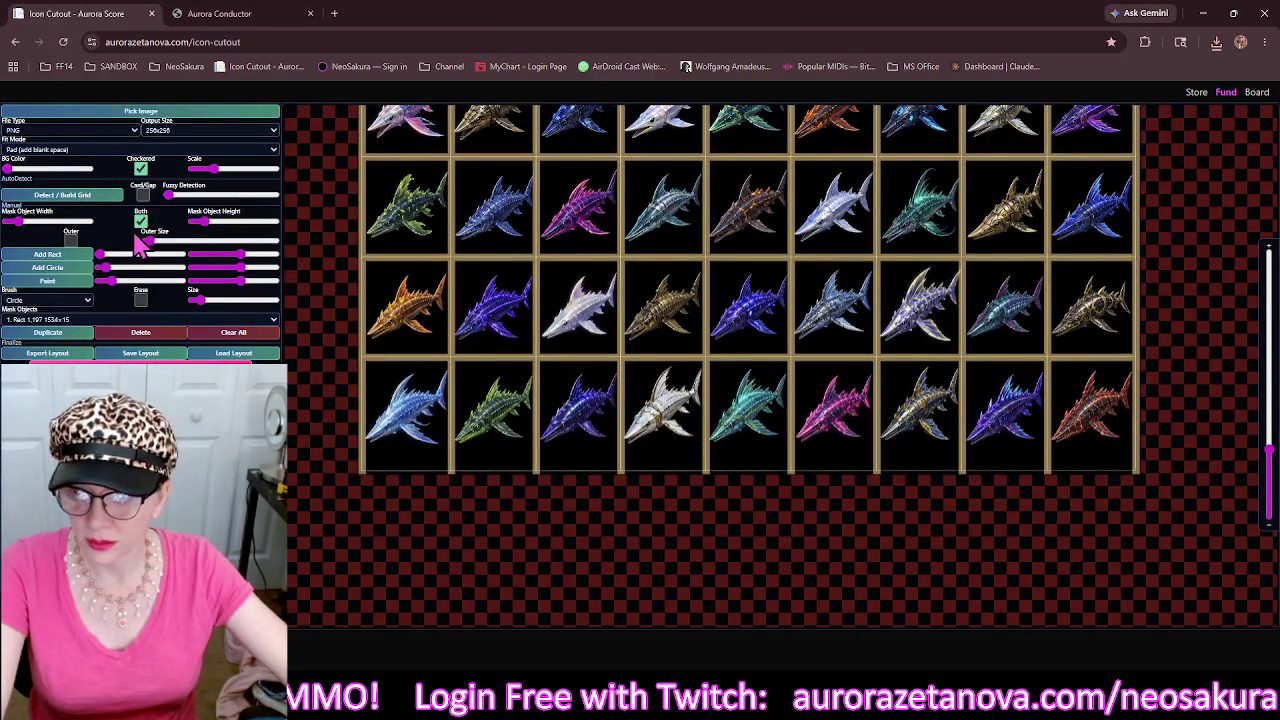
click(71, 242)
Stretch the bottom mask band to 1536×30 and start picking the next image.
click(507, 473)
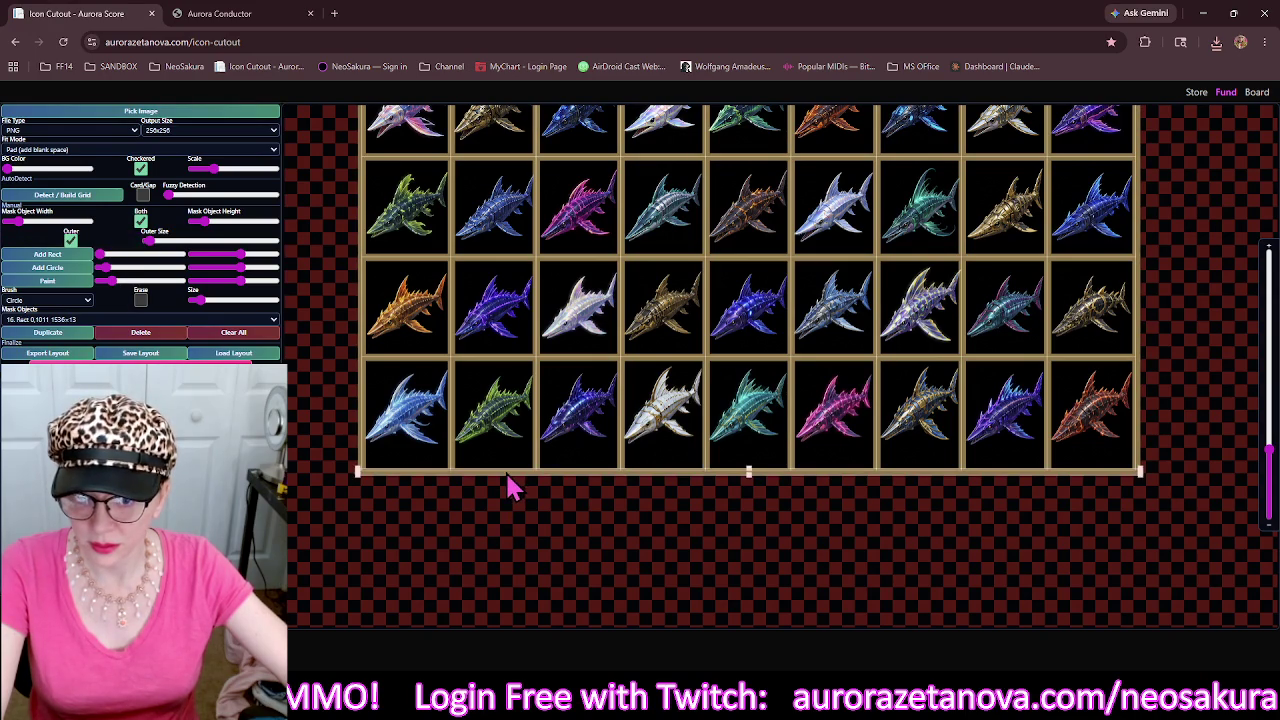
drag(748, 469, 749, 456)
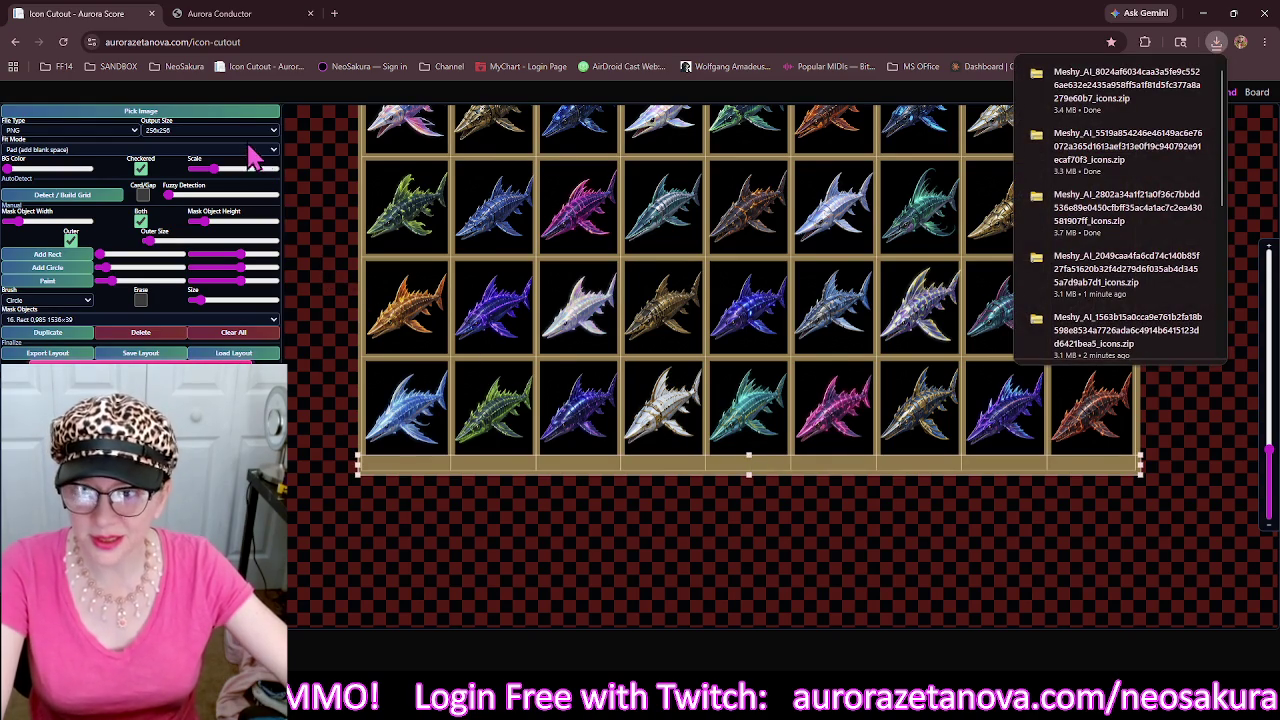
click(268, 120)
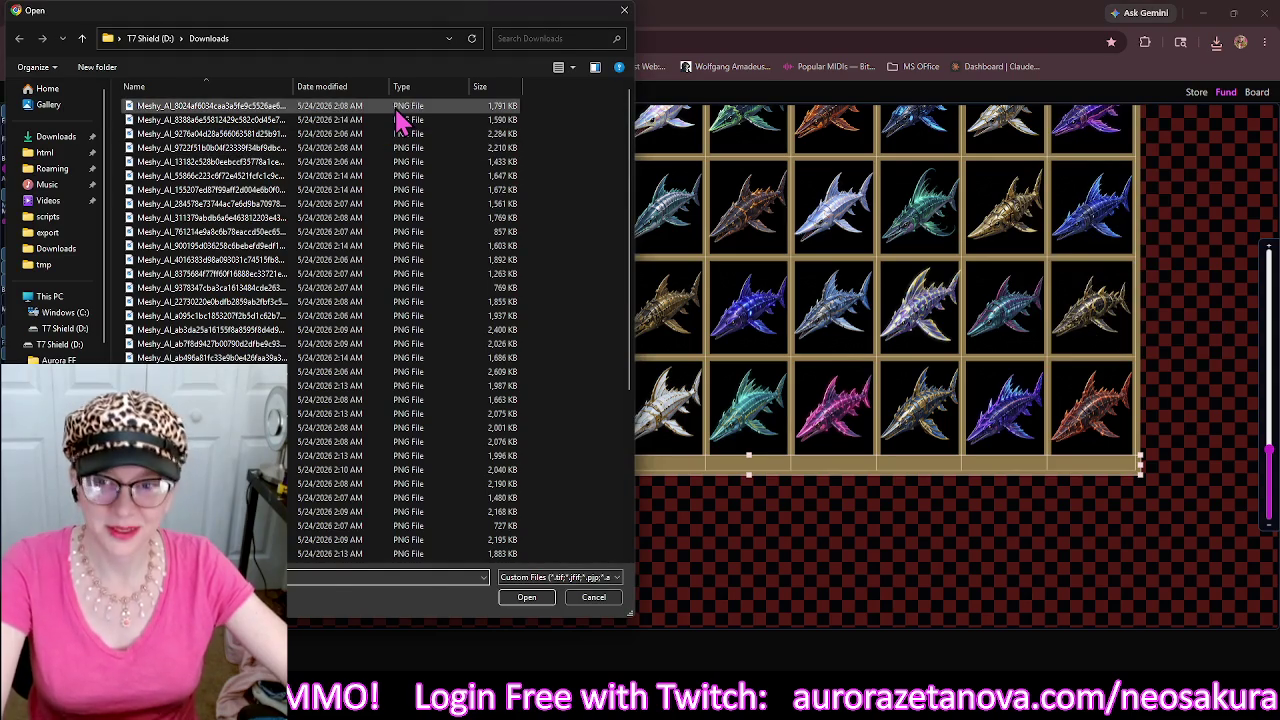
Load the aquarium fish sheet, clear its masks and turn off the outer border.
click(396, 108)
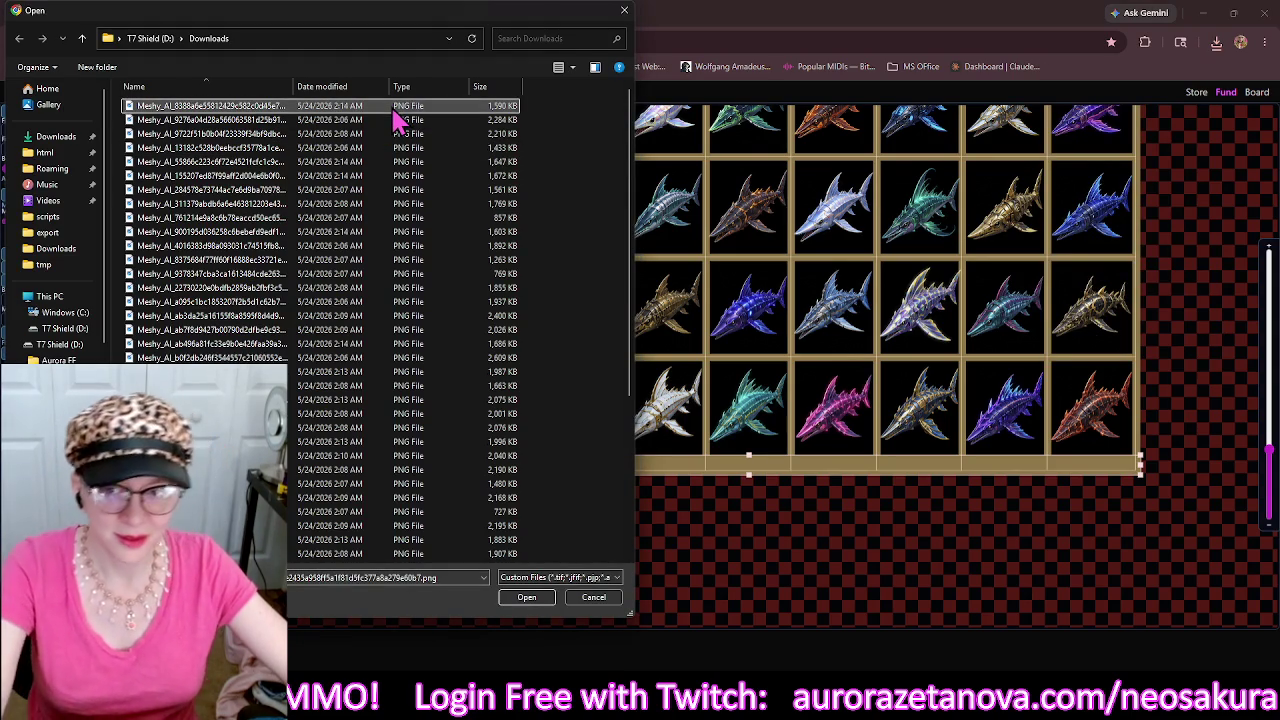
double_click(396, 118)
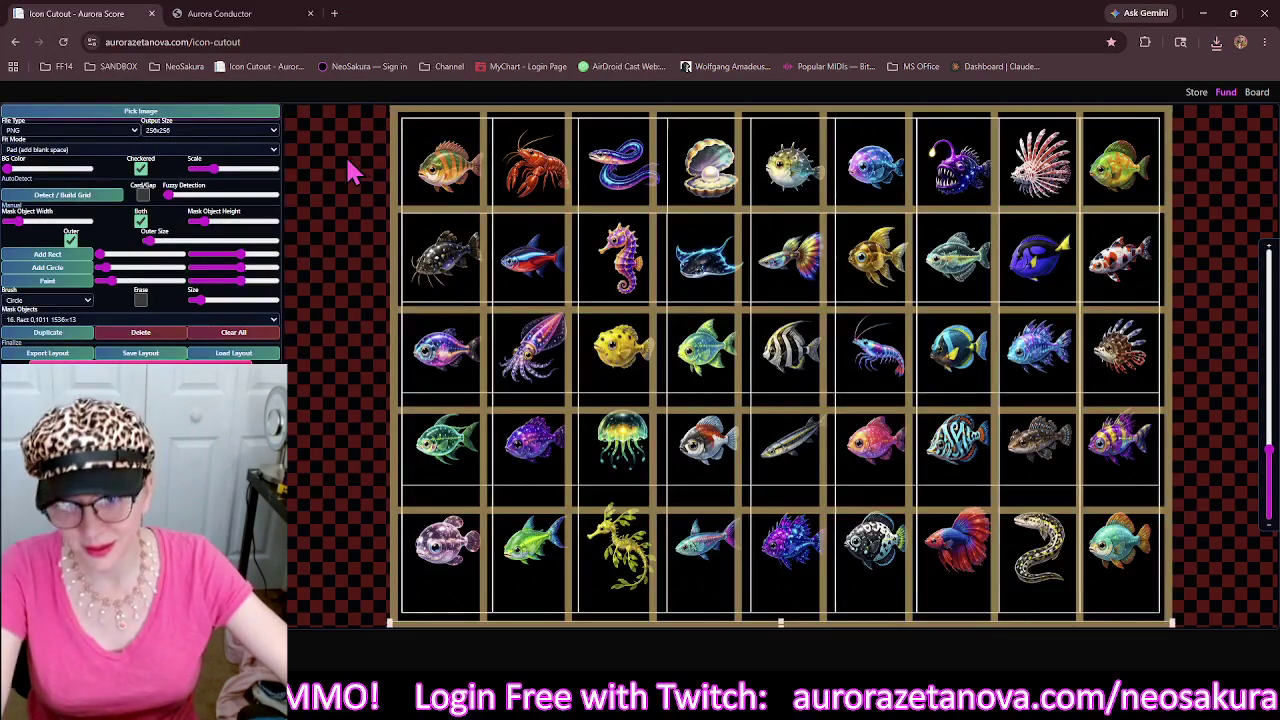
click(266, 332)
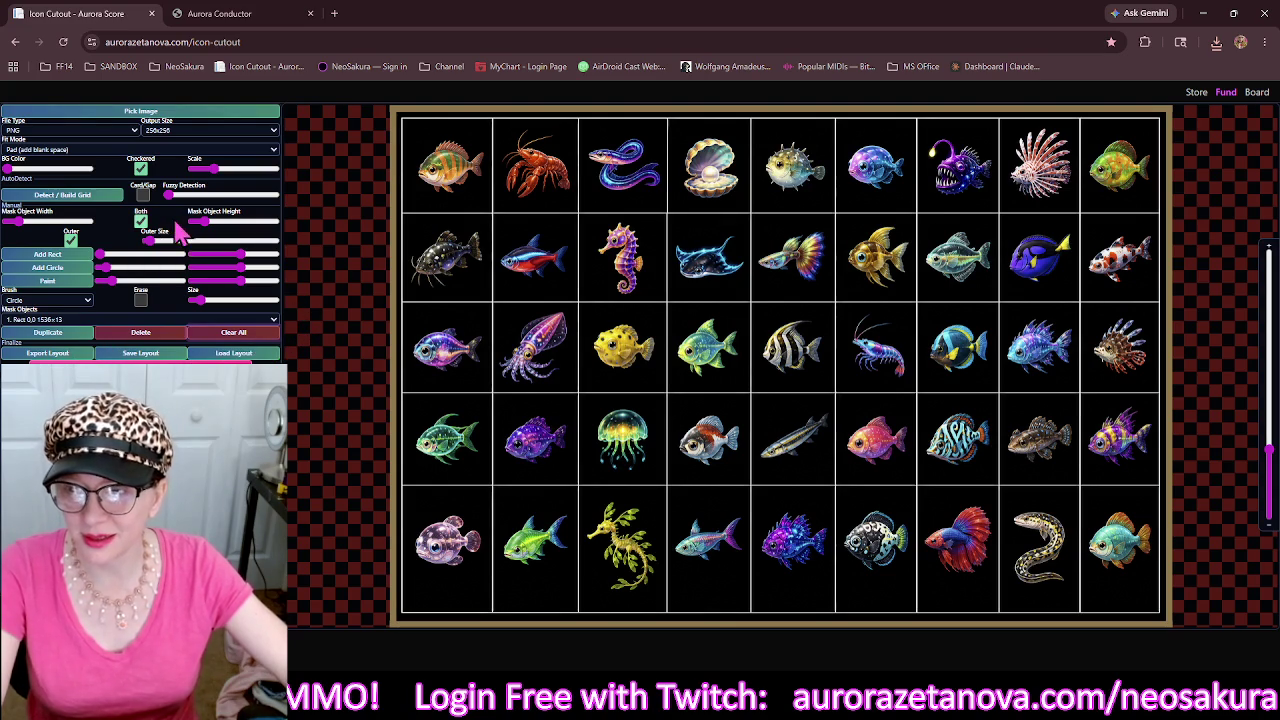
click(71, 241)
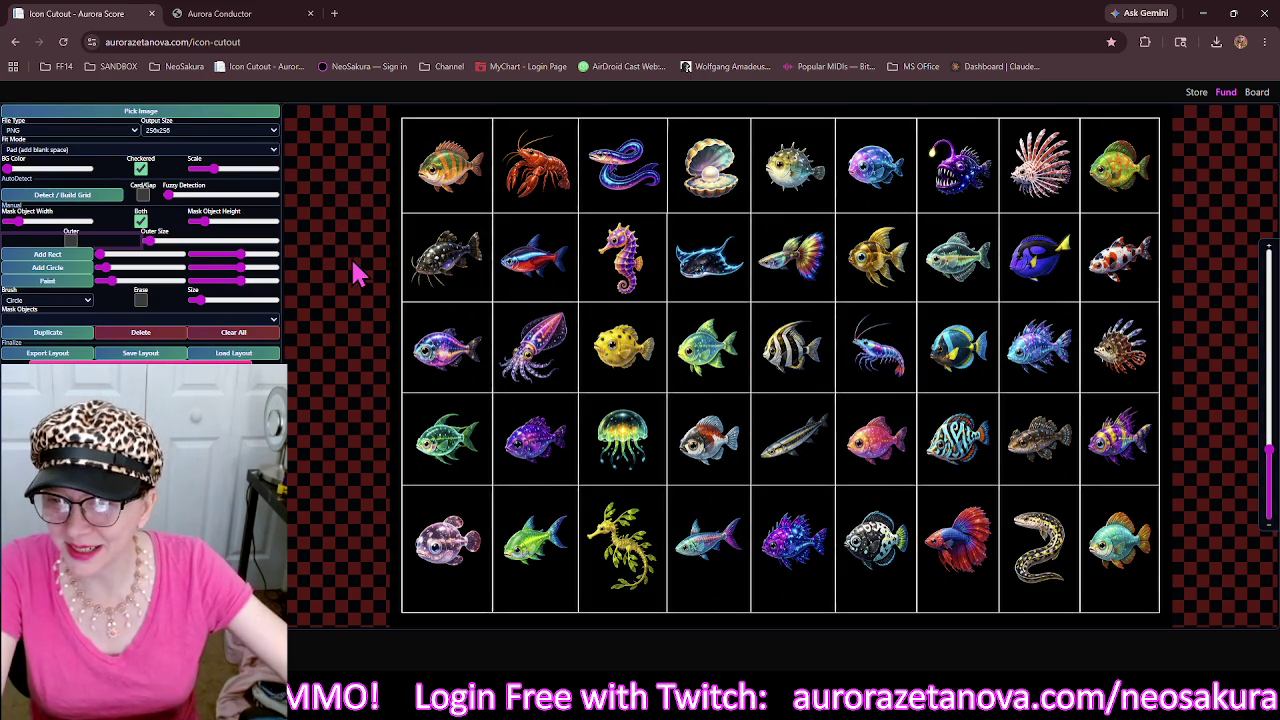
Build a detected grid over the 45 fish and add a slightly widened outer border.
click(82, 198)
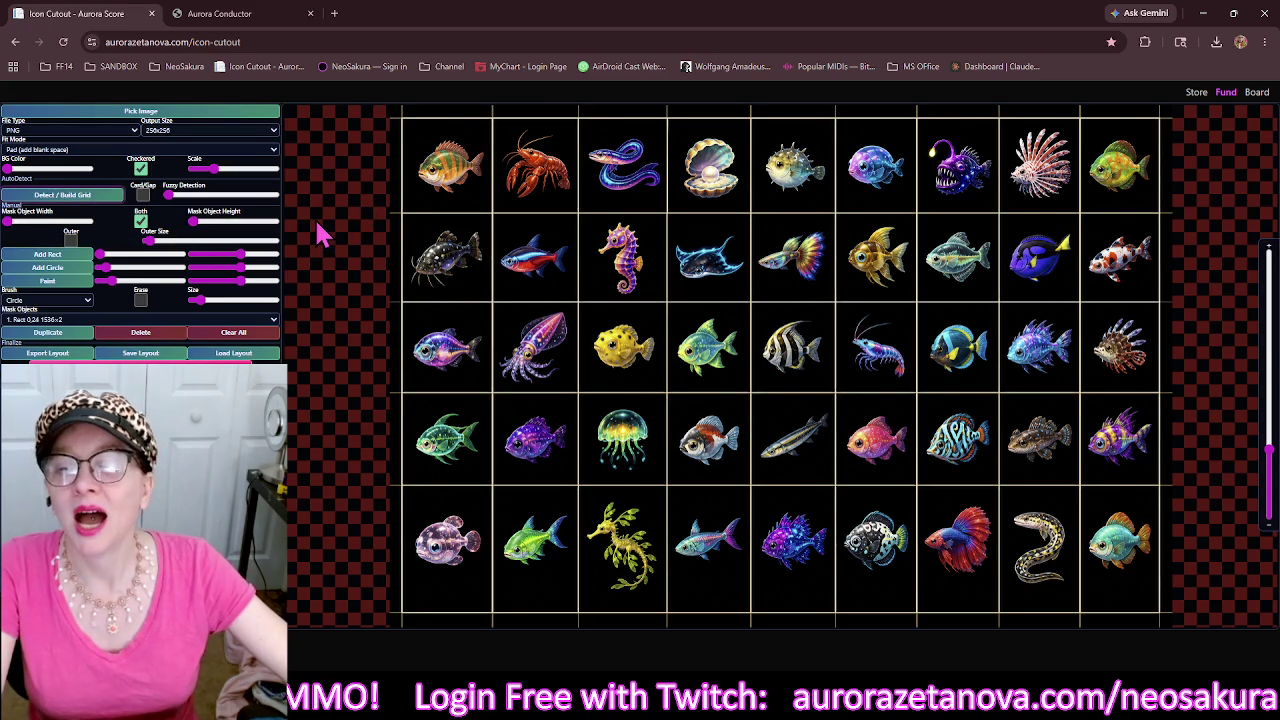
click(70, 240)
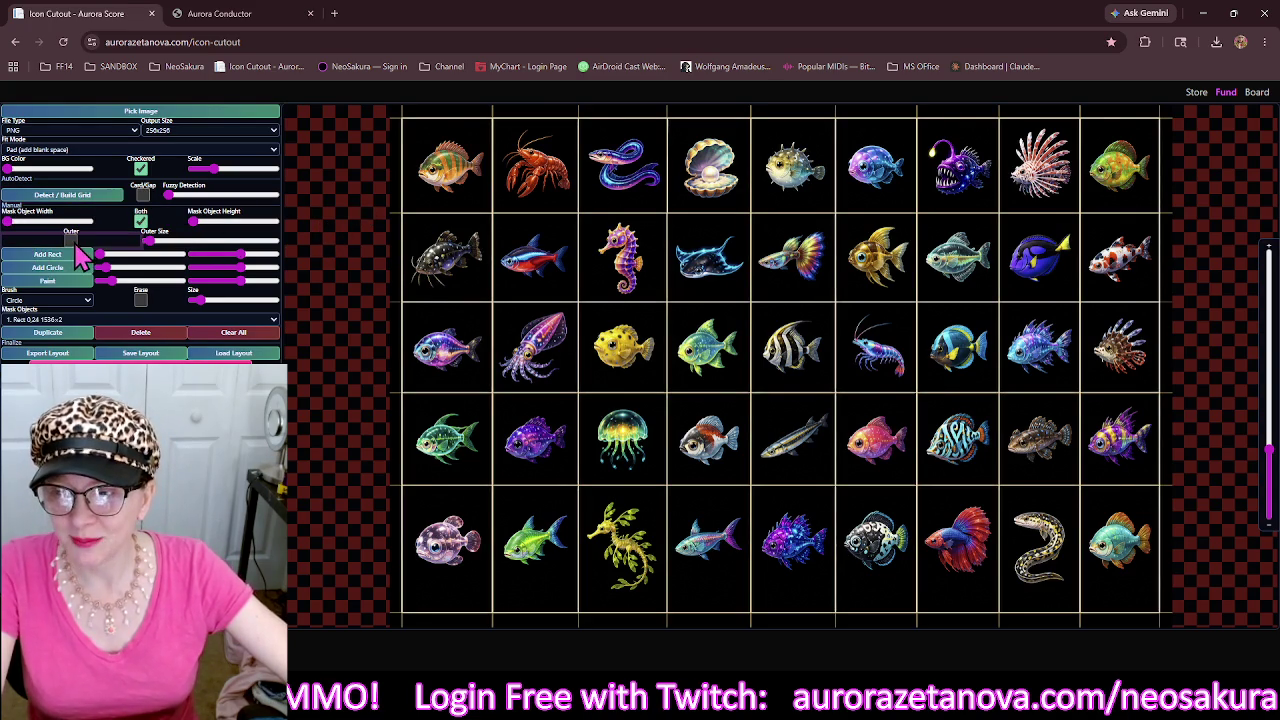
click(150, 242)
drag(155, 255, 160, 258)
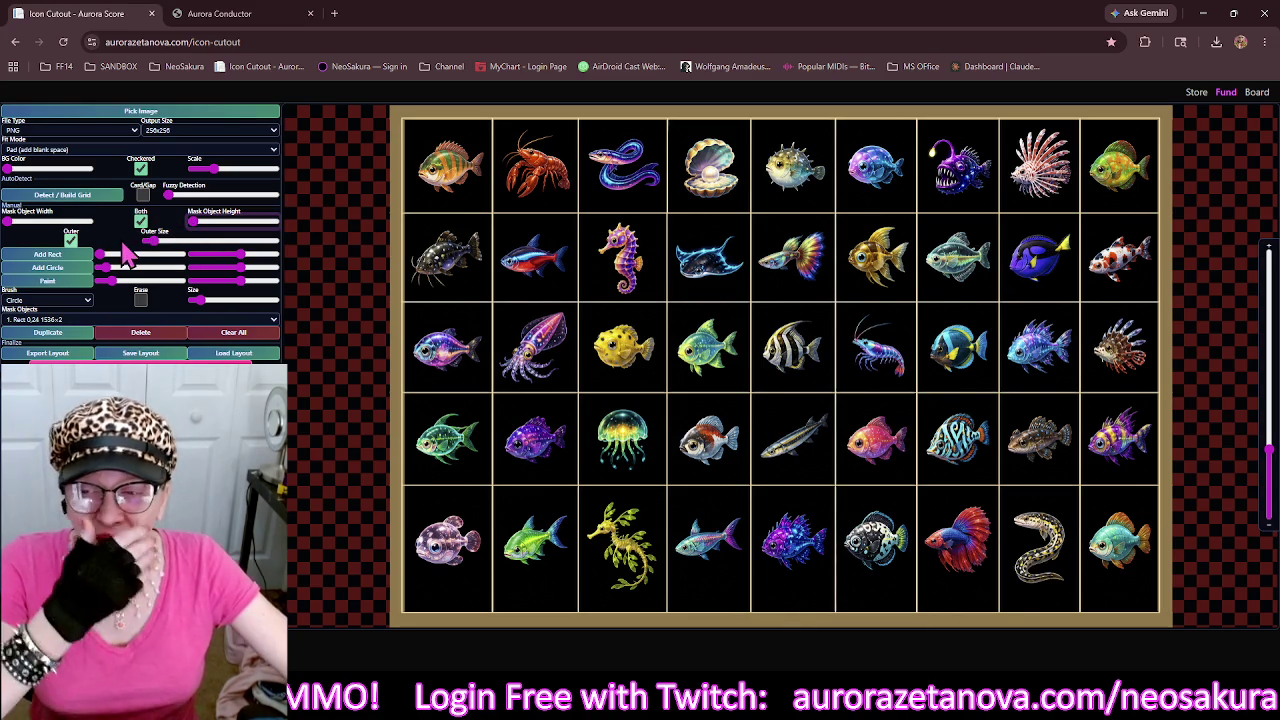
Toggle the outer border, nudge Outer Size, and push Mask Object Height toward maximum.
click(71, 241)
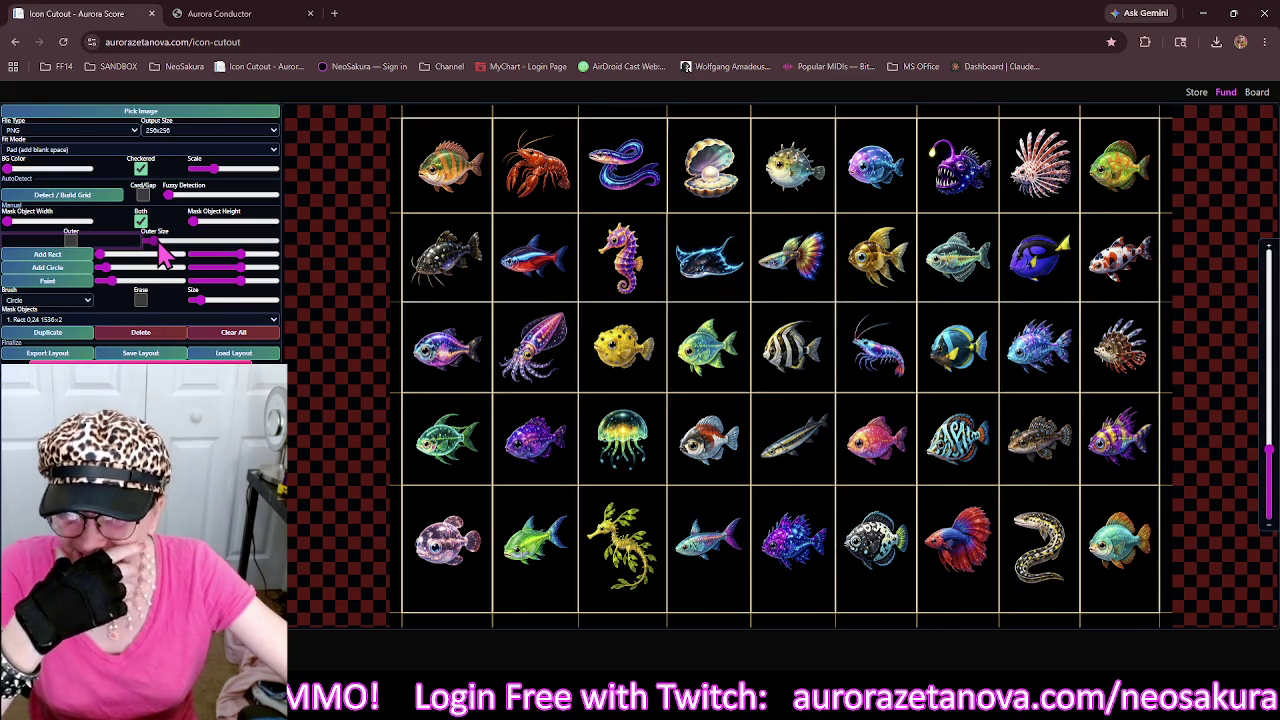
drag(157, 239, 160, 242)
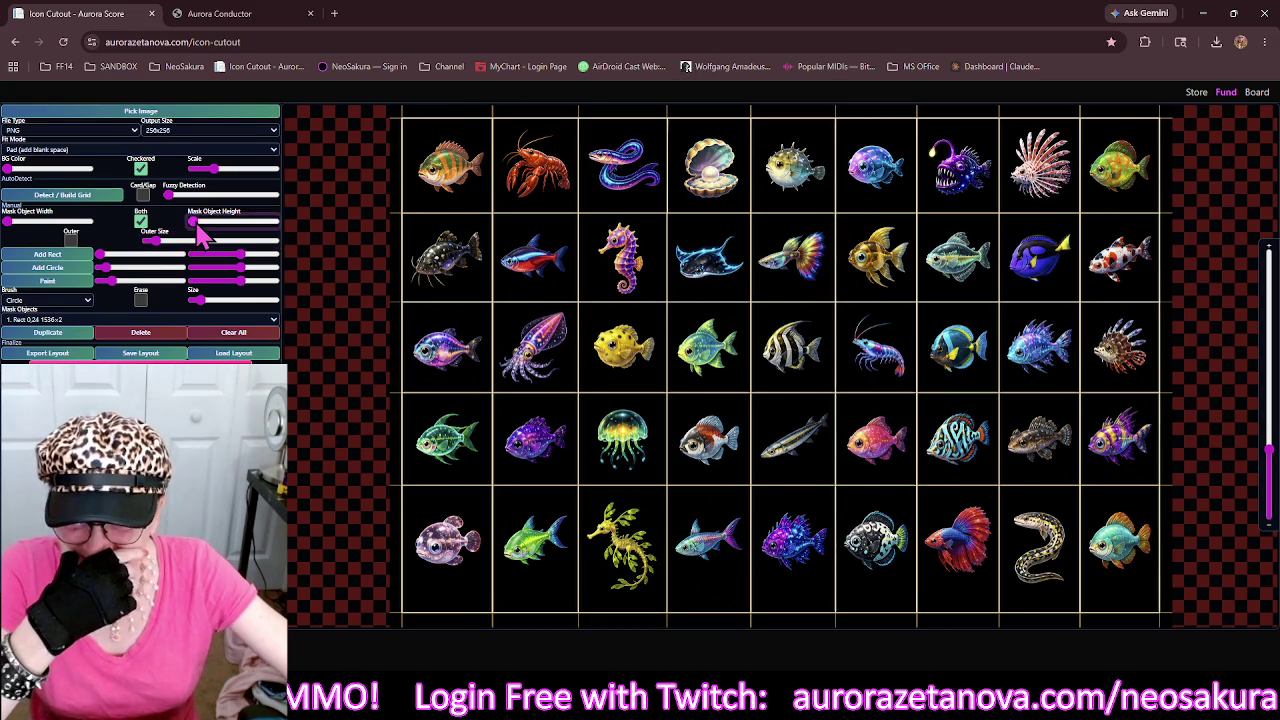
drag(200, 230, 305, 158)
right_click(205, 232)
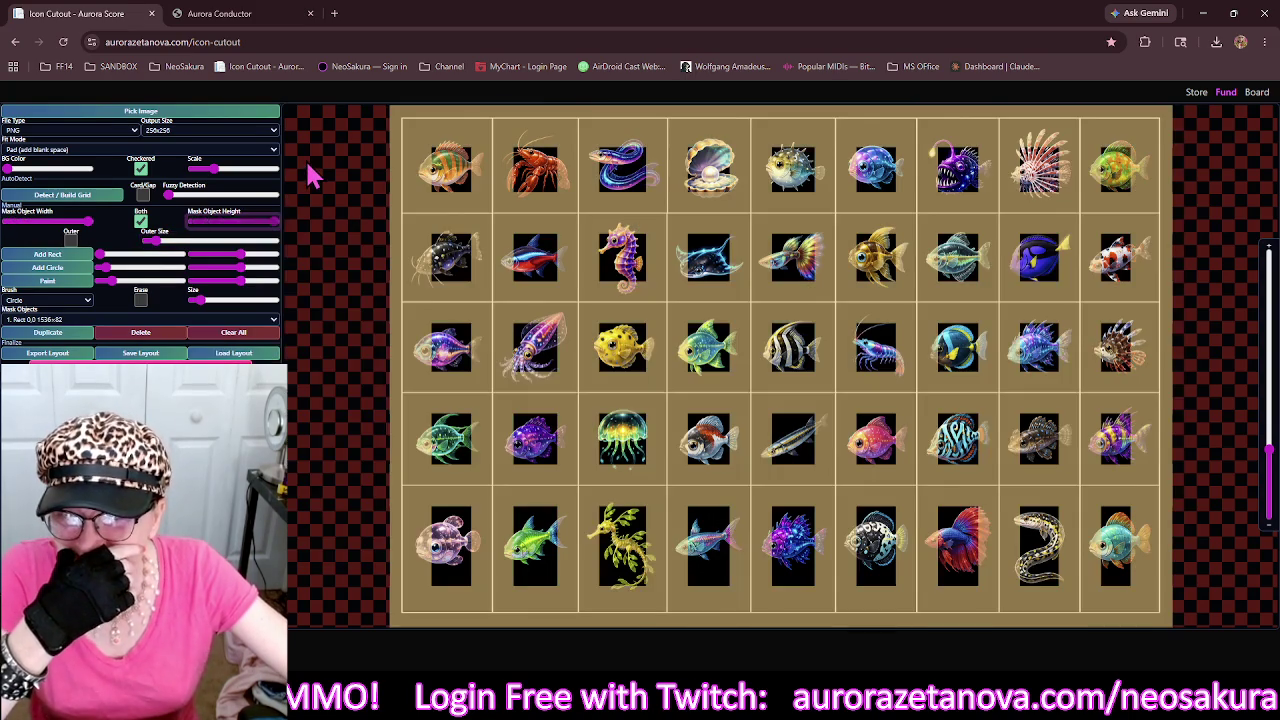
drag(255, 230, 205, 237)
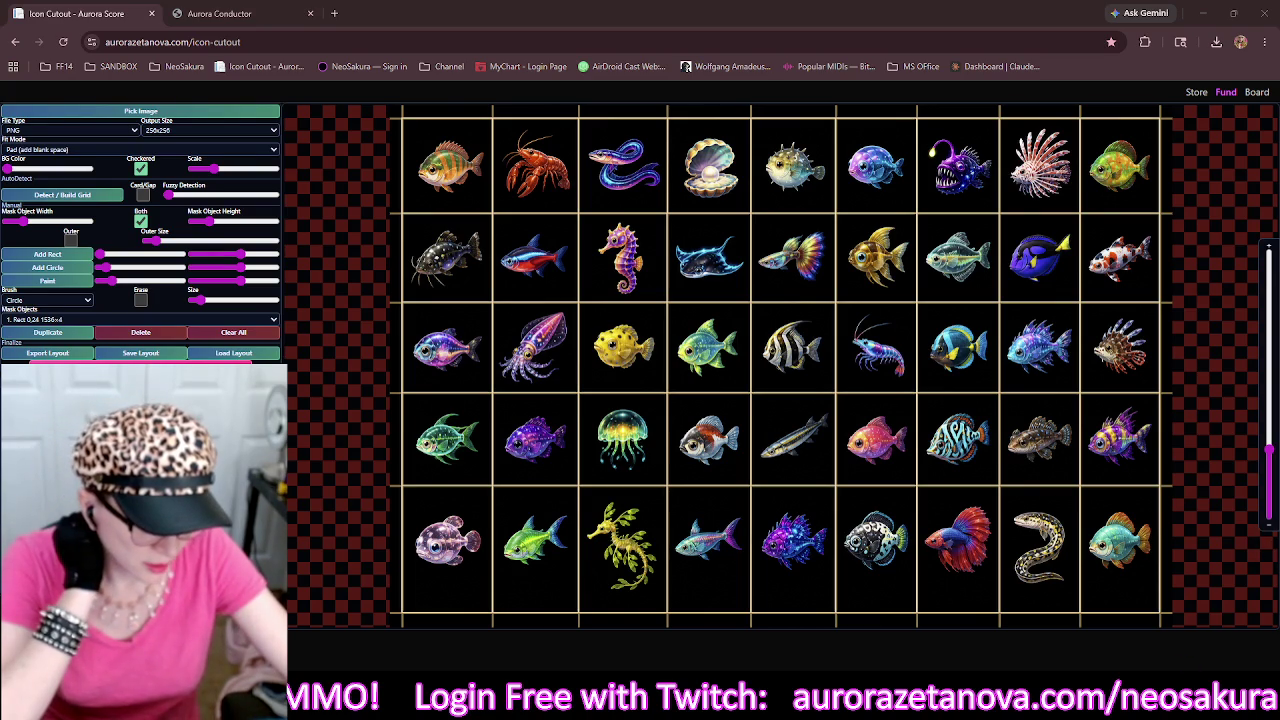
Choose a system sound option from the taskbar speaker menu, then switch to REAPER with Alt+Tab.
right_click(1100, 690)
click(1197, 660)
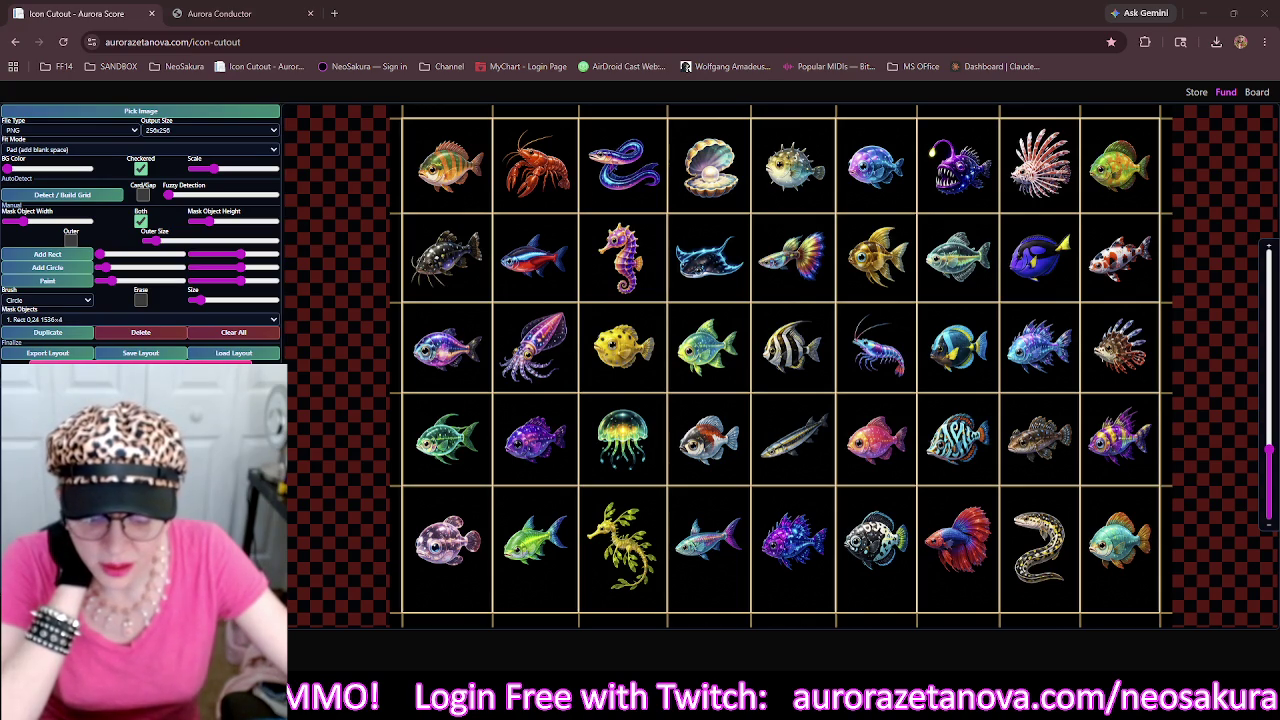
key(alt+Tab)
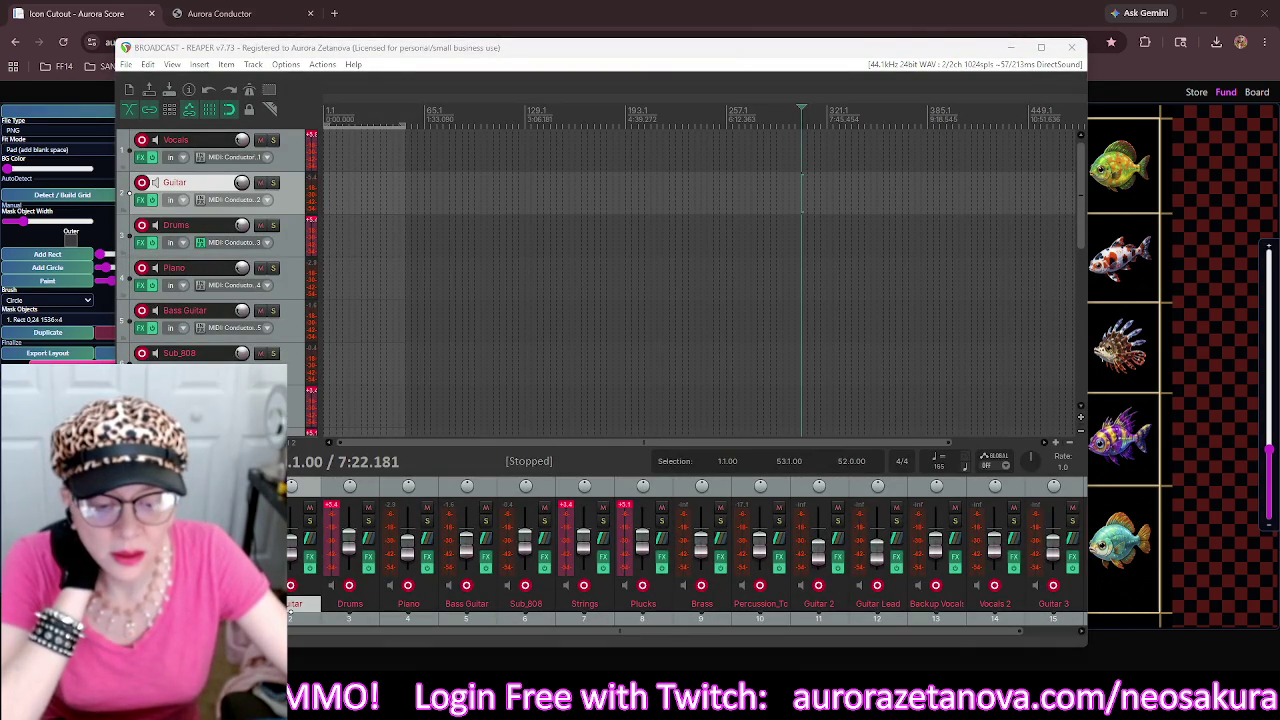
Restart REAPER, check and close loopMIDI's ports, then minimize REAPER.
click(1071, 47)
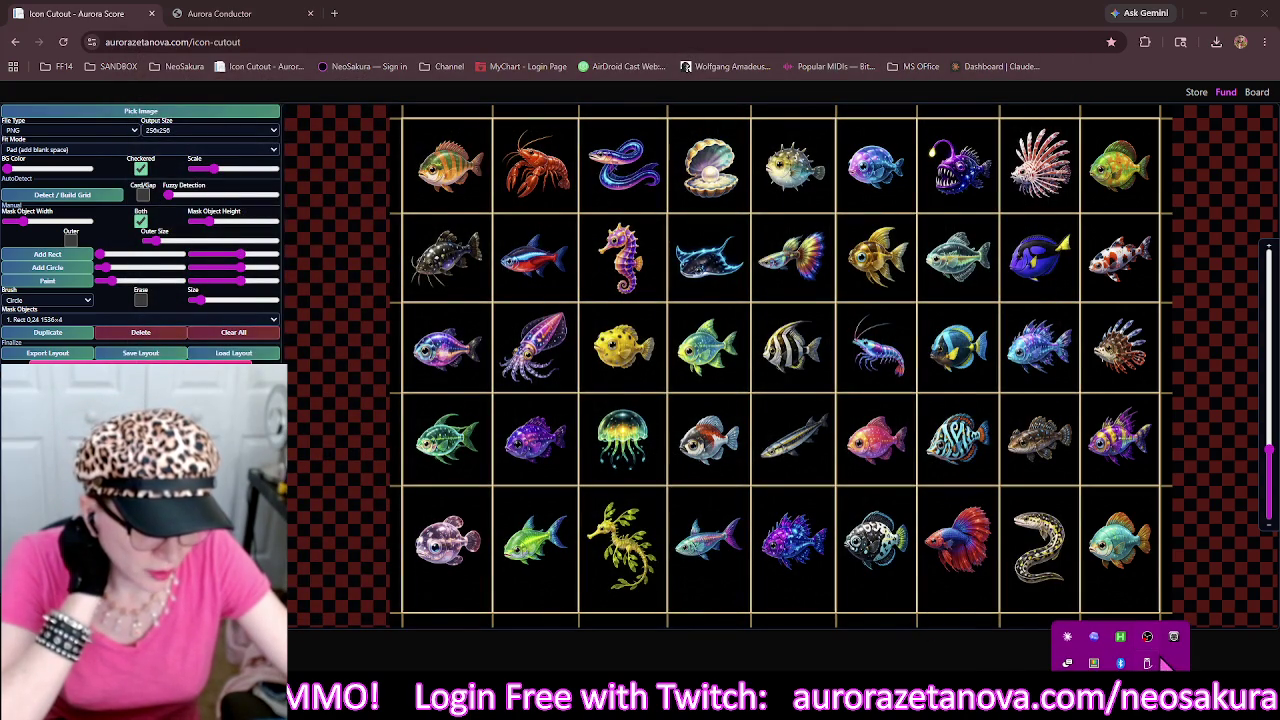
click(1175, 640)
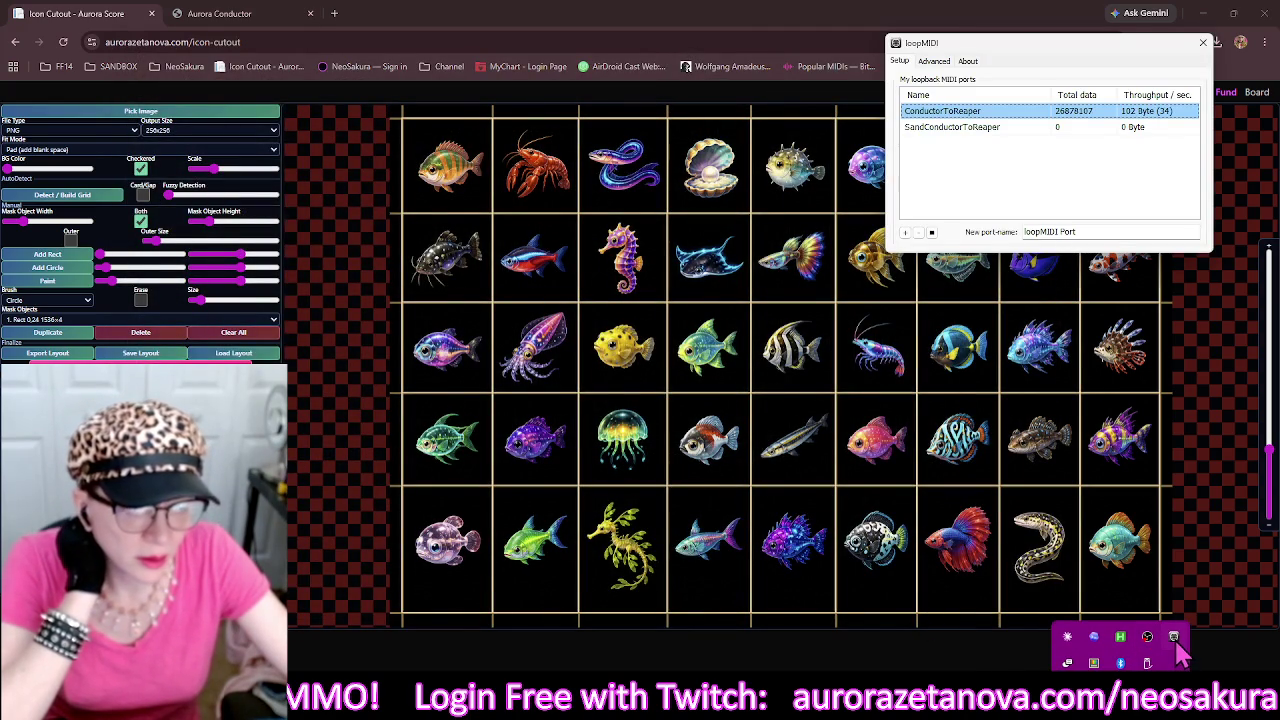
mouse_move(640, 712)
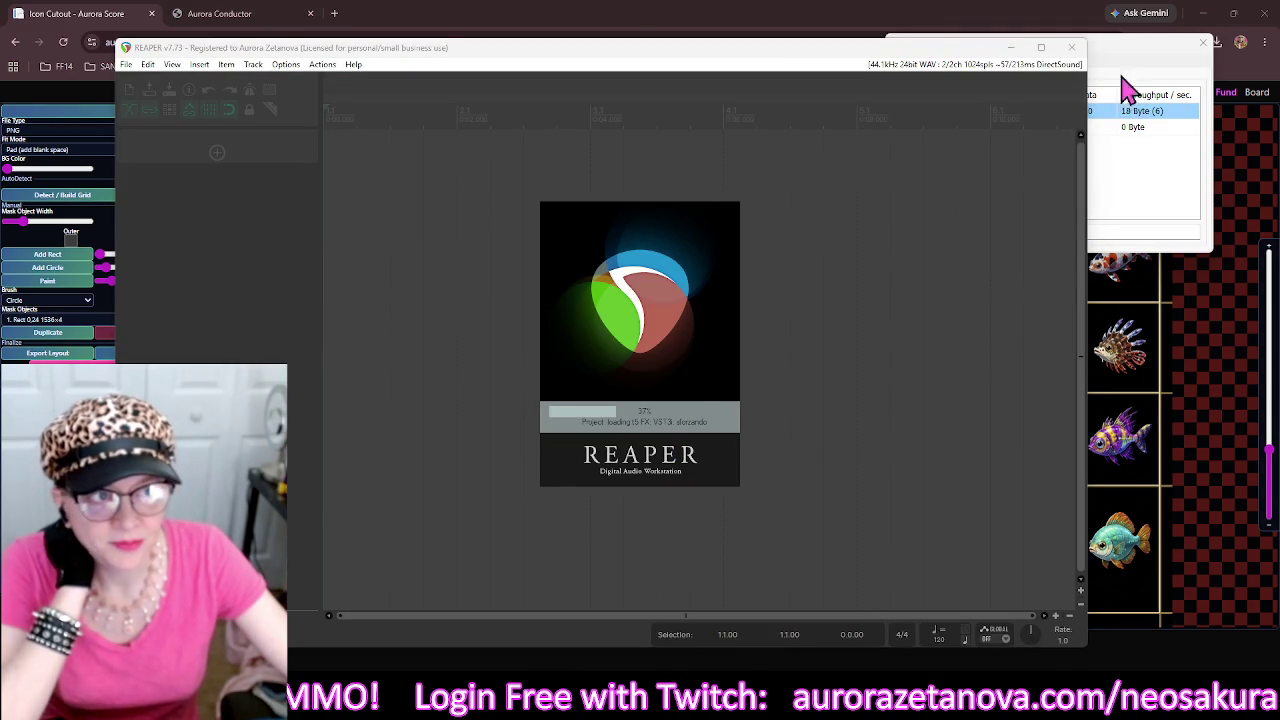
click(1203, 42)
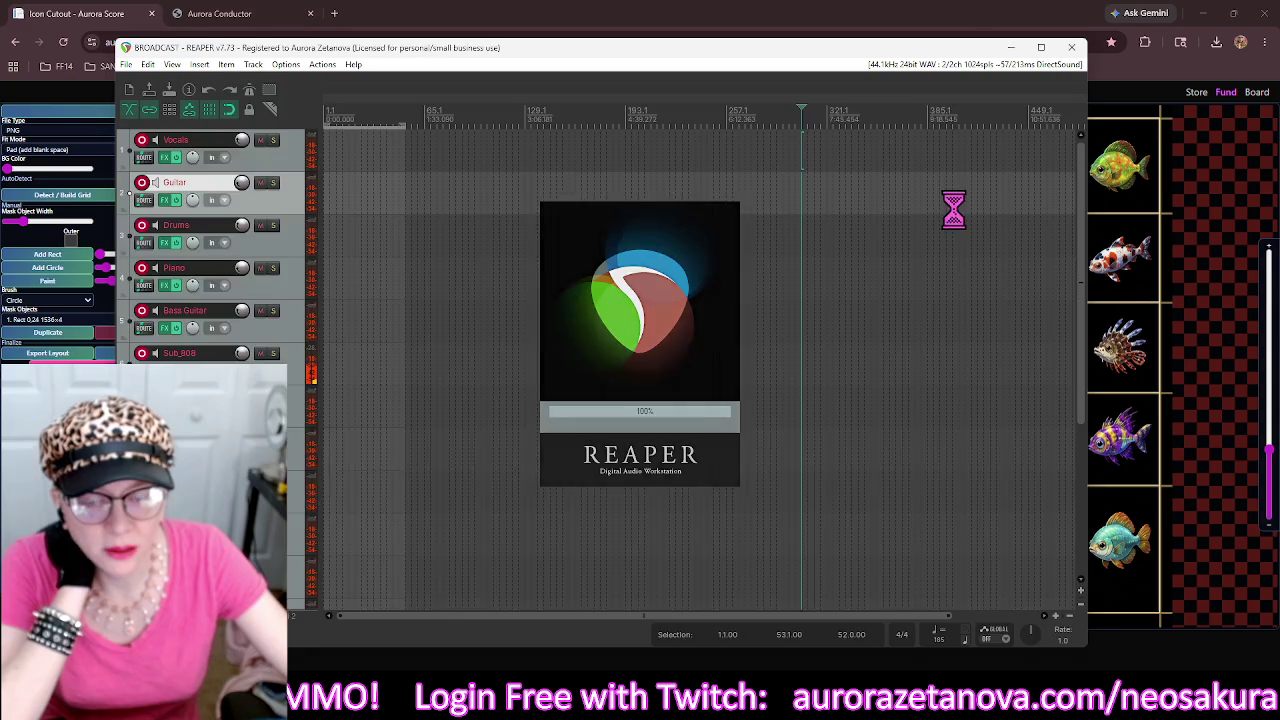
click(1012, 48)
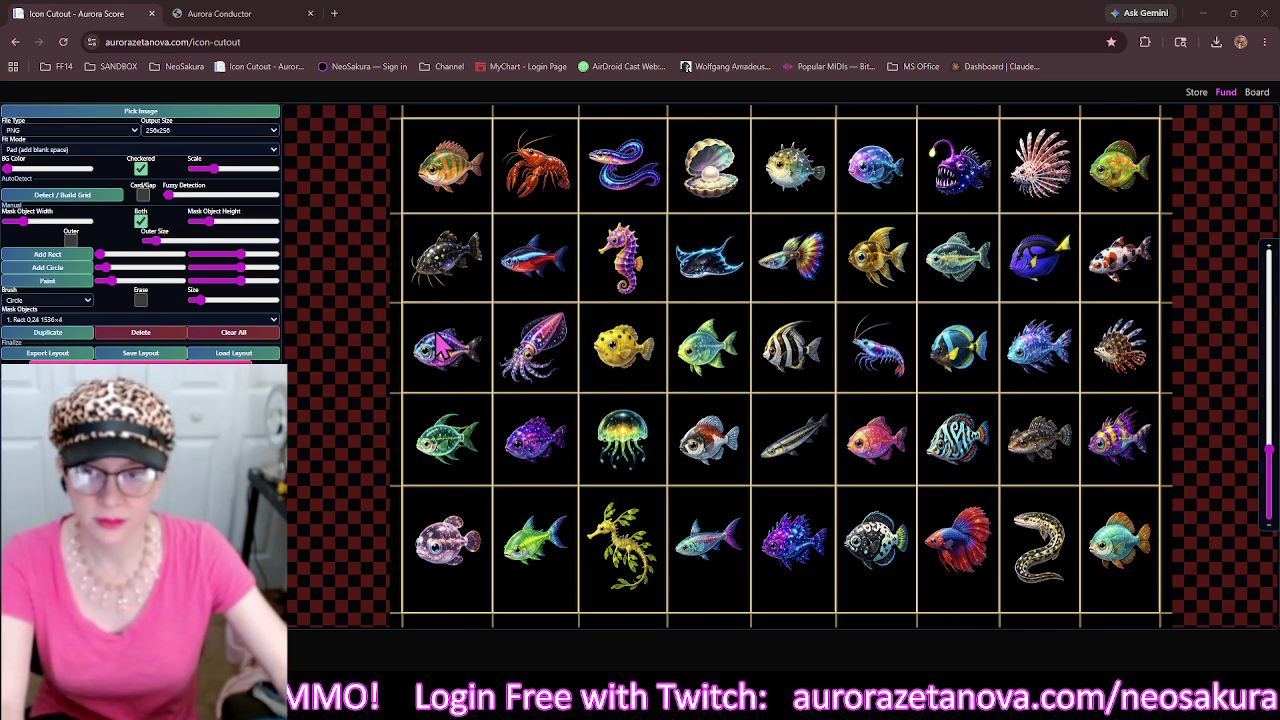
Add a slightly thicker outer border and move its bottom line up along the grid.
click(71, 240)
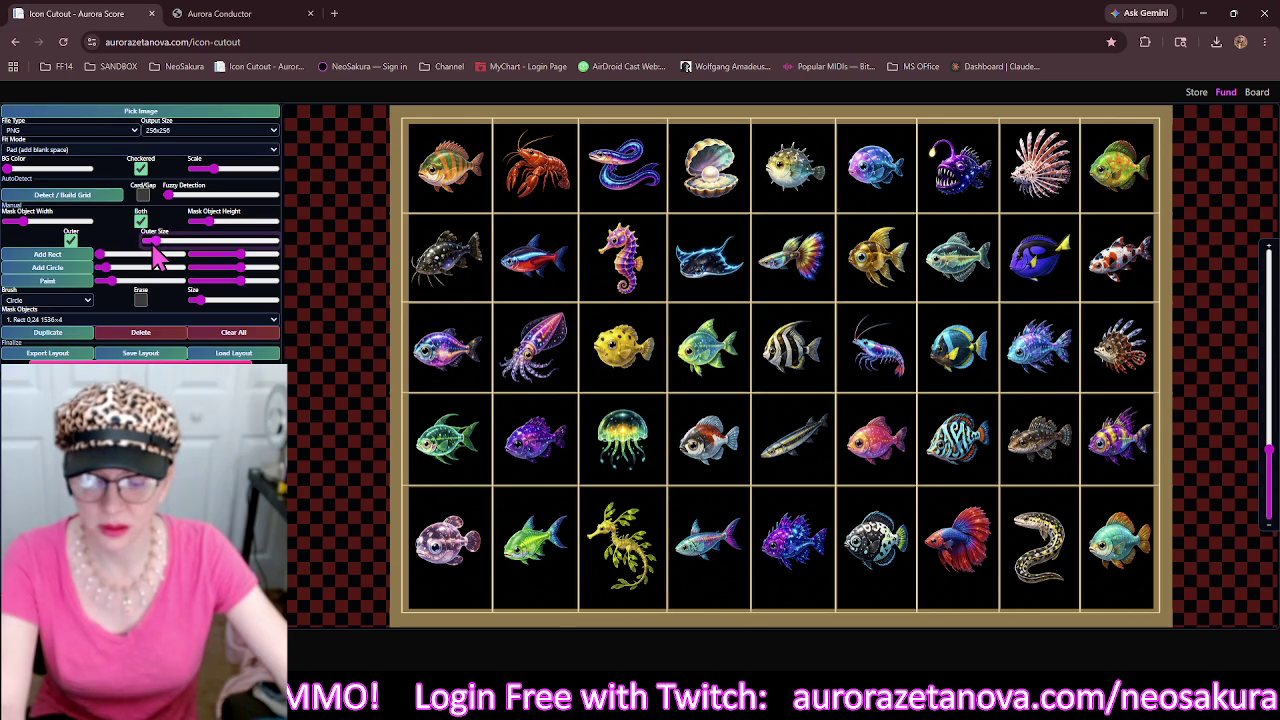
click(153, 245)
drag(153, 247, 160, 249)
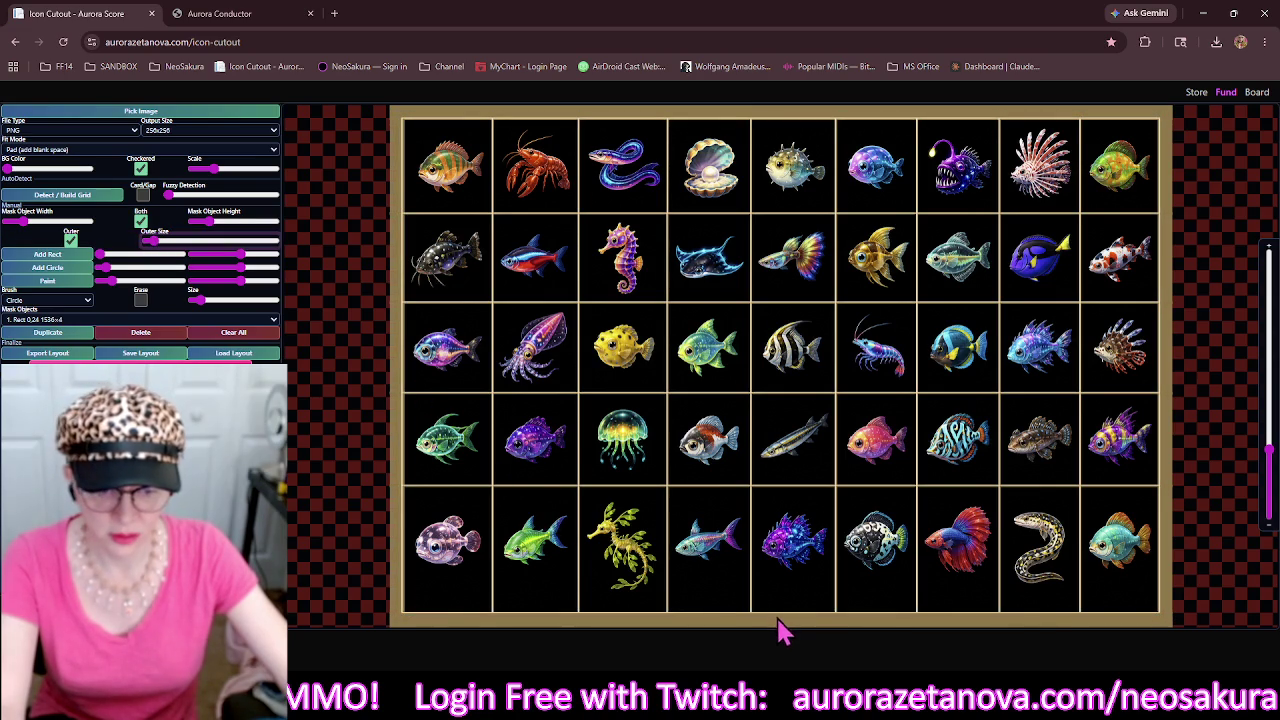
drag(783, 630, 787, 594)
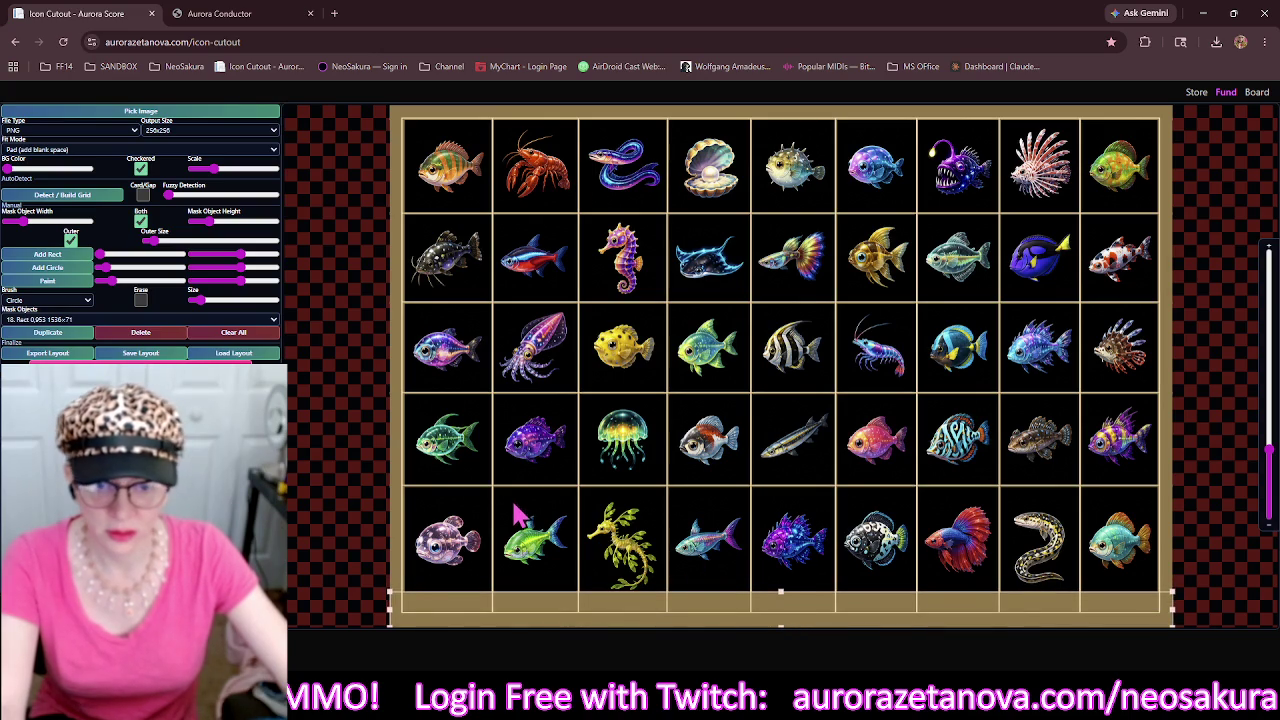
Zoom in and nudge the divider above the bottom fish row slightly upward.
click(563, 489)
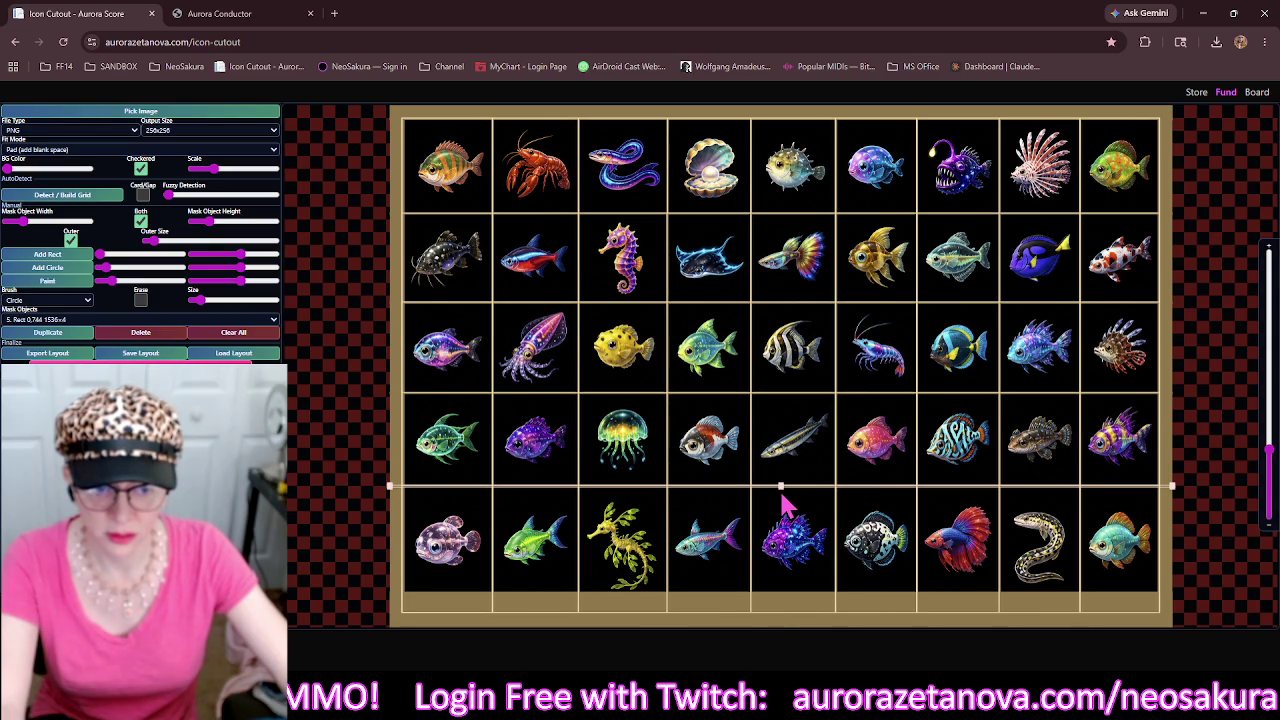
scroll(790, 515, up, 3)
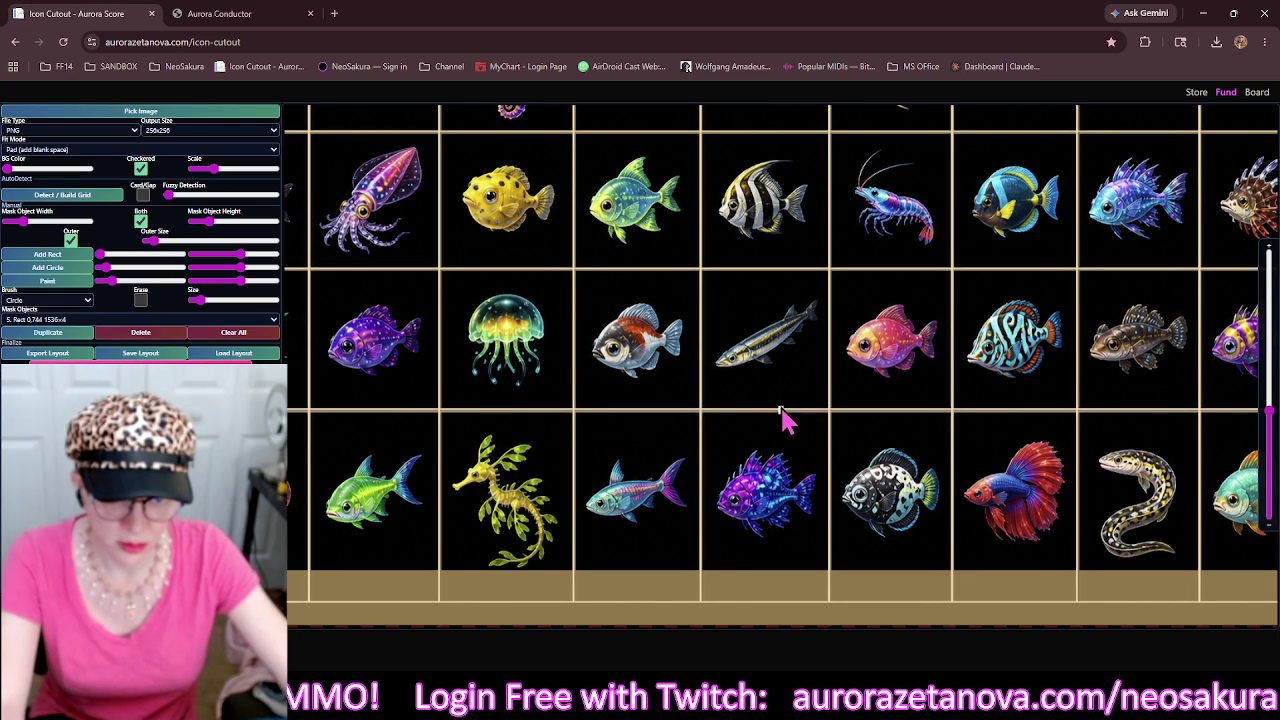
mouse_move(785, 411)
mouse_down()
mouse_move(784, 400)
mouse_move(785, 440)
mouse_move(781, 407)
mouse_up()
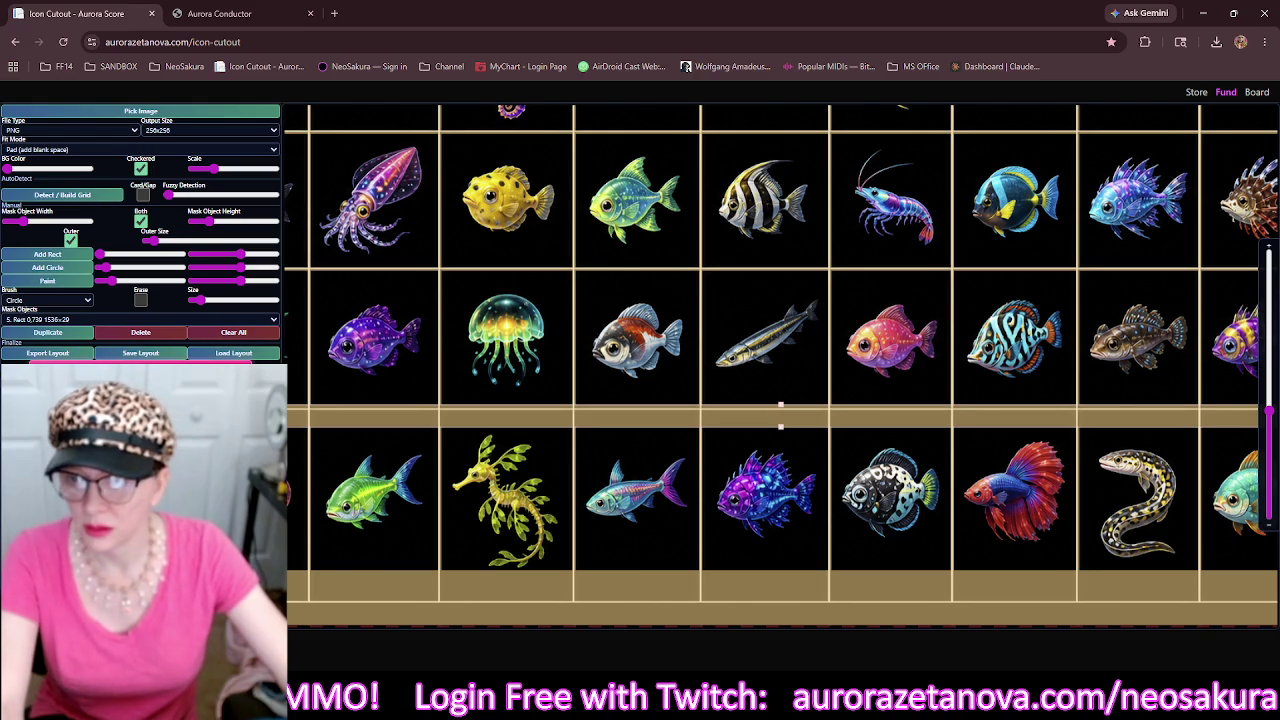
Load the pink dragon sprite sheet, clear the leftover mask, and build a fitted grid.
click(255, 112)
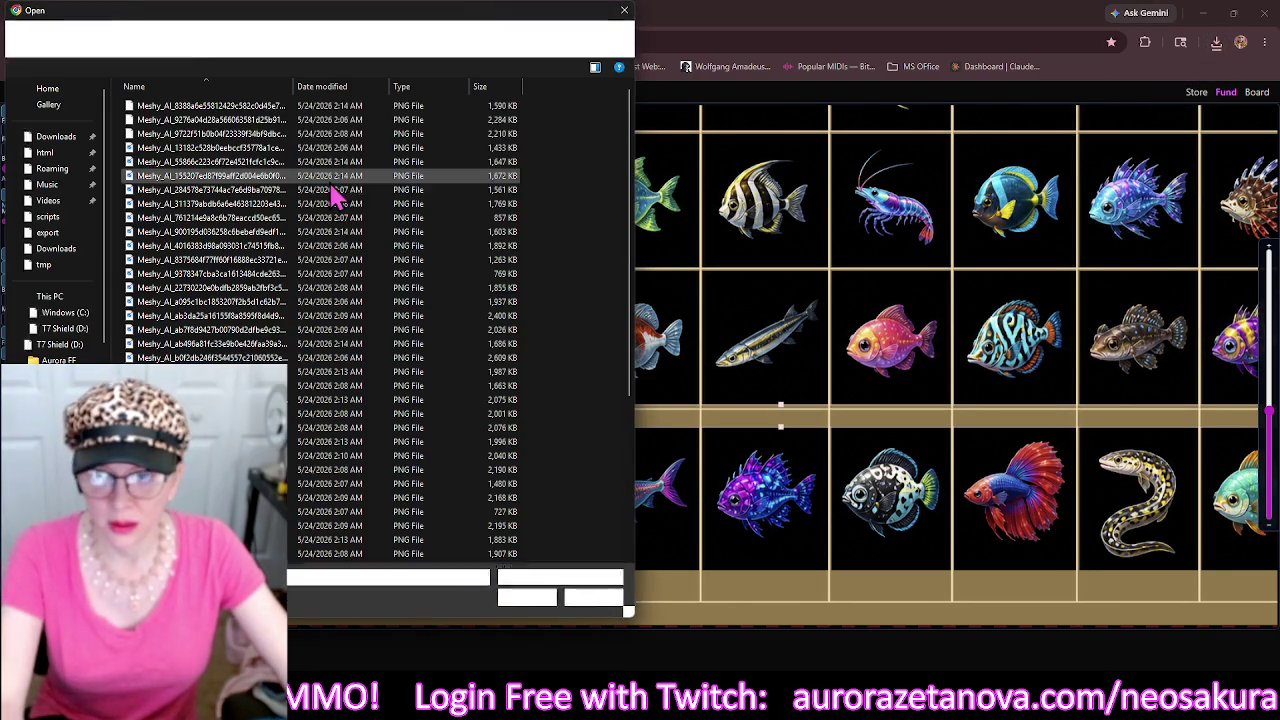
click(490, 106)
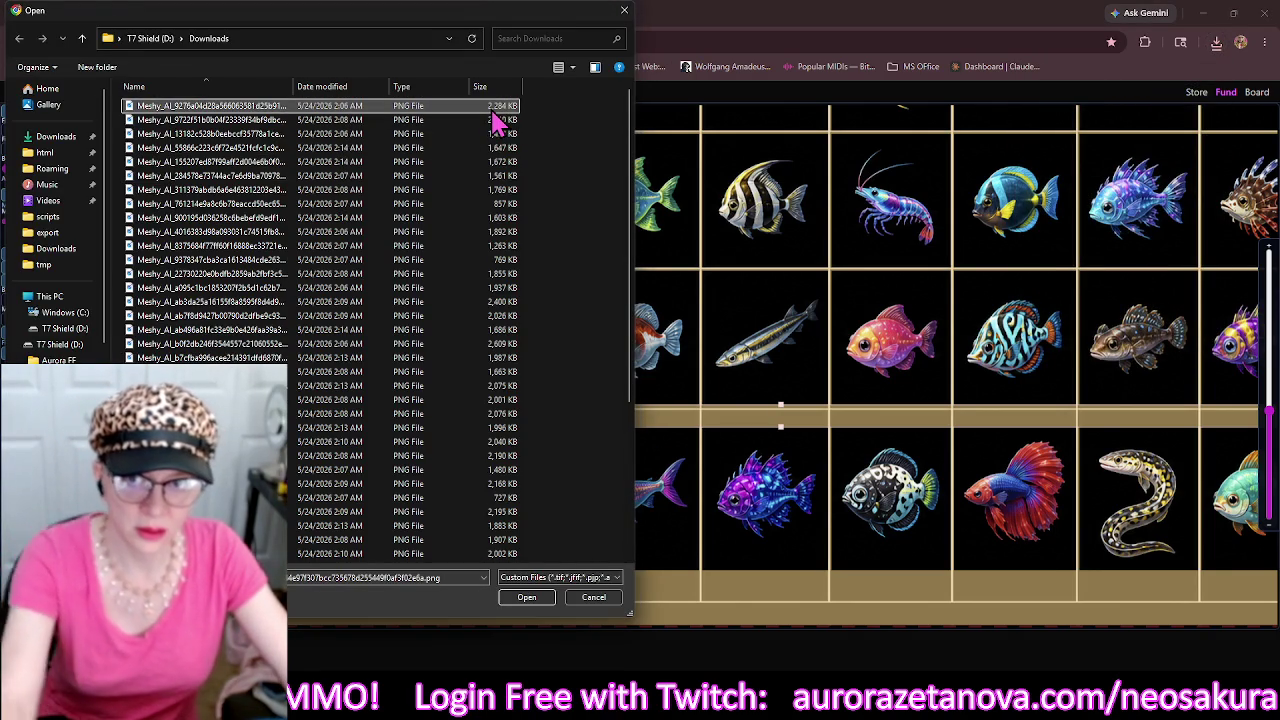
double_click(497, 118)
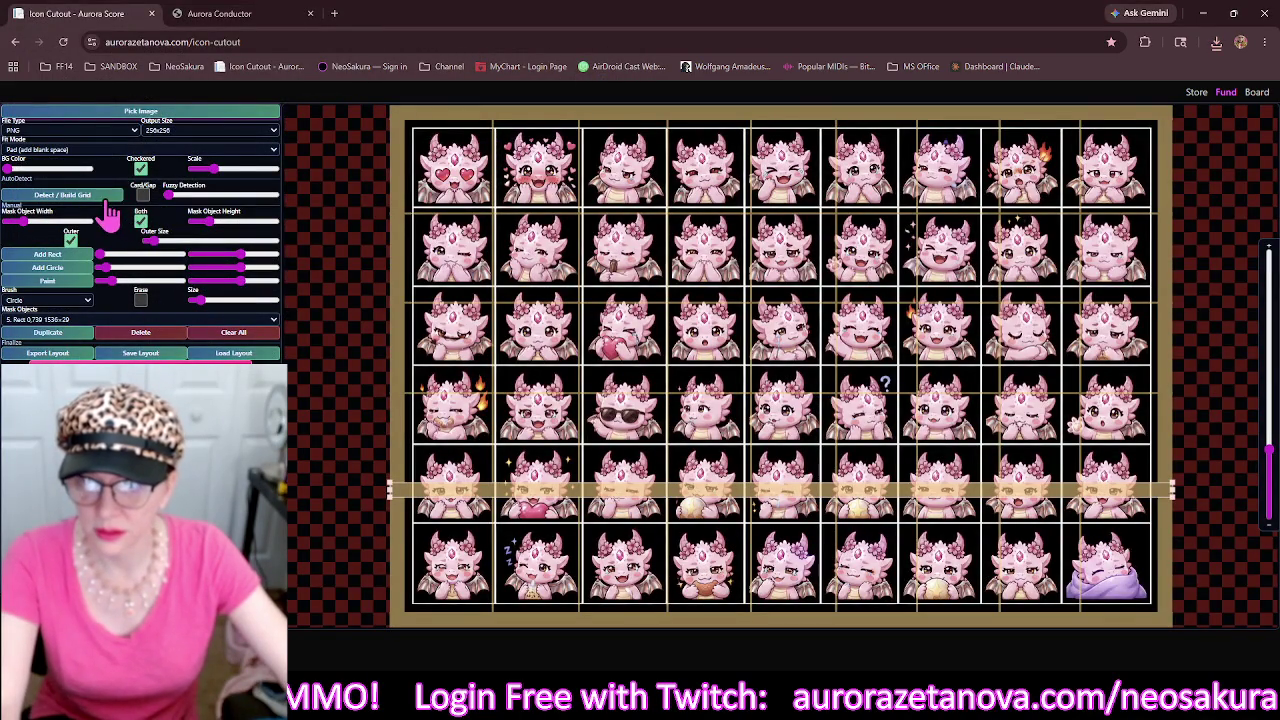
click(240, 333)
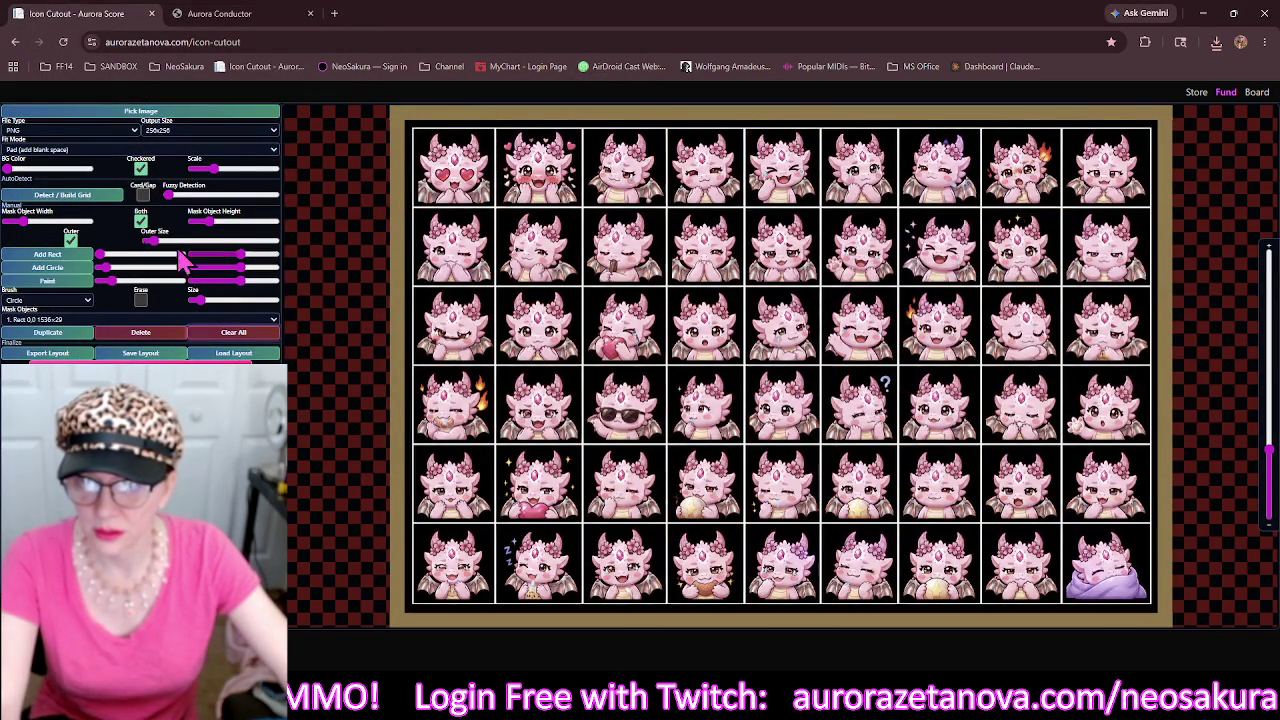
click(100, 198)
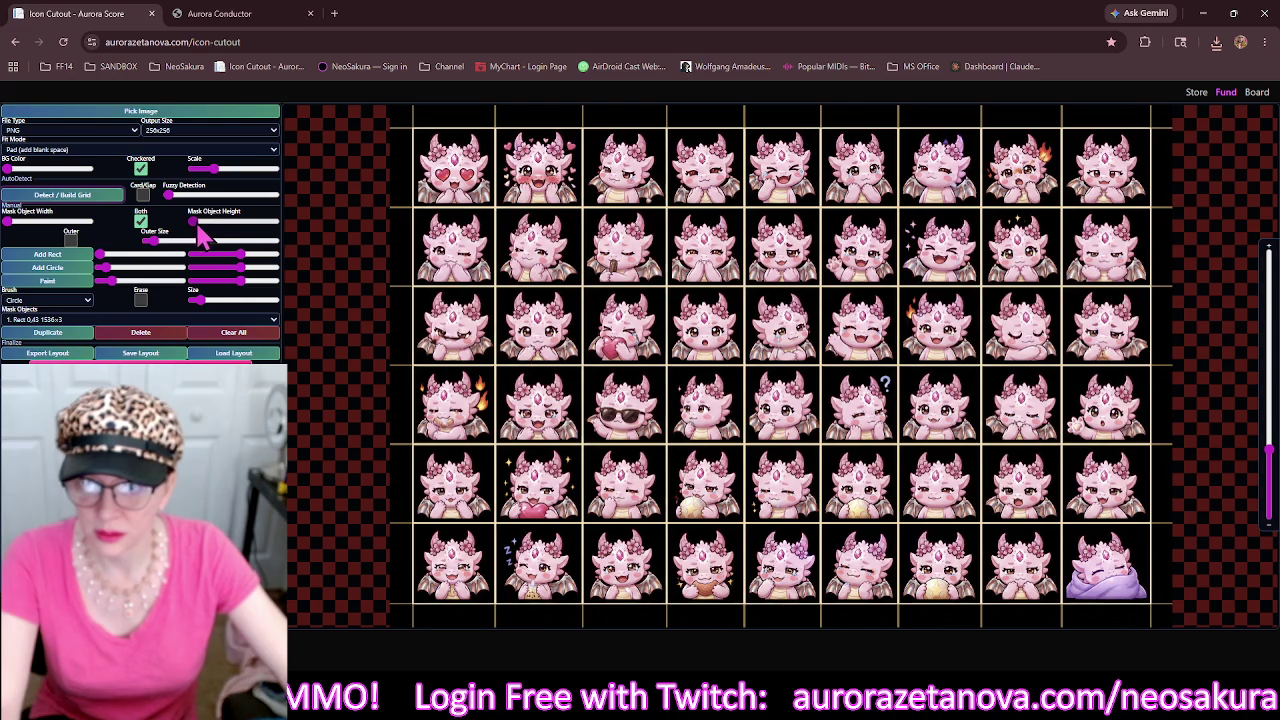
Thicken the grid lines to 10 px, add a widened outer border, and pick the next sheet.
drag(198, 228, 202, 226)
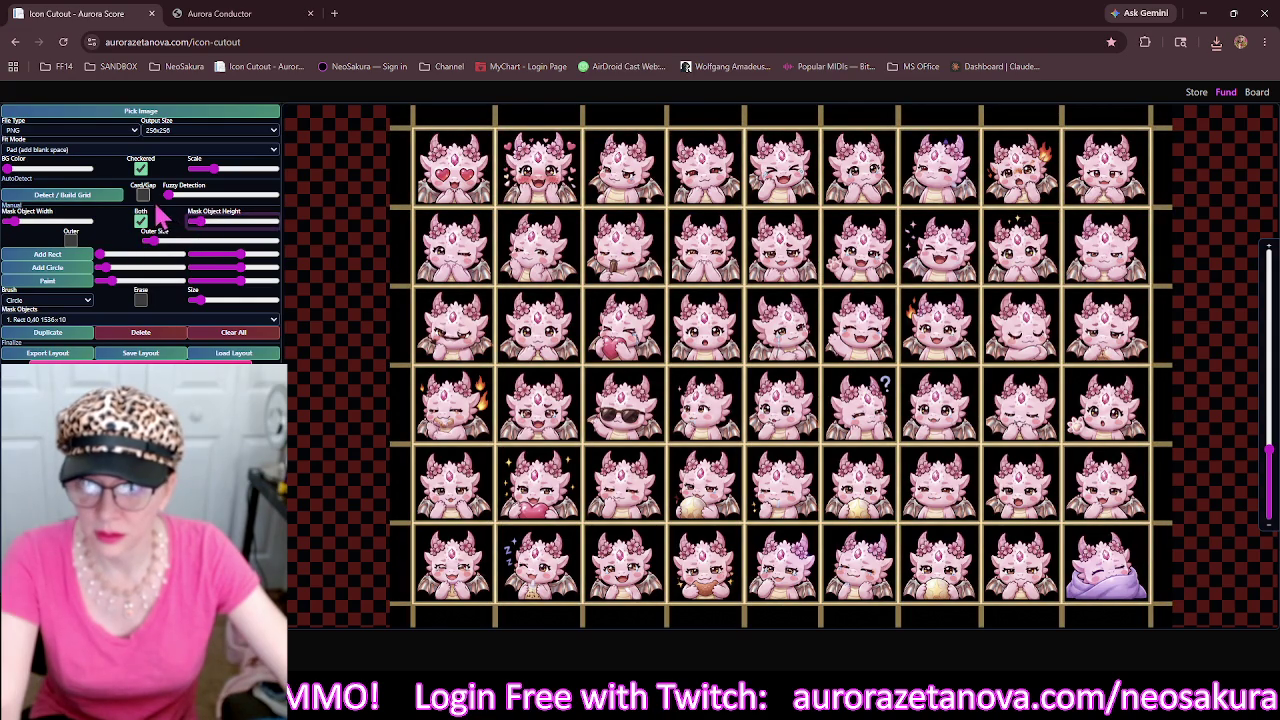
click(72, 241)
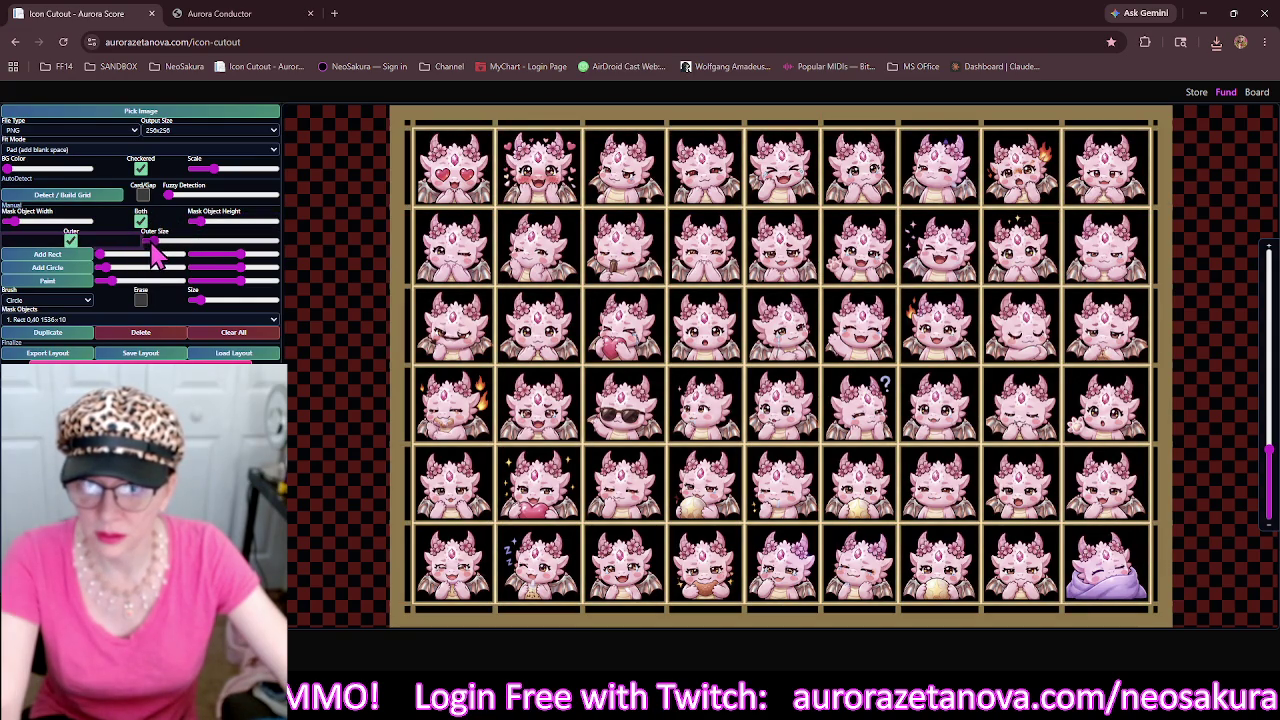
drag(158, 244, 161, 245)
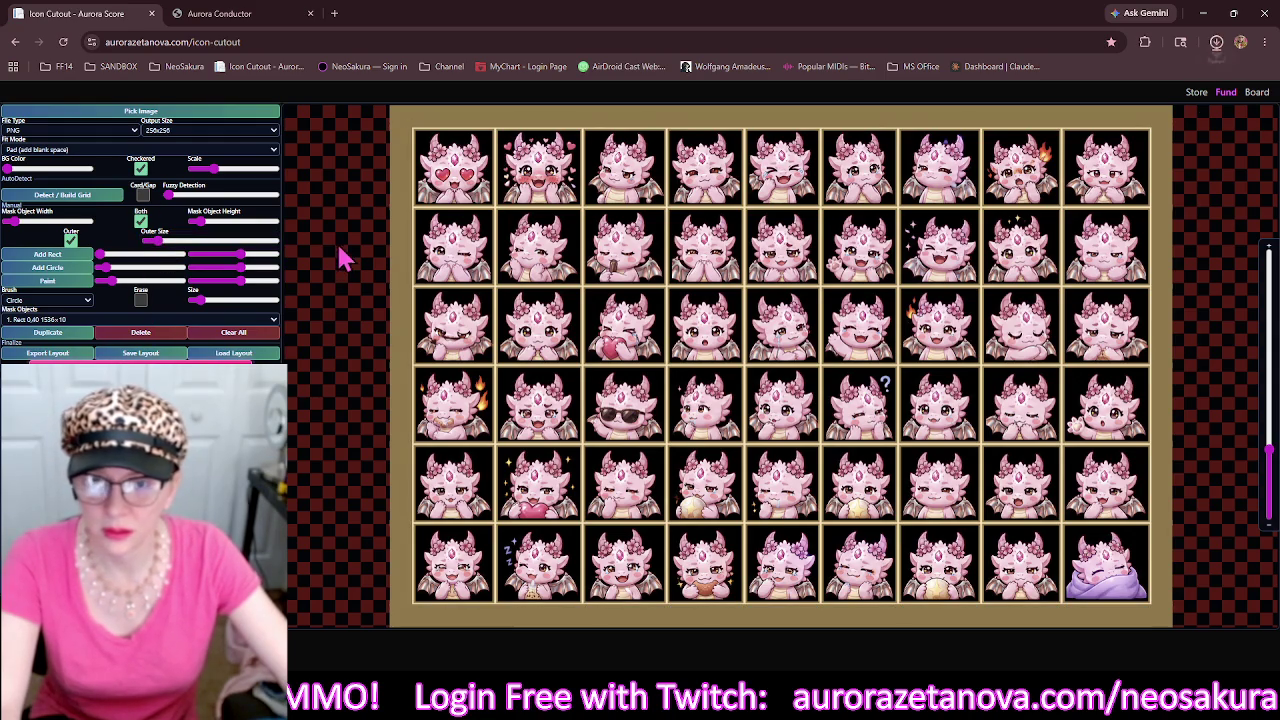
click(270, 116)
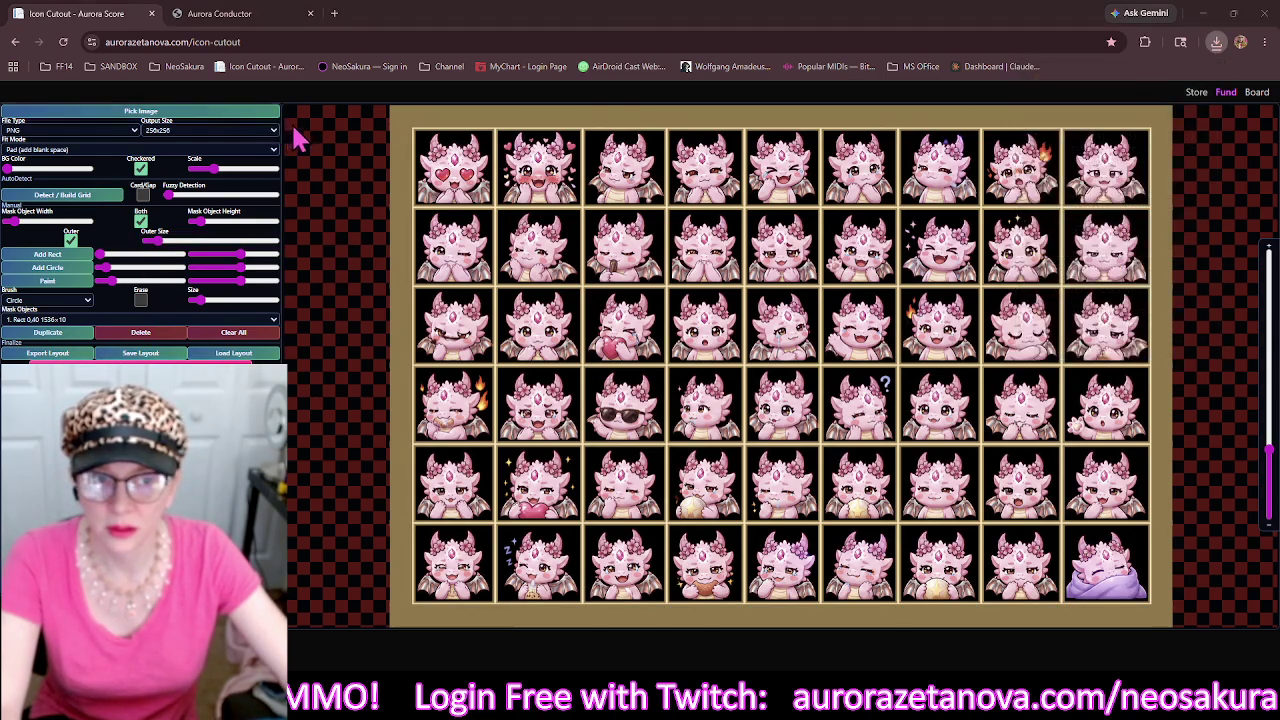
click(421, 108)
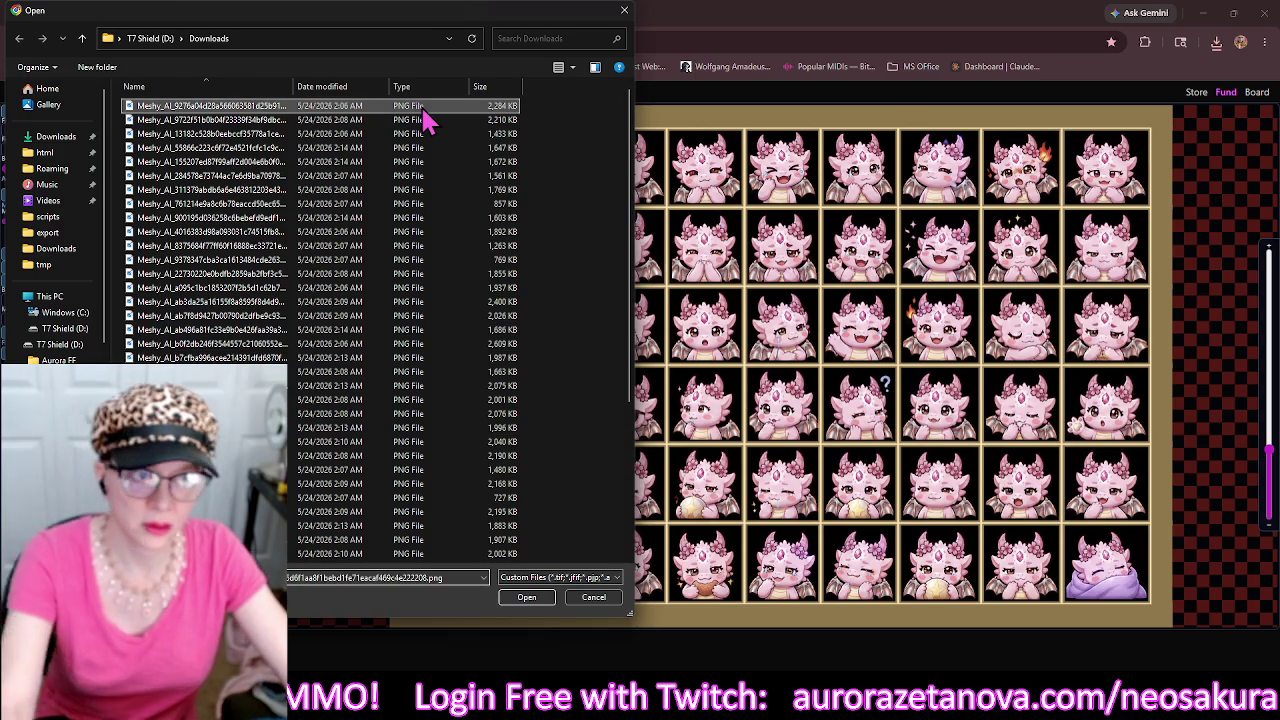
Load the fantasy-fish sheet, clear old masks, turn off Outer, and build a thicker-lined grid.
double_click(483, 110)
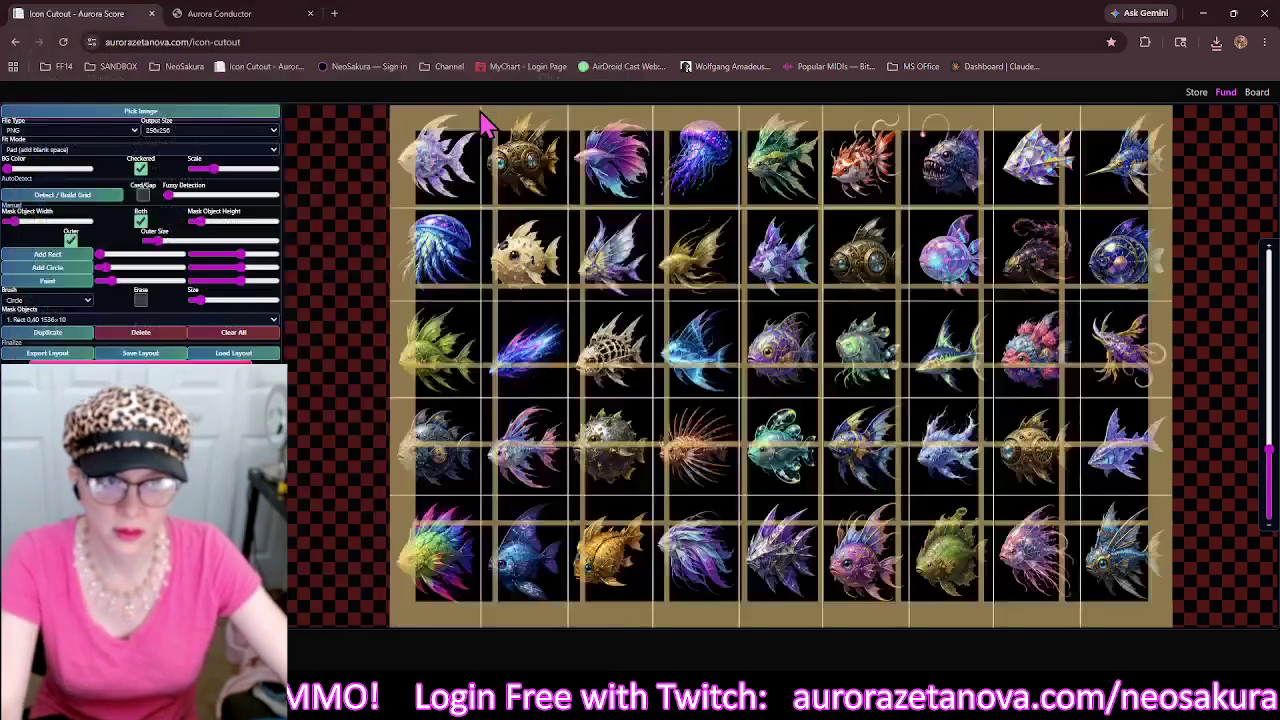
click(255, 334)
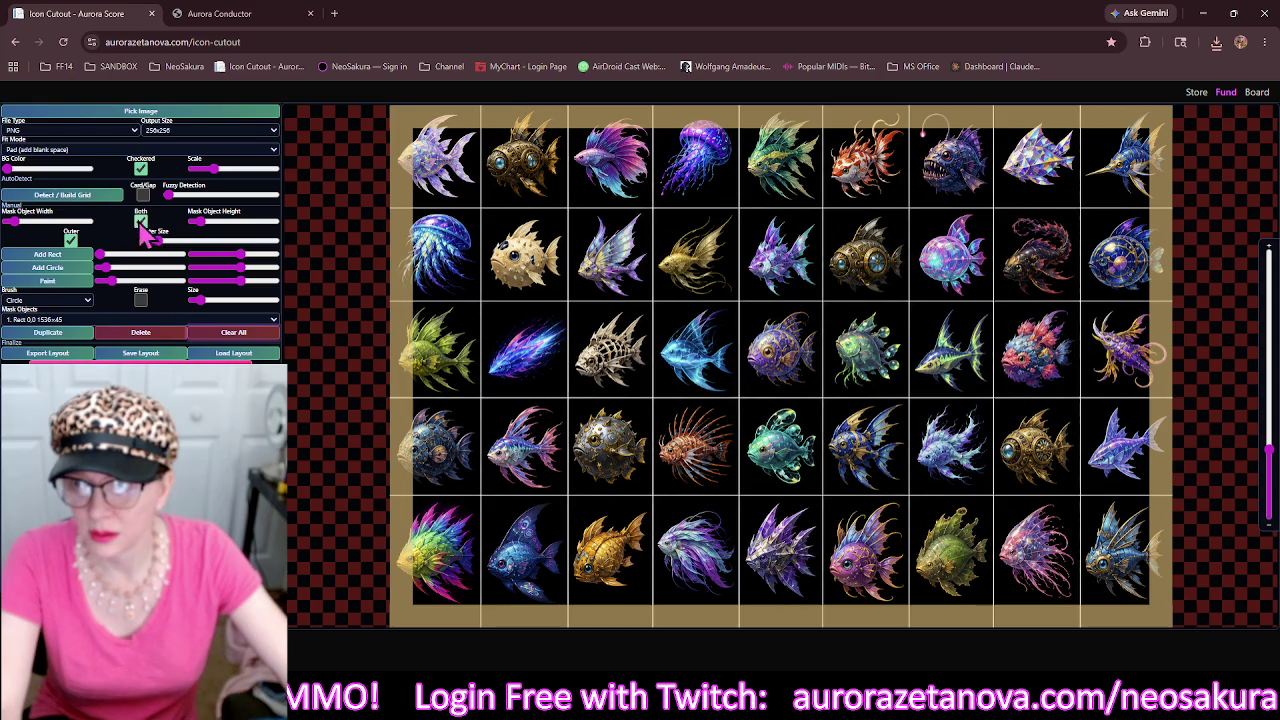
click(72, 243)
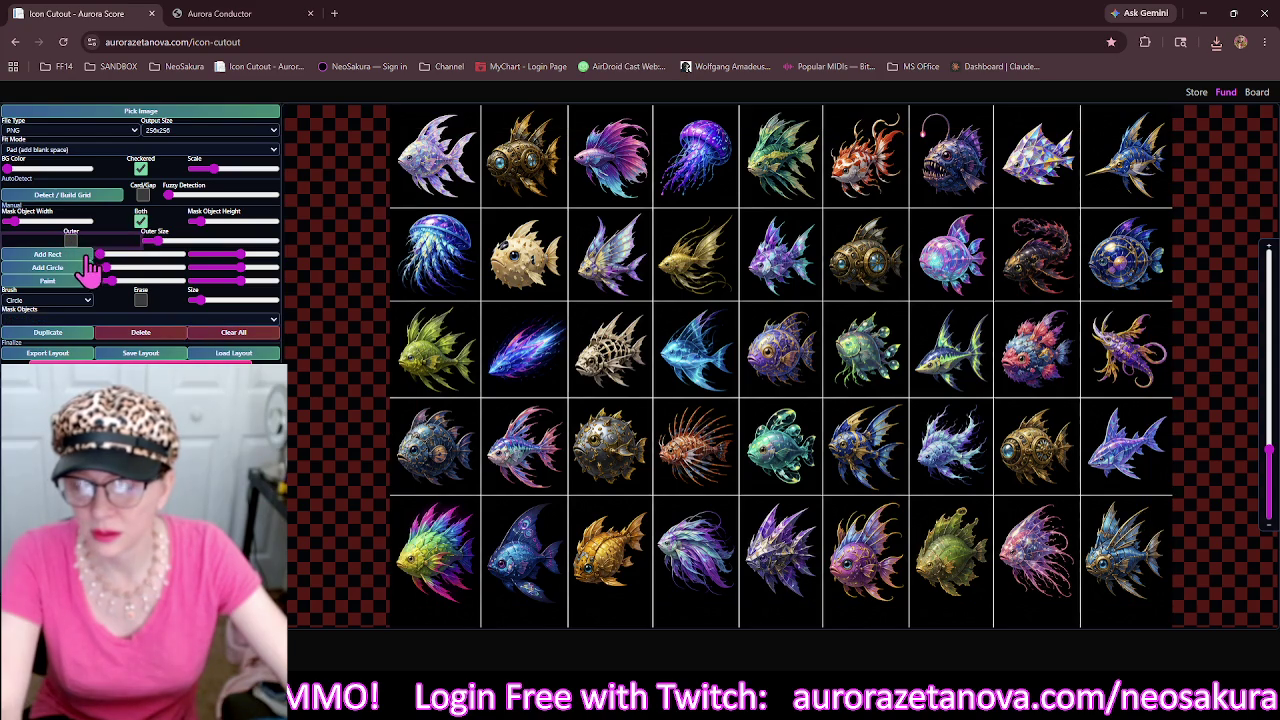
click(119, 197)
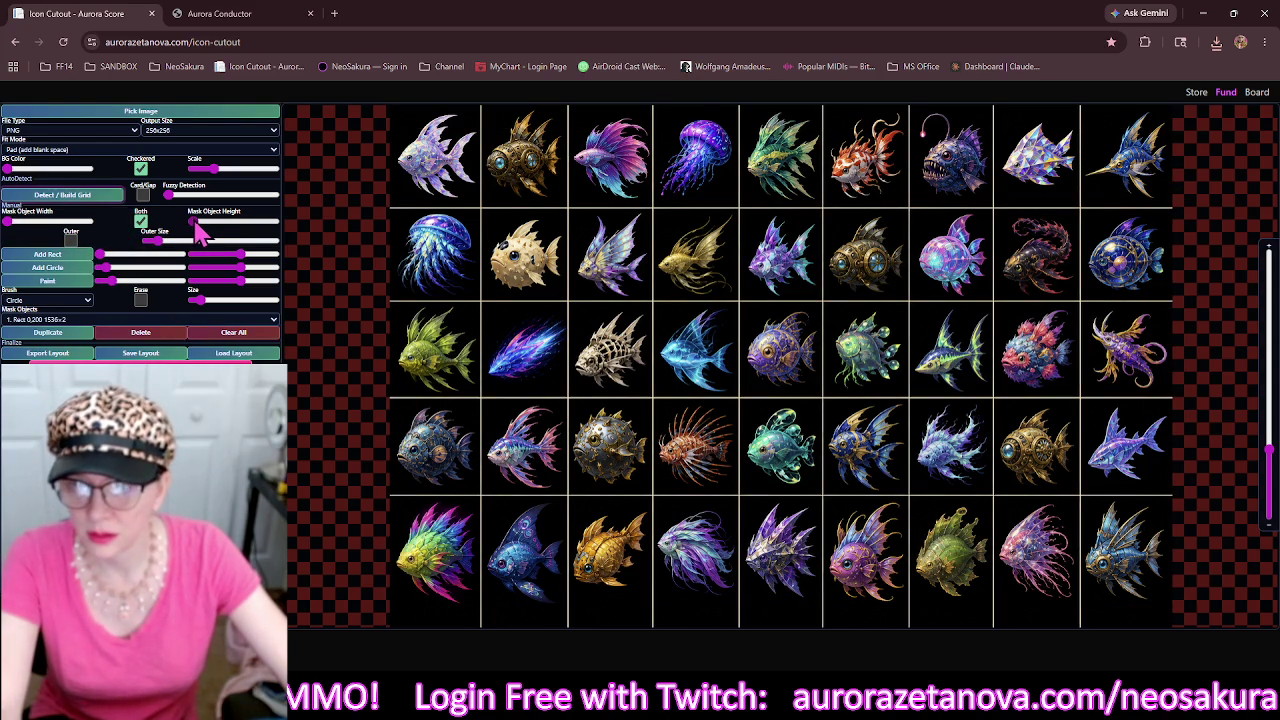
drag(198, 230, 206, 233)
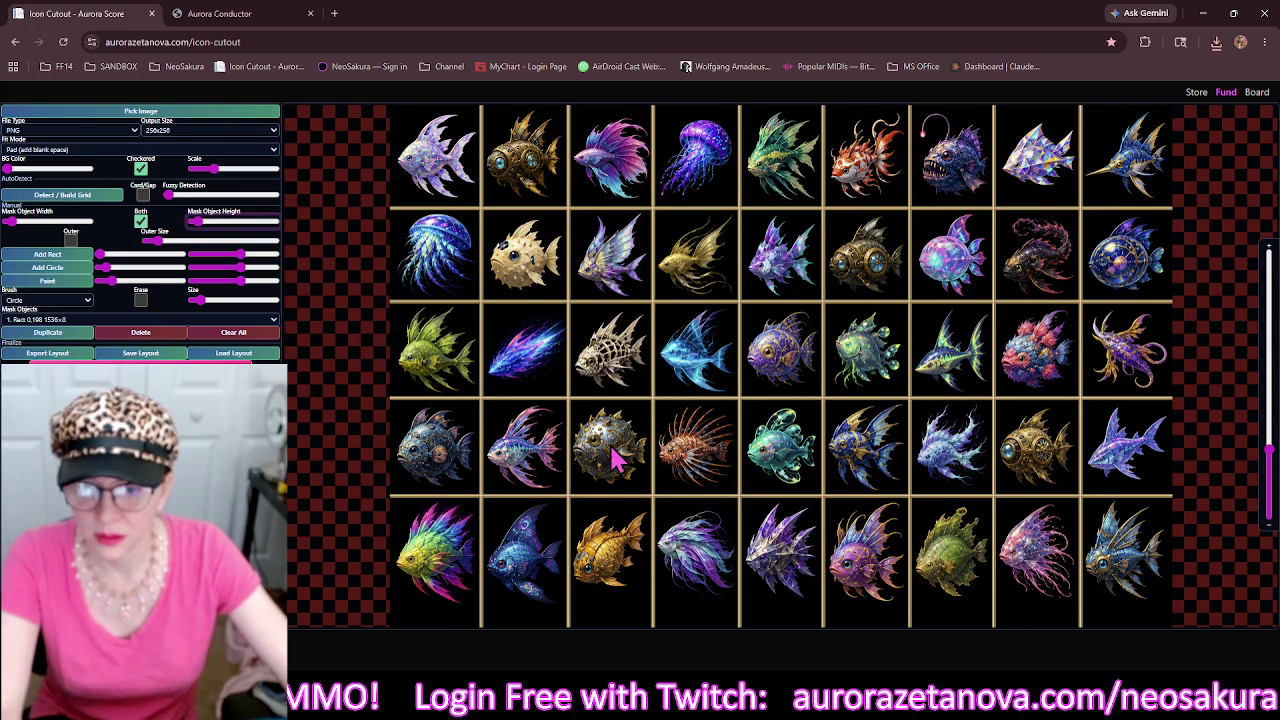
Duplicate the lowest horizontal line onto the bottom edge as a 1536×43 band, then reopen the file chooser.
scroll(615, 458, down, 2)
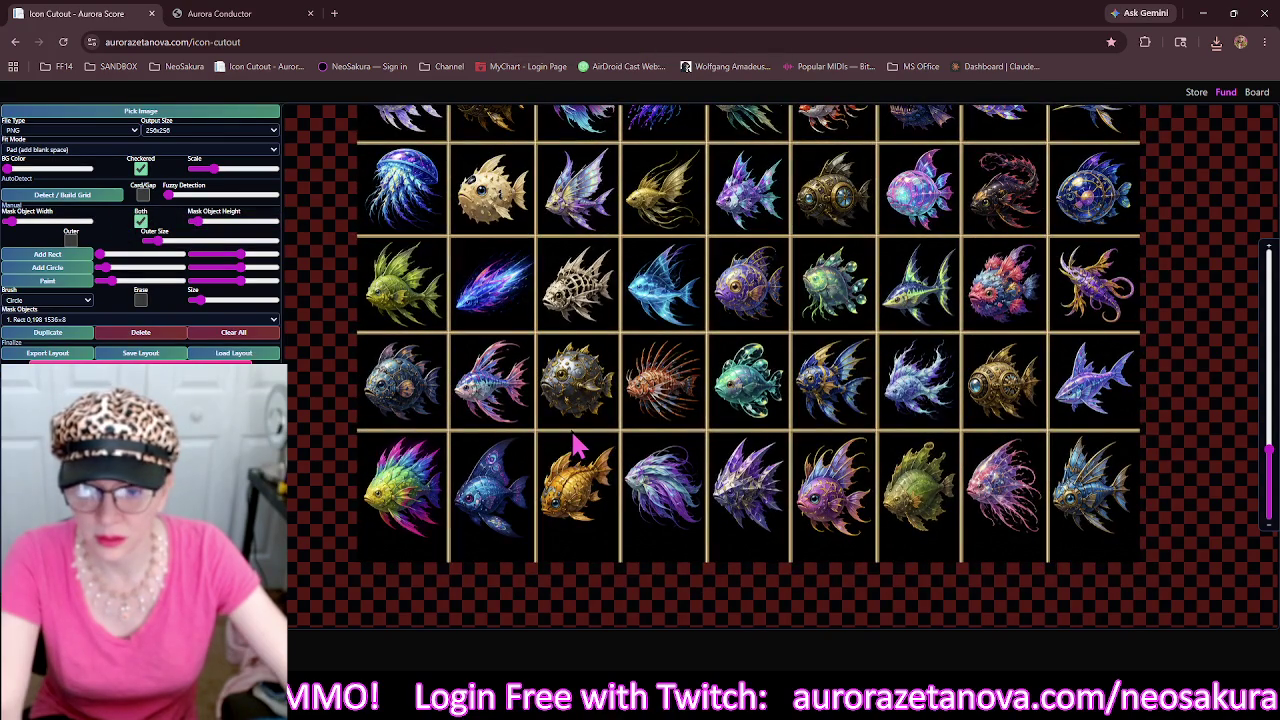
click(574, 436)
click(72, 334)
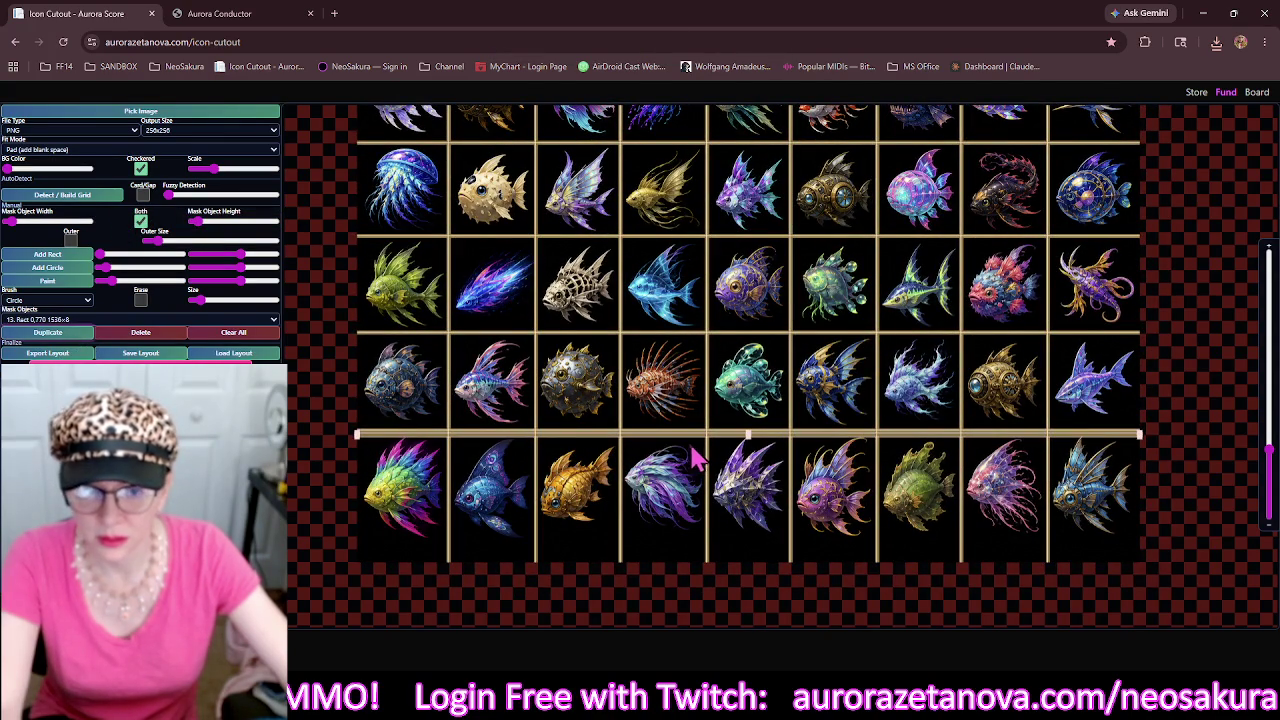
mouse_move(690, 450)
mouse_down()
mouse_move(694, 571)
mouse_move(755, 570)
mouse_move(749, 543)
mouse_up()
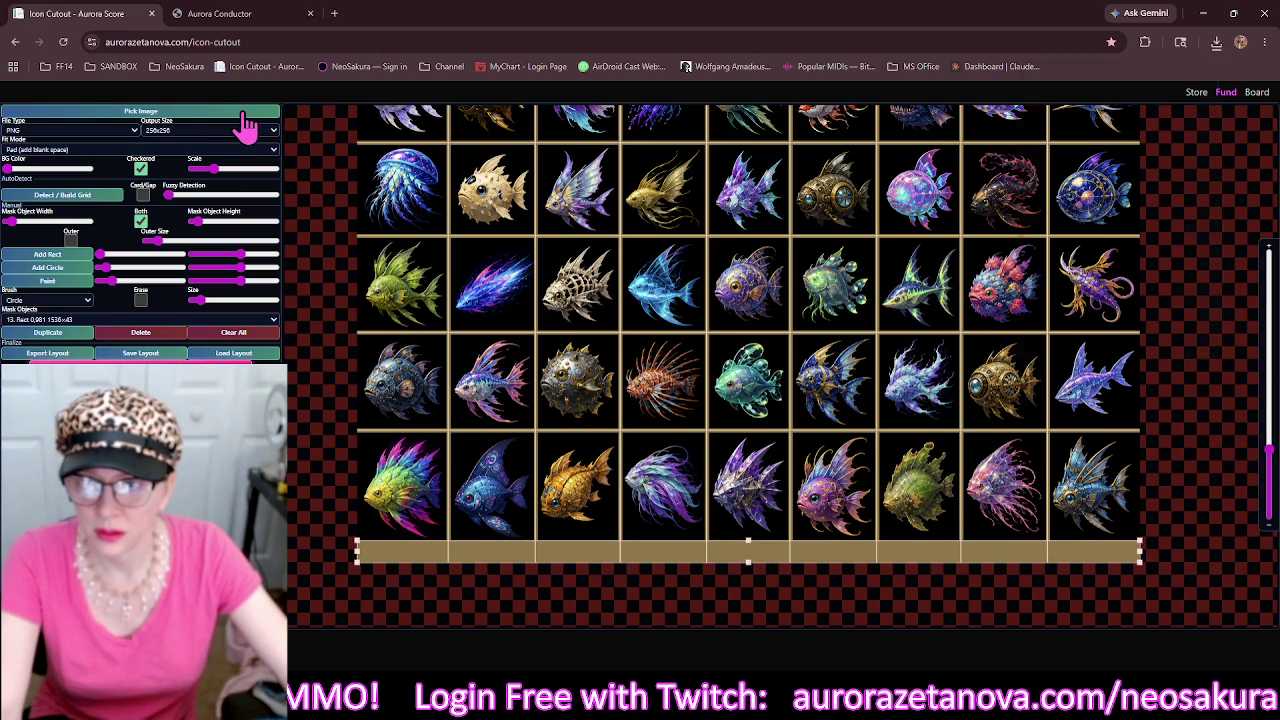
click(247, 114)
click(245, 113)
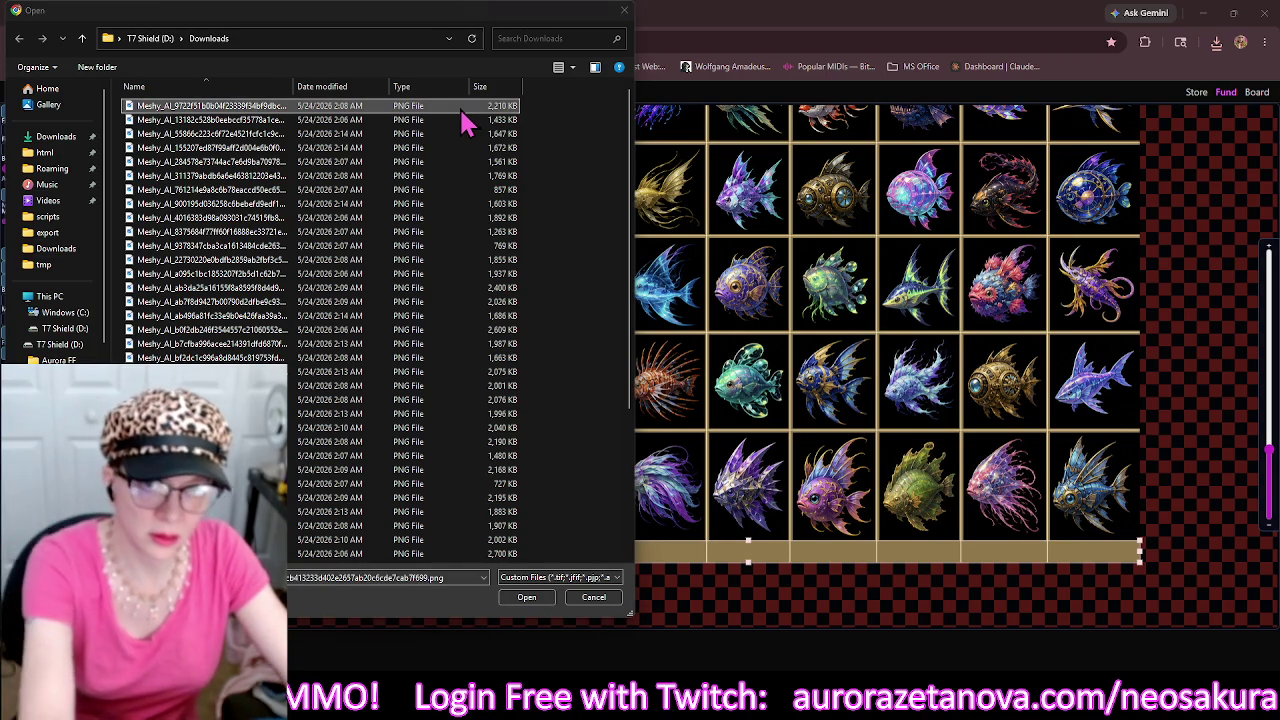
Load the 48-fish sheet, clear all masks, and build a grid with thicker lines.
key(Return)
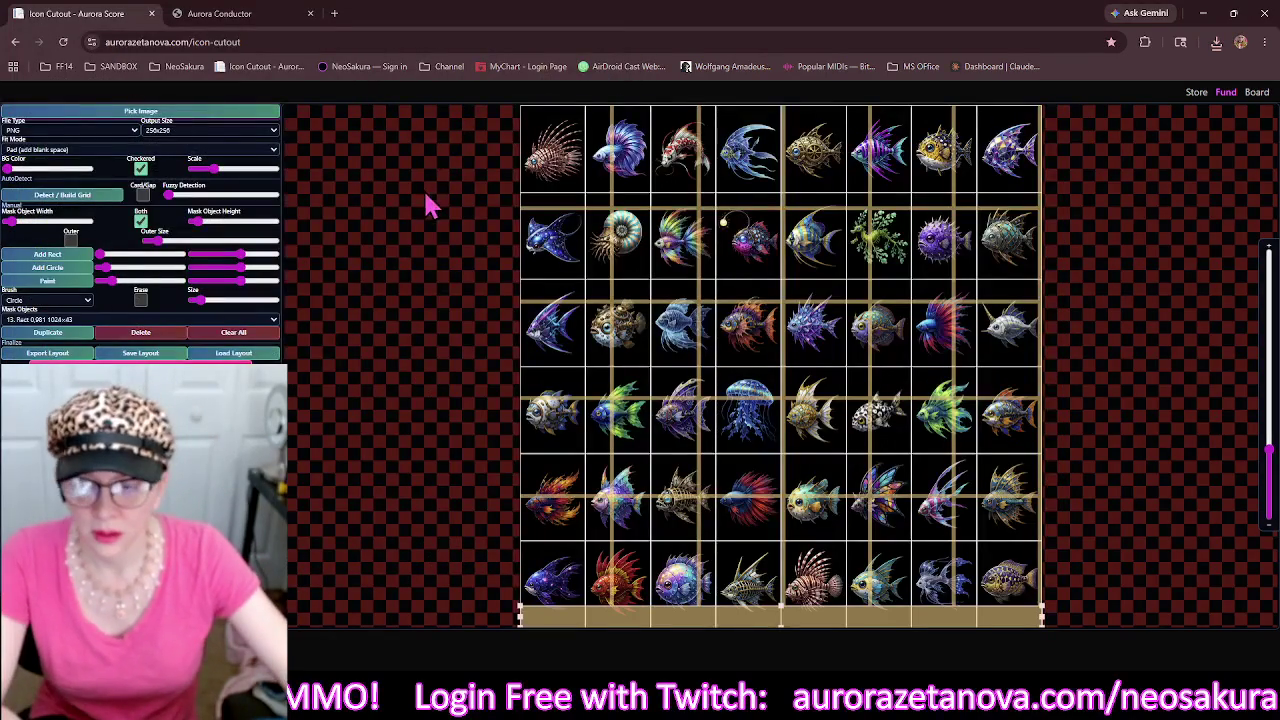
click(228, 337)
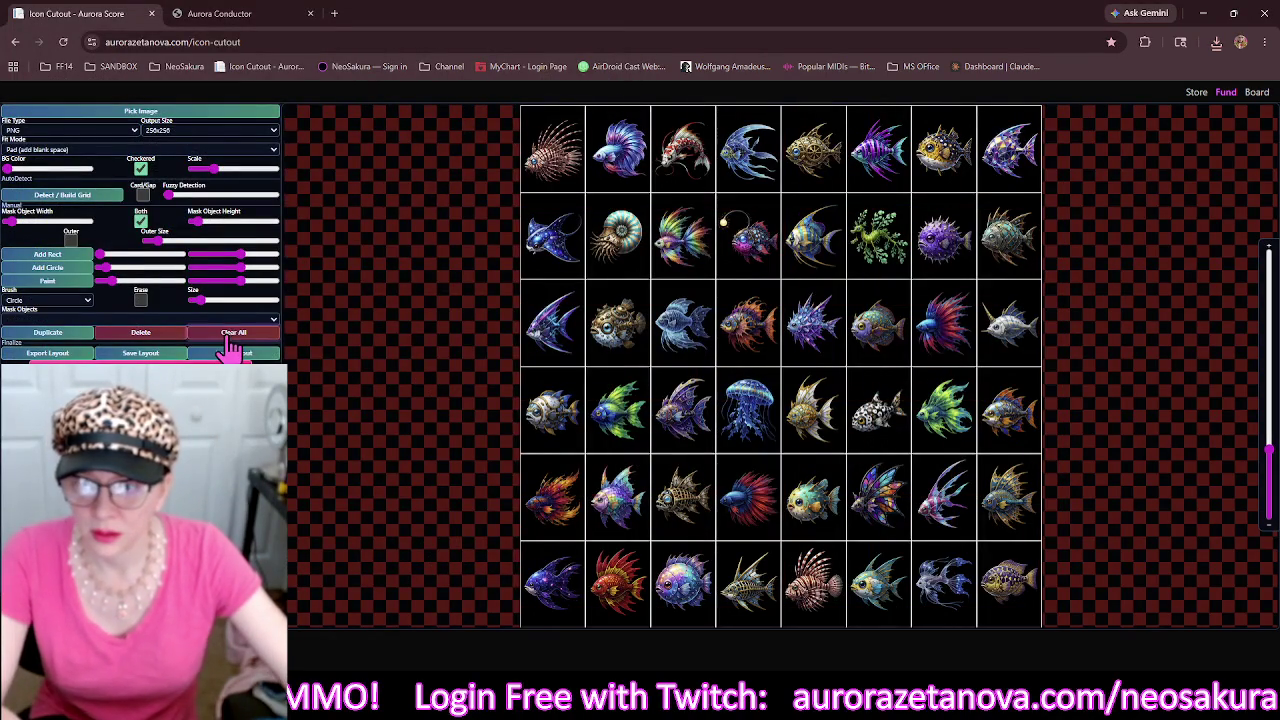
click(113, 198)
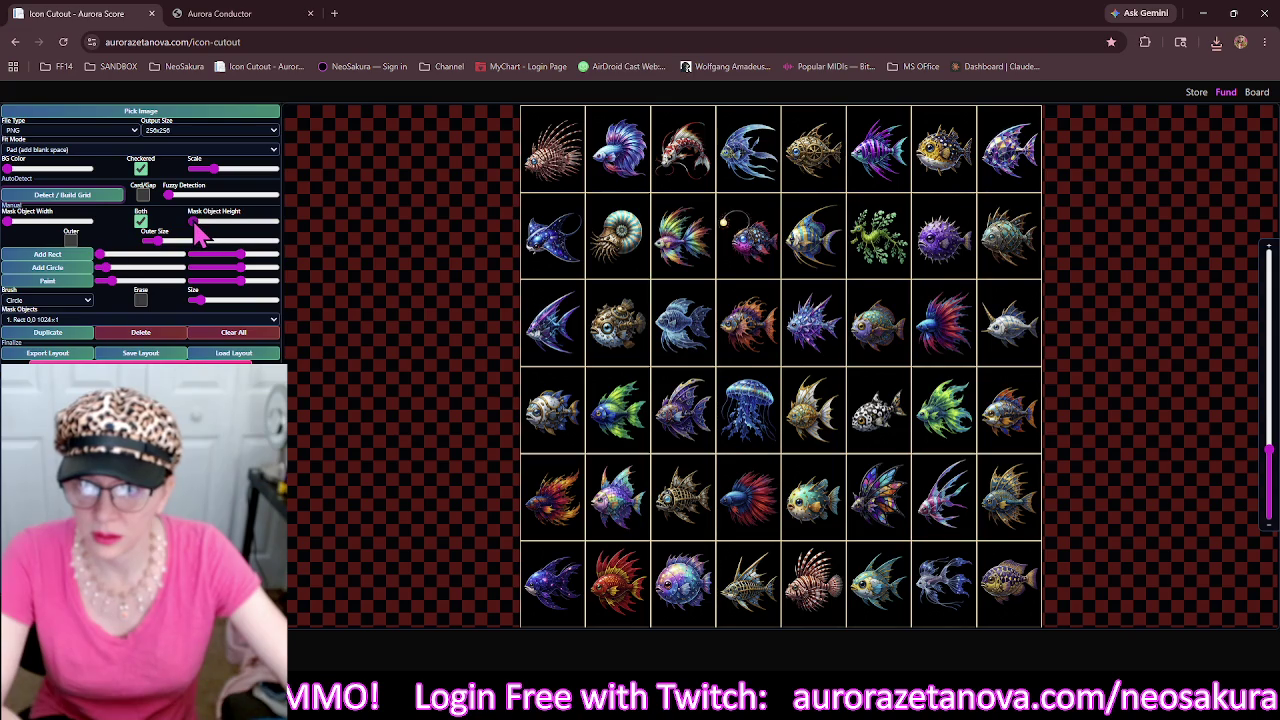
drag(195, 222, 207, 222)
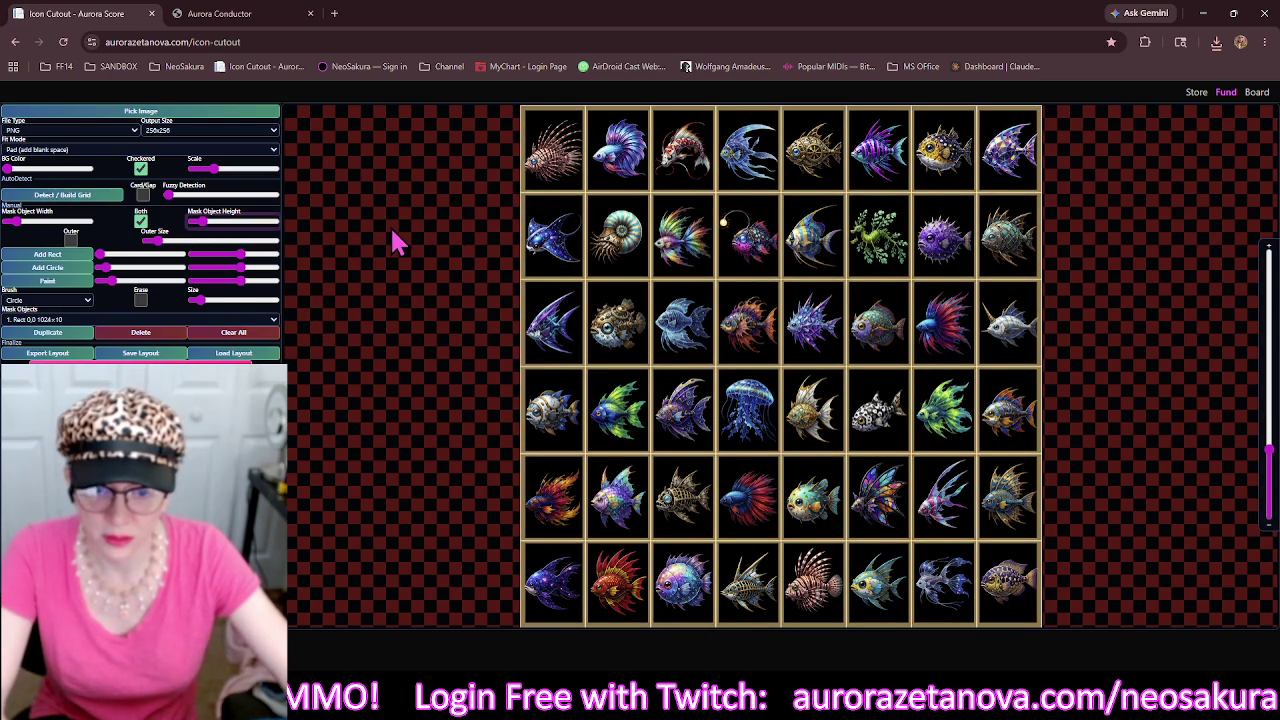
Nudge the icon scale, thicken the mask lines further, and reopen the file chooser.
drag(217, 172, 223, 173)
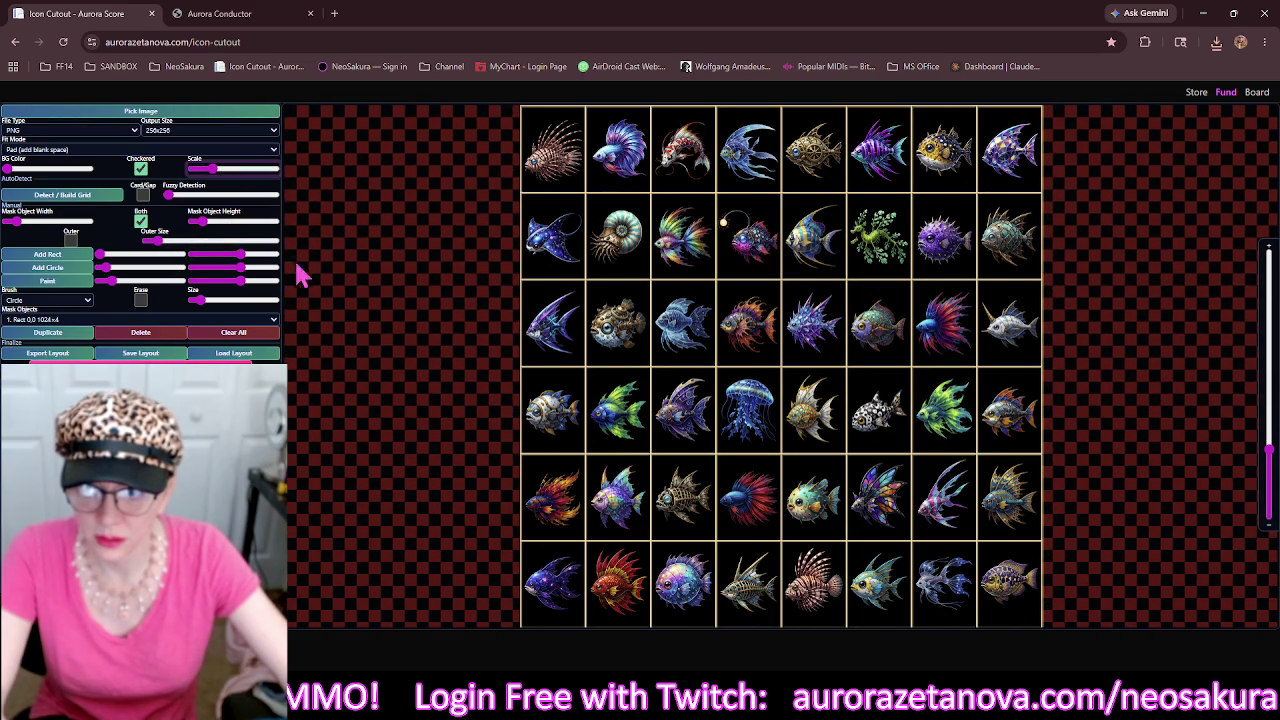
click(209, 224)
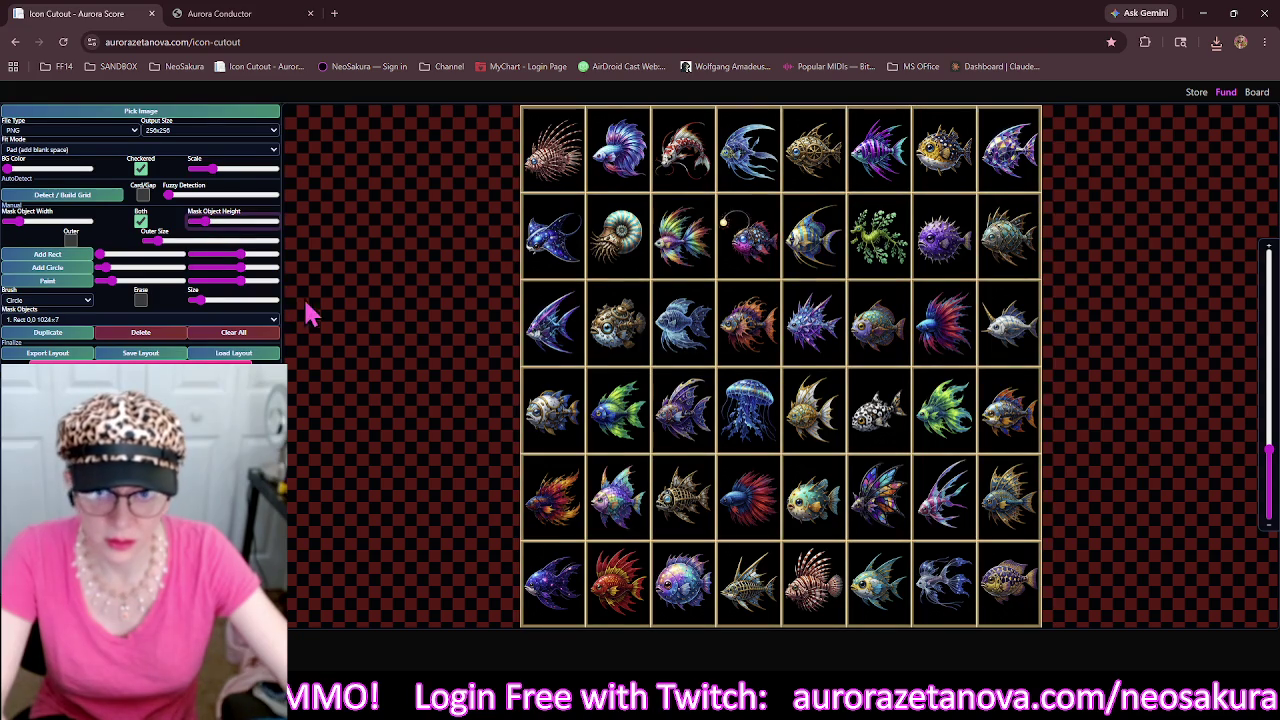
drag(762, 483, 731, 458)
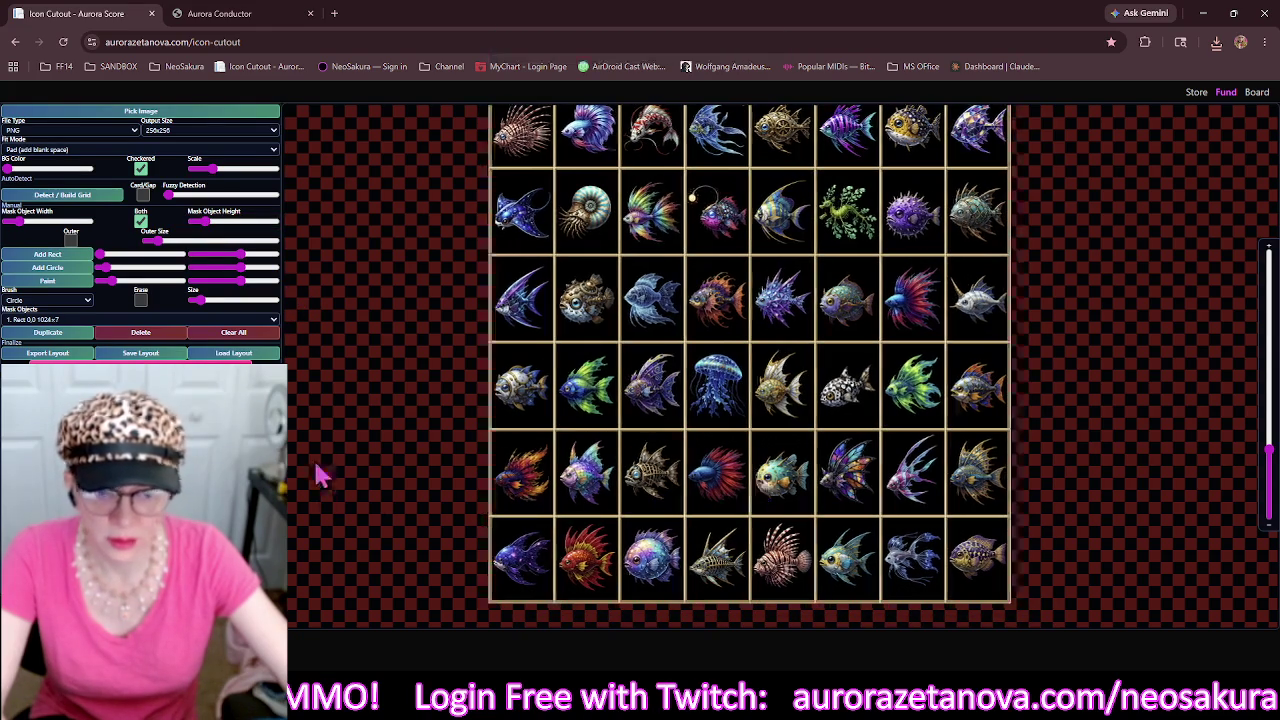
click(239, 111)
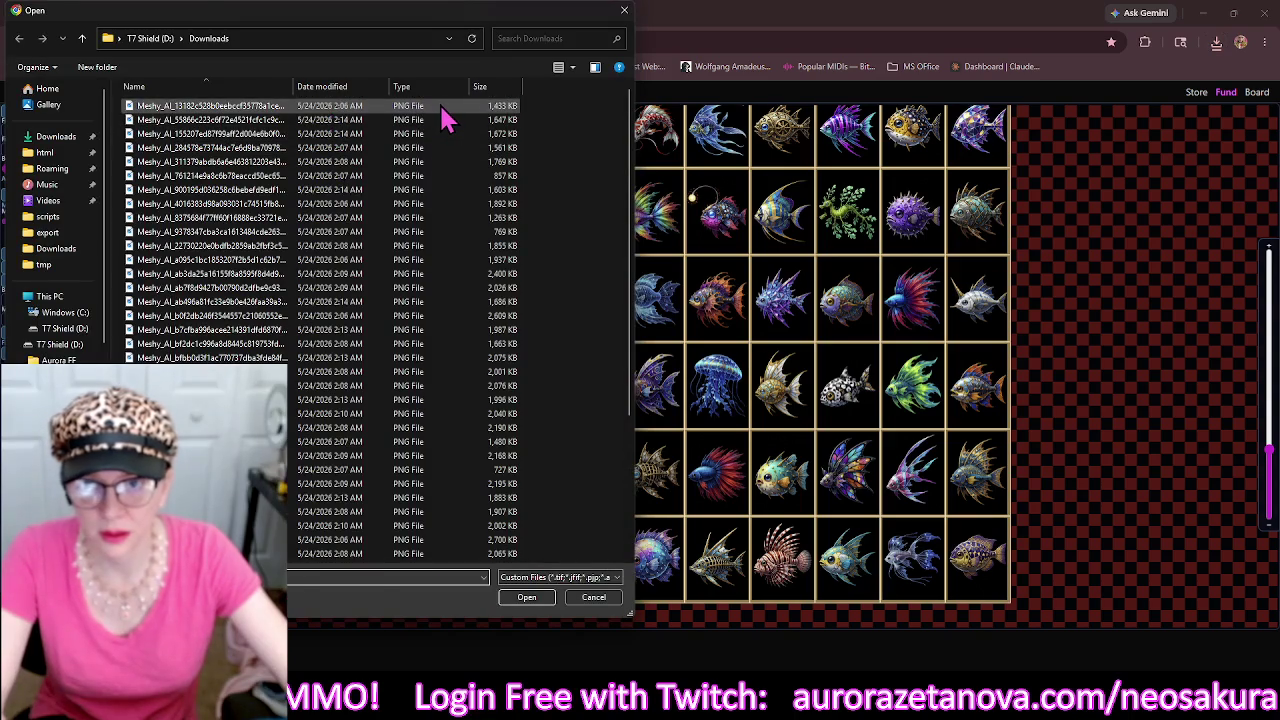
Open the fish-and-shrimp sheet, clear the old masks, and build a thick-lined grid.
click(440, 106)
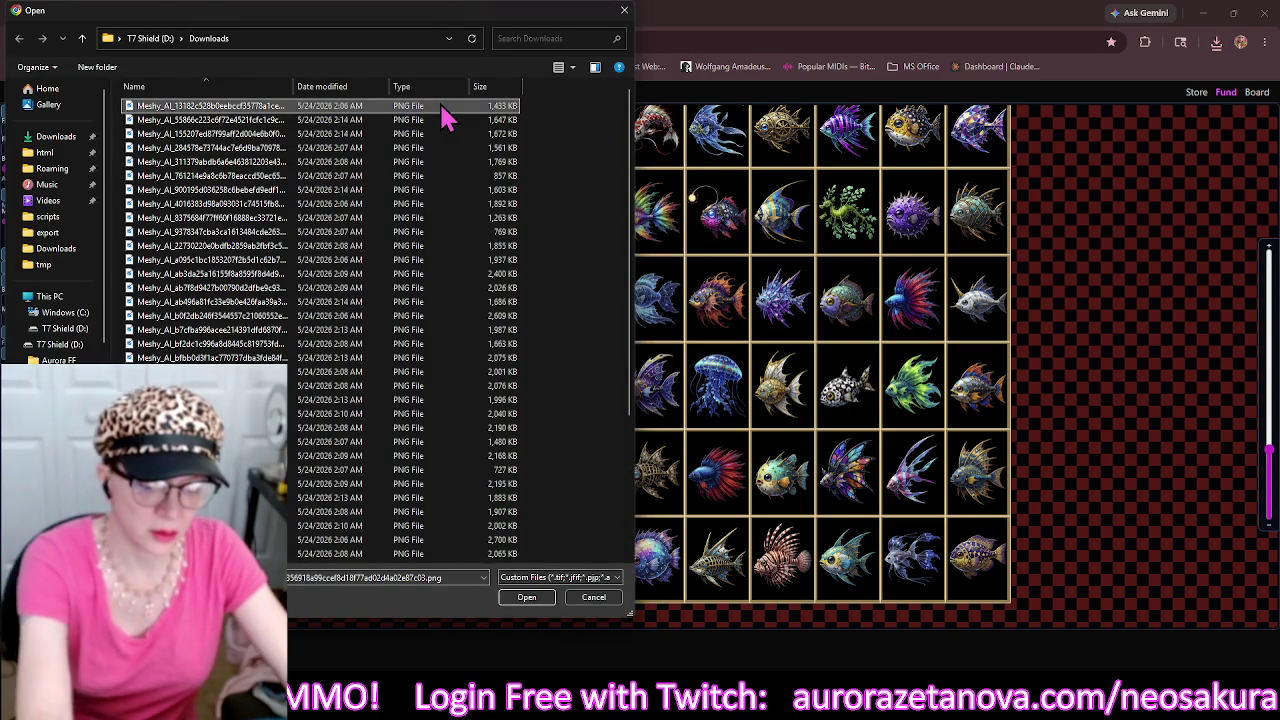
double_click(441, 109)
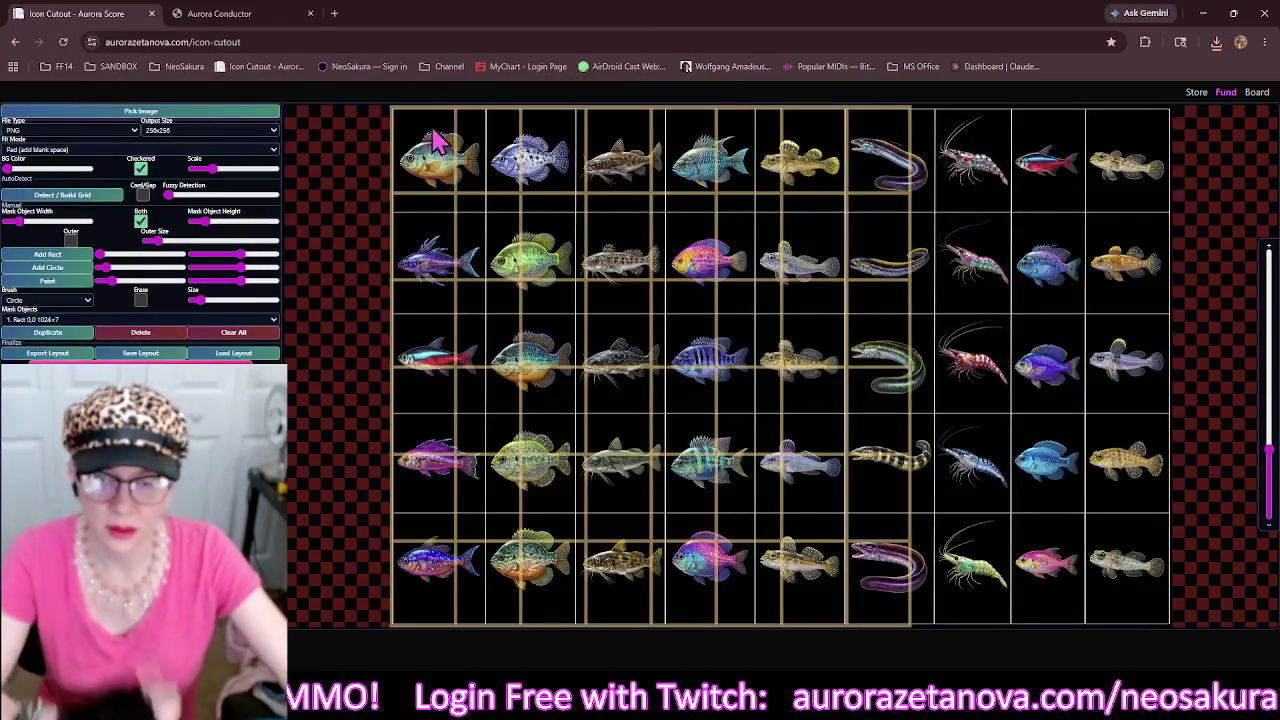
click(265, 334)
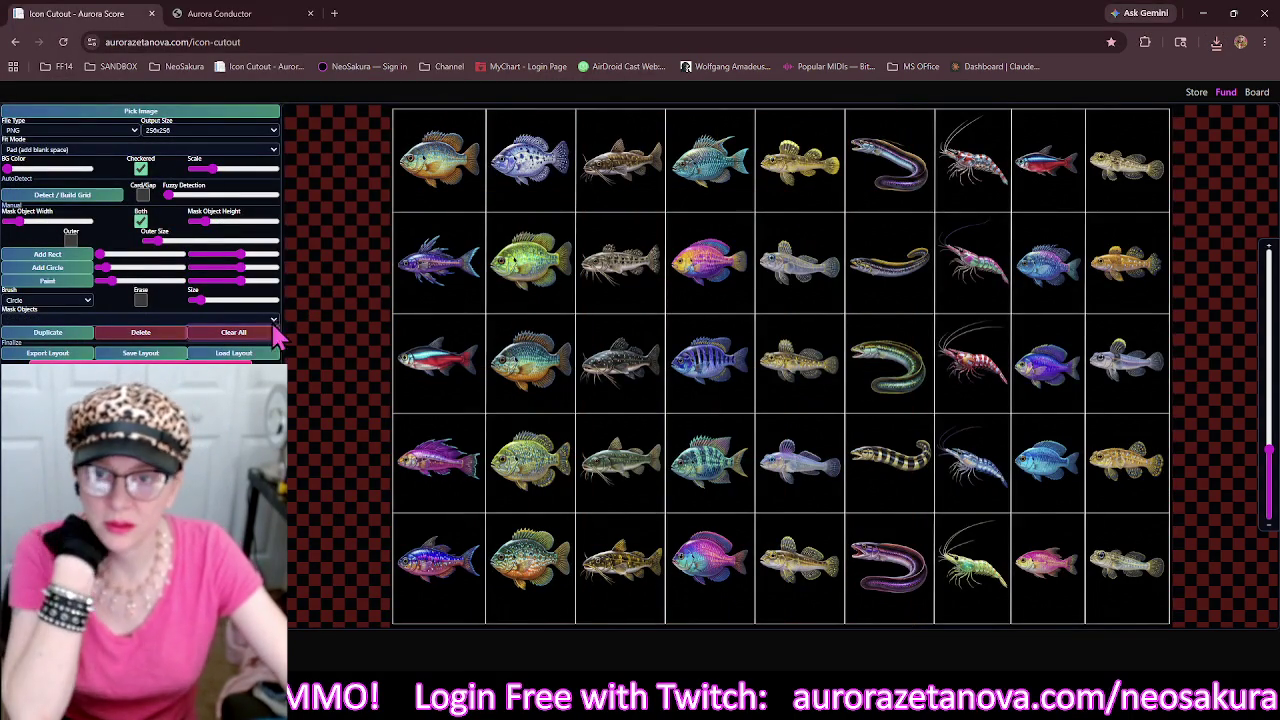
click(100, 196)
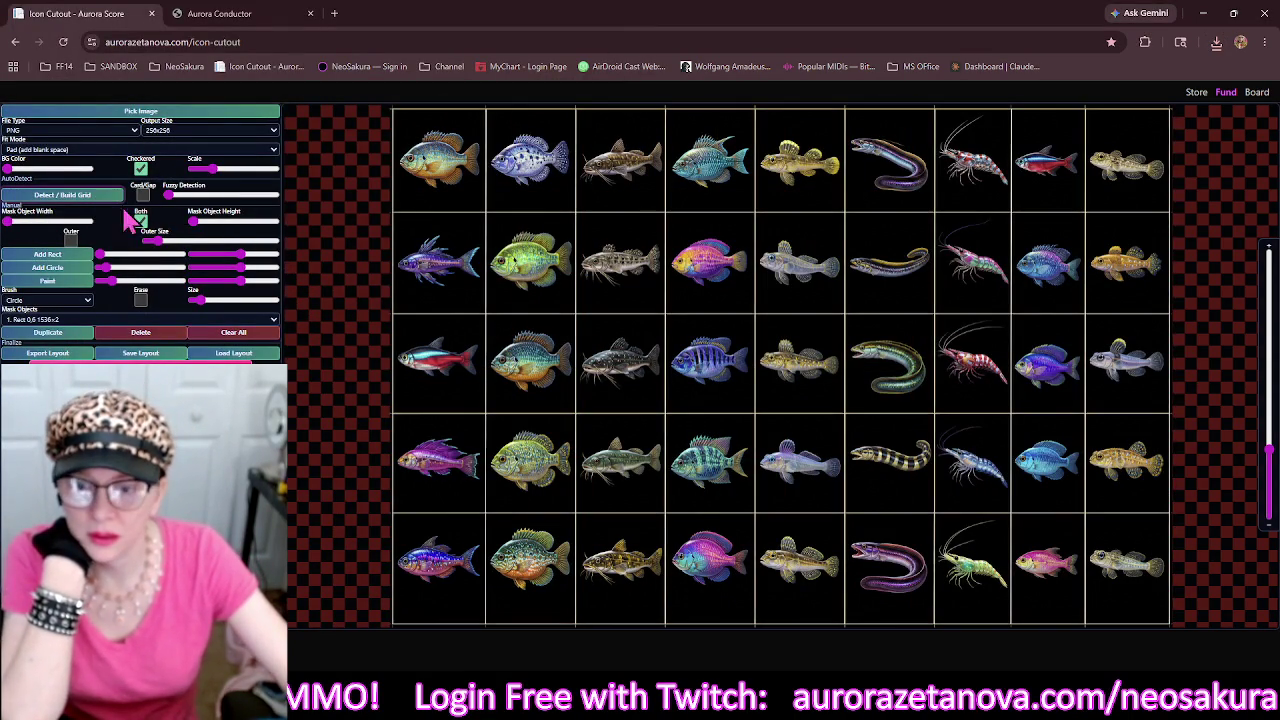
drag(165, 240, 210, 238)
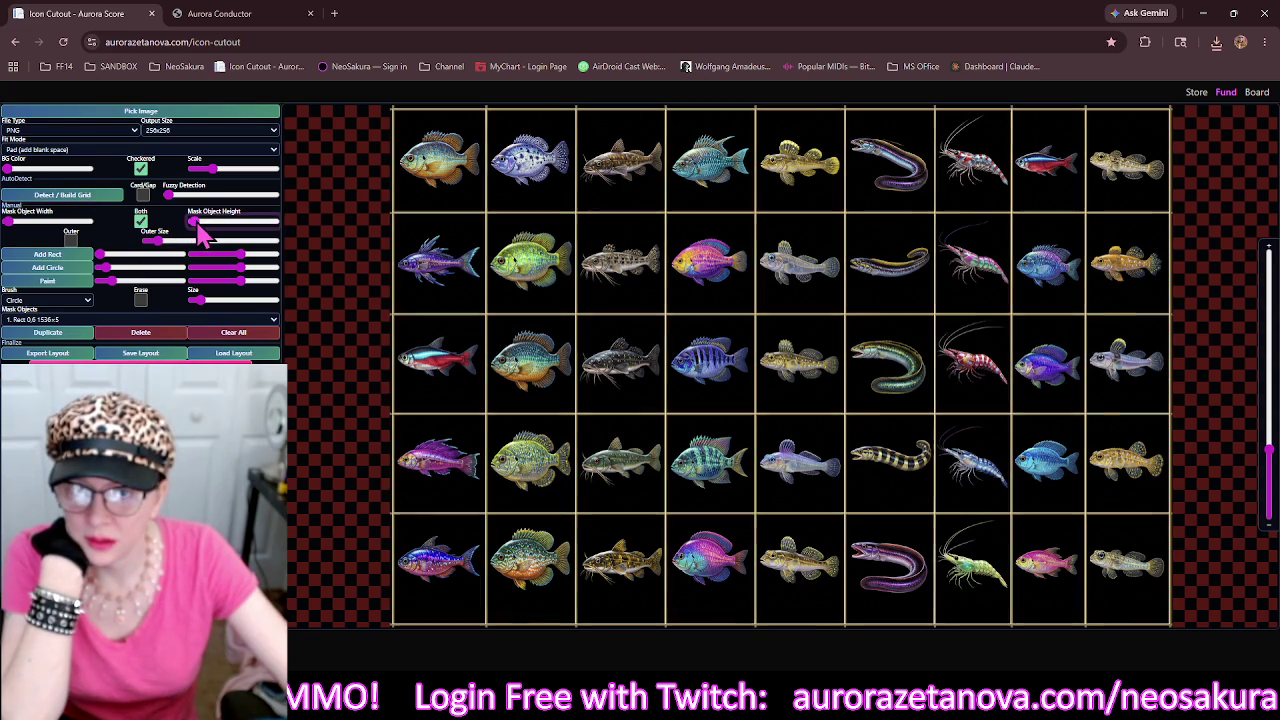
Add a thinner outer border, enlarge the bottom strip to 1536×34, and reopen the file chooser.
drag(618, 337, 345, 345)
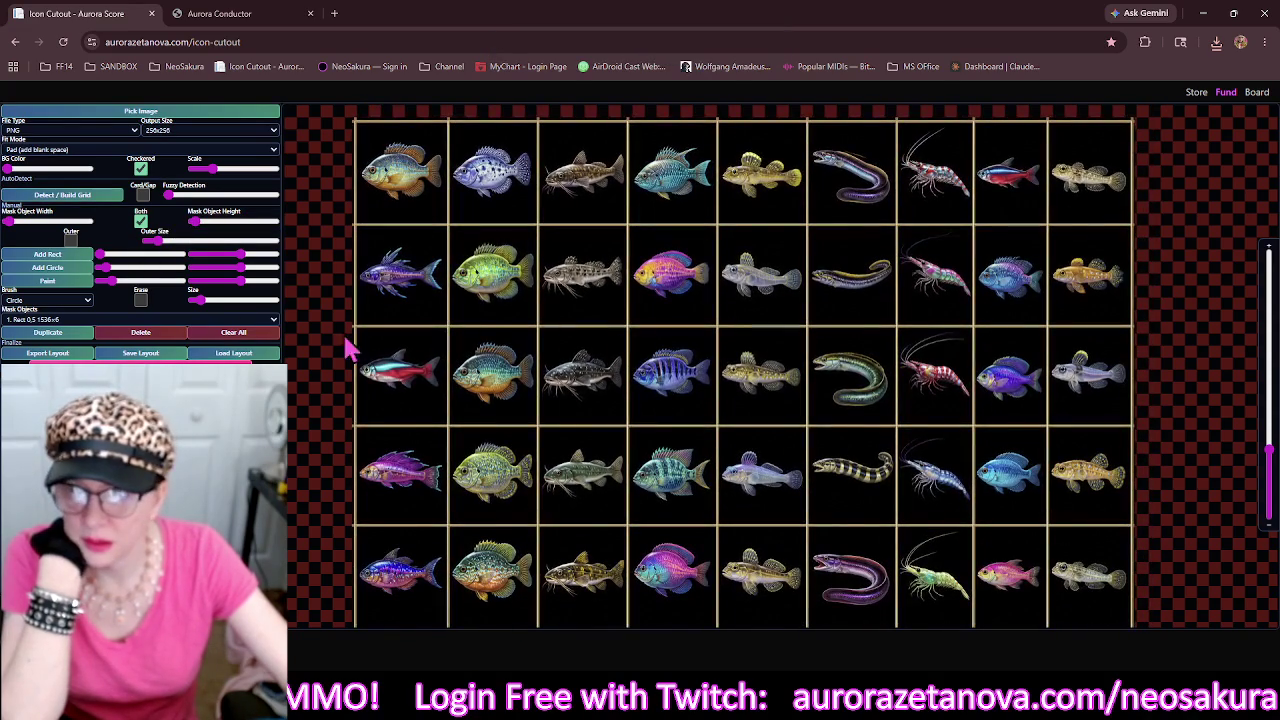
click(68, 241)
drag(157, 250, 152, 248)
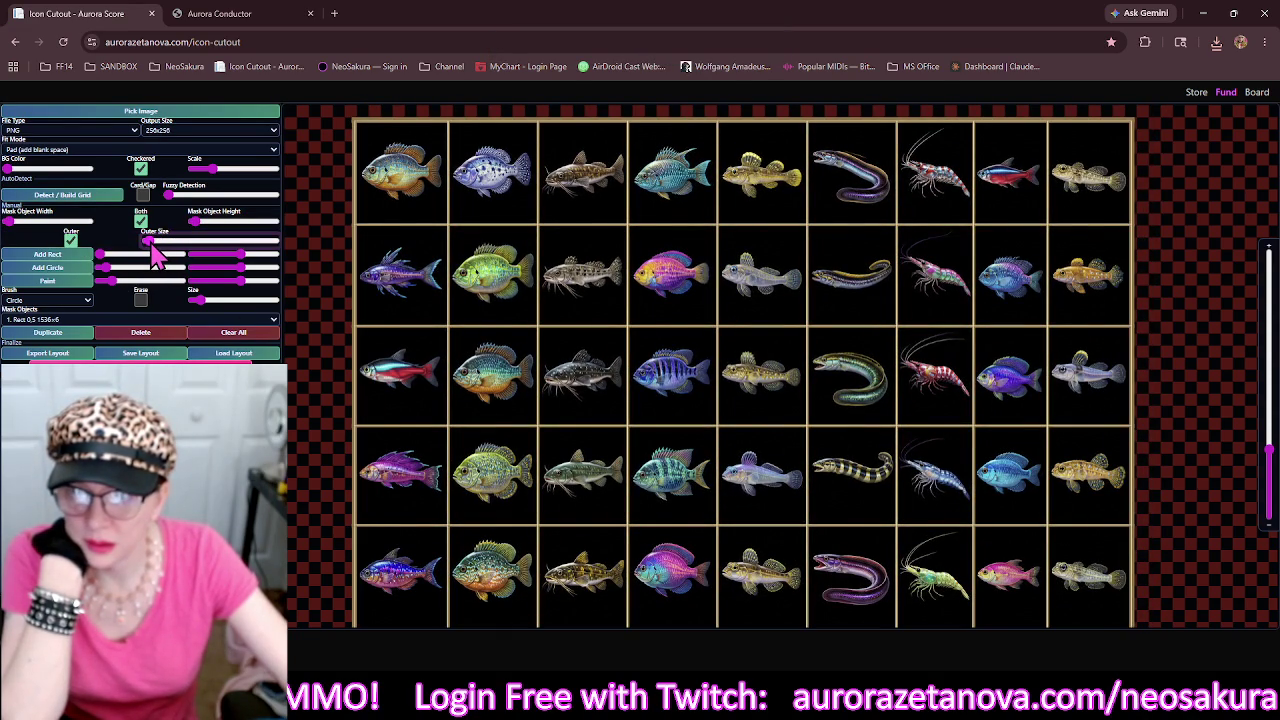
scroll(515, 405, down, 1)
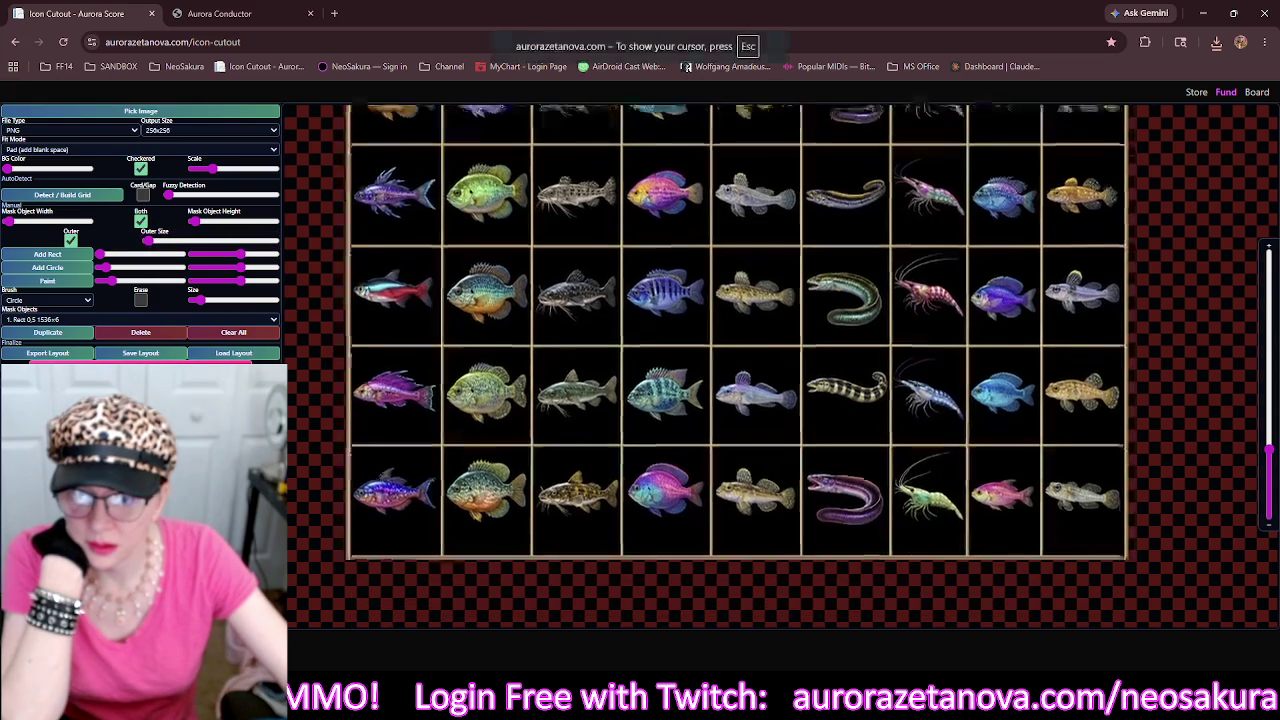
click(655, 555)
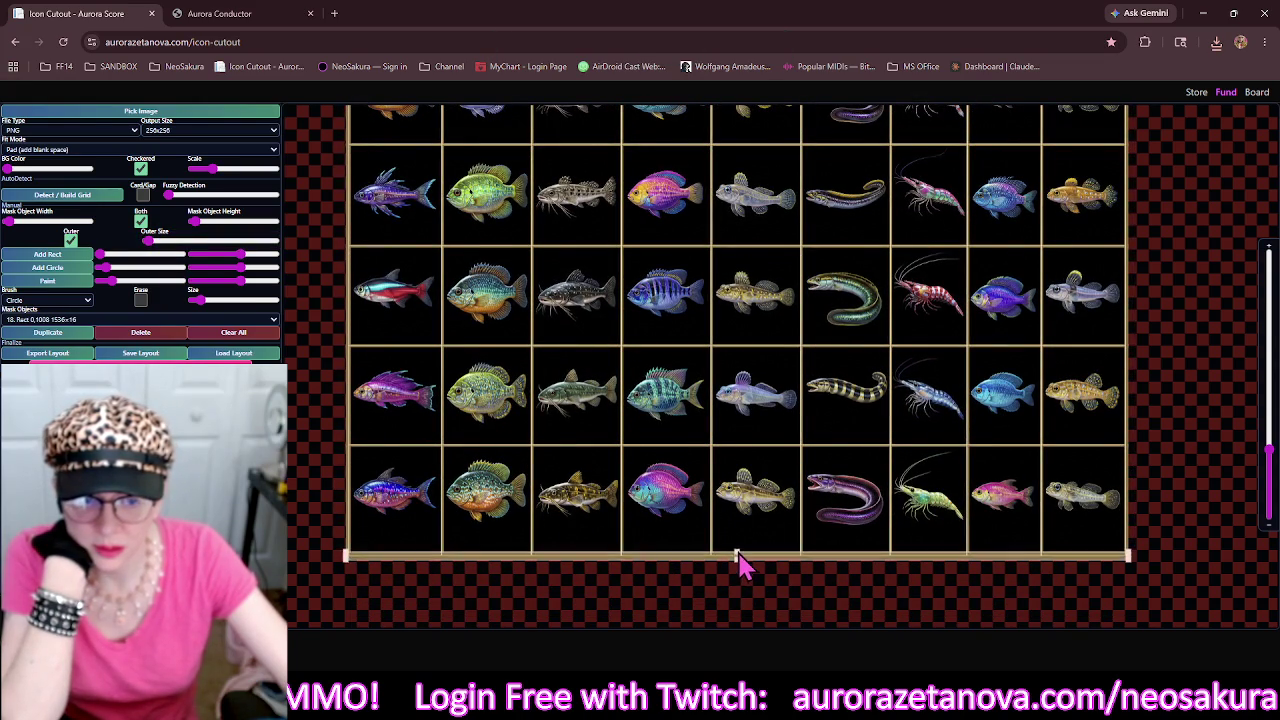
drag(738, 556, 740, 544)
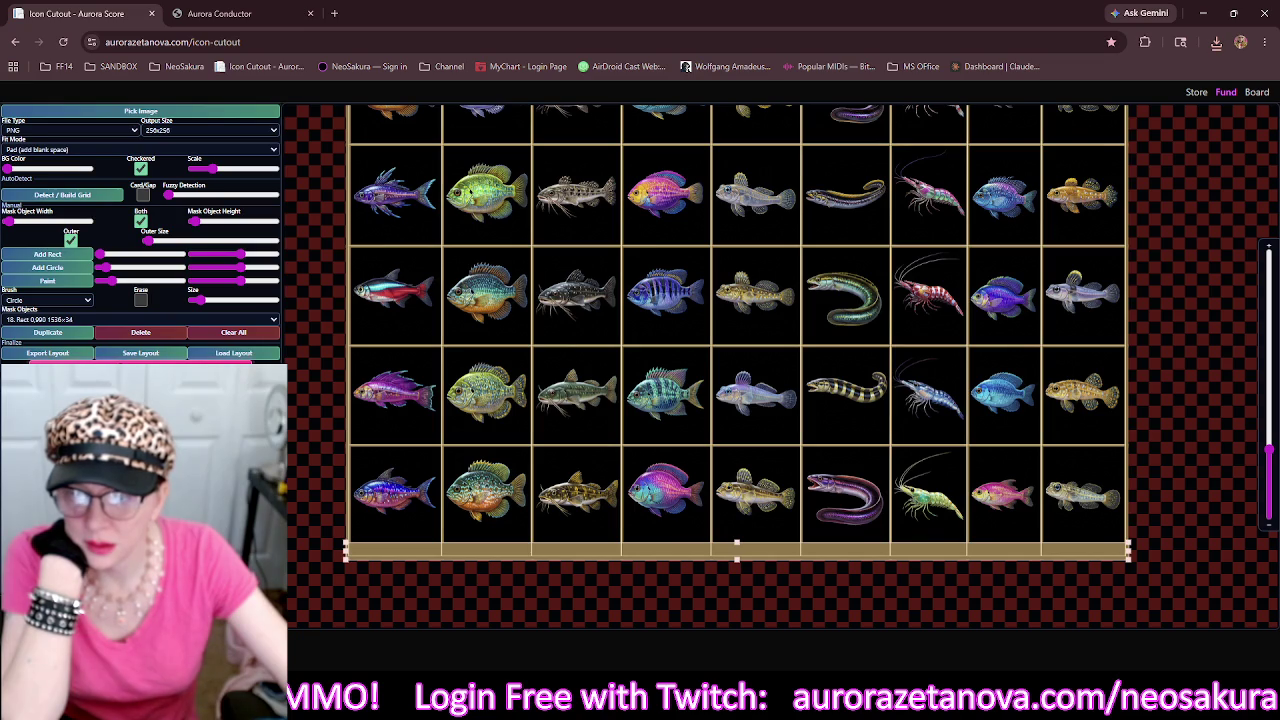
click(179, 116)
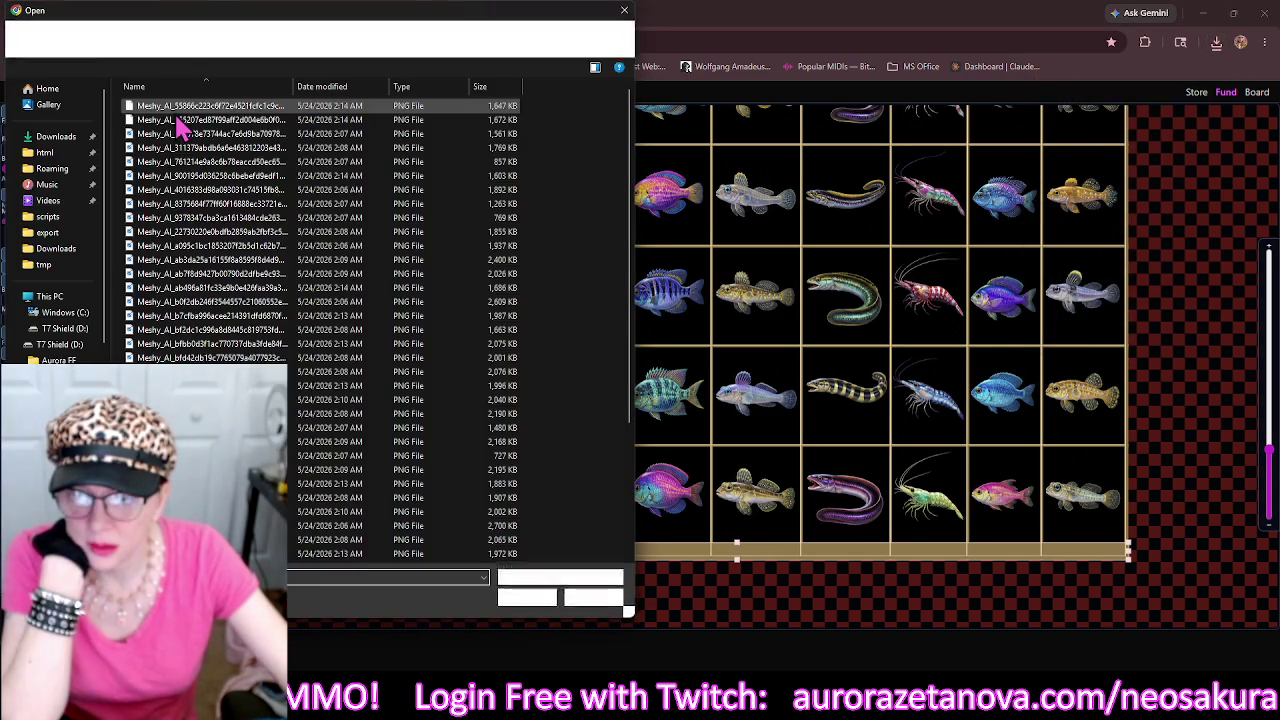
Delete the processed sheet from Downloads, open the next one, clear masks and build a grid.
click(253, 106)
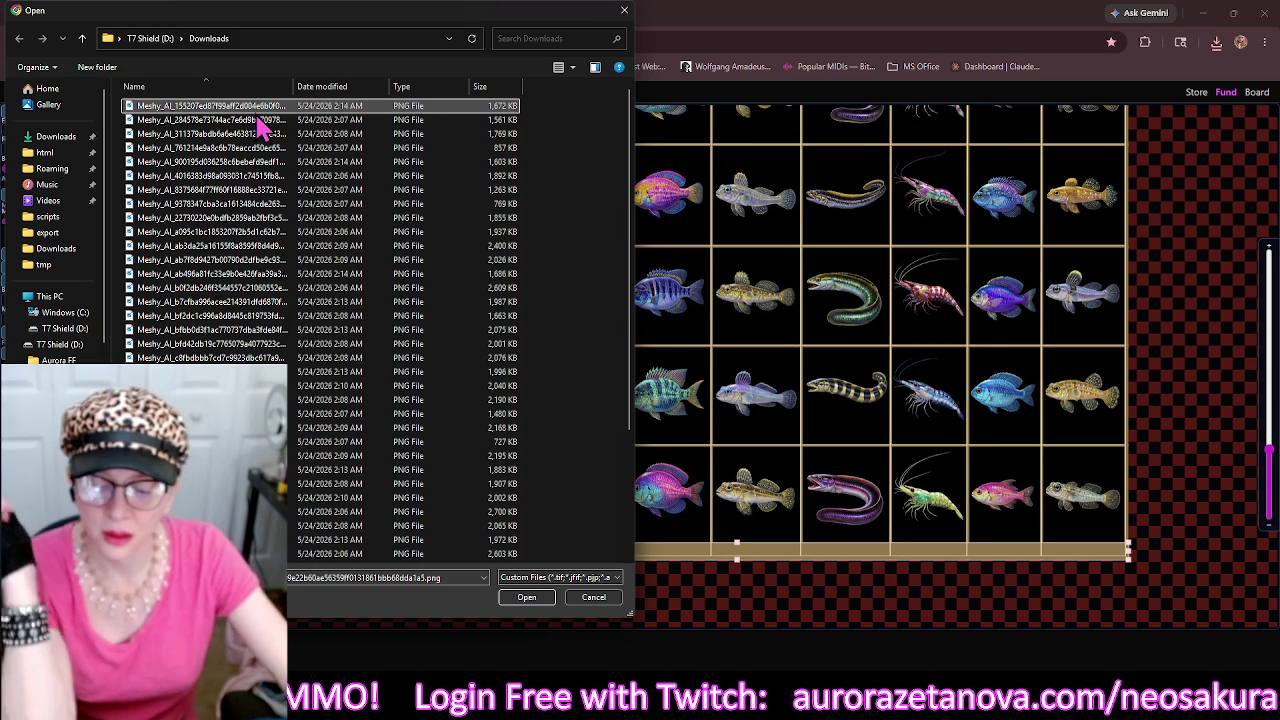
key(Delete)
double_click(344, 119)
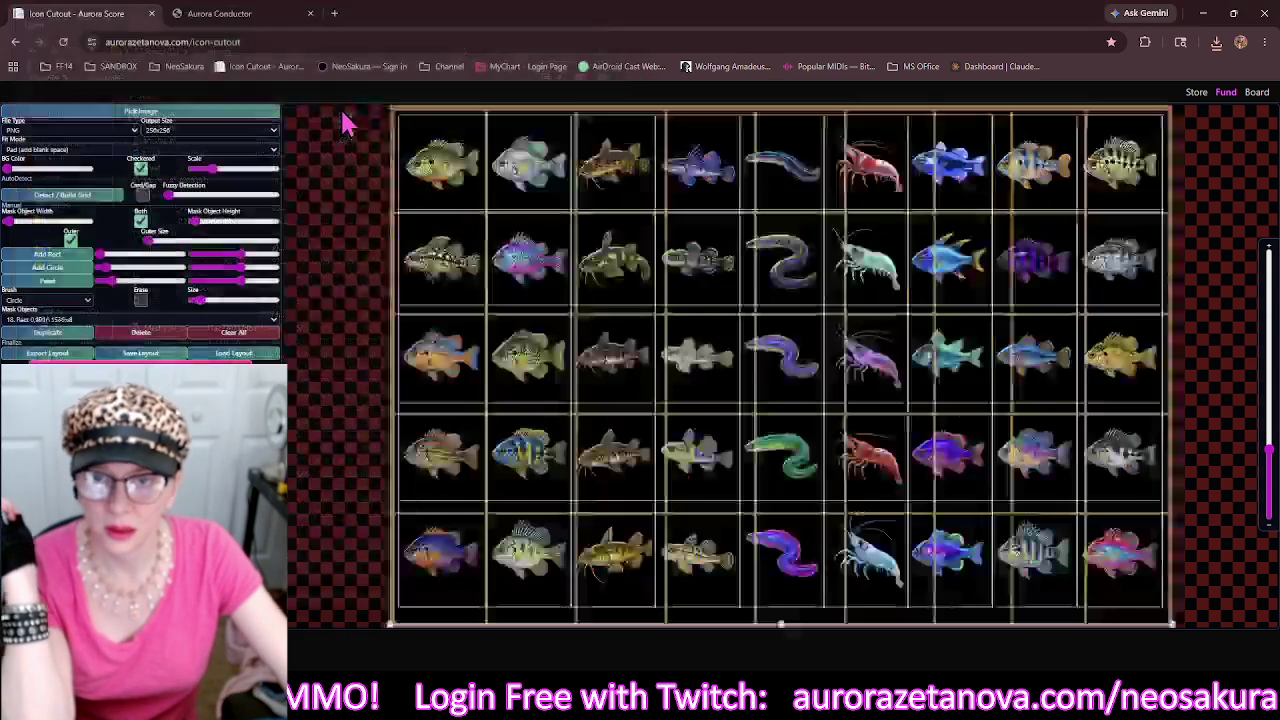
click(231, 336)
click(93, 197)
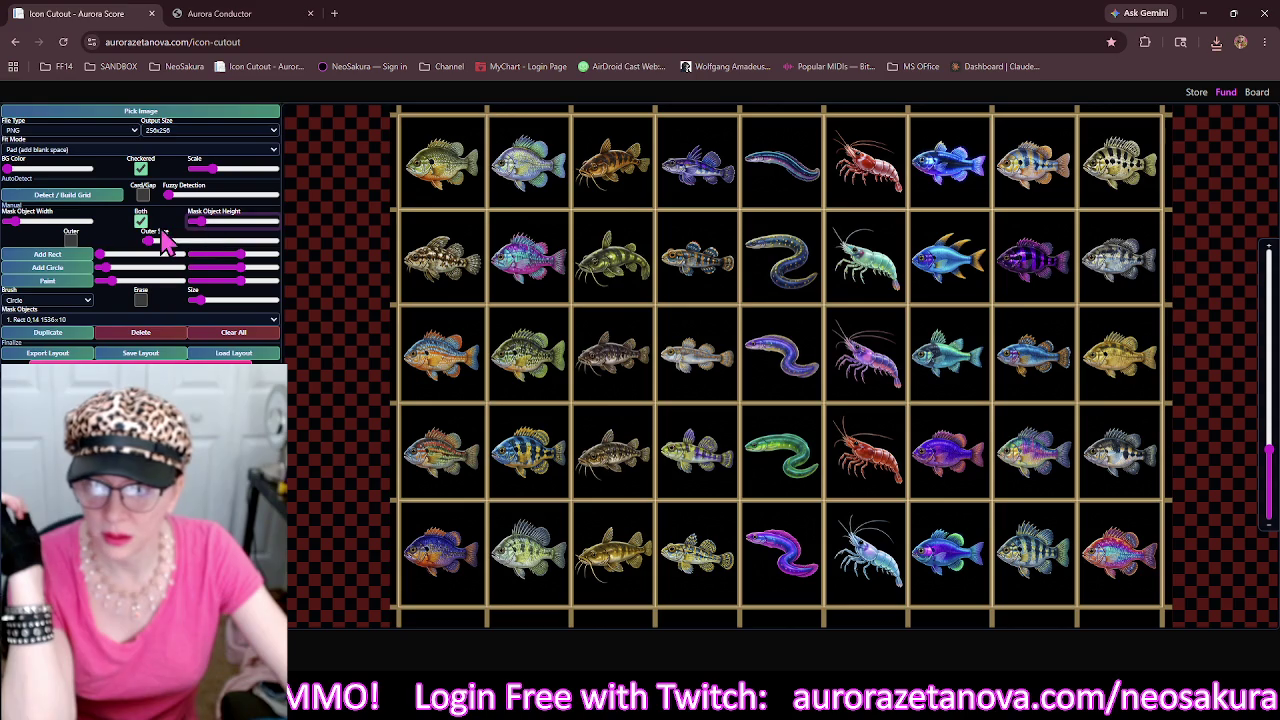
Add an outer border, raise the bottom strip to 1536×42, and reopen the file picker.
click(71, 241)
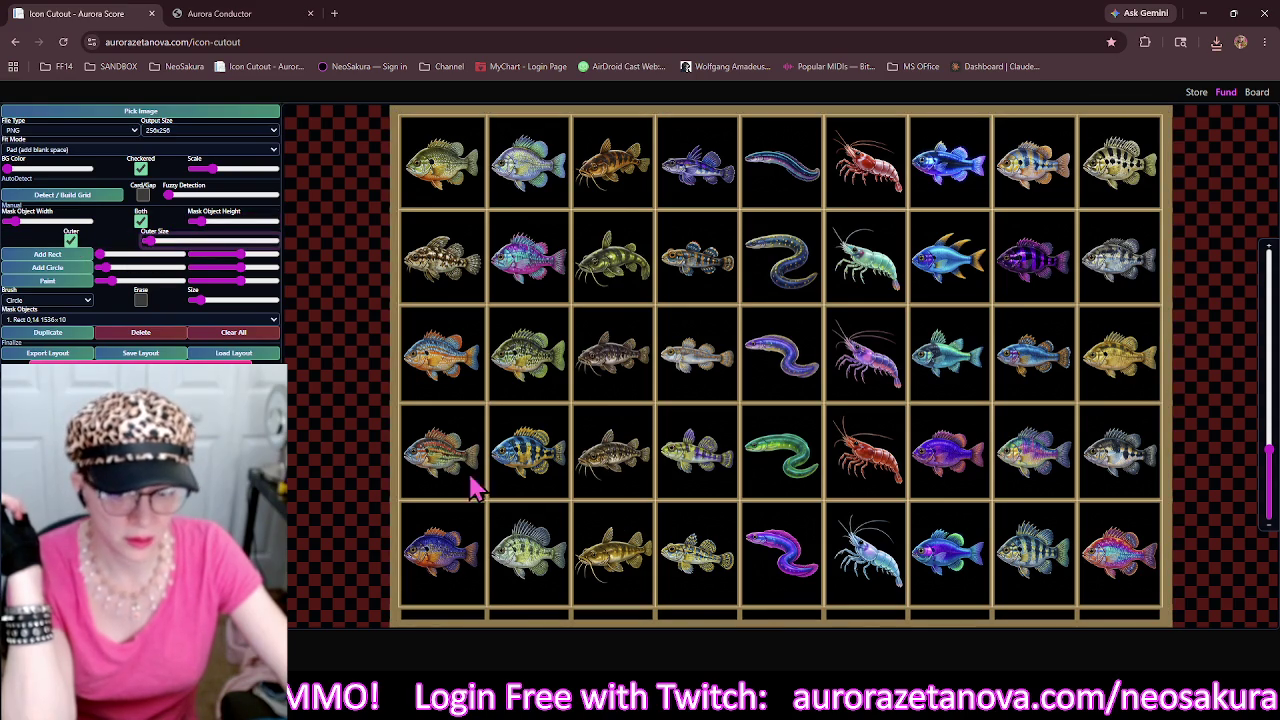
click(766, 624)
drag(783, 623, 783, 608)
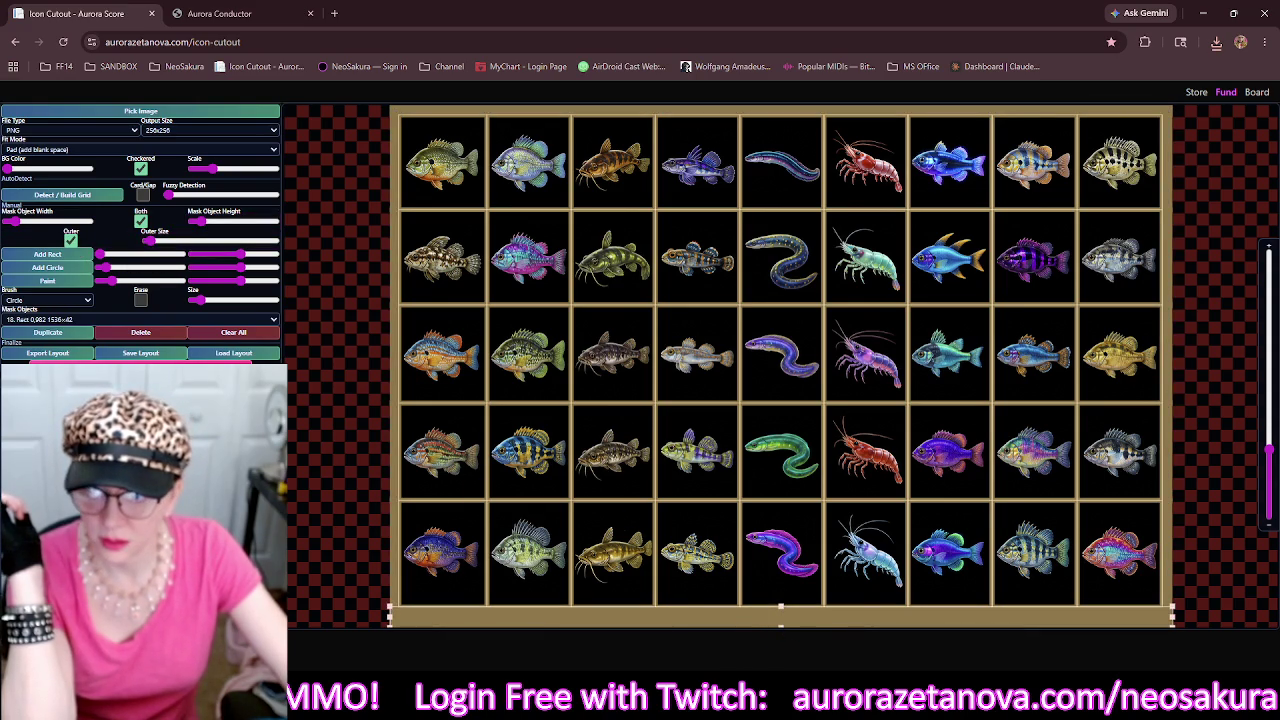
click(268, 121)
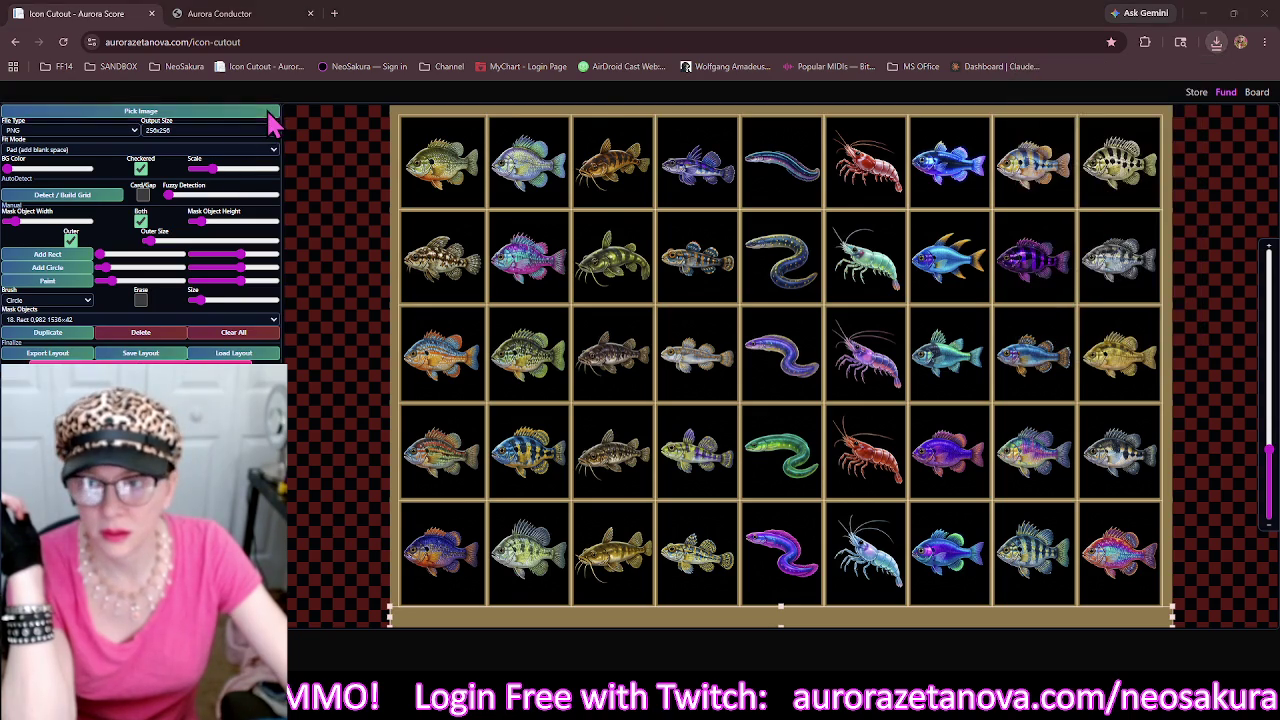
click(410, 110)
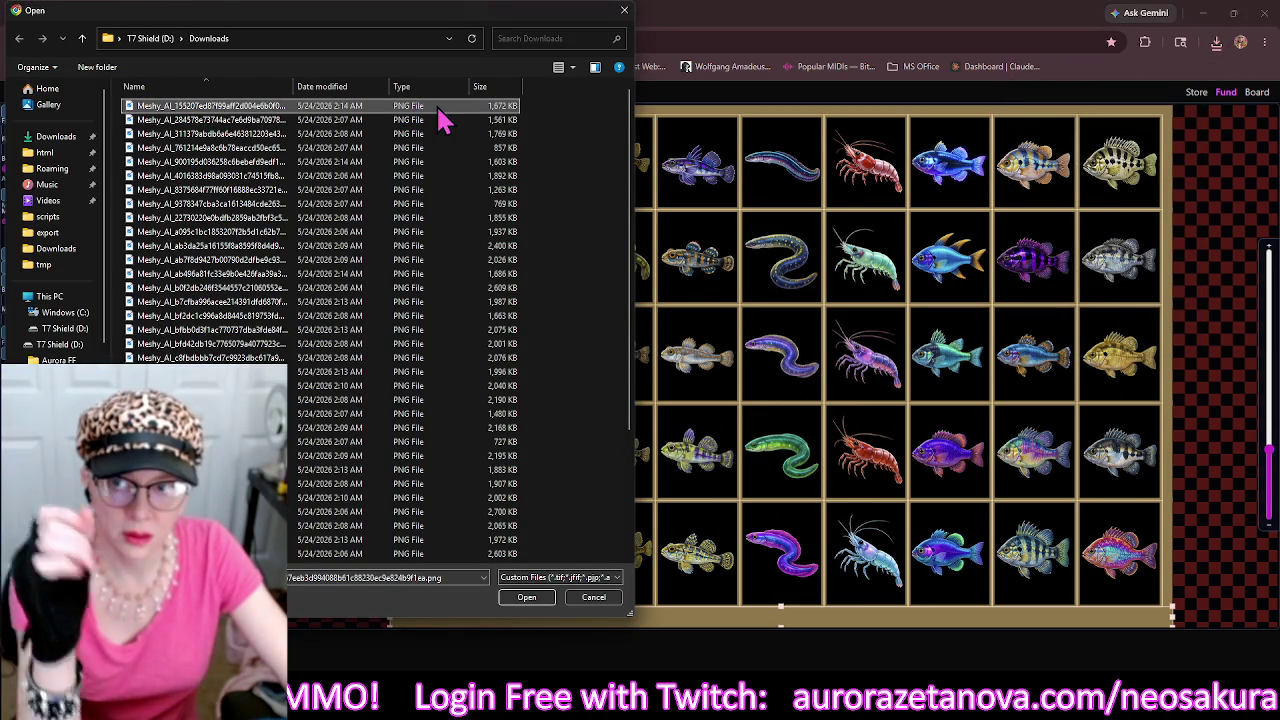
Load the ornate fantasy fish sheet, clear the old masks, and rebuild the grid without Outer.
double_click(440, 108)
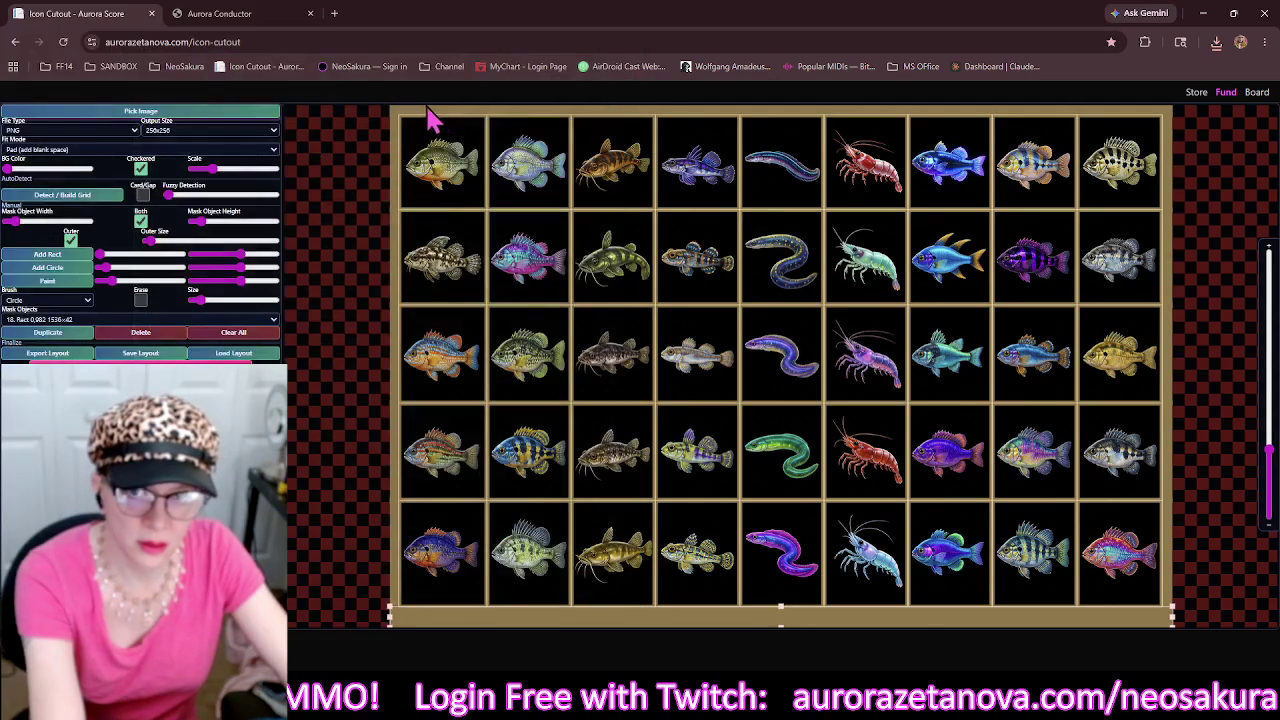
click(146, 112)
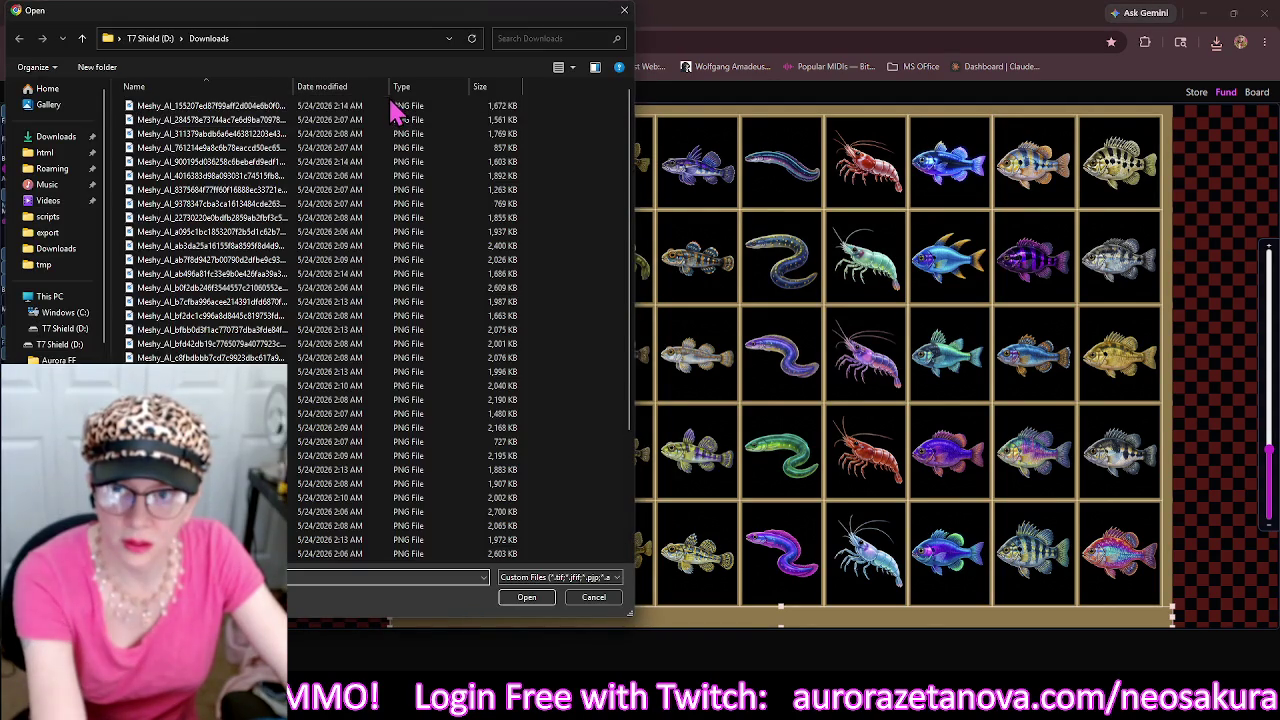
double_click(390, 116)
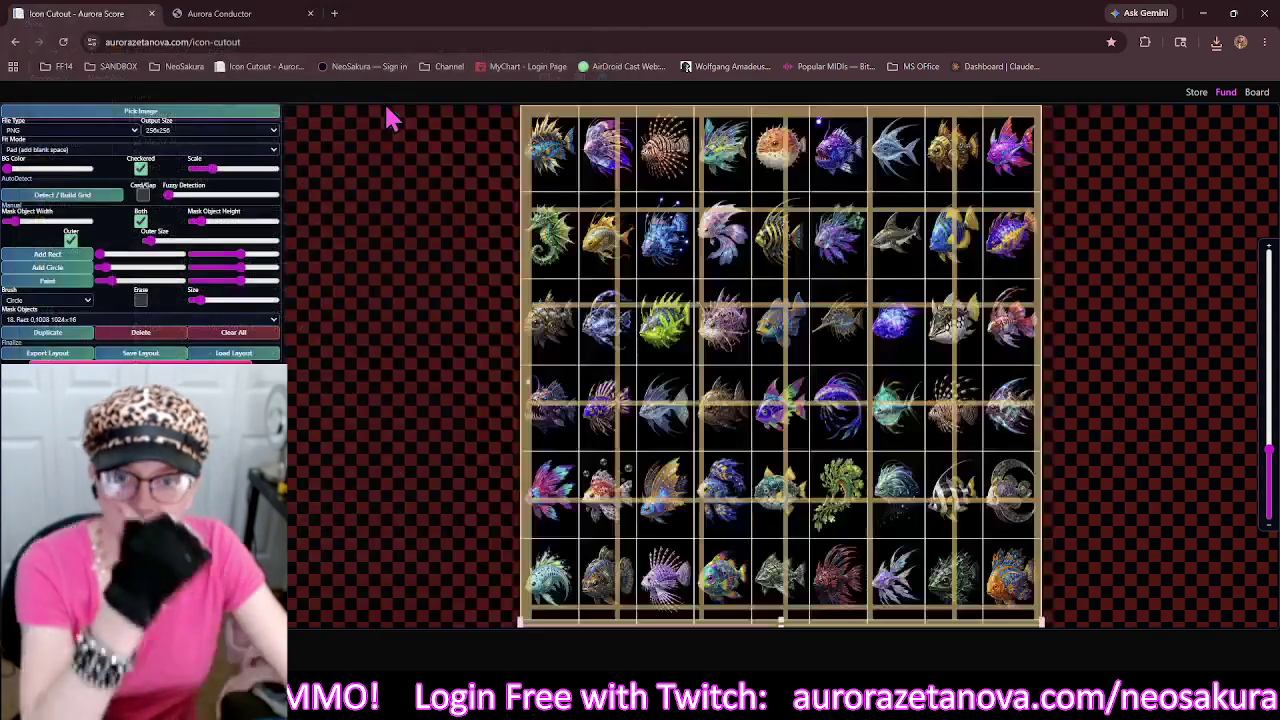
click(268, 335)
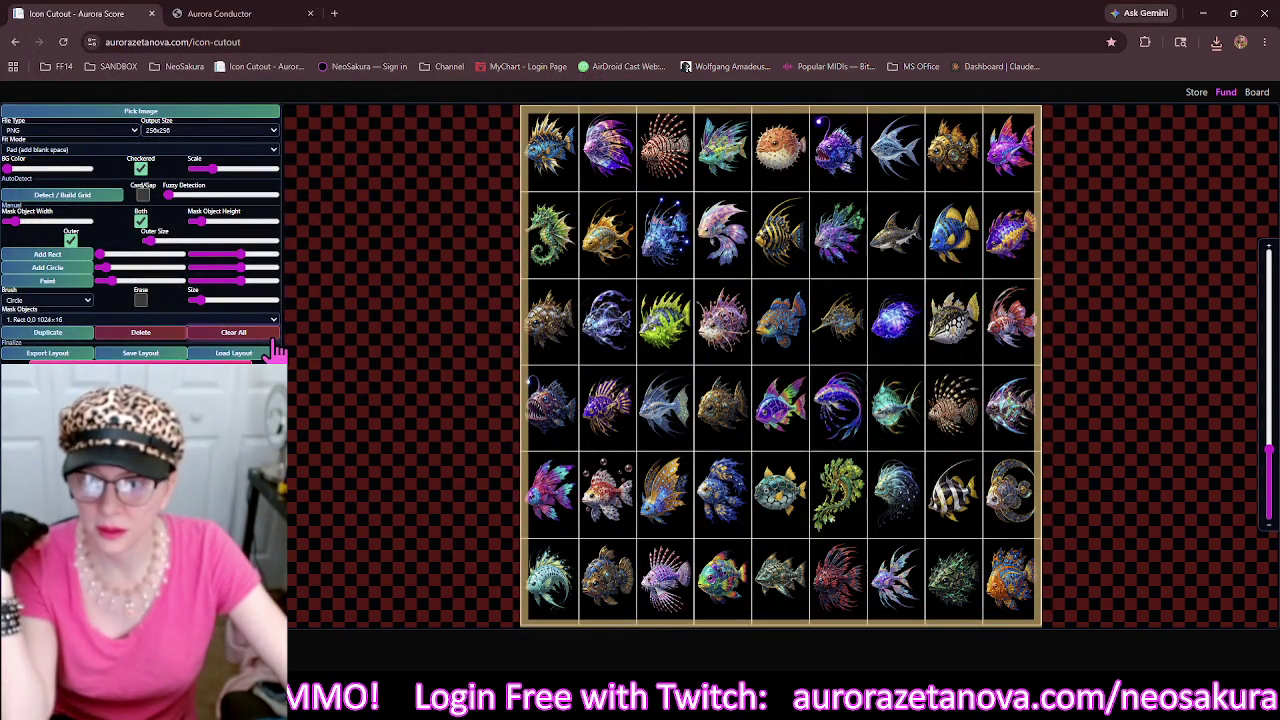
click(99, 199)
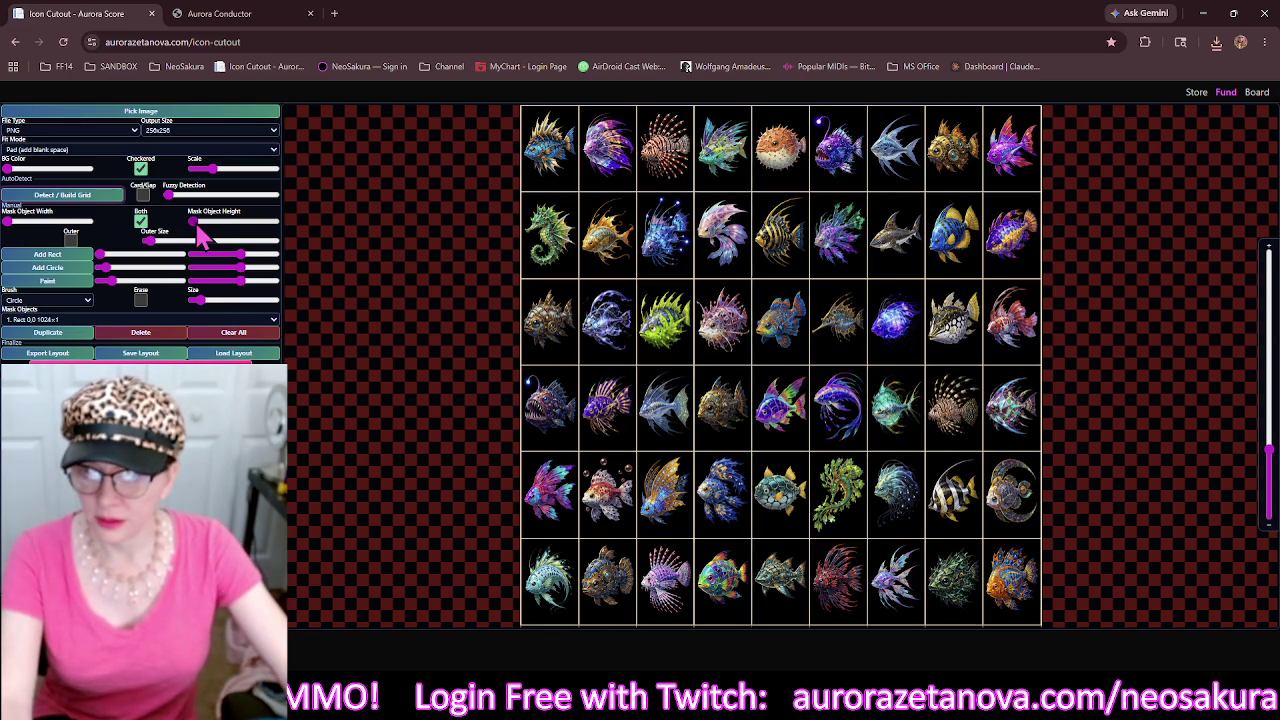
Raise Mask Object Height to 6 and reopen the file picker for the next sheet.
drag(197, 228, 200, 228)
drag(785, 447, 765, 423)
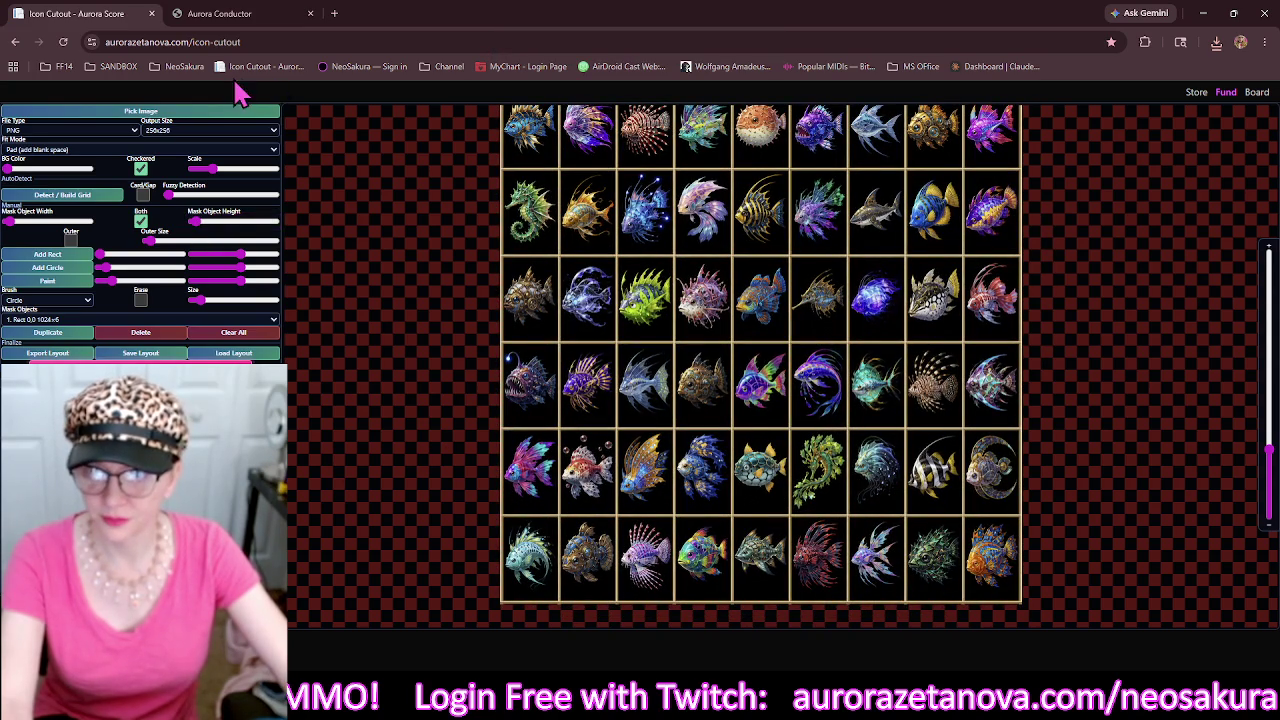
click(226, 113)
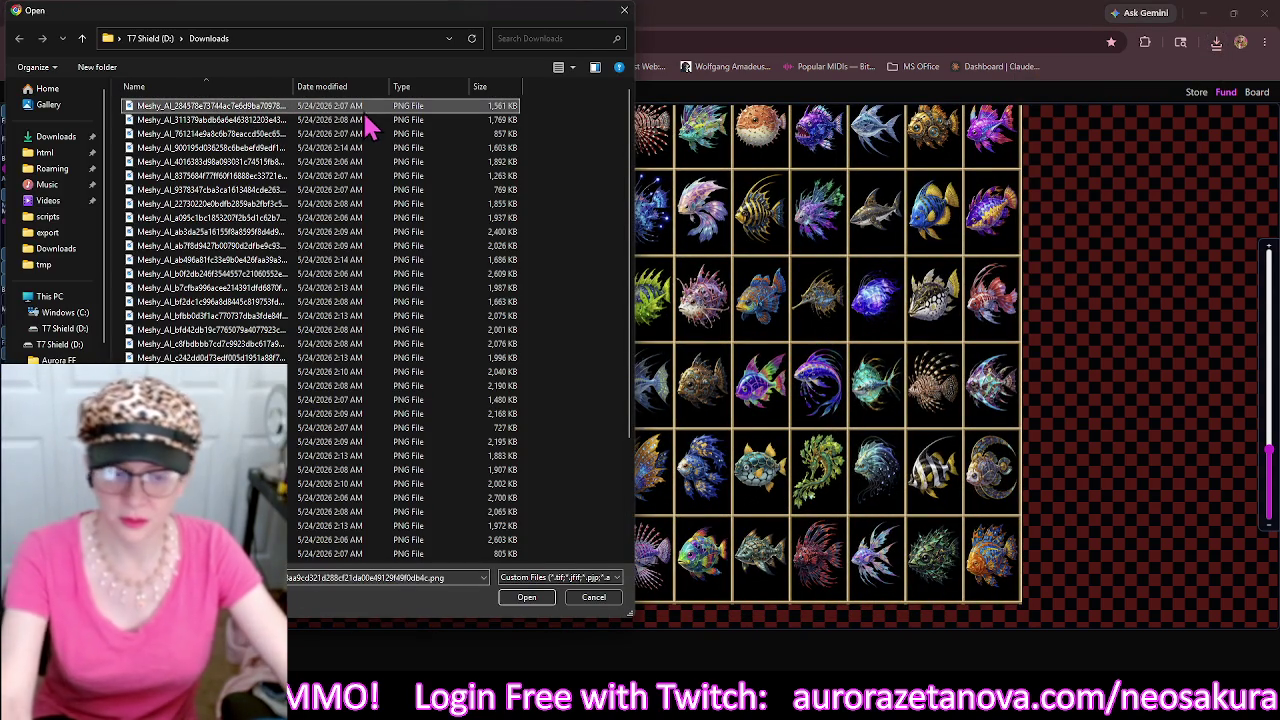
Delete the processed image, load the shark sheet, and build a thick-lined grid mask.
key(Delete)
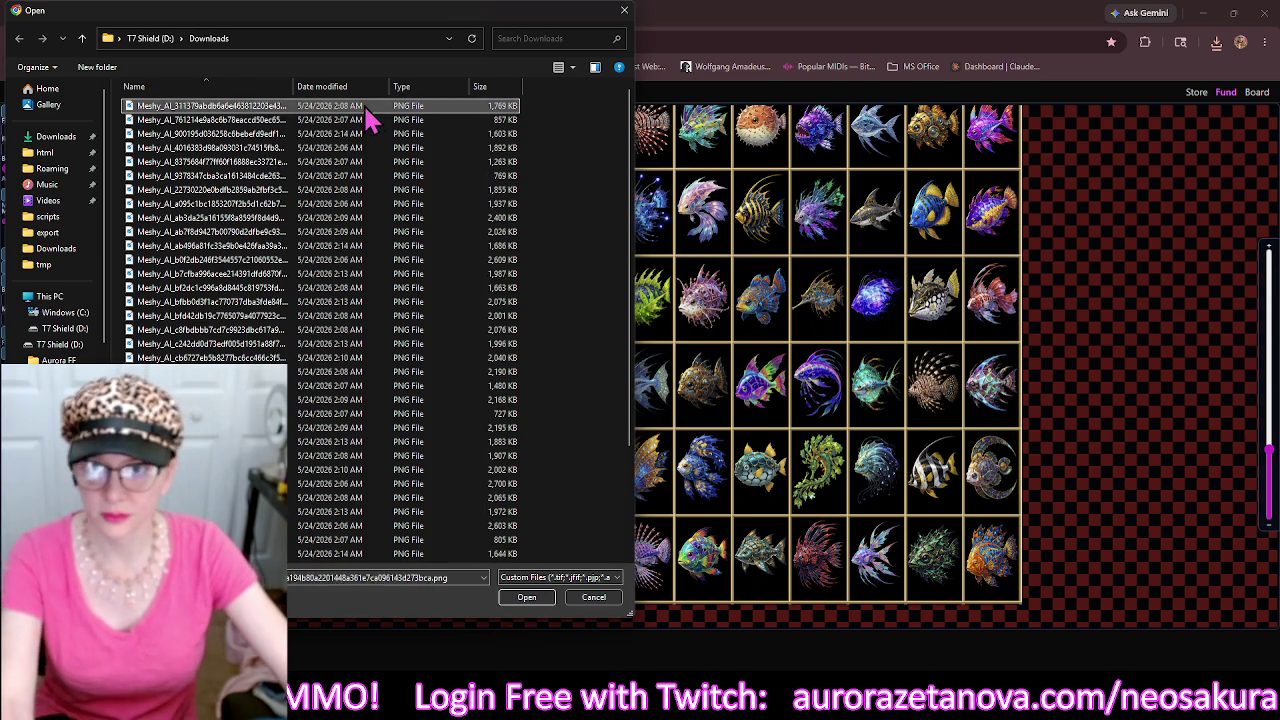
double_click(363, 105)
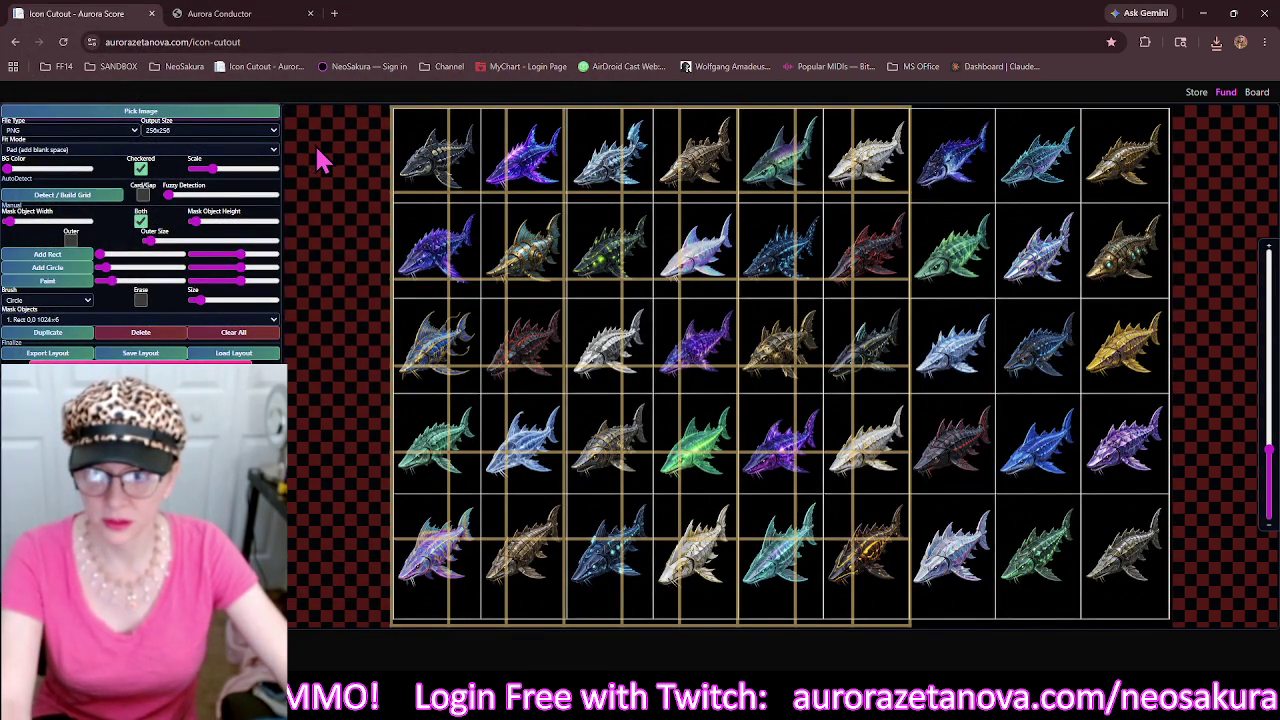
click(258, 330)
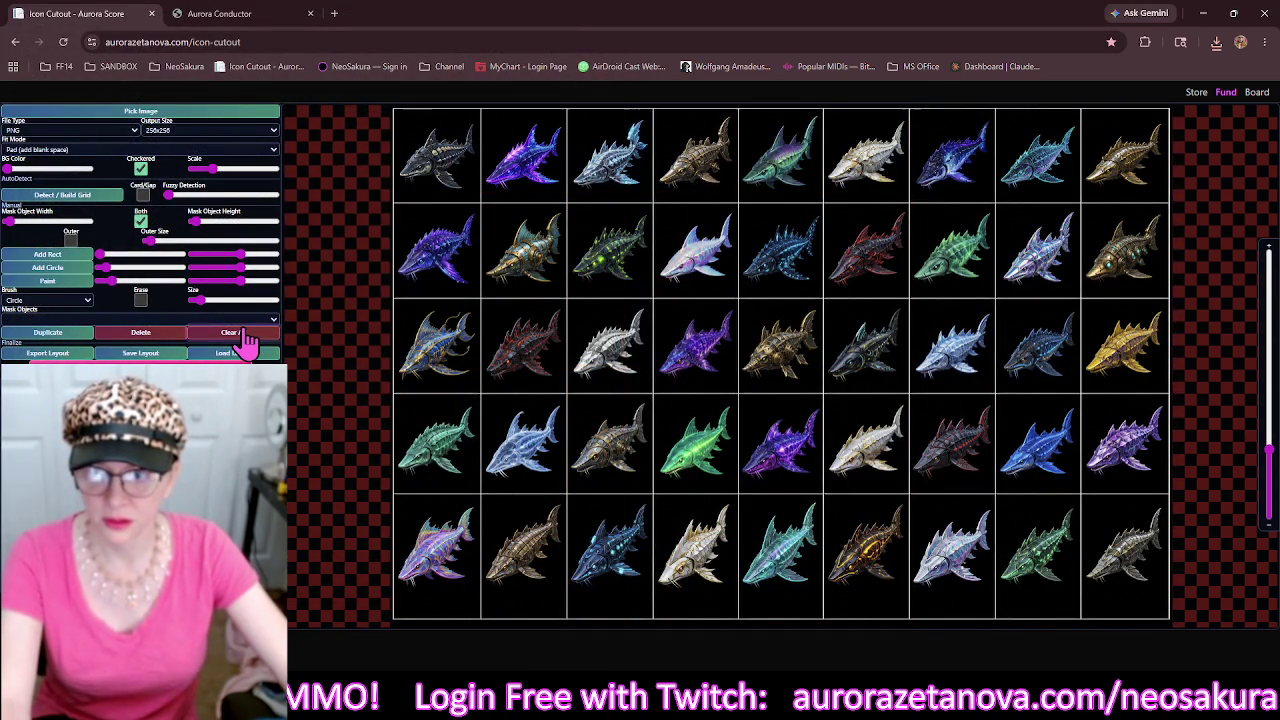
click(87, 197)
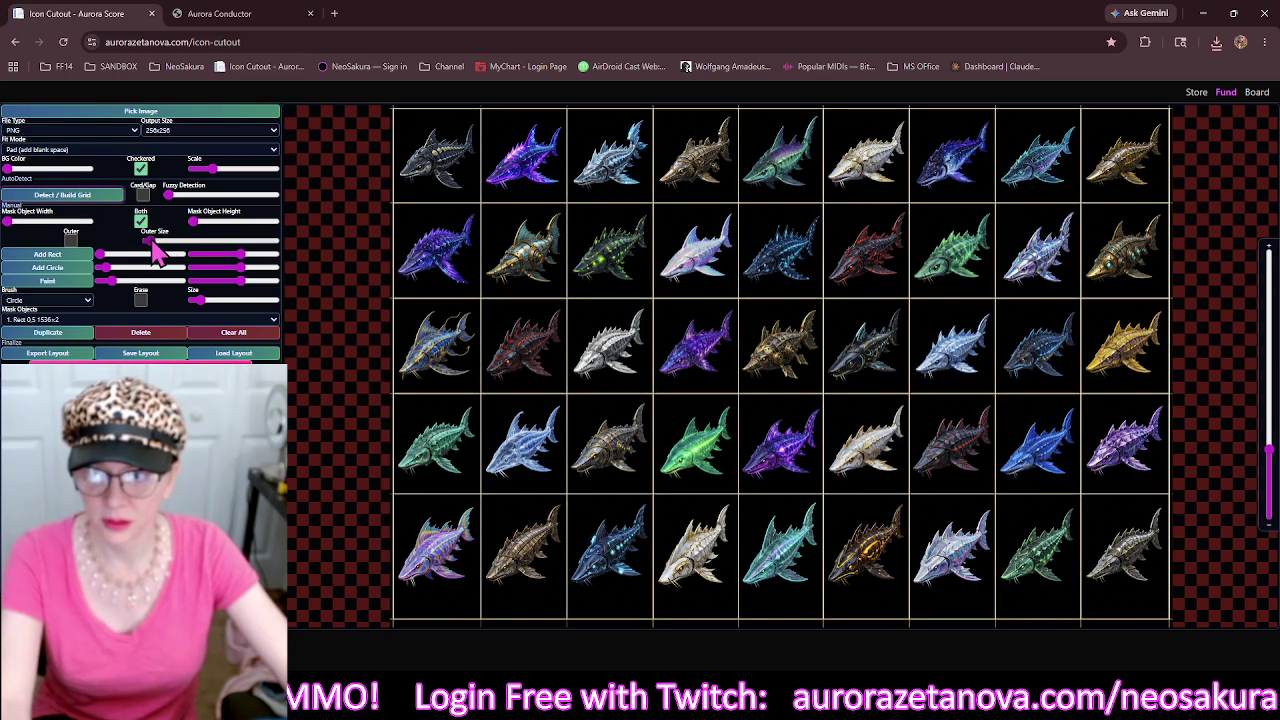
drag(198, 222, 197, 223)
Clear all masks and rebuild the shark grid with thick gold cell borders.
mouse_move(445, 430)
mouse_down()
mouse_move(415, 354)
mouse_move(317, 564)
mouse_move(370, 483)
mouse_up()
click(233, 333)
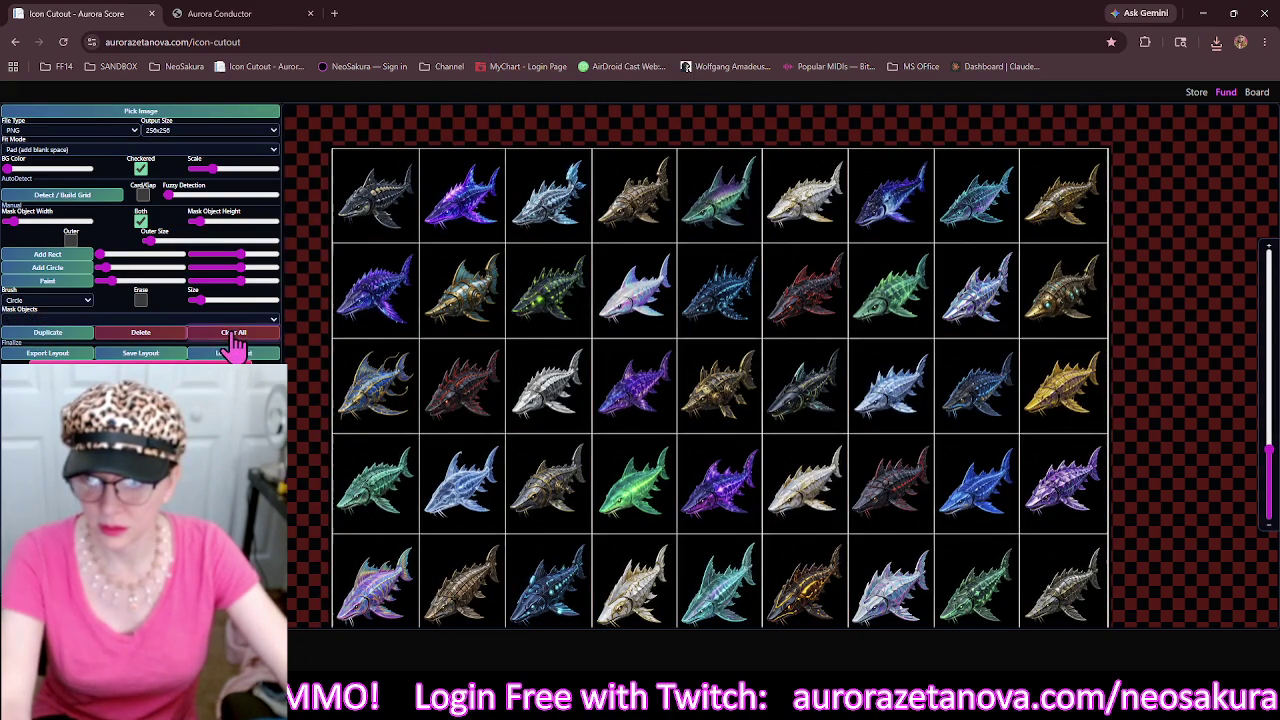
click(108, 196)
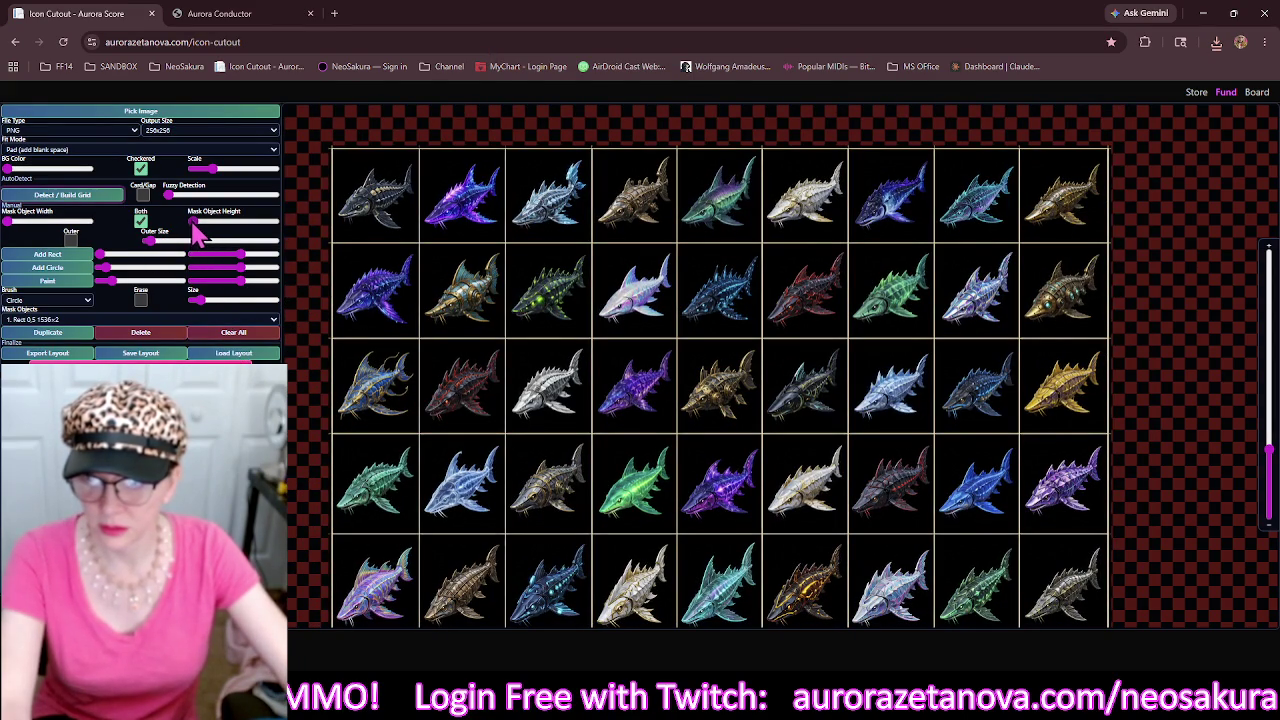
click(193, 222)
drag(194, 222, 198, 224)
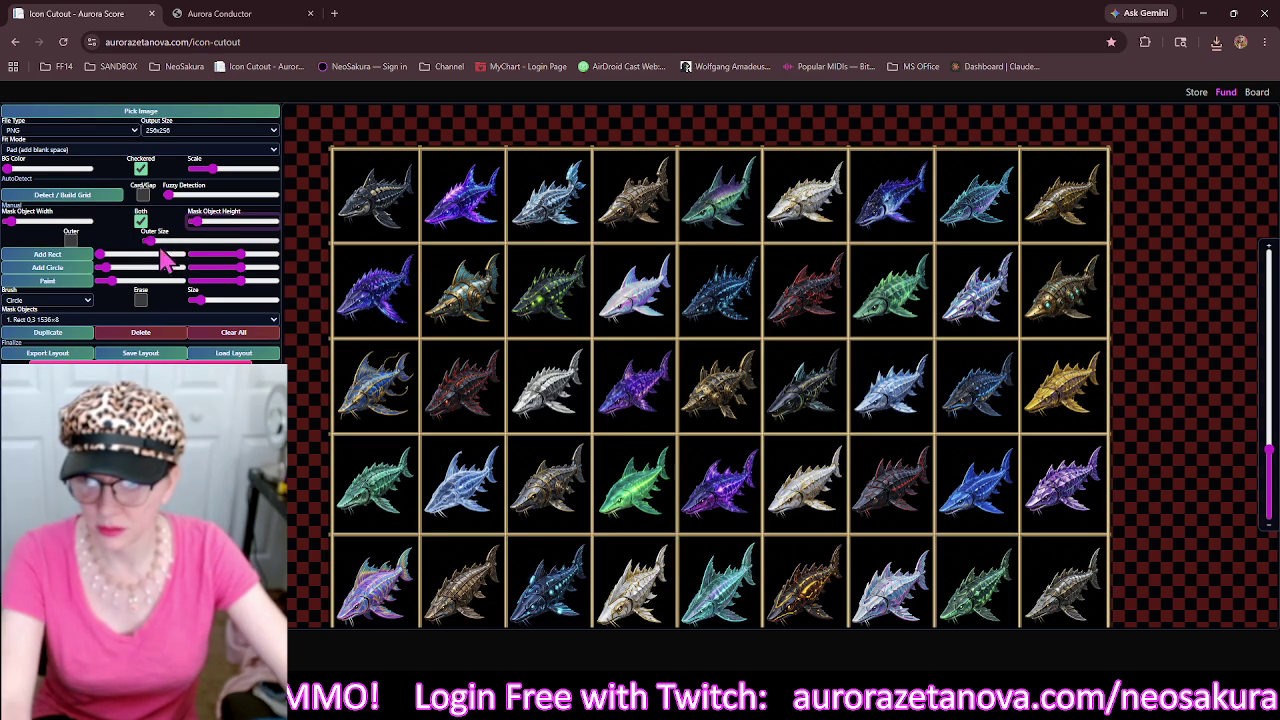
Add a slightly smaller outer frame and stretch the bottom strip to 1536×52.
click(72, 242)
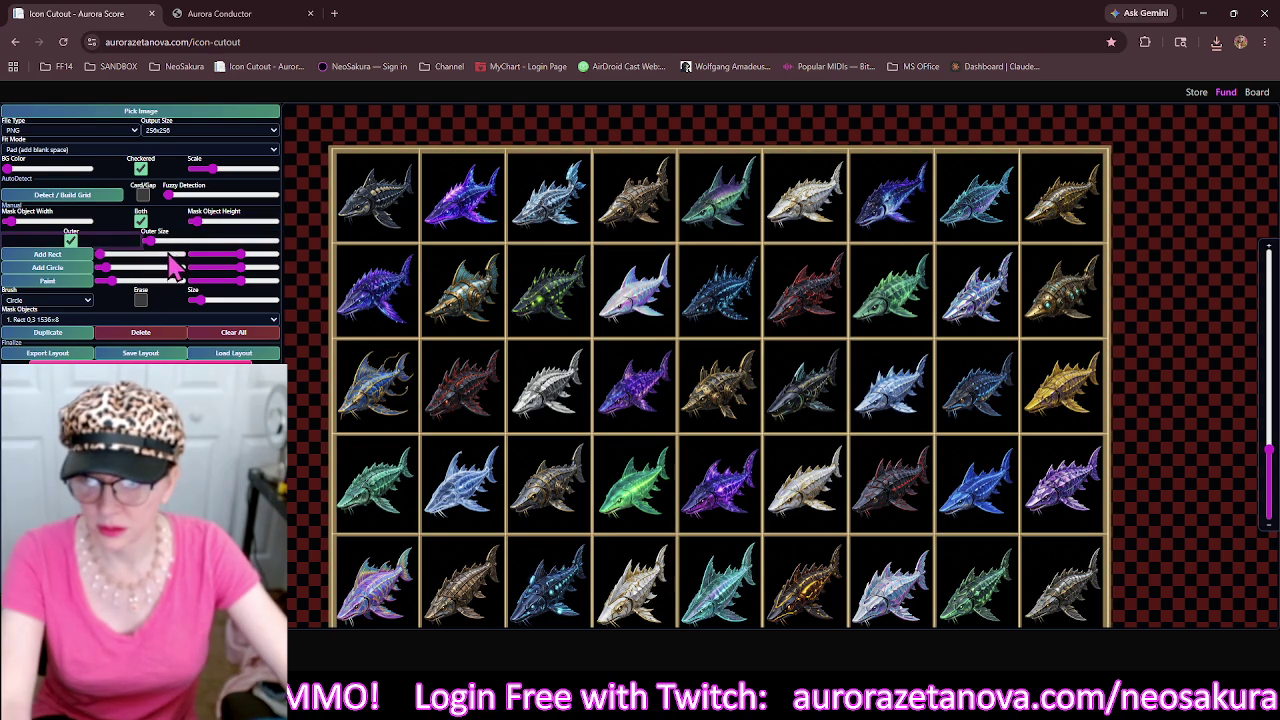
drag(151, 241, 148, 241)
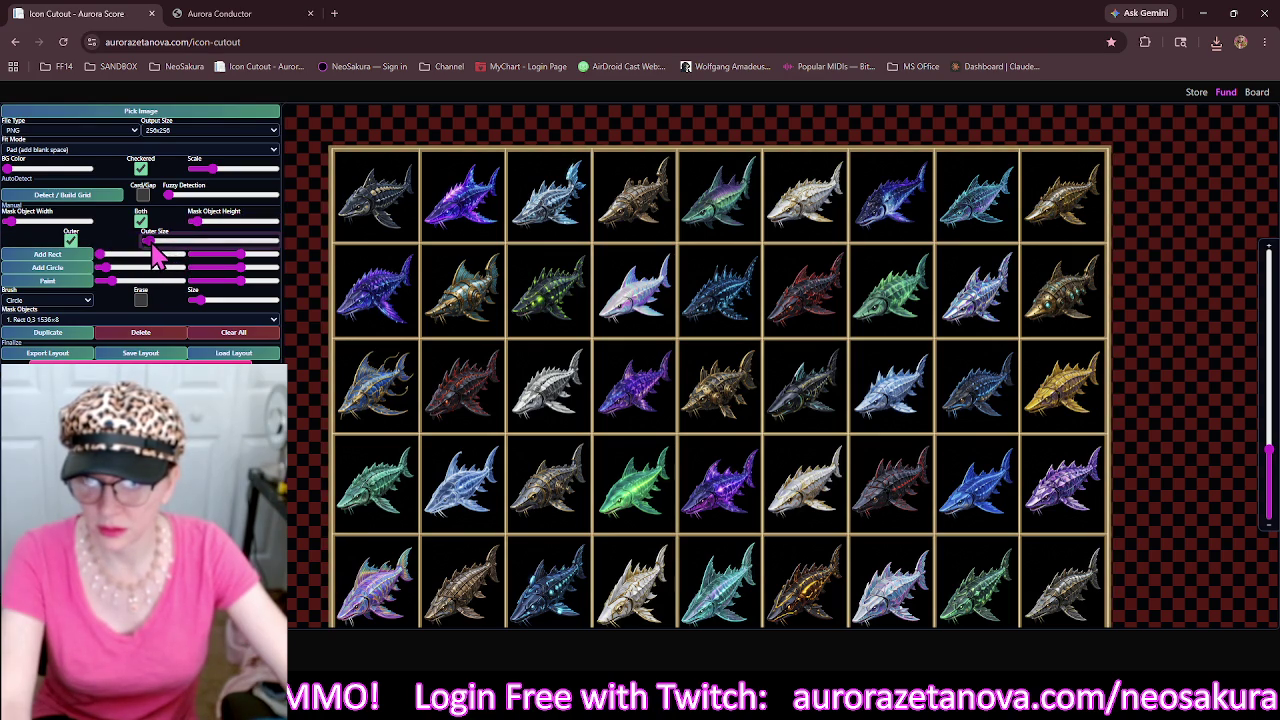
drag(477, 470, 467, 375)
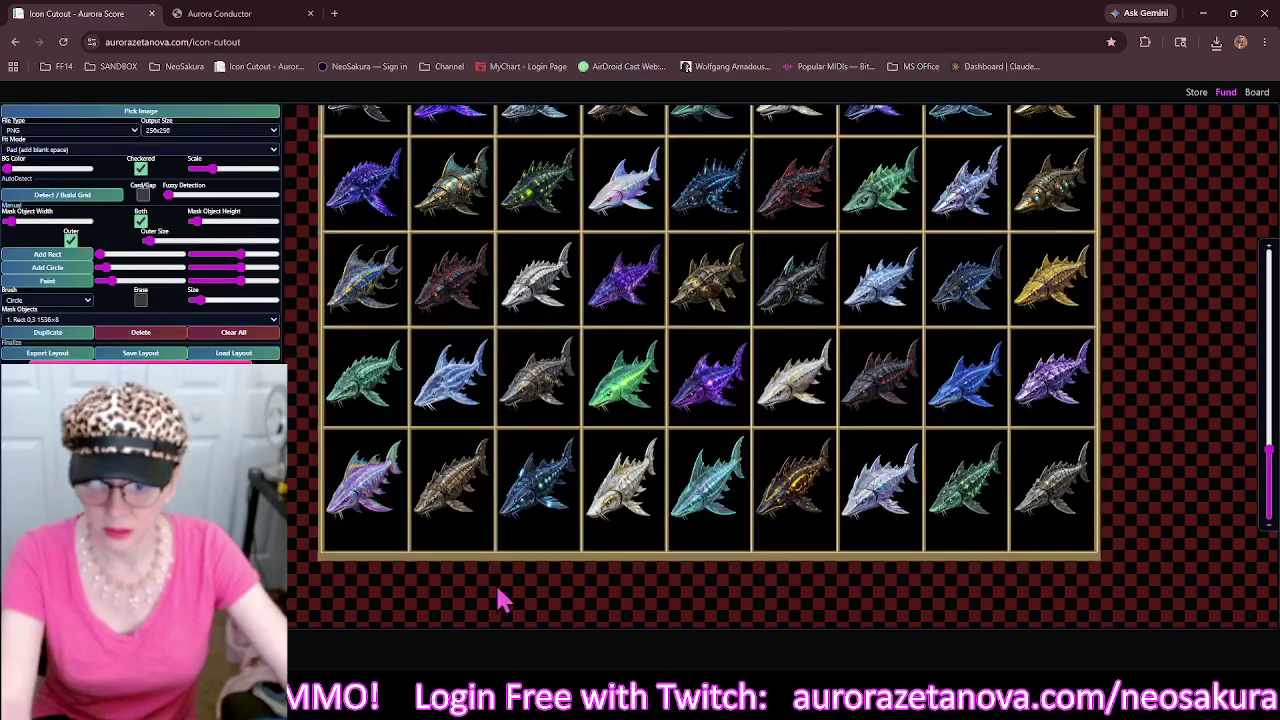
click(536, 556)
drag(712, 561, 708, 539)
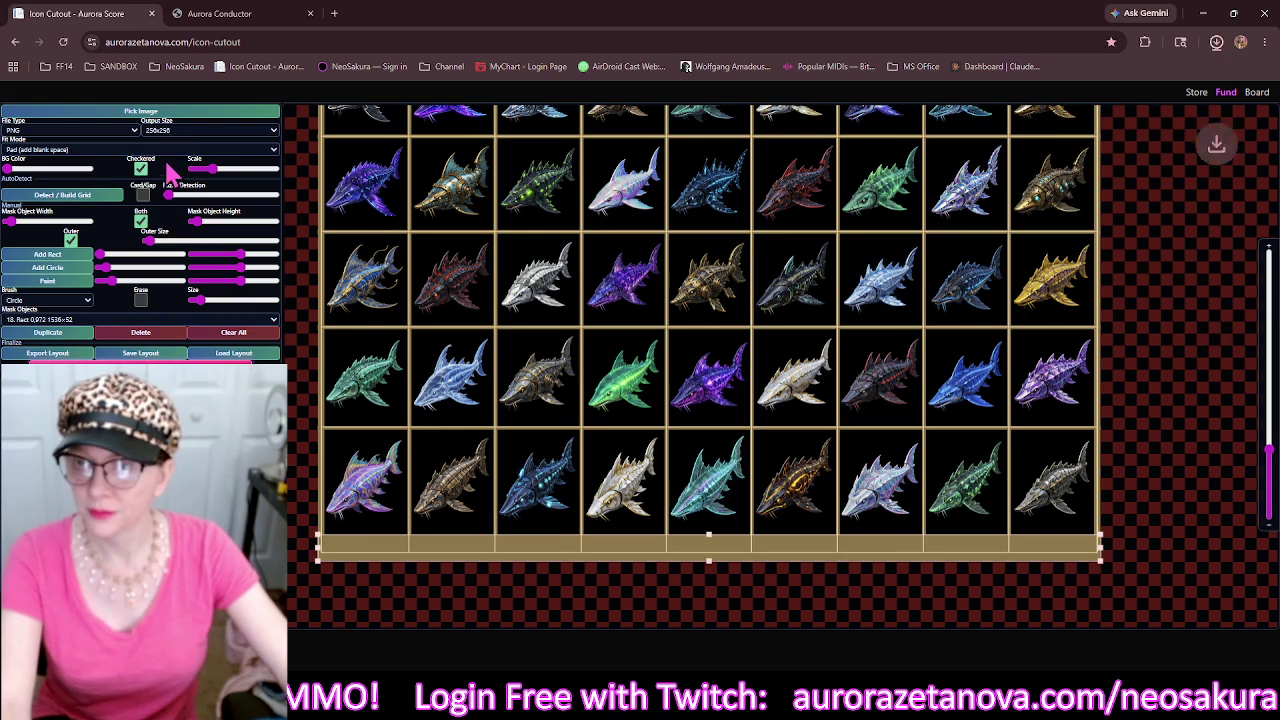
click(193, 112)
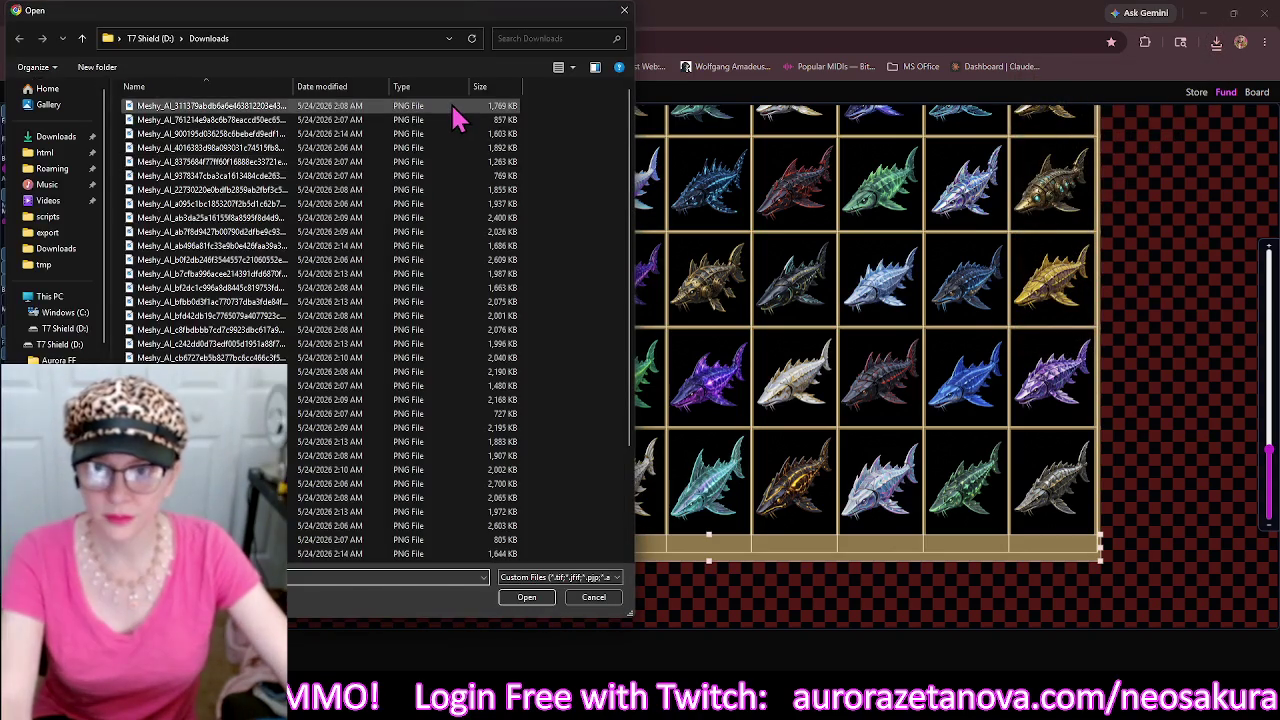
Load the pastel fish sheet, clear the old masks, and build a thick-lined grid.
click(452, 107)
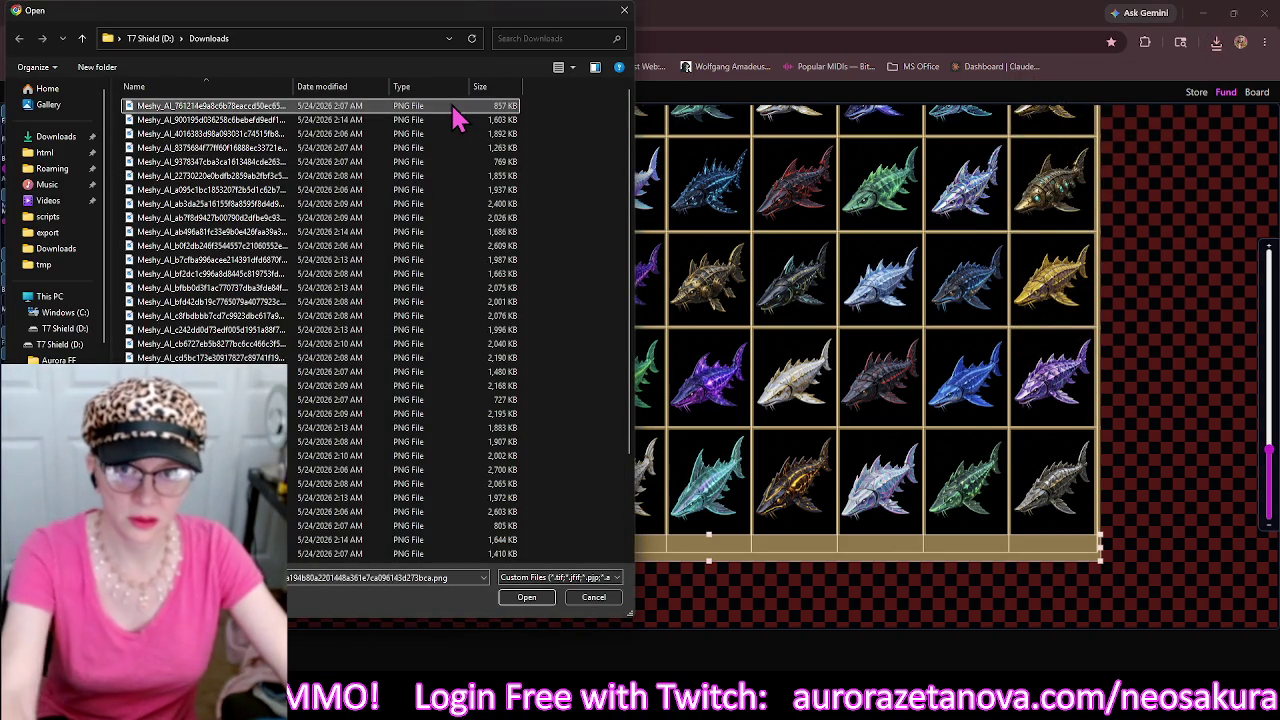
double_click(452, 112)
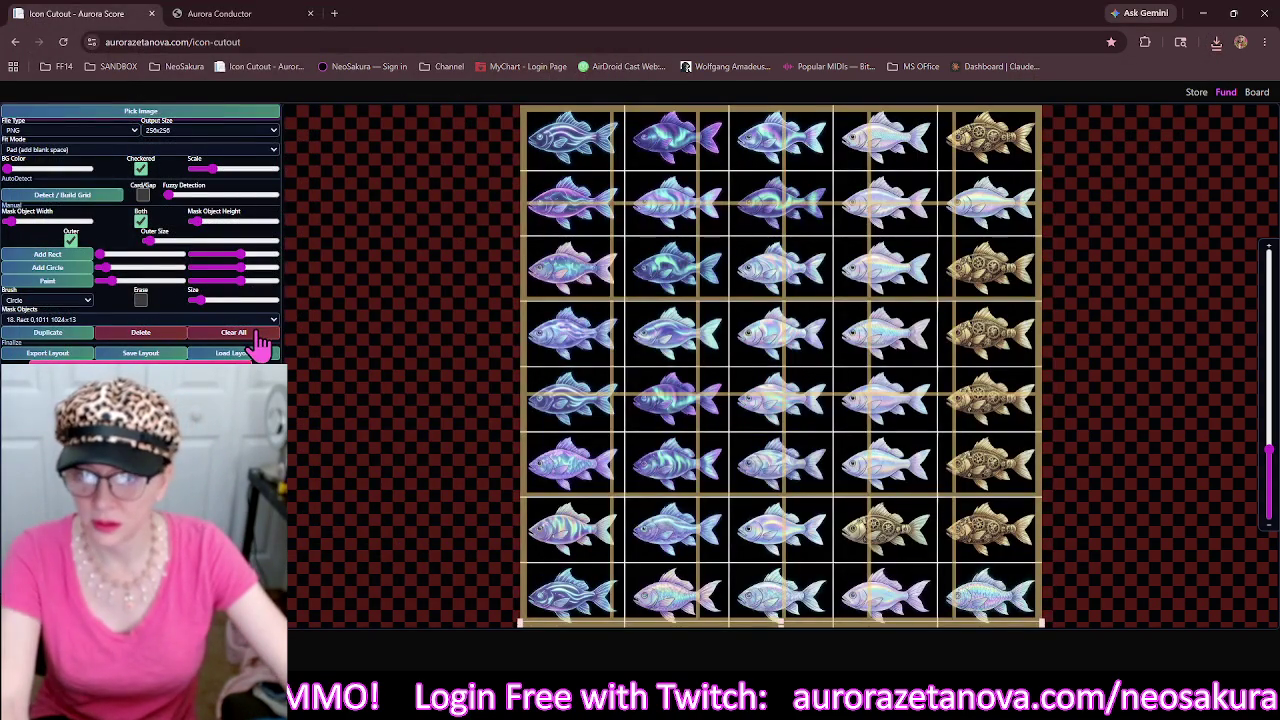
click(255, 335)
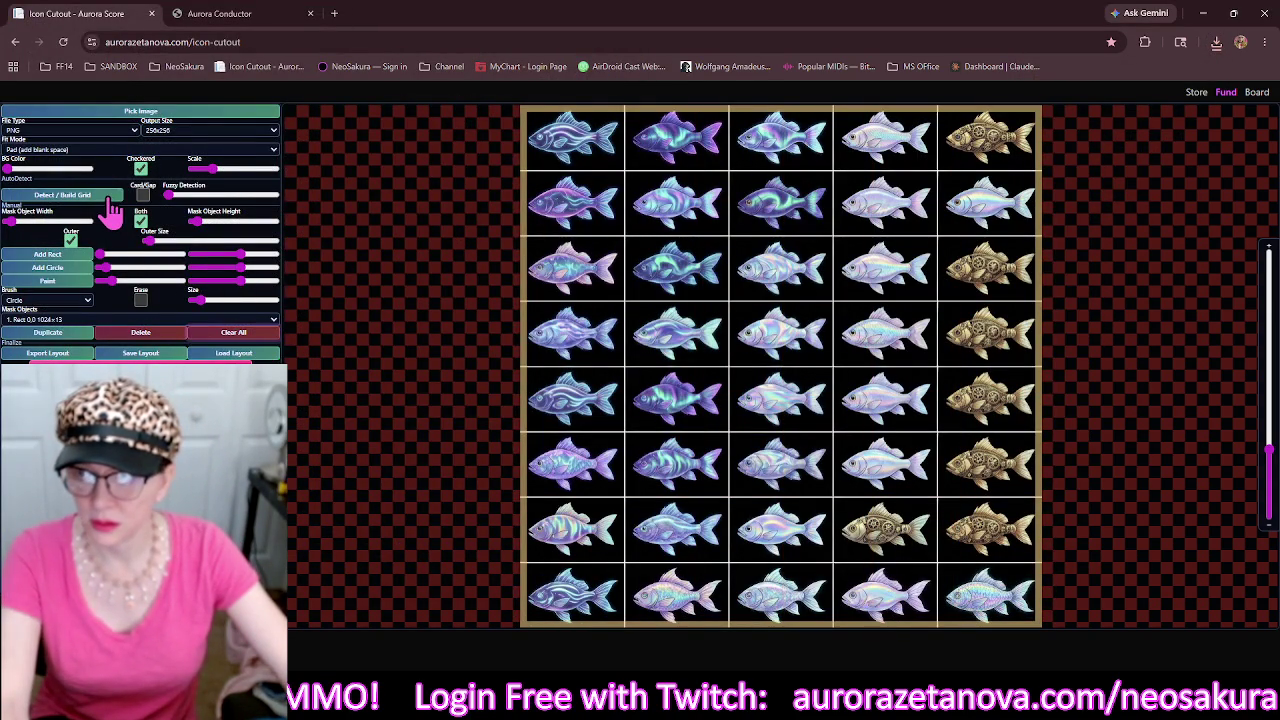
click(71, 240)
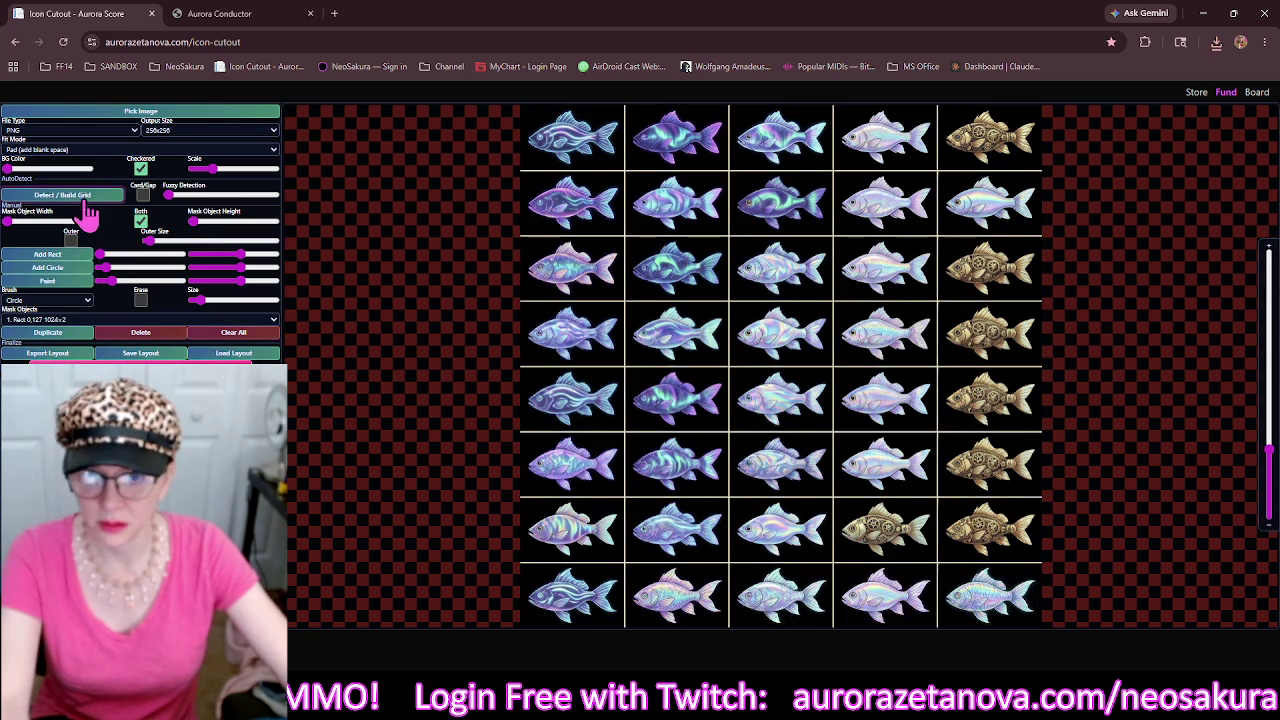
drag(193, 221, 213, 232)
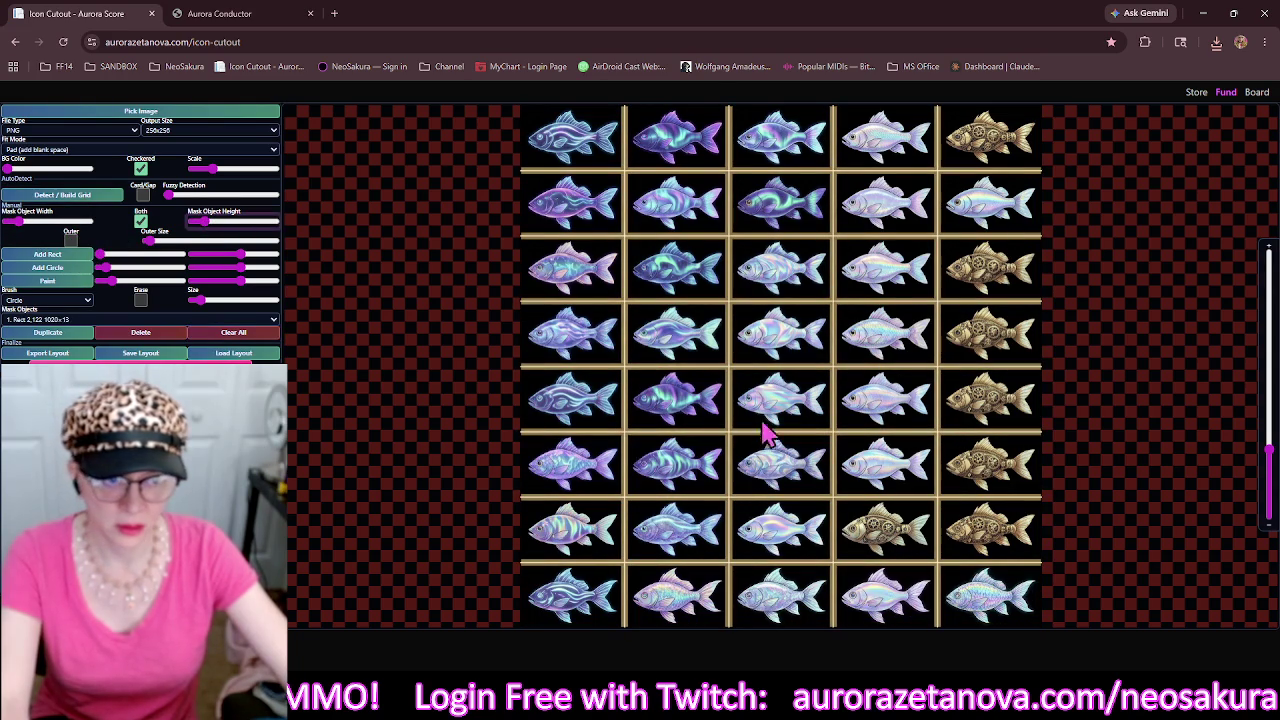
Undo a misplaced row divider and thicken the grid mask lines into 12 px bars.
drag(765, 432, 737, 349)
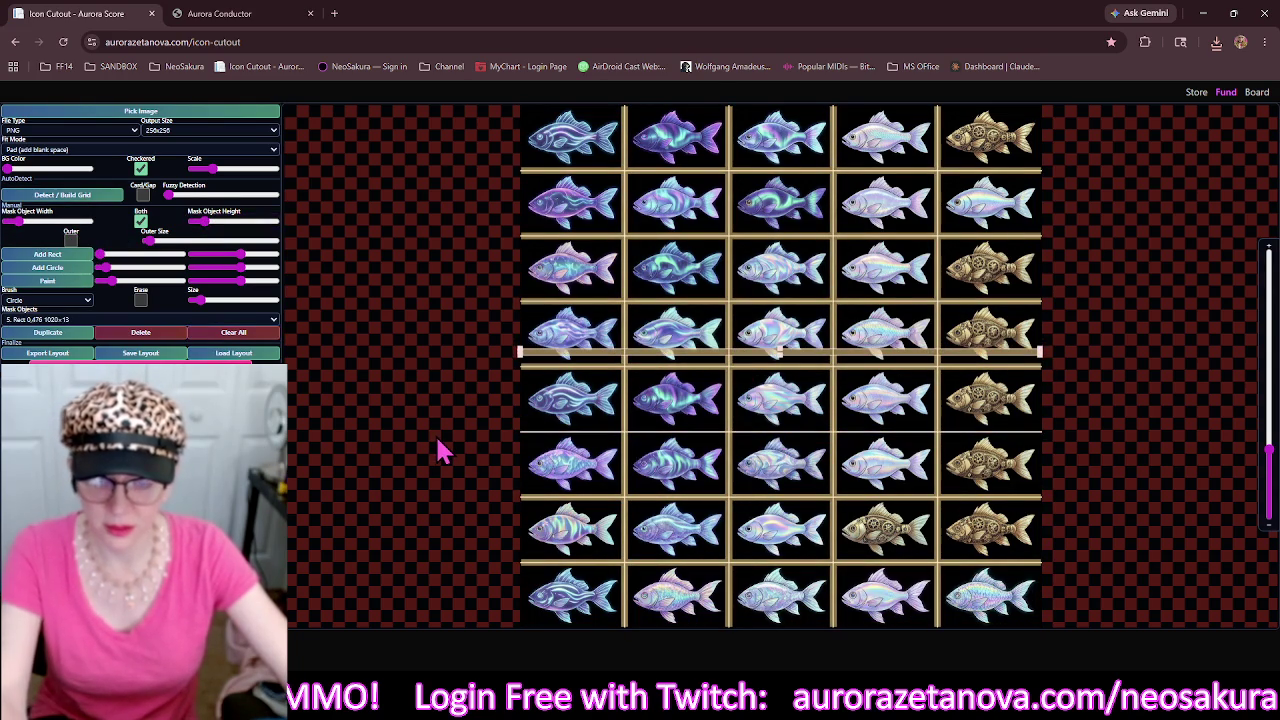
key(ctrl+z)
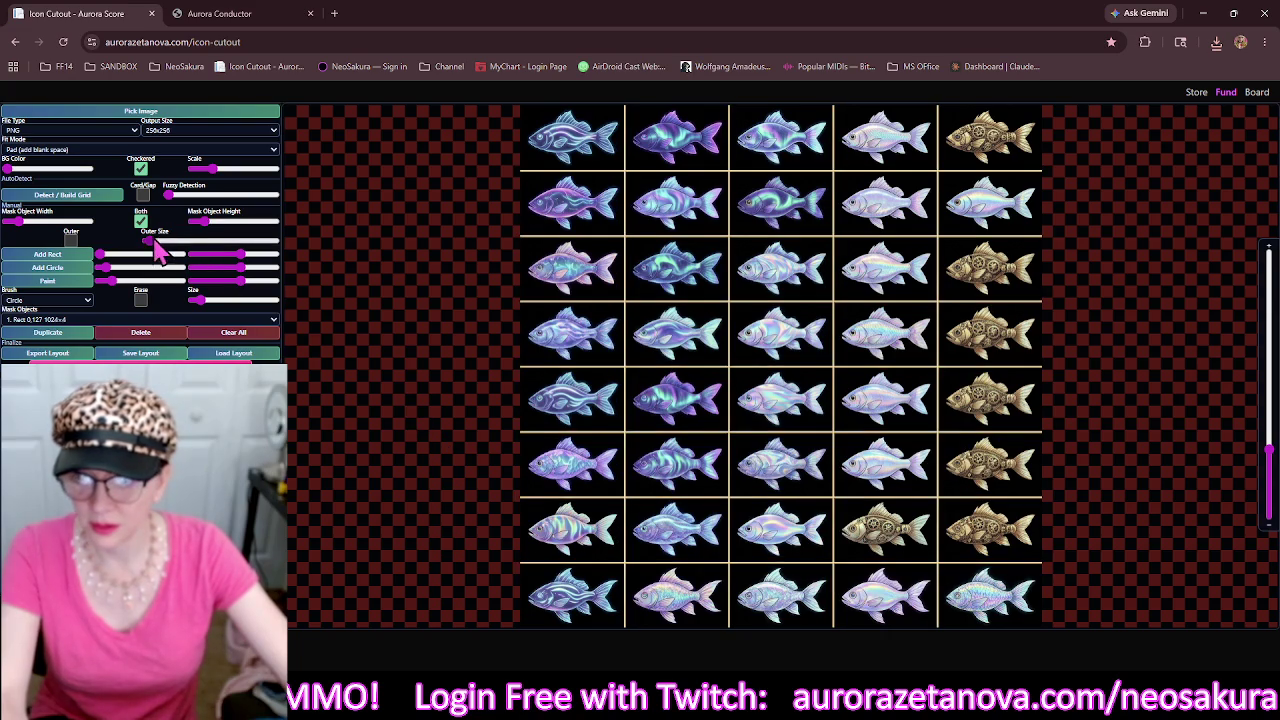
drag(205, 221, 214, 221)
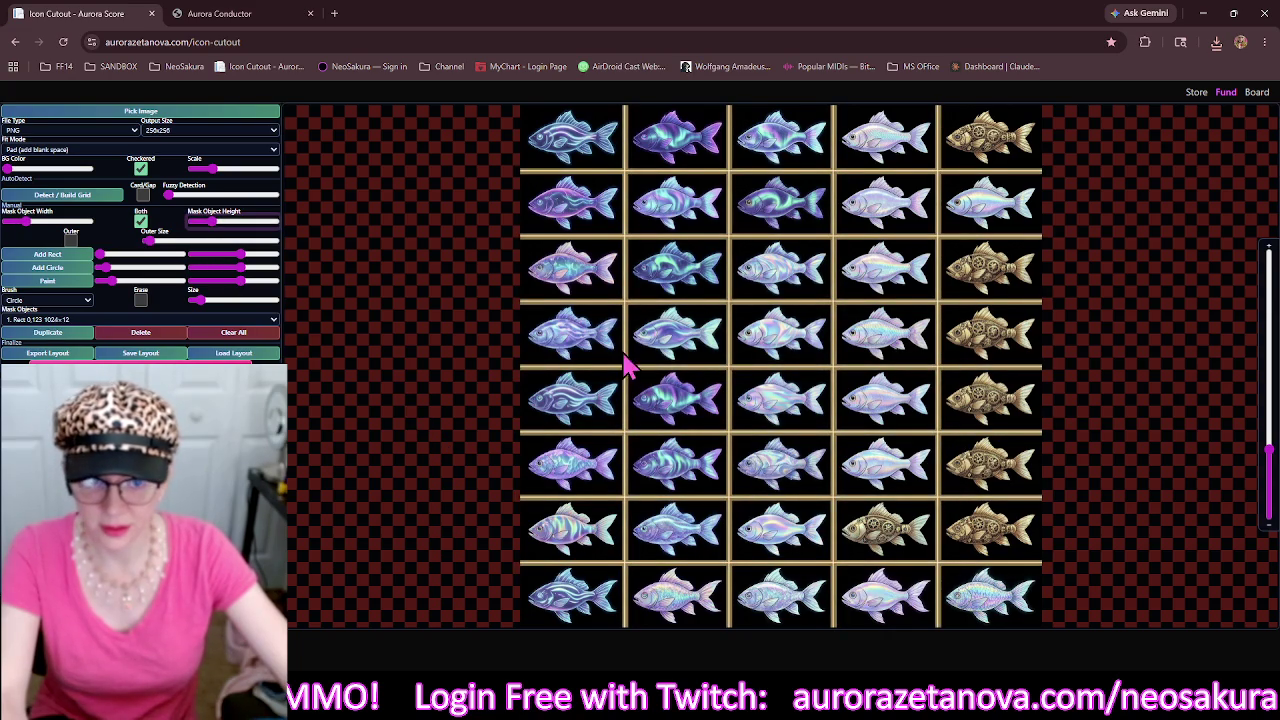
mouse_move(624, 365)
mouse_down()
mouse_move(504, 202)
mouse_move(522, 439)
mouse_move(574, 362)
mouse_up()
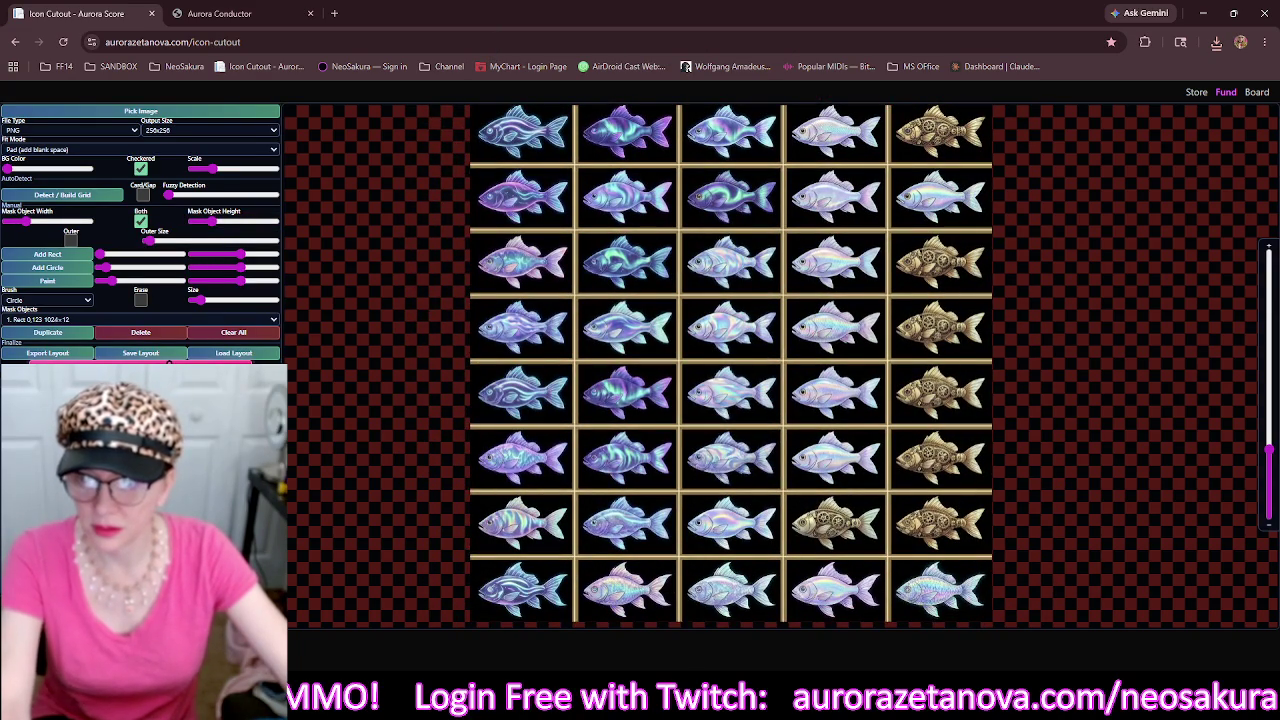
Load the fish-and-shrimp sheet, clear all masks, and build a thick-lined grid.
click(262, 113)
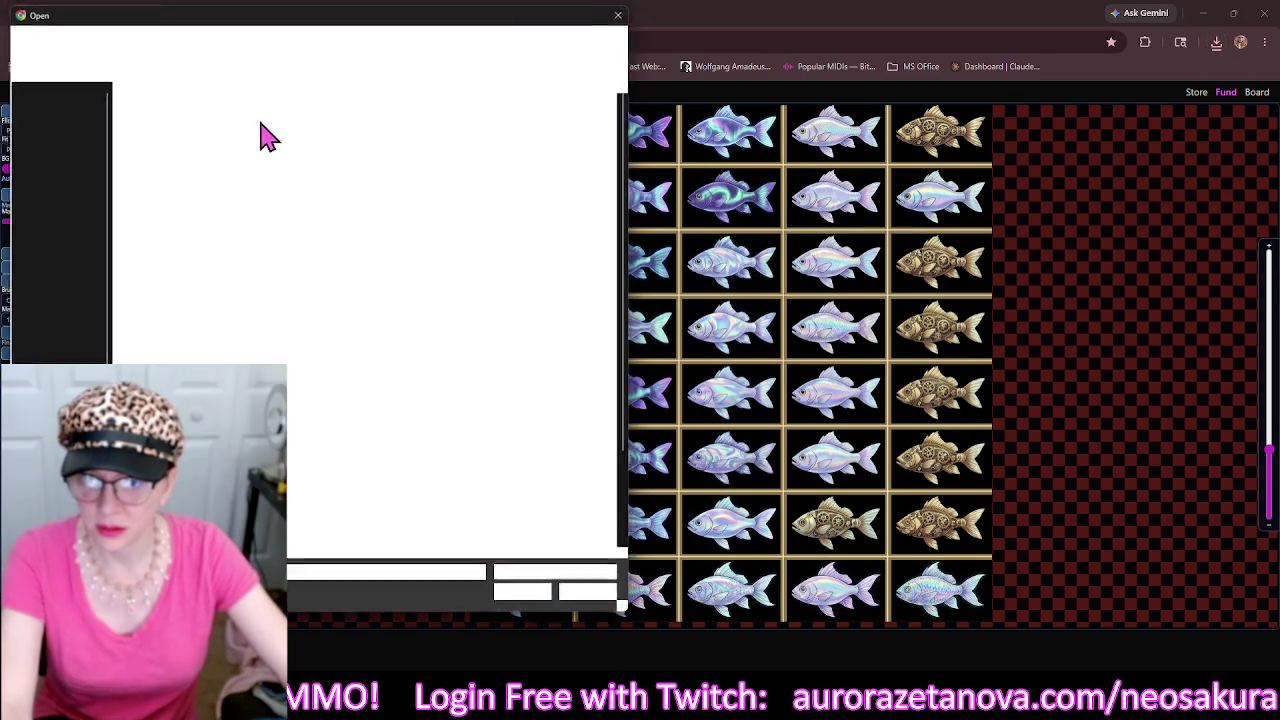
click(374, 108)
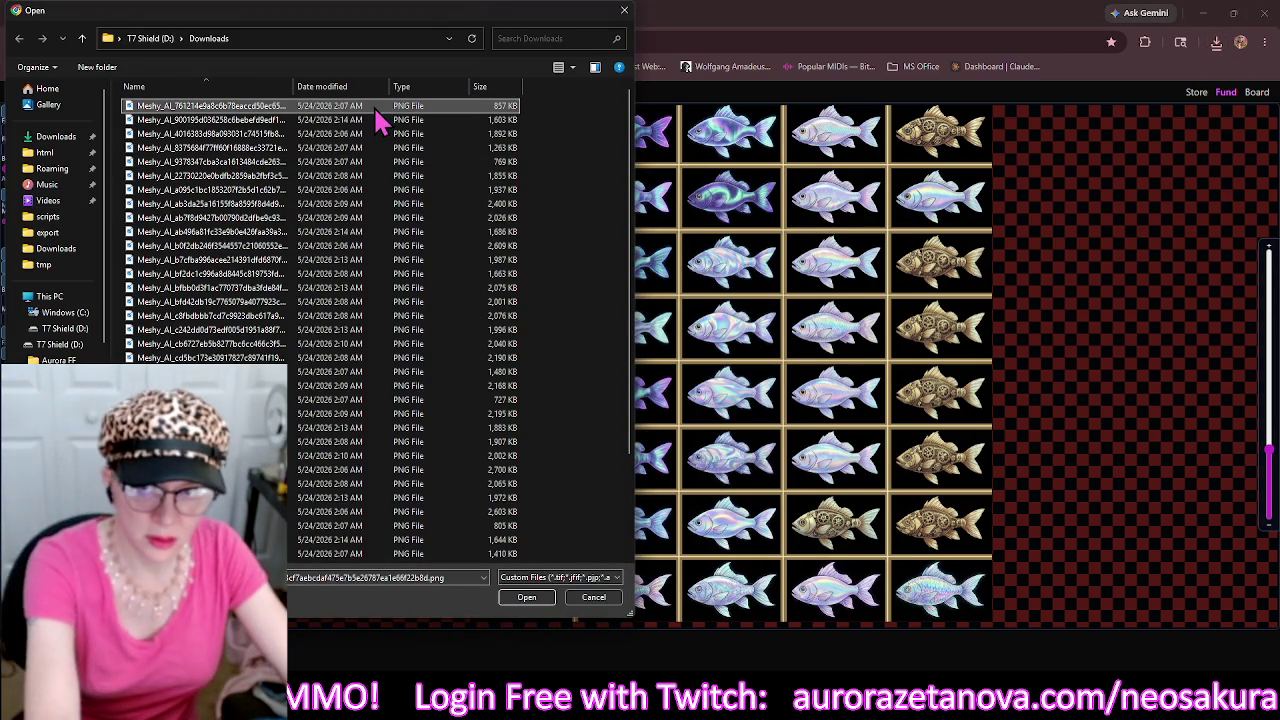
double_click(375, 111)
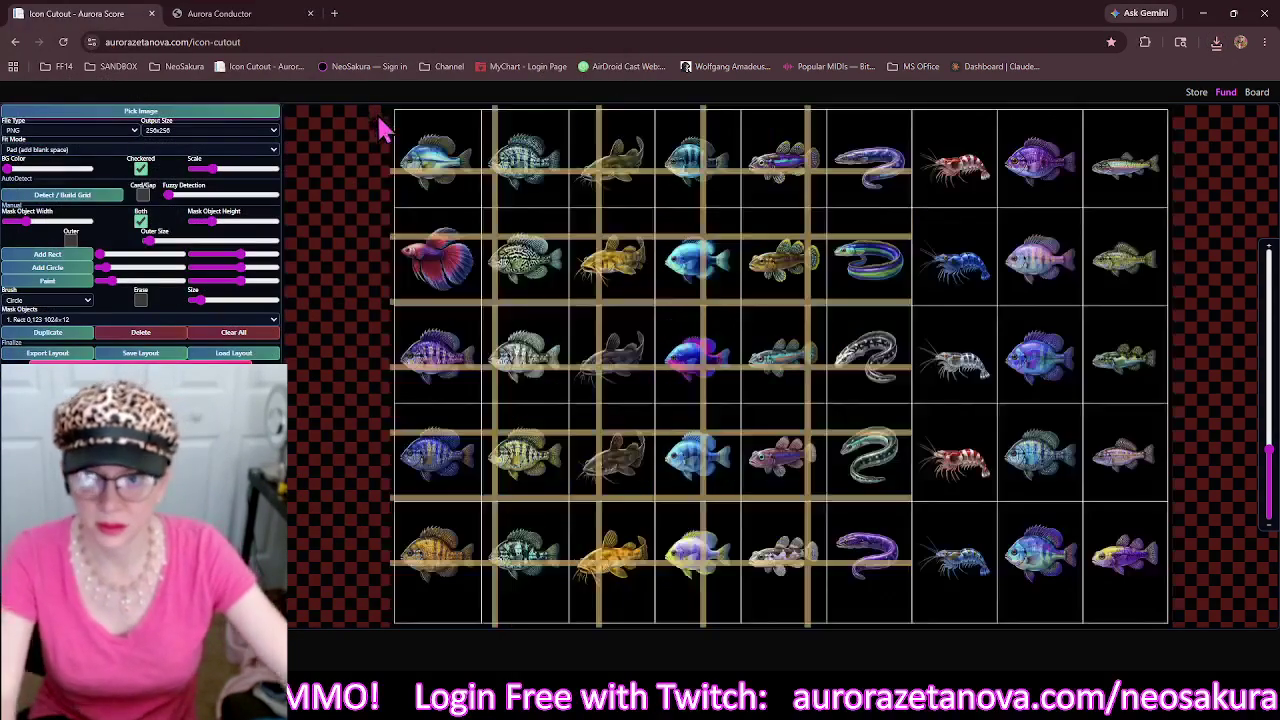
click(236, 334)
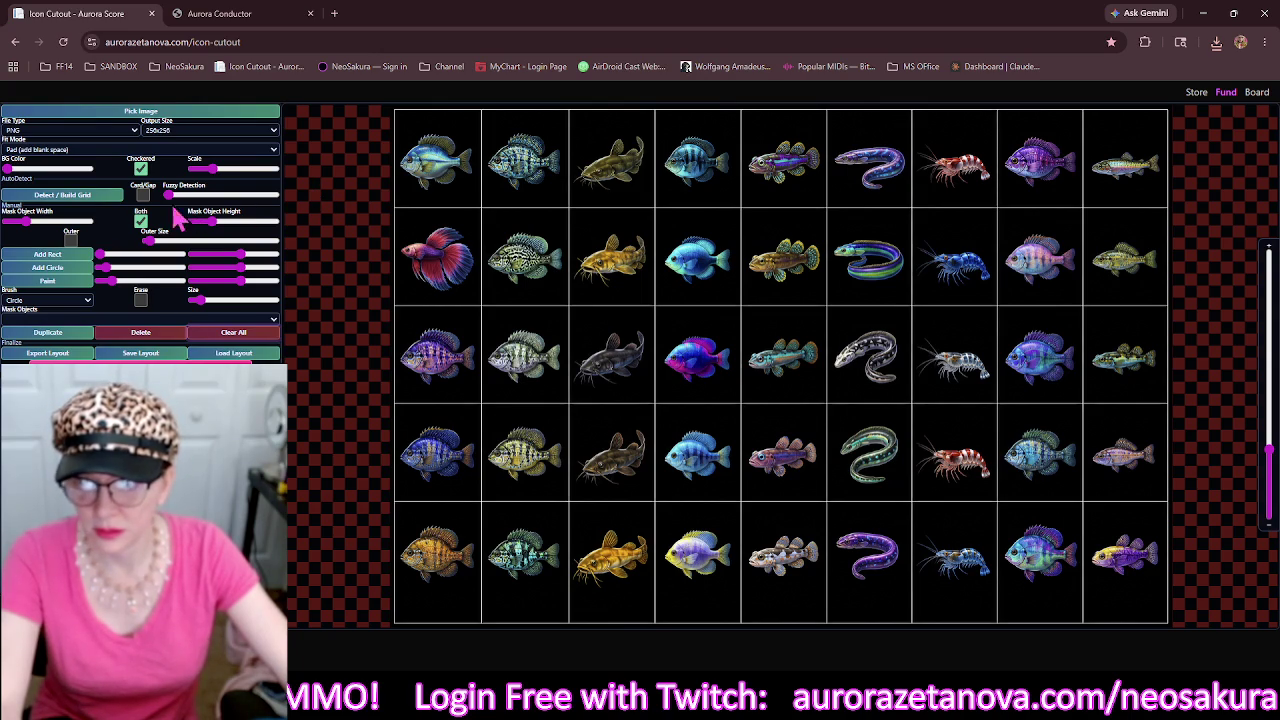
click(88, 195)
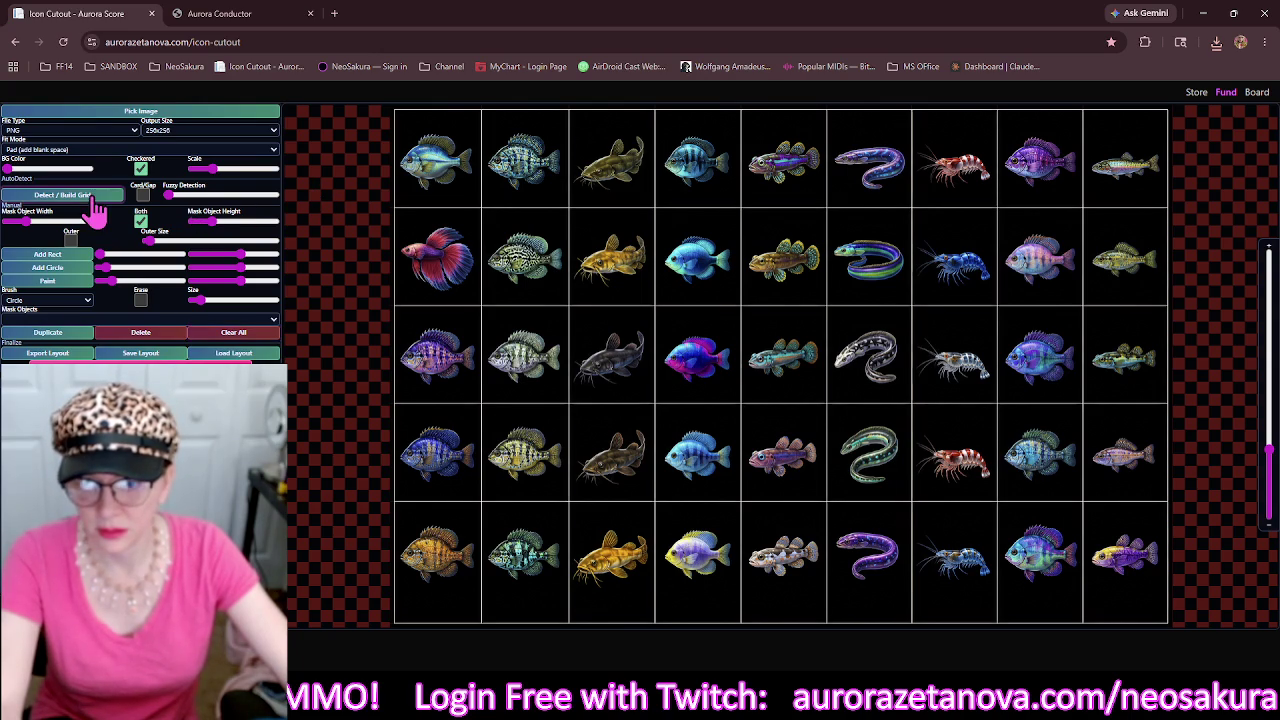
click(198, 229)
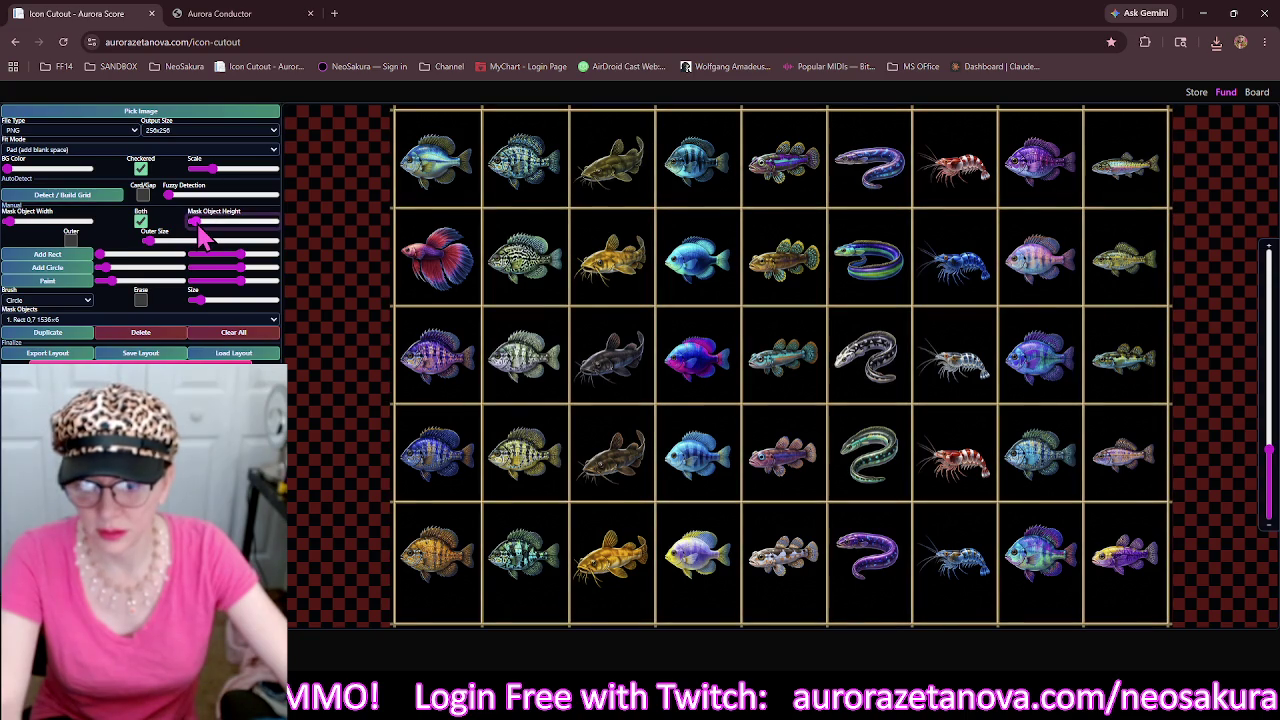
Add an outer border and extend the bottom strip to 1536×56 over the blank margin.
click(70, 241)
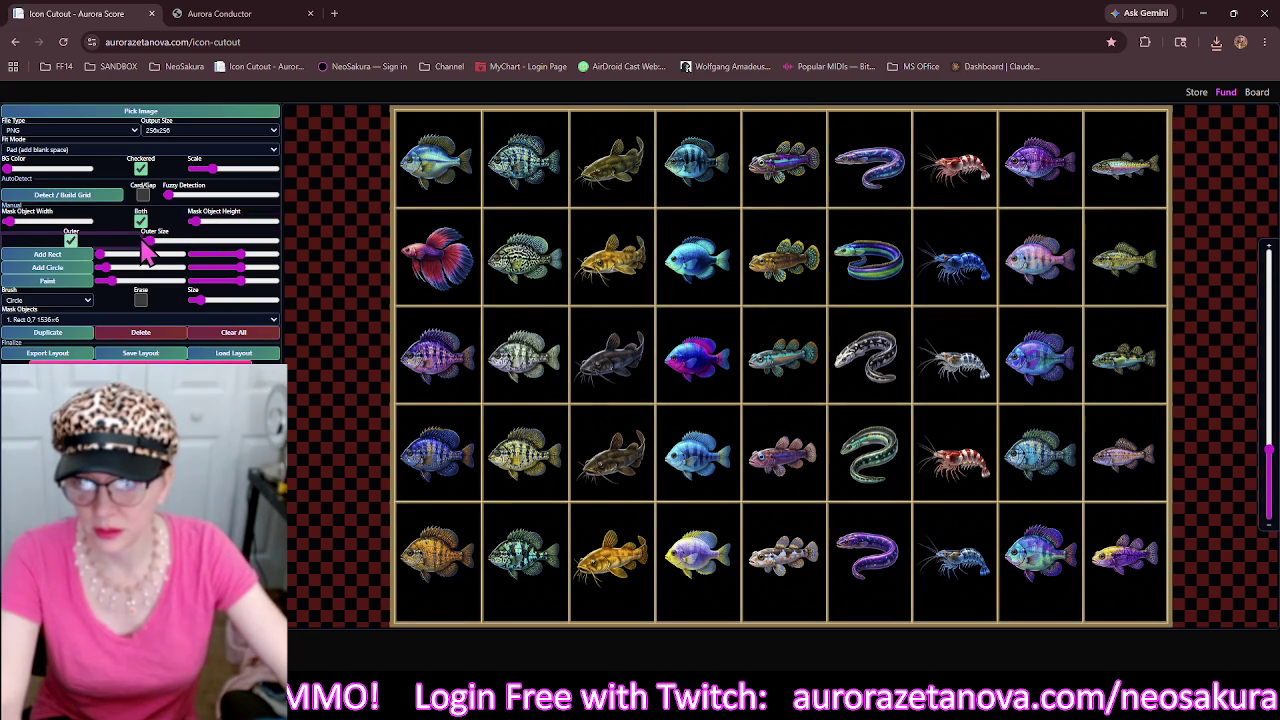
drag(448, 463, 500, 463)
click(598, 566)
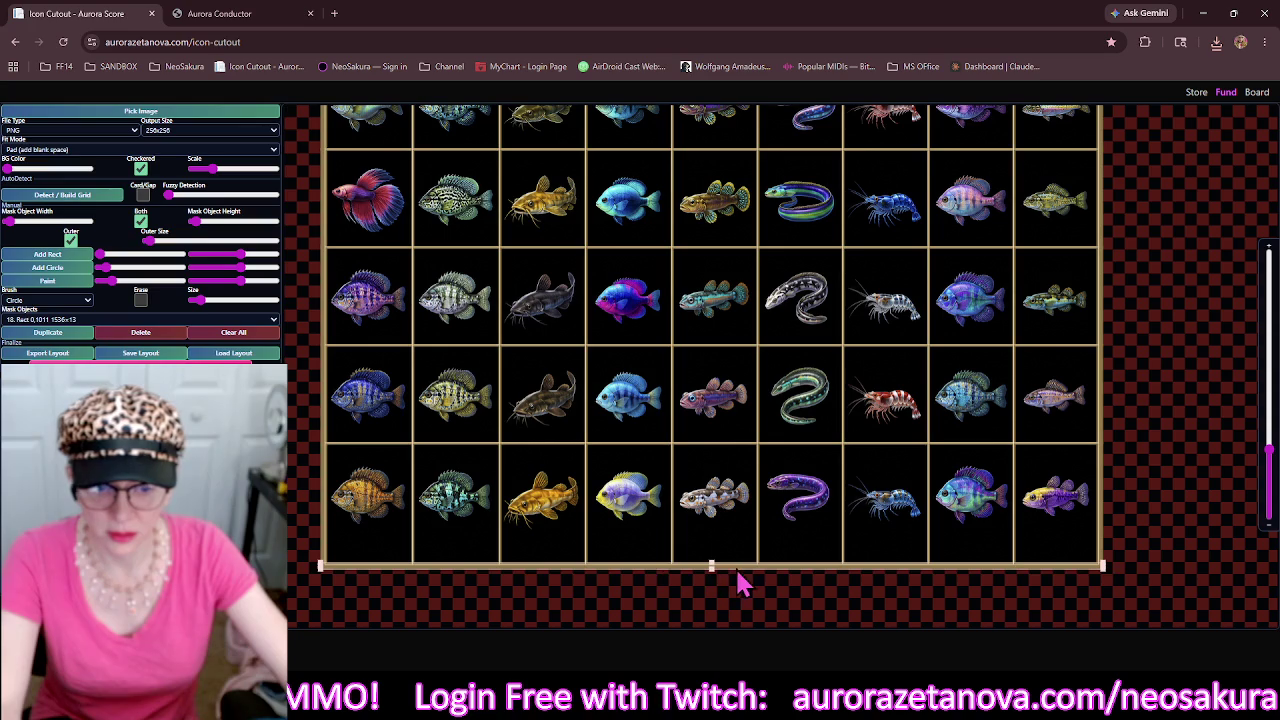
drag(712, 566, 712, 543)
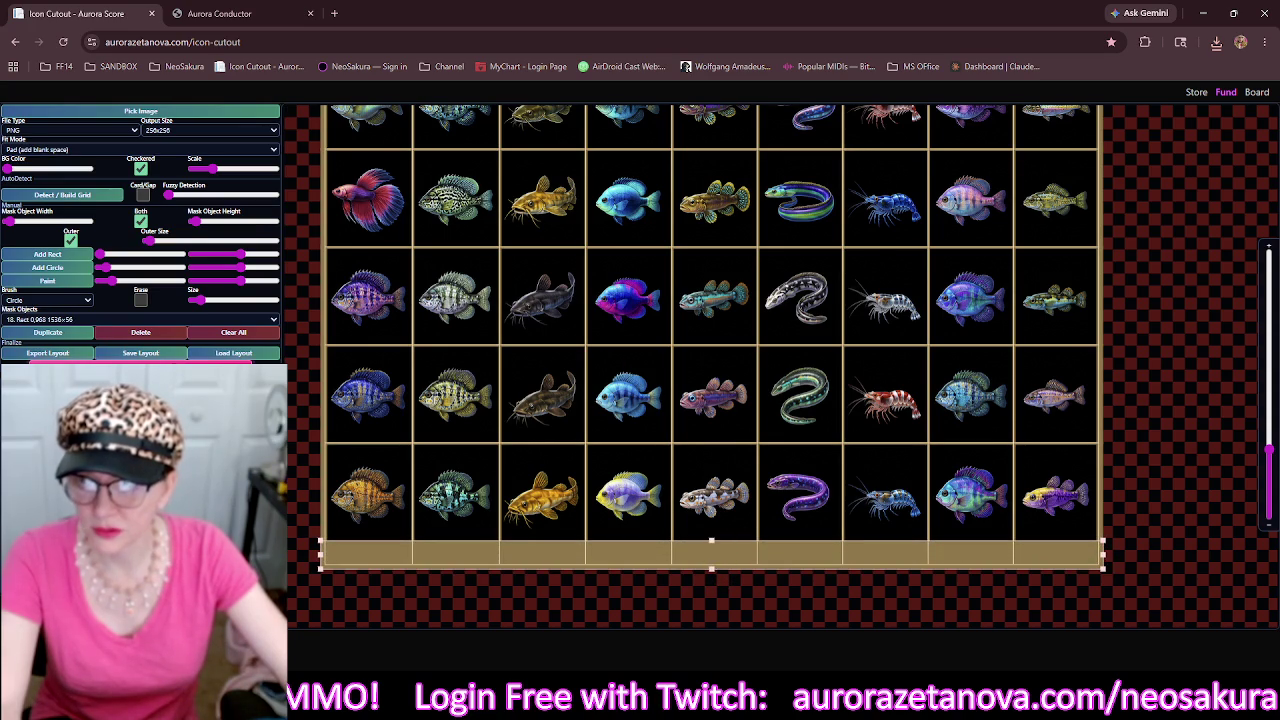
click(252, 114)
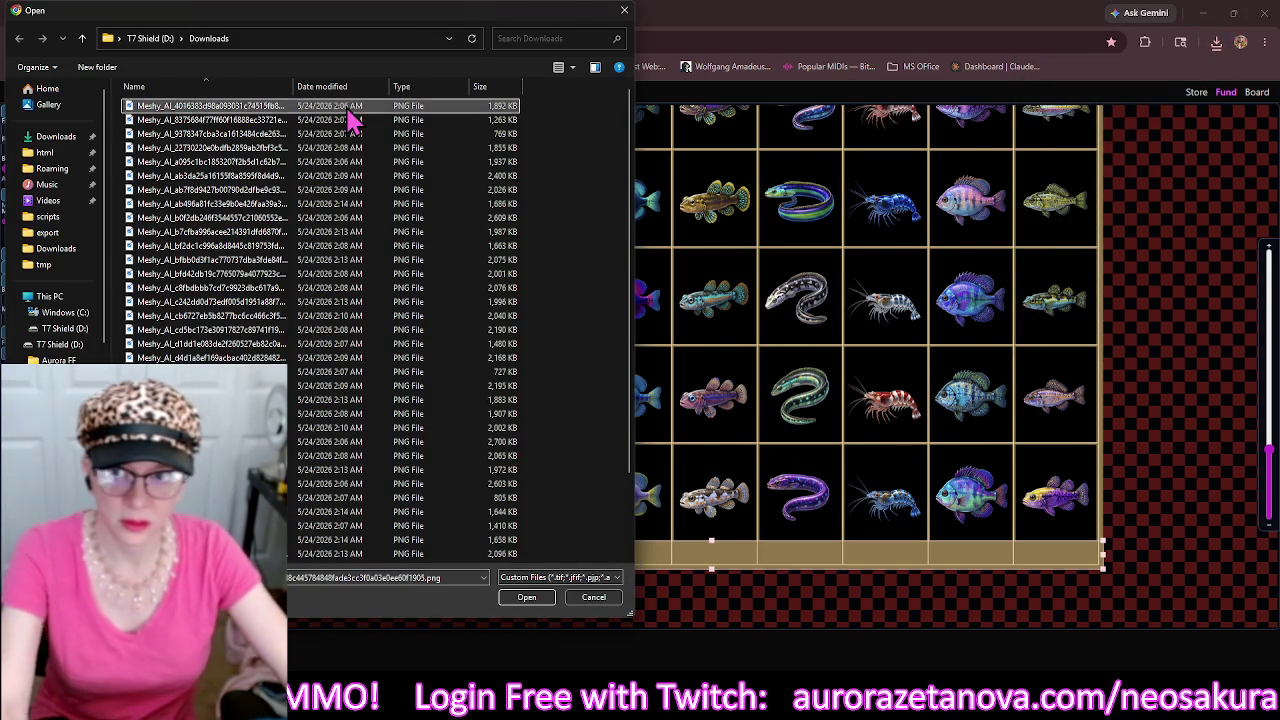
Load the pink dragon emote sheet and rebuild a thick-lined grid mask in Both mode.
double_click(348, 110)
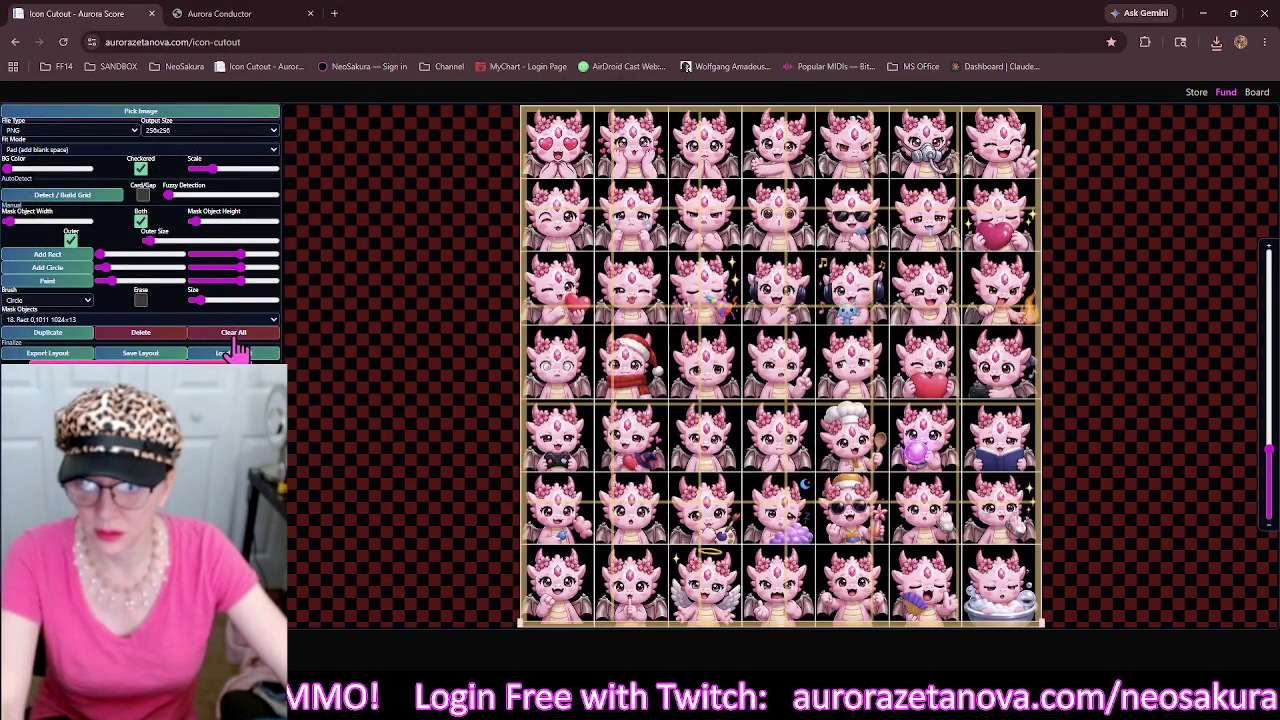
click(133, 213)
click(136, 216)
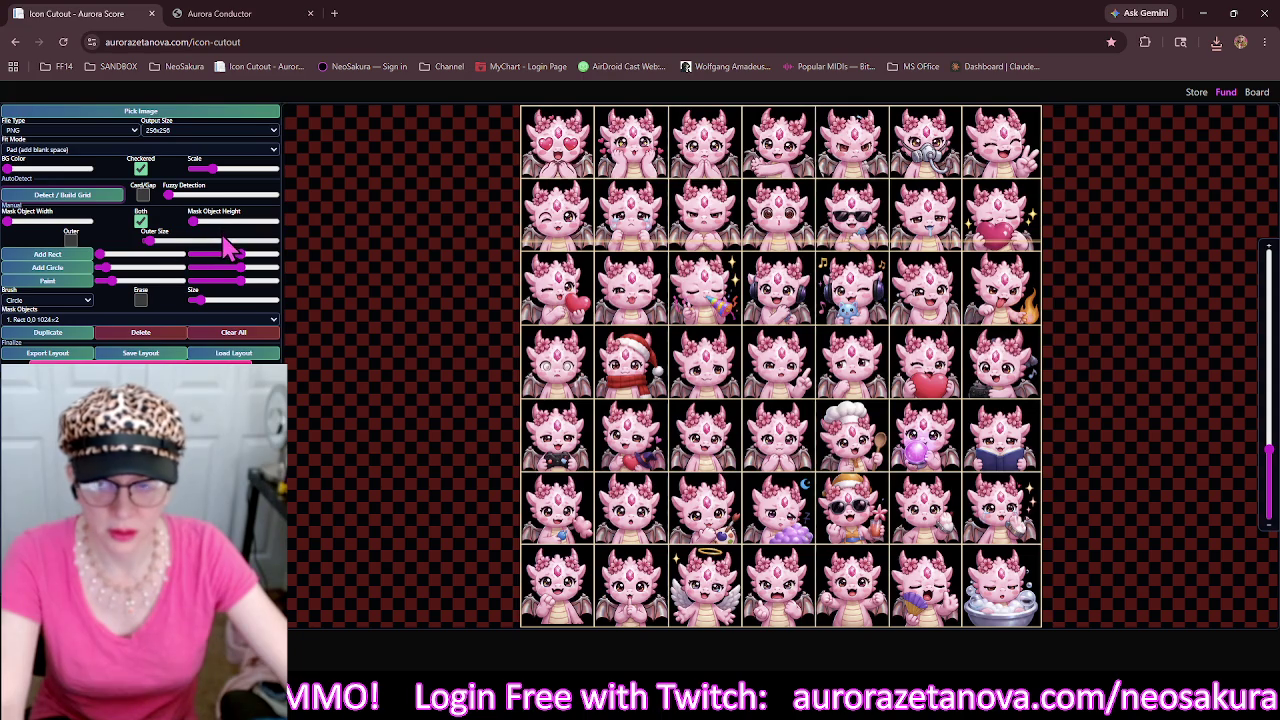
click(213, 338)
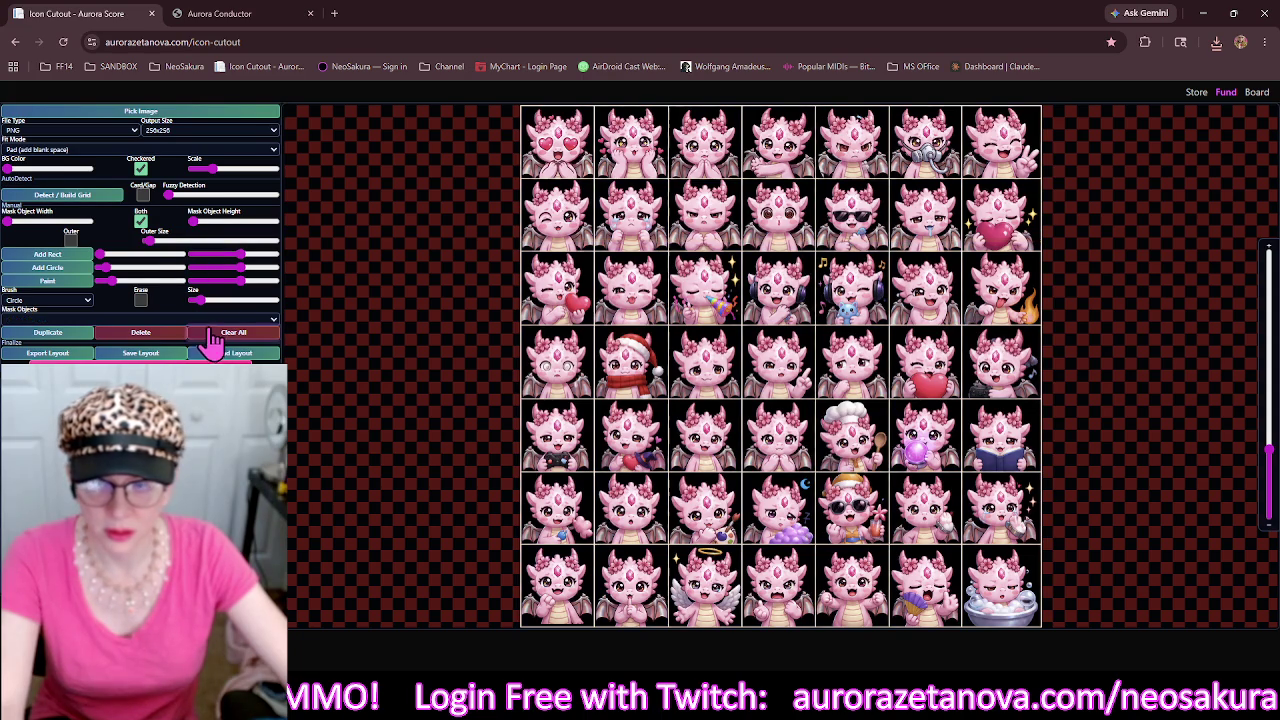
click(93, 197)
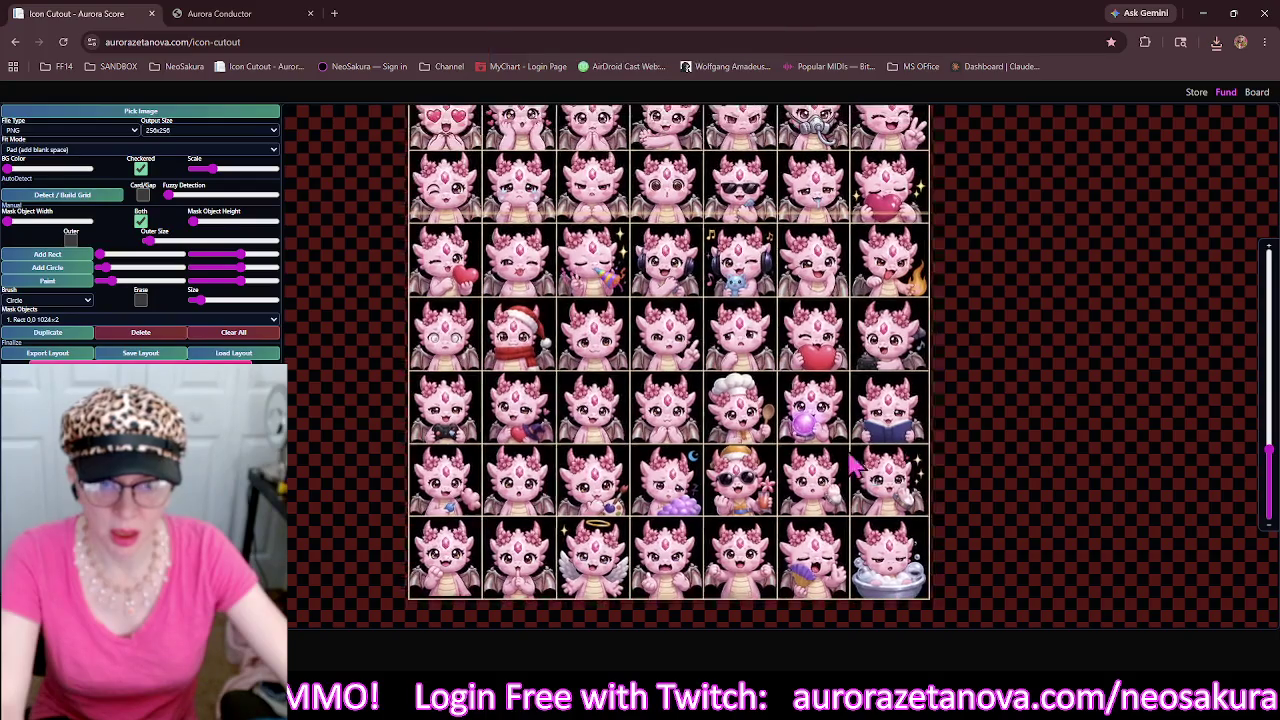
click(200, 222)
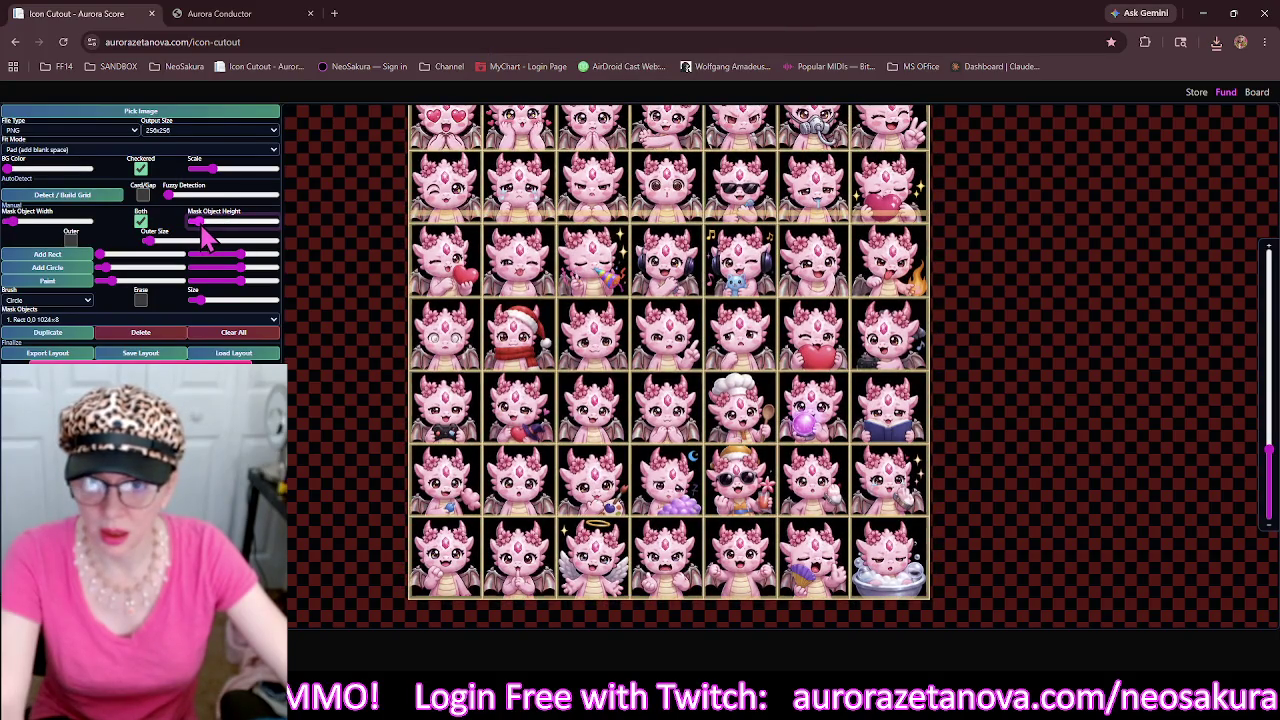
Try adding an extra horizontal mask line between dragon rows, then delete it.
click(673, 214)
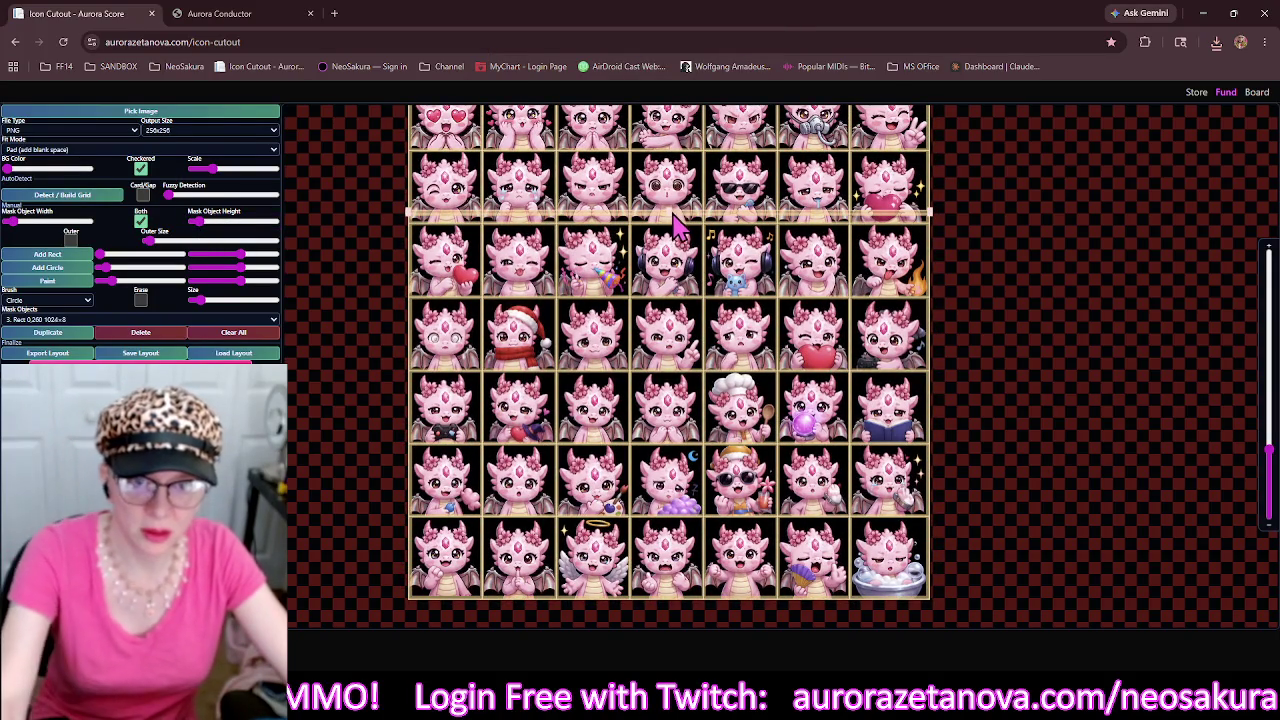
click(140, 334)
click(520, 230)
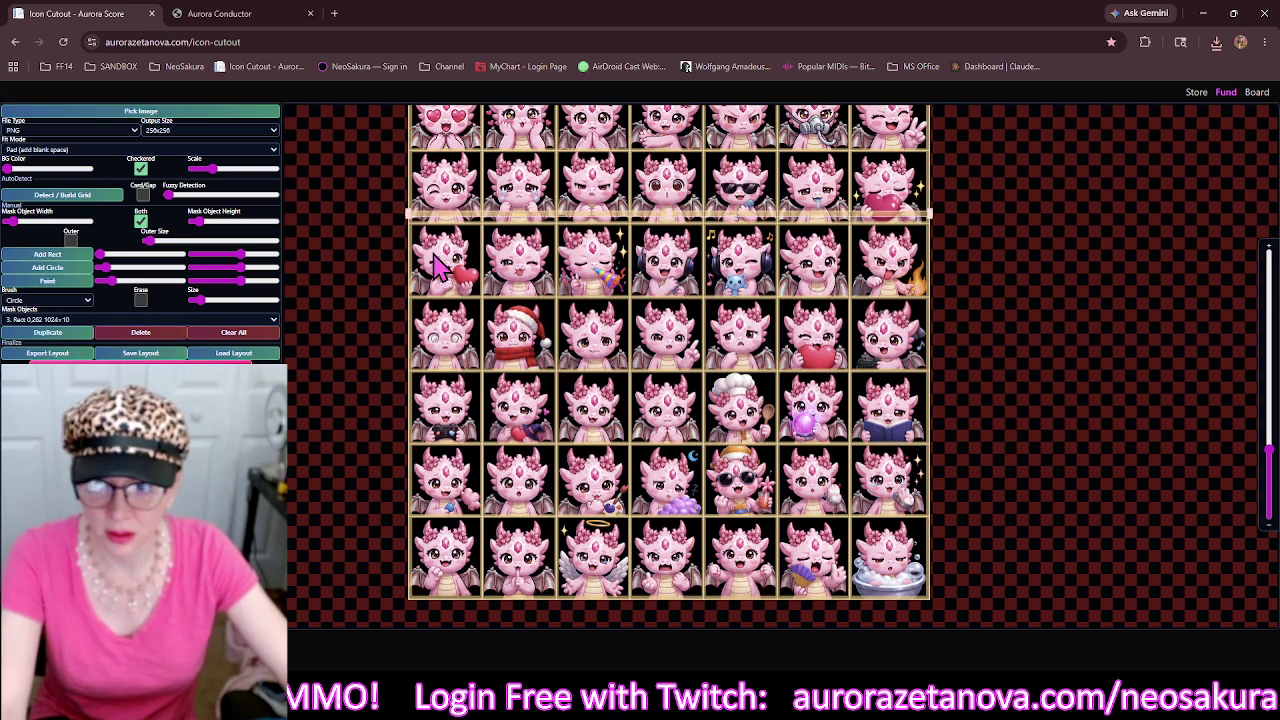
click(141, 334)
mouse_move(548, 205)
mouse_down()
mouse_move(535, 290)
mouse_move(533, 180)
mouse_up()
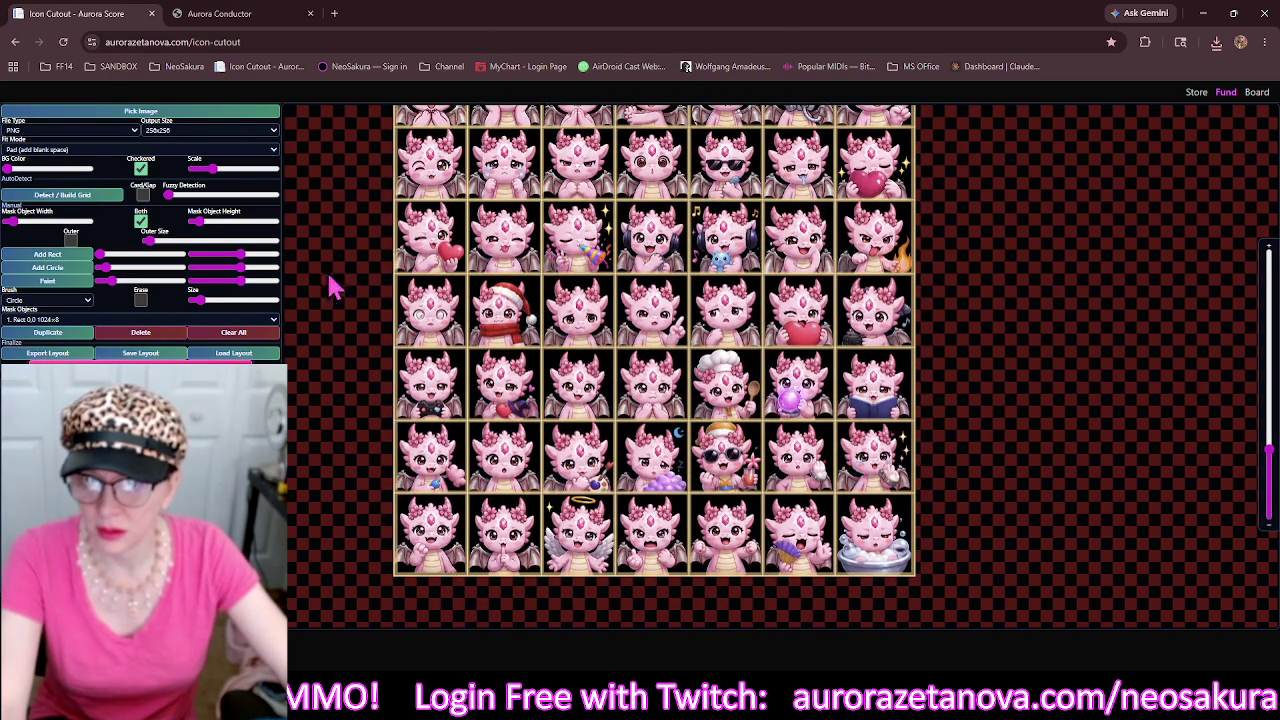
Load the next fish sheet, remove the old mask, and build a thick-lined grid.
click(232, 118)
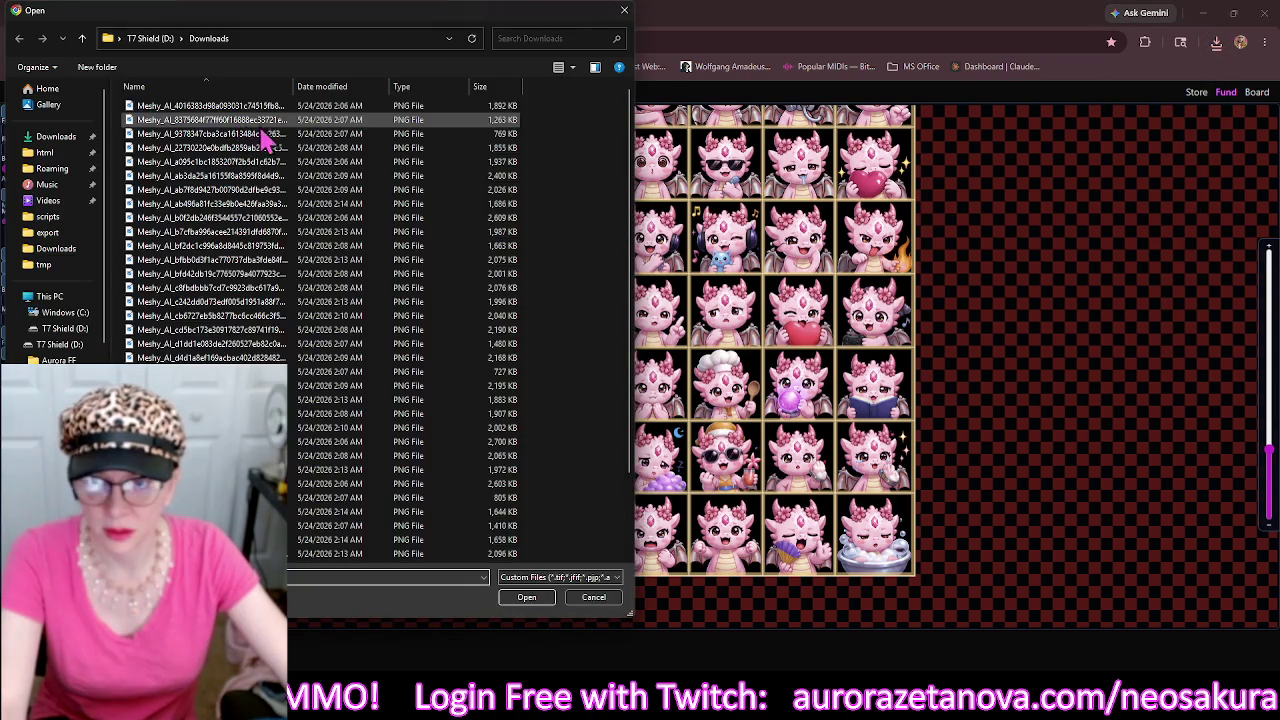
click(313, 110)
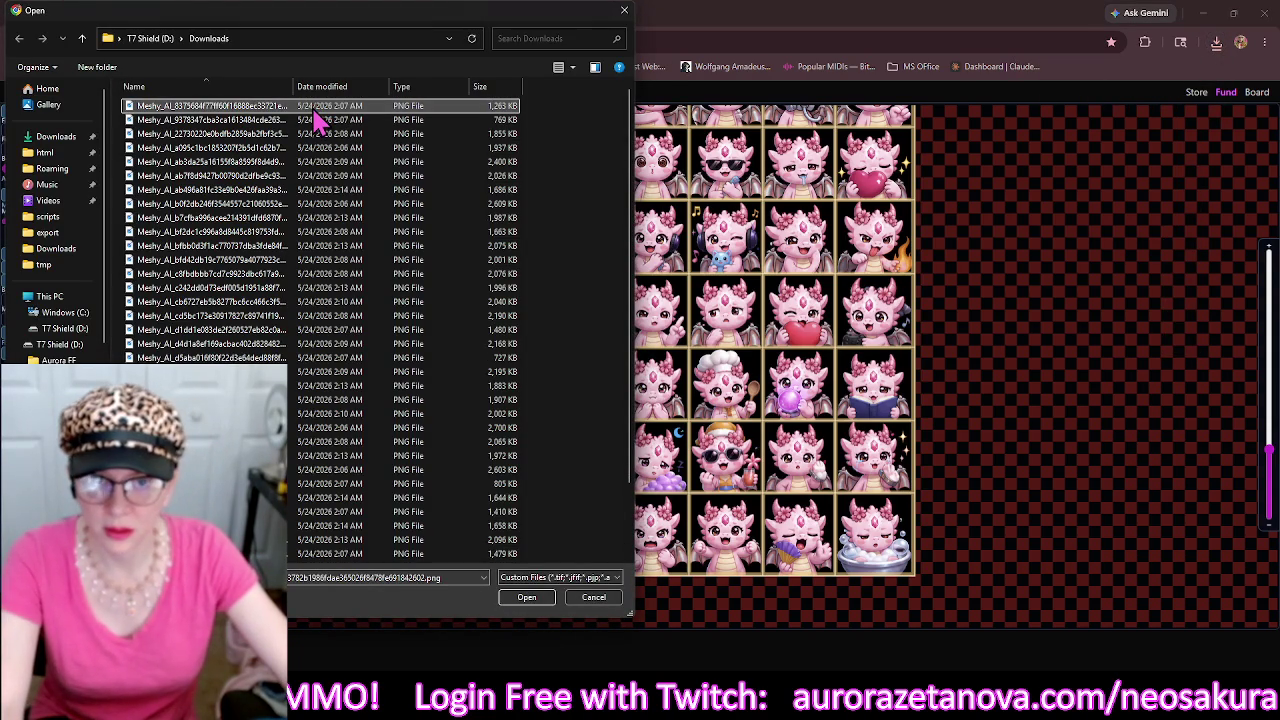
double_click(313, 115)
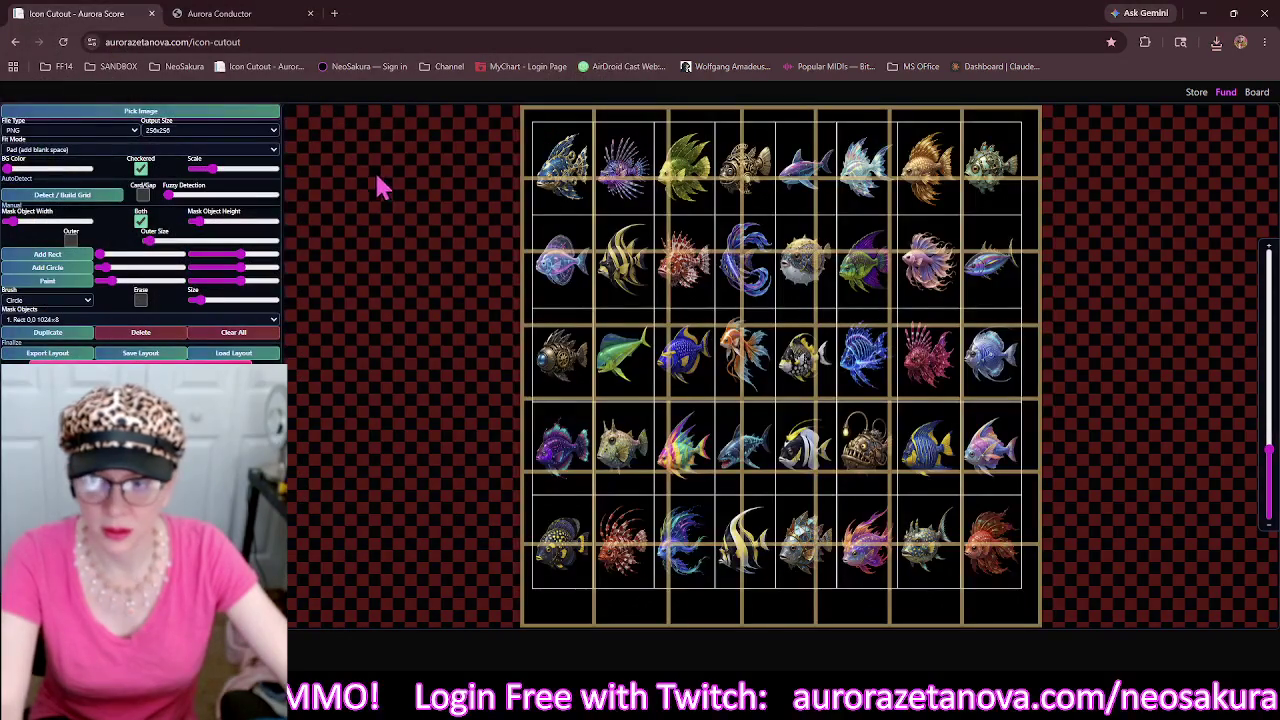
click(255, 337)
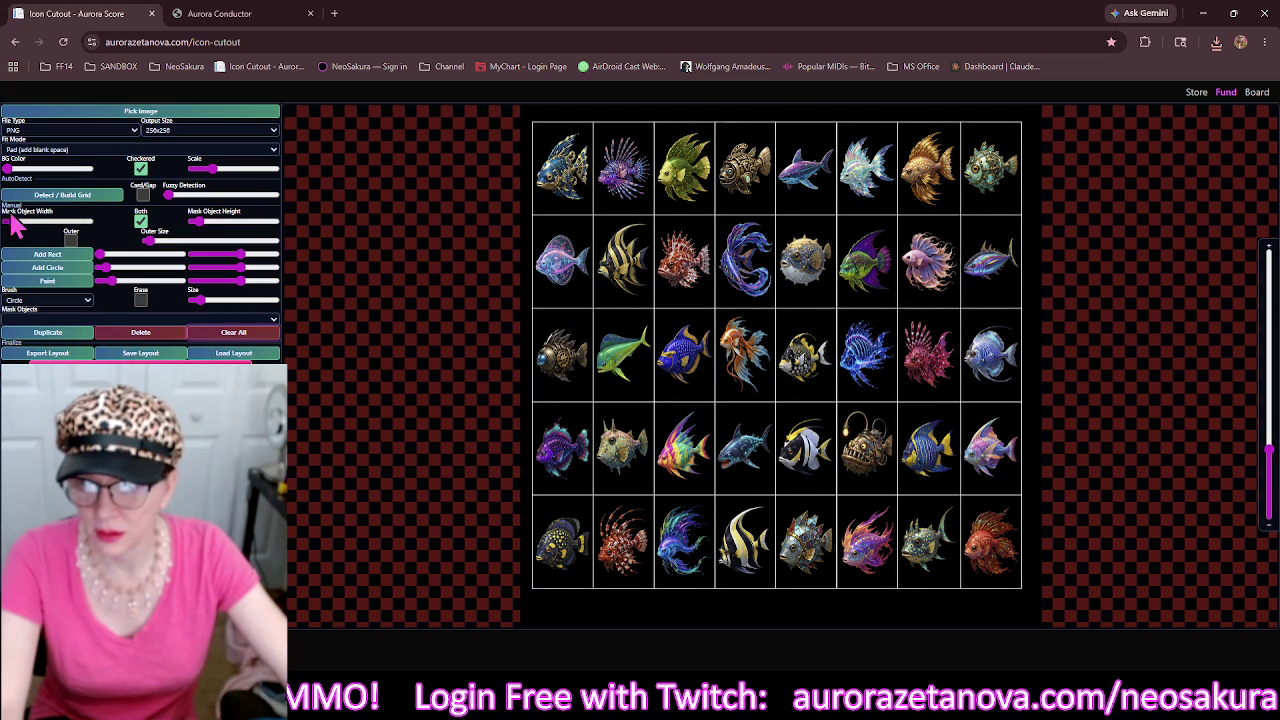
click(38, 210)
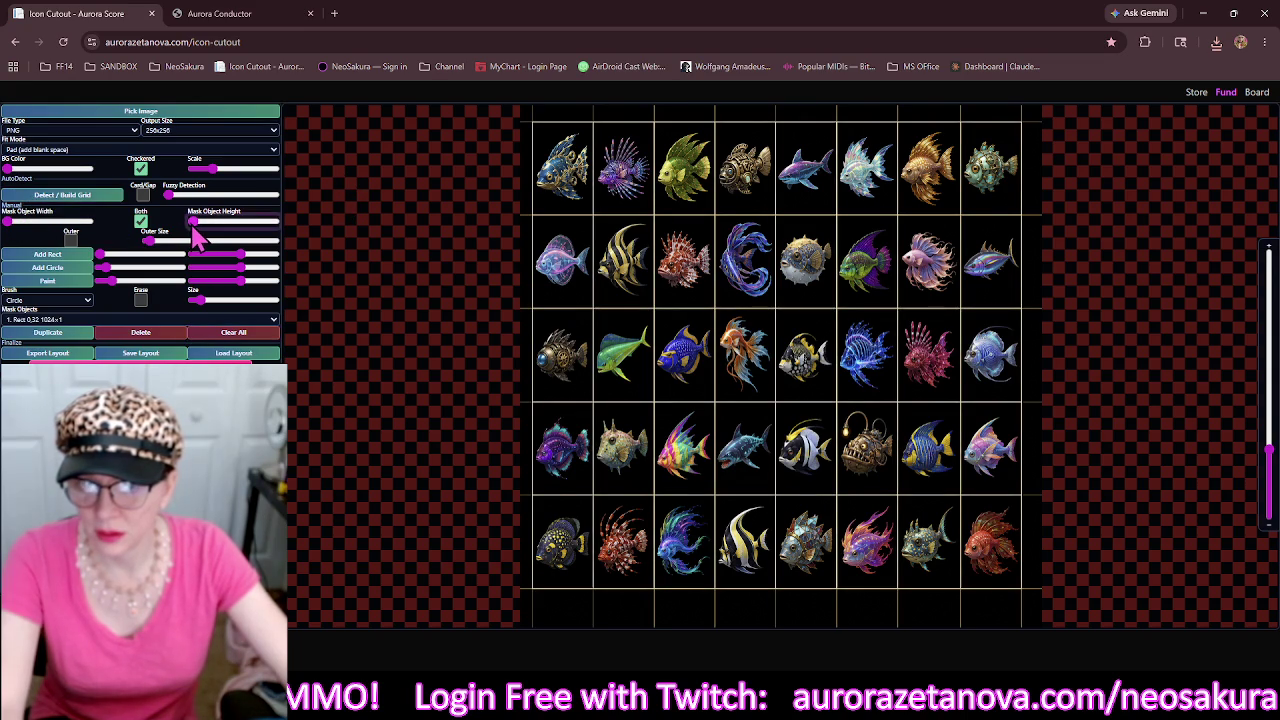
drag(196, 230, 203, 232)
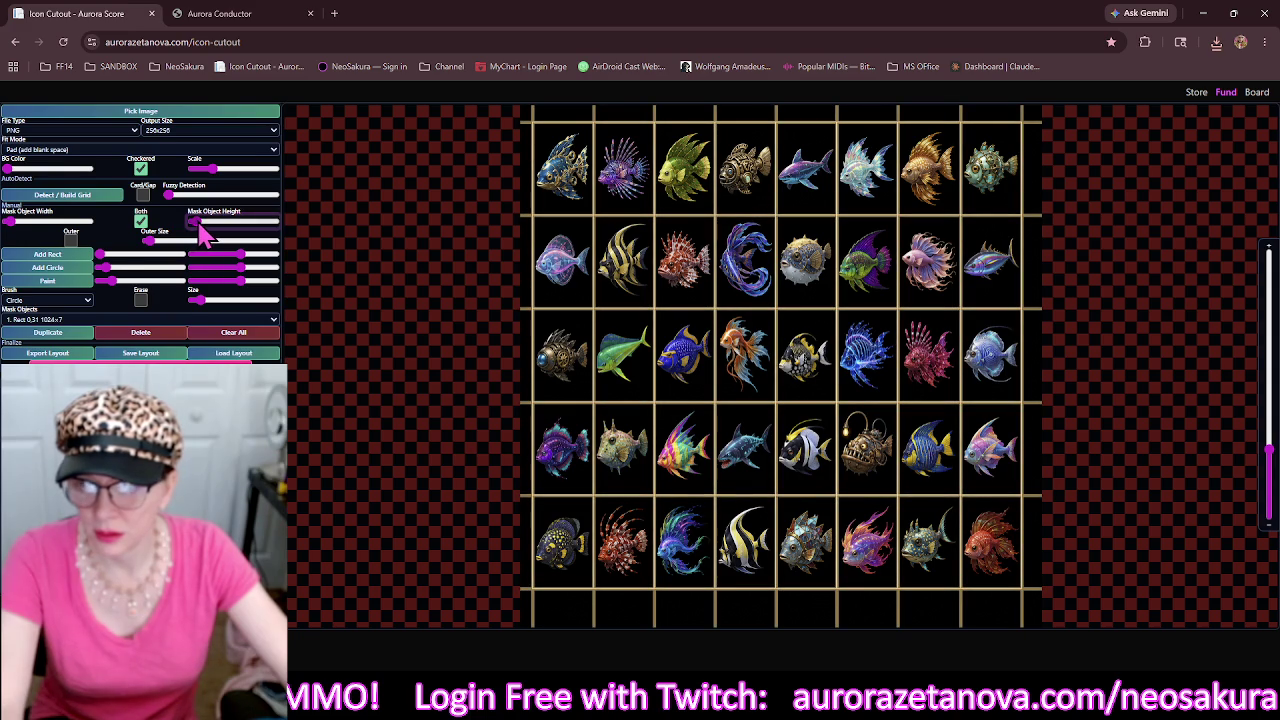
Add a widened outer border and extend the top border strip downward.
click(71, 240)
drag(155, 243, 158, 243)
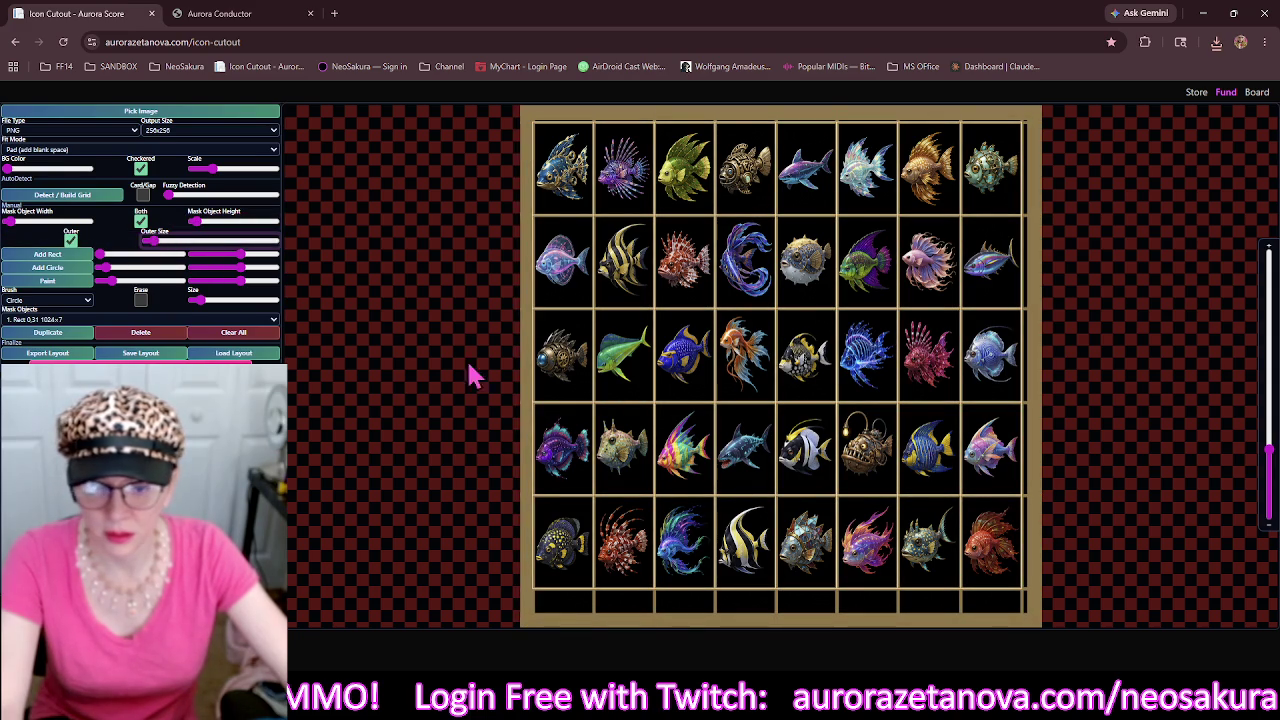
click(758, 116)
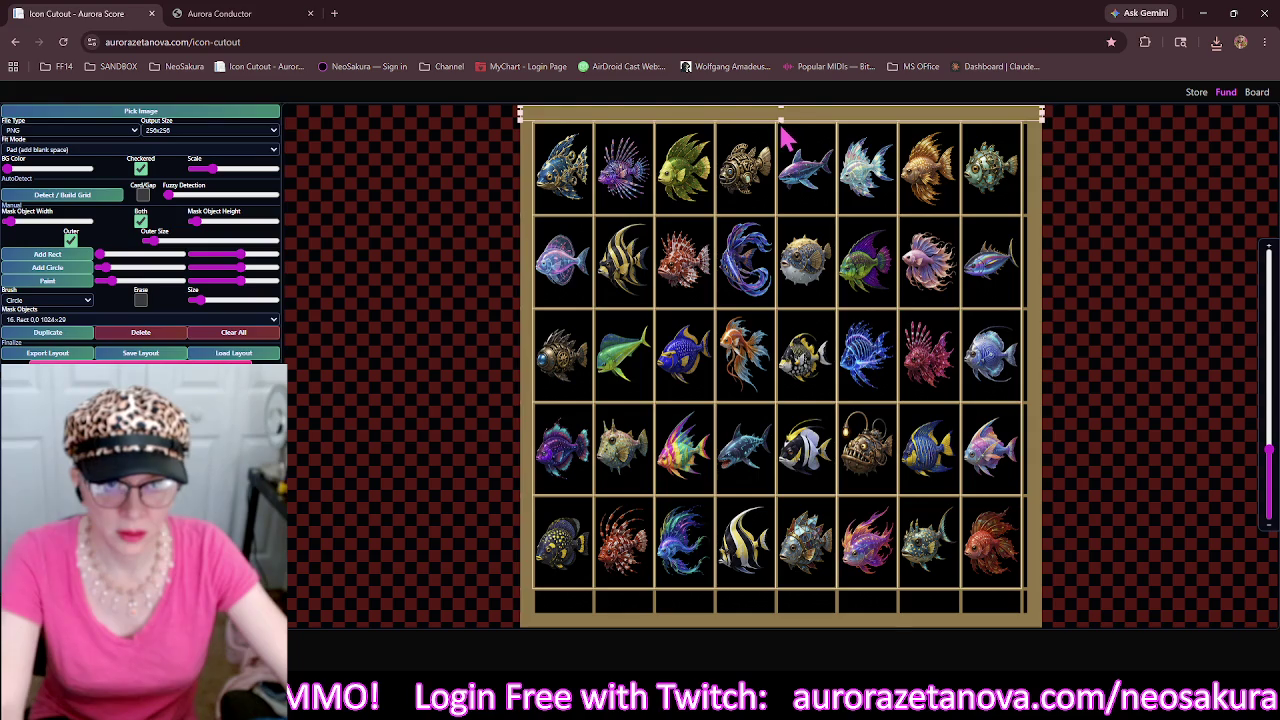
drag(781, 126, 781, 131)
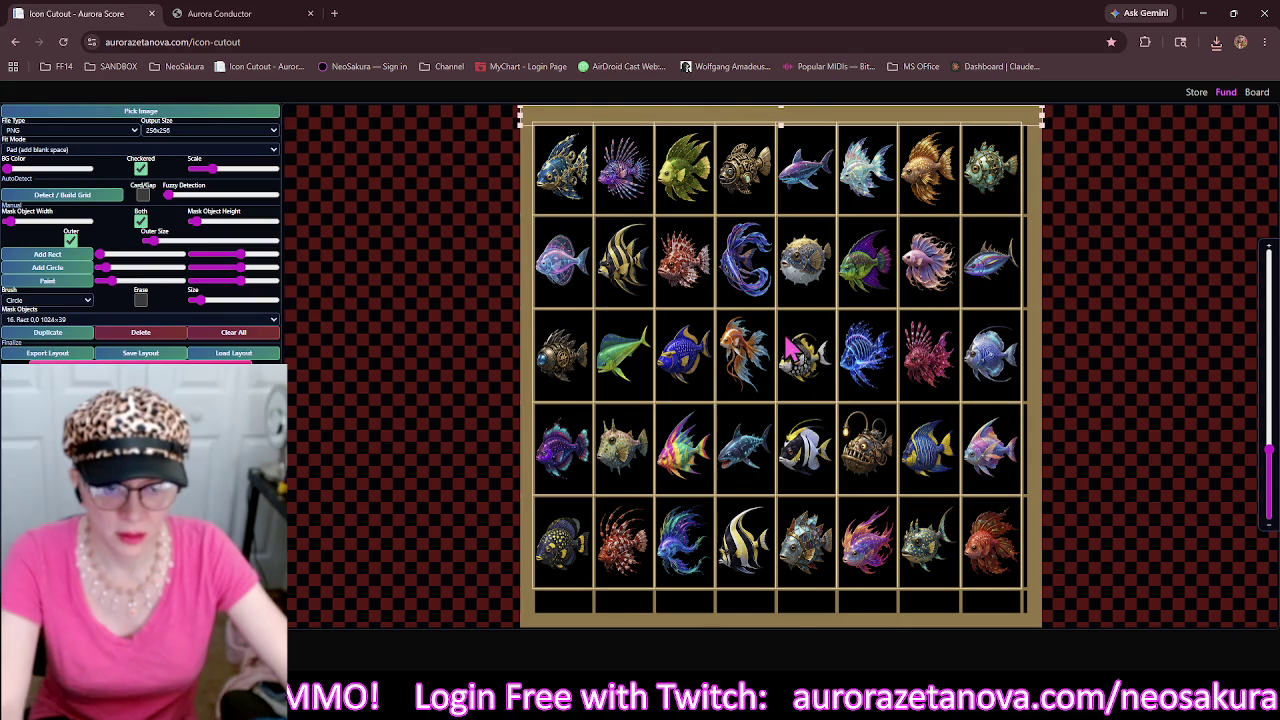
Make the bottom border mask taller and widen the right border strip.
click(782, 626)
drag(783, 616, 788, 589)
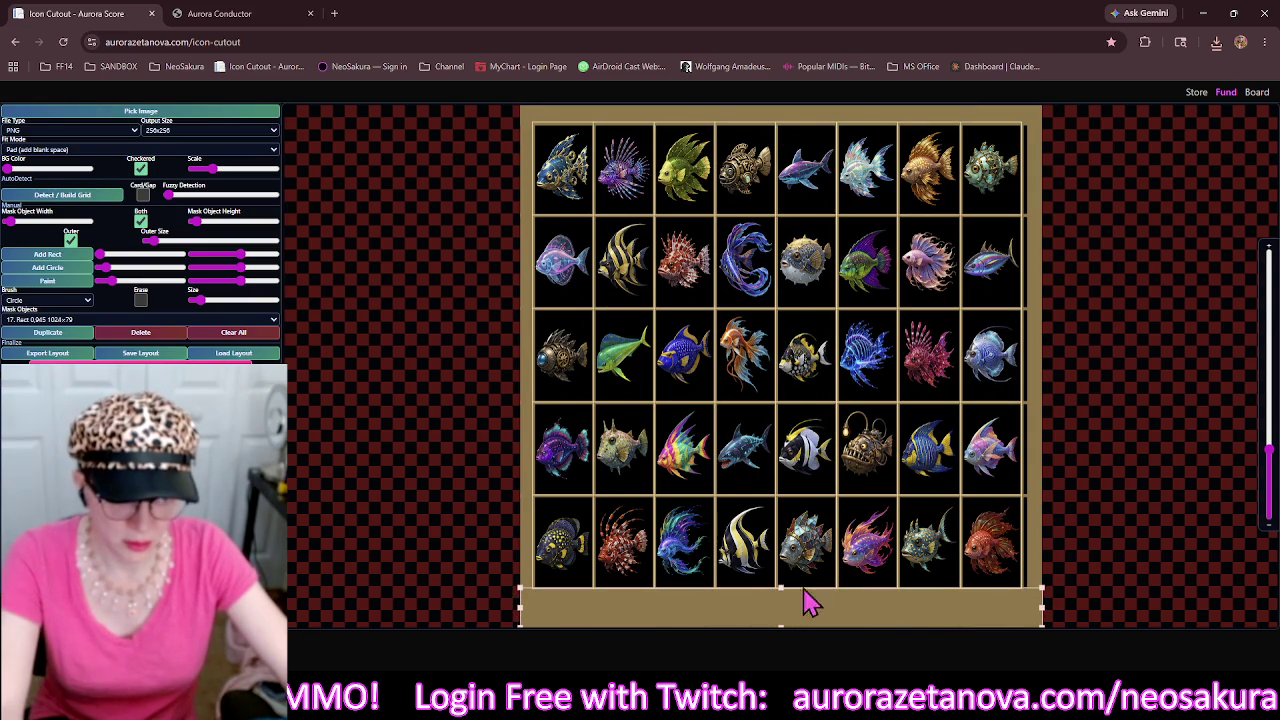
click(1030, 400)
drag(1026, 370, 1020, 366)
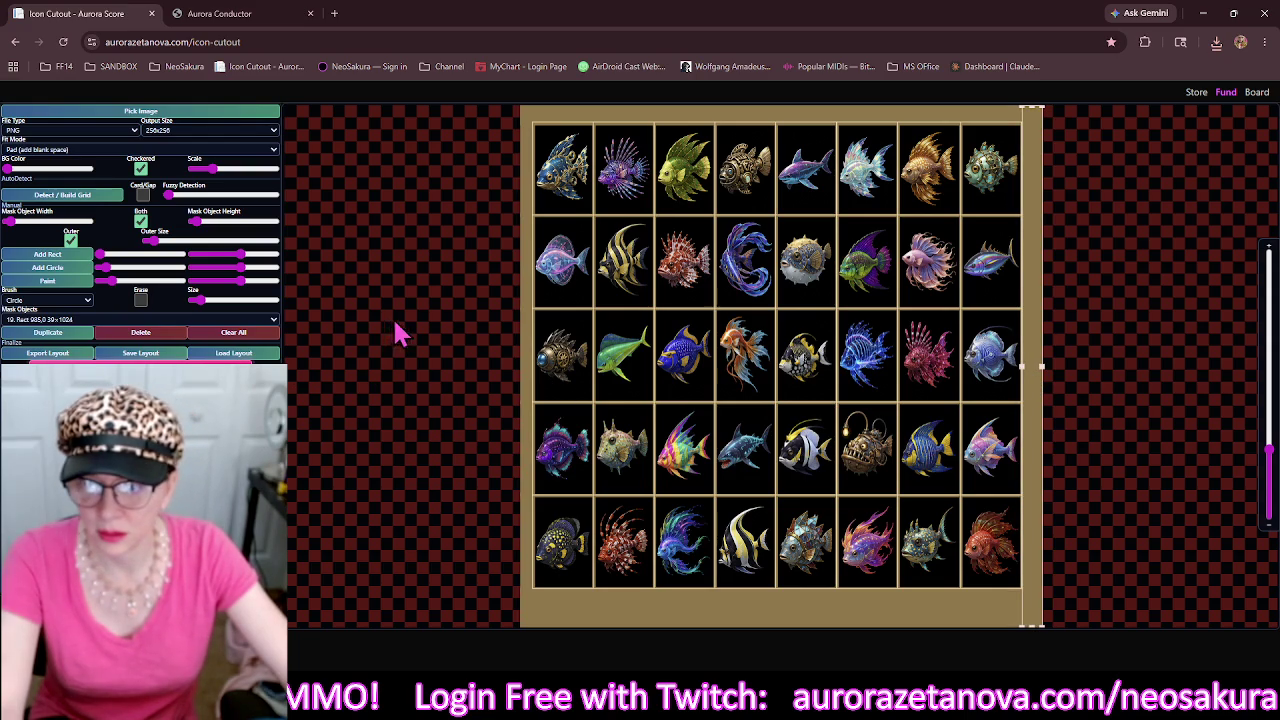
click(257, 113)
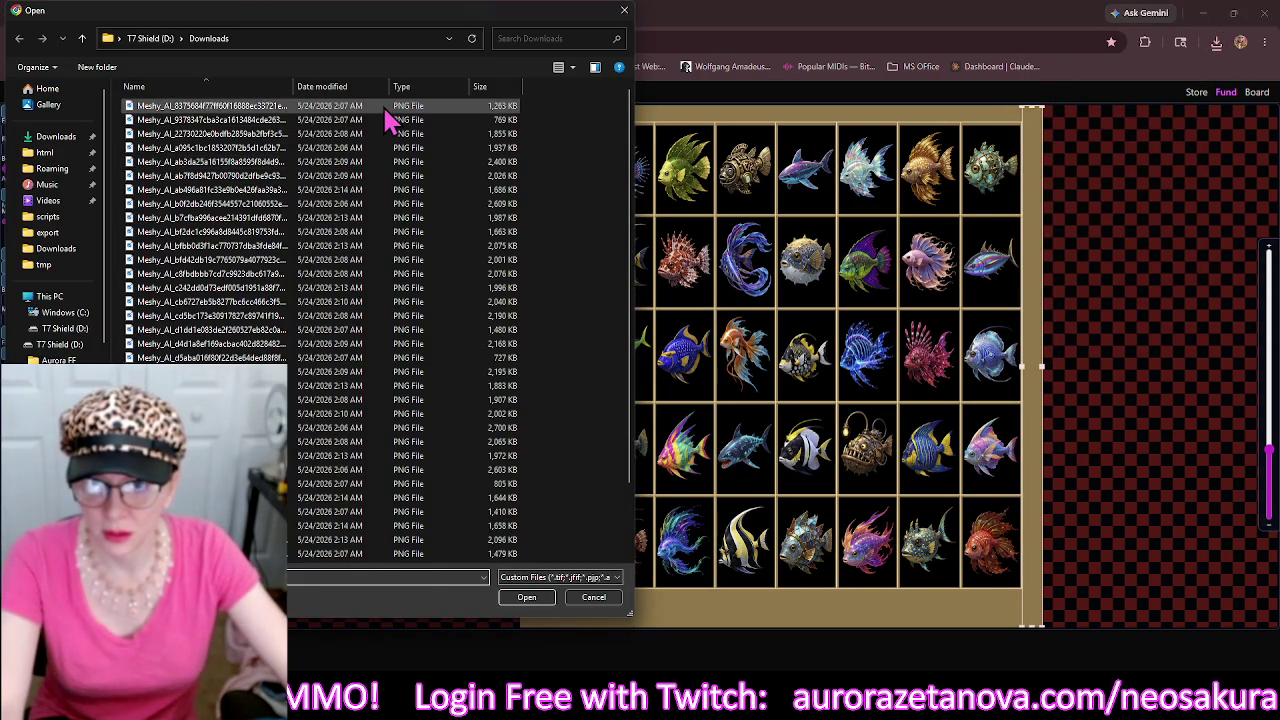
Load the first Downloads PNG and mask it with a thick-lined 5×9 grid plus outer border.
click(385, 110)
scroll(385, 110, down, 1)
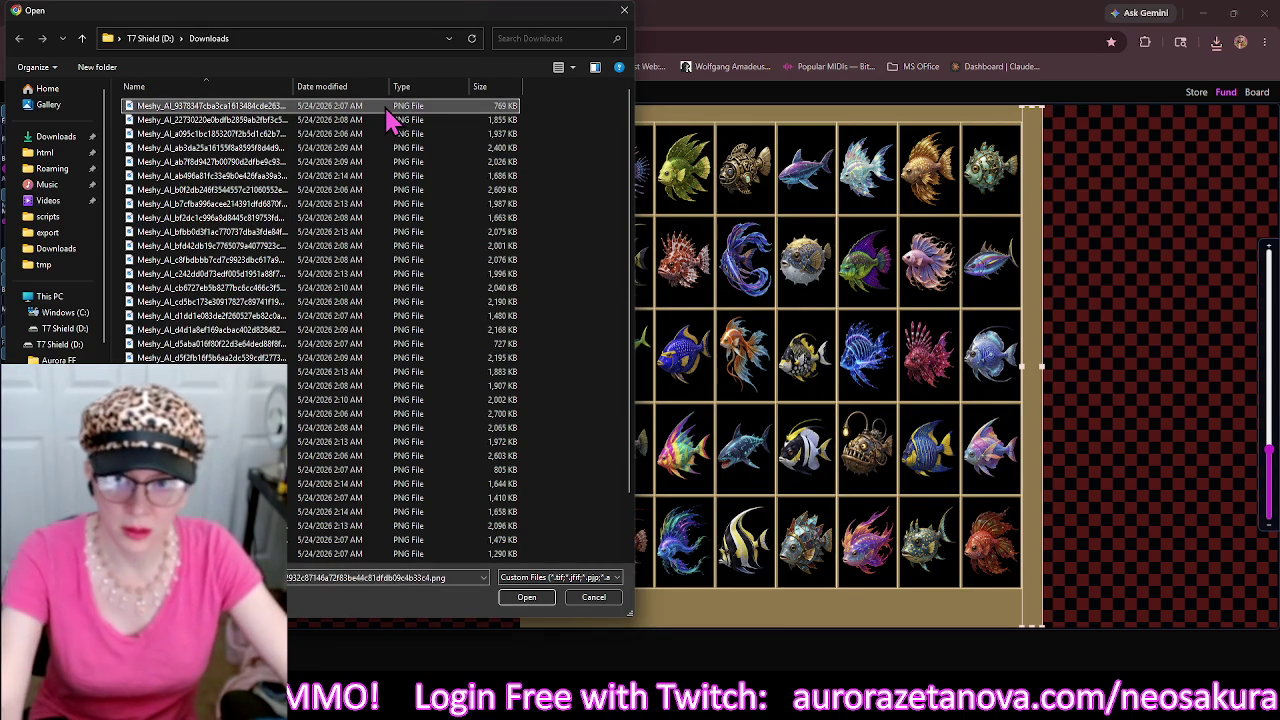
double_click(386, 107)
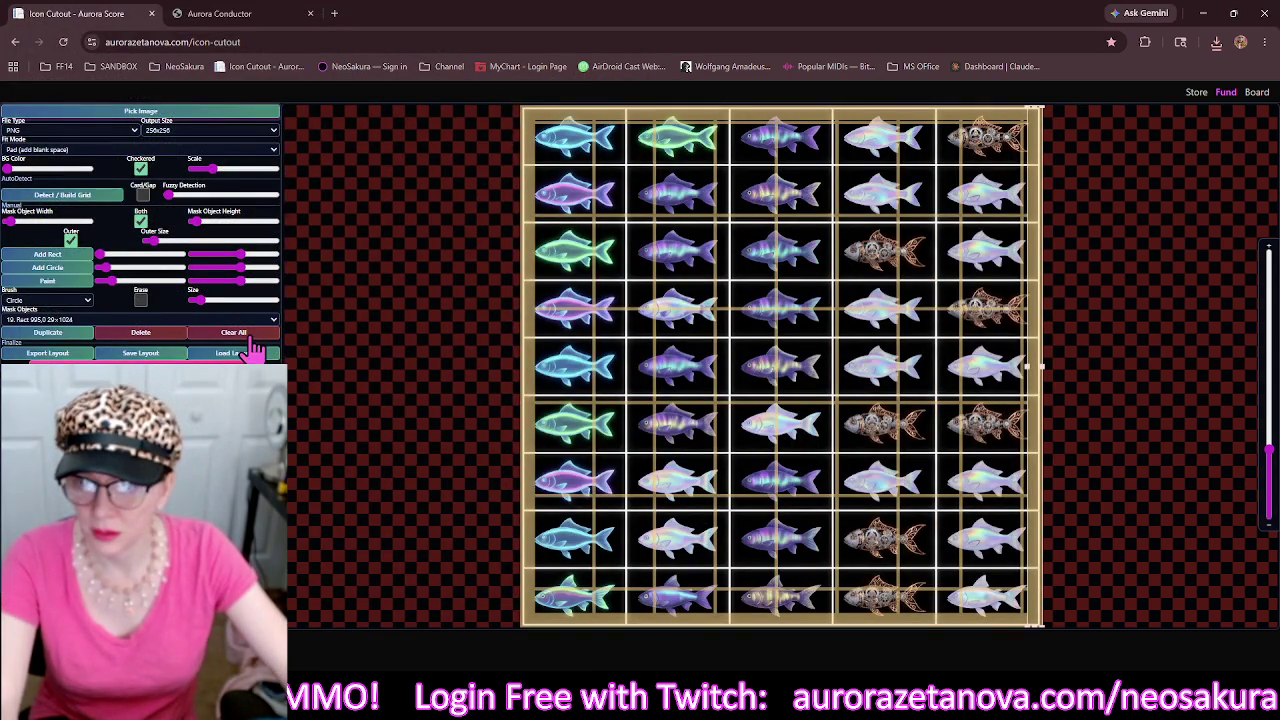
click(114, 197)
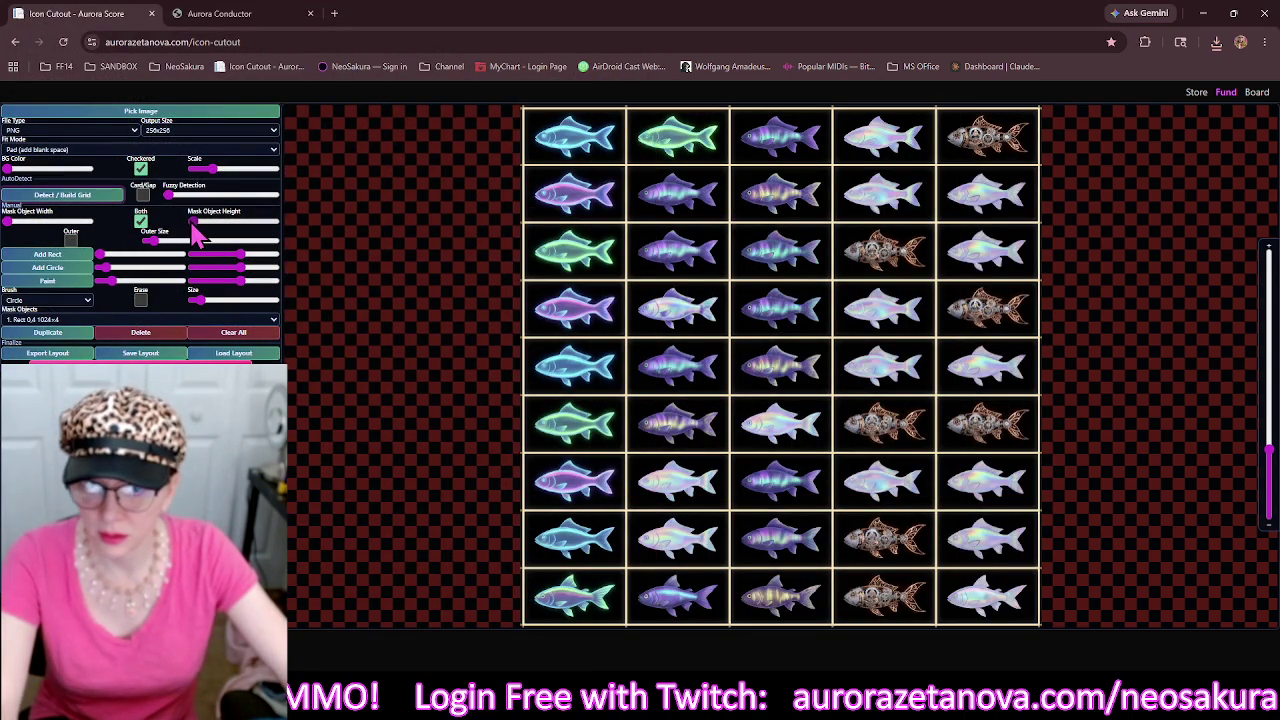
drag(197, 226, 201, 227)
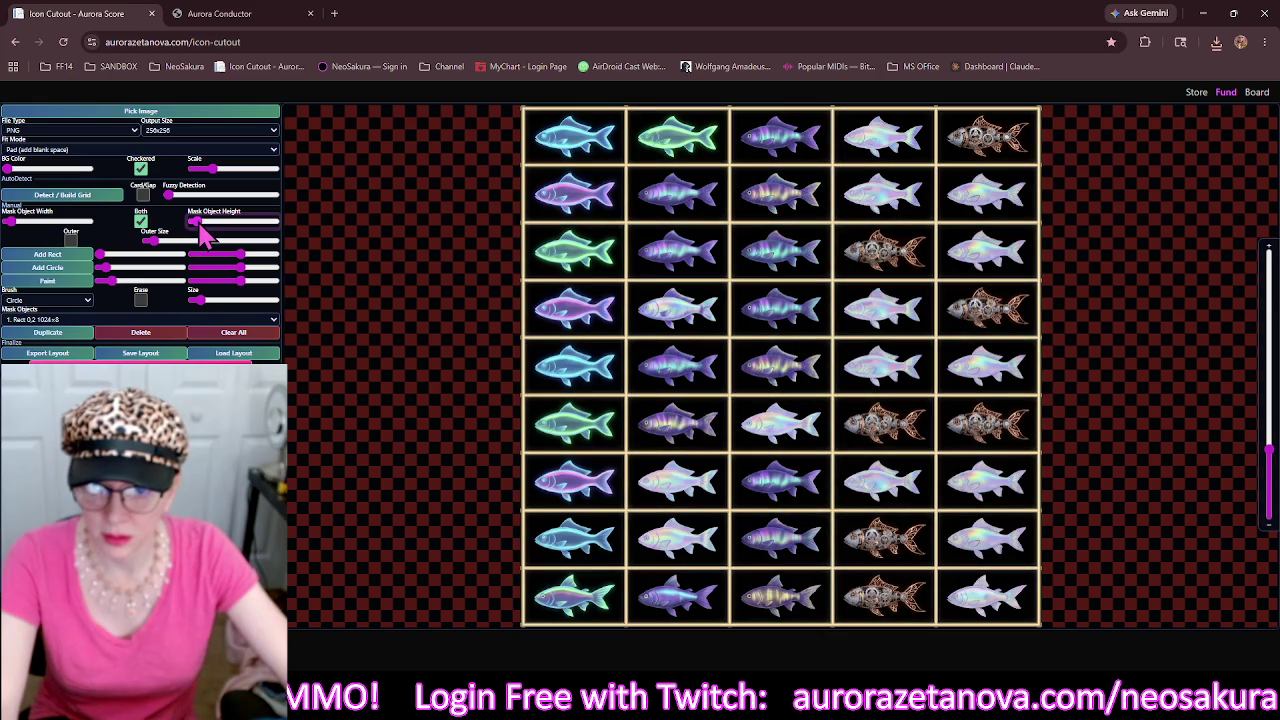
click(71, 240)
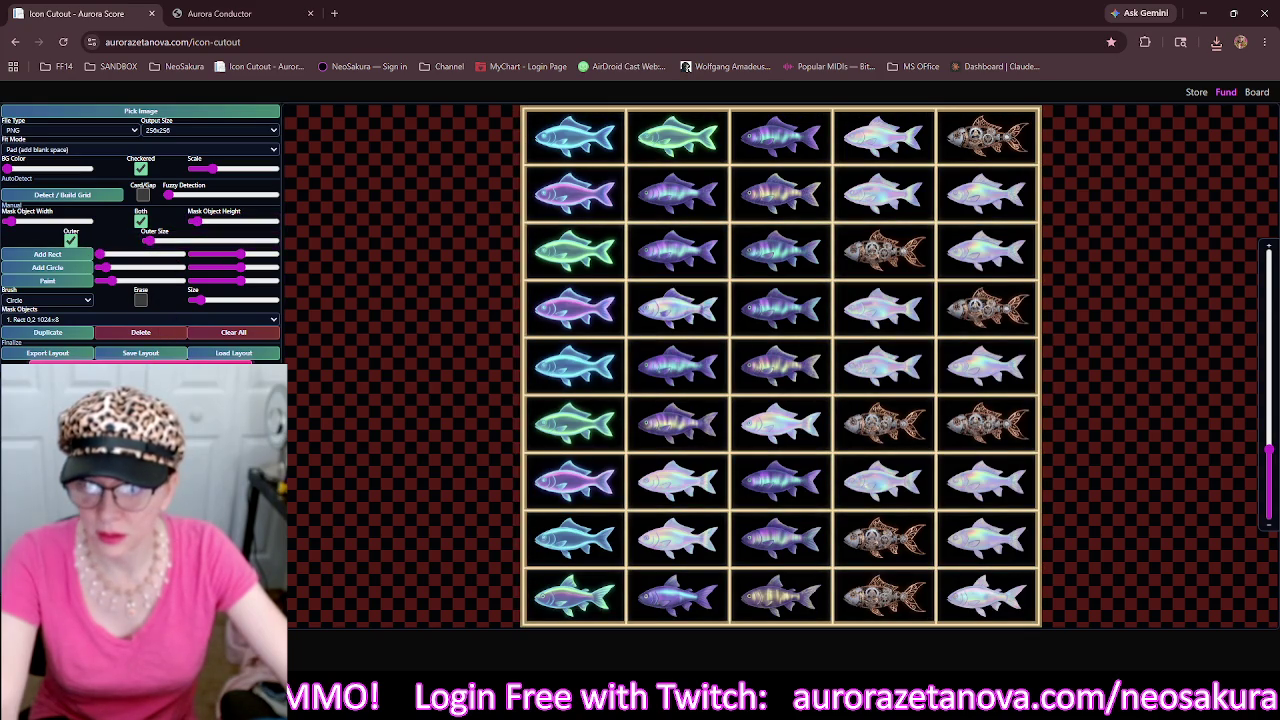
click(205, 112)
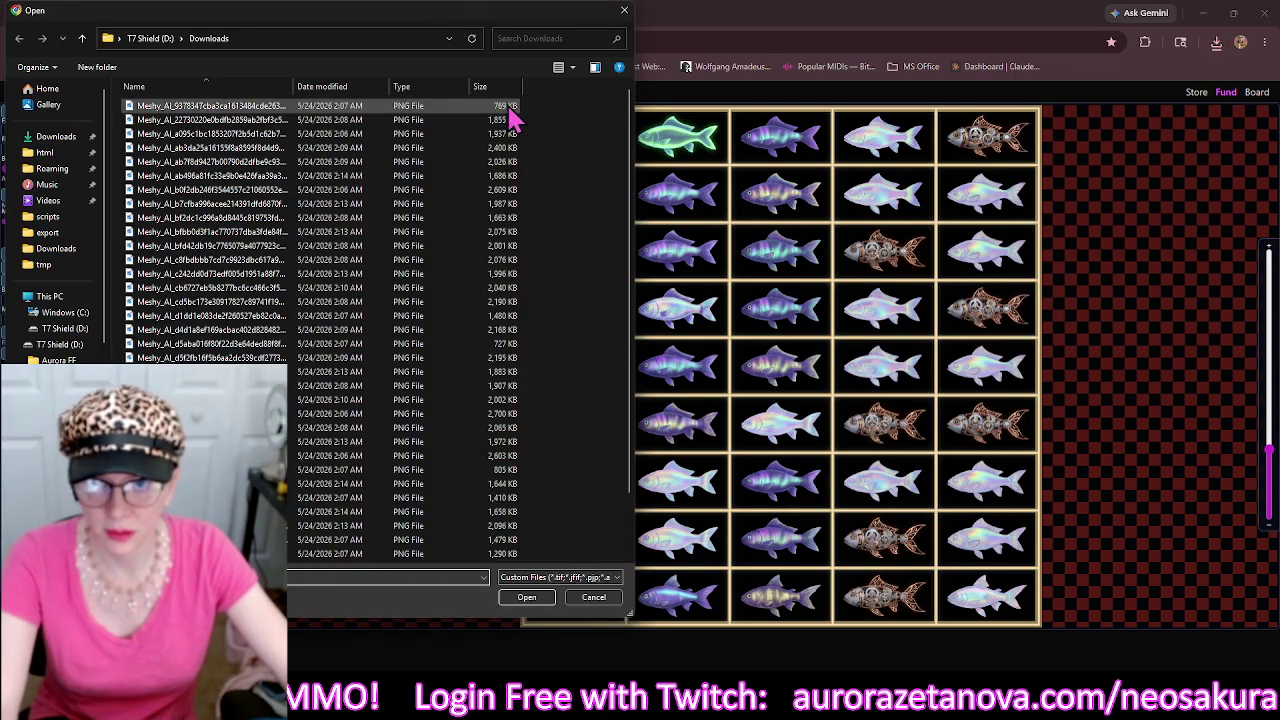
Load the axolotl fish sheet and build a thick-lined grid mask without an outer border.
click(505, 110)
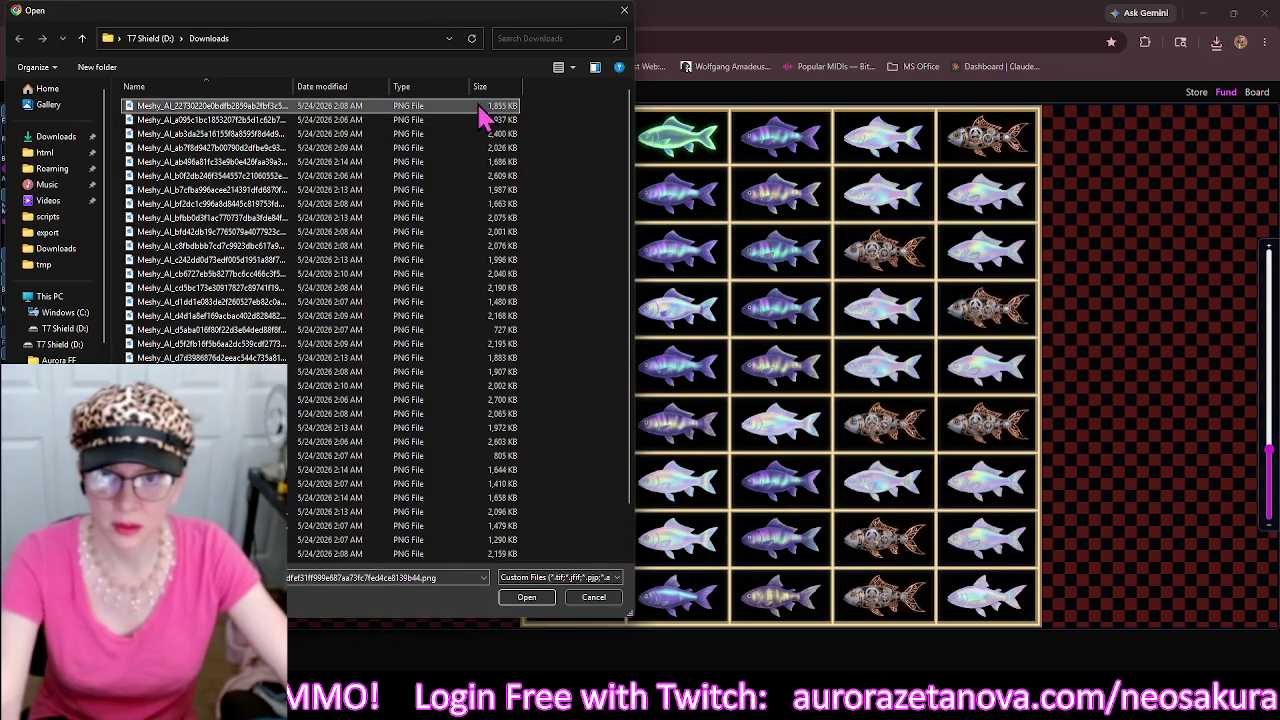
double_click(486, 115)
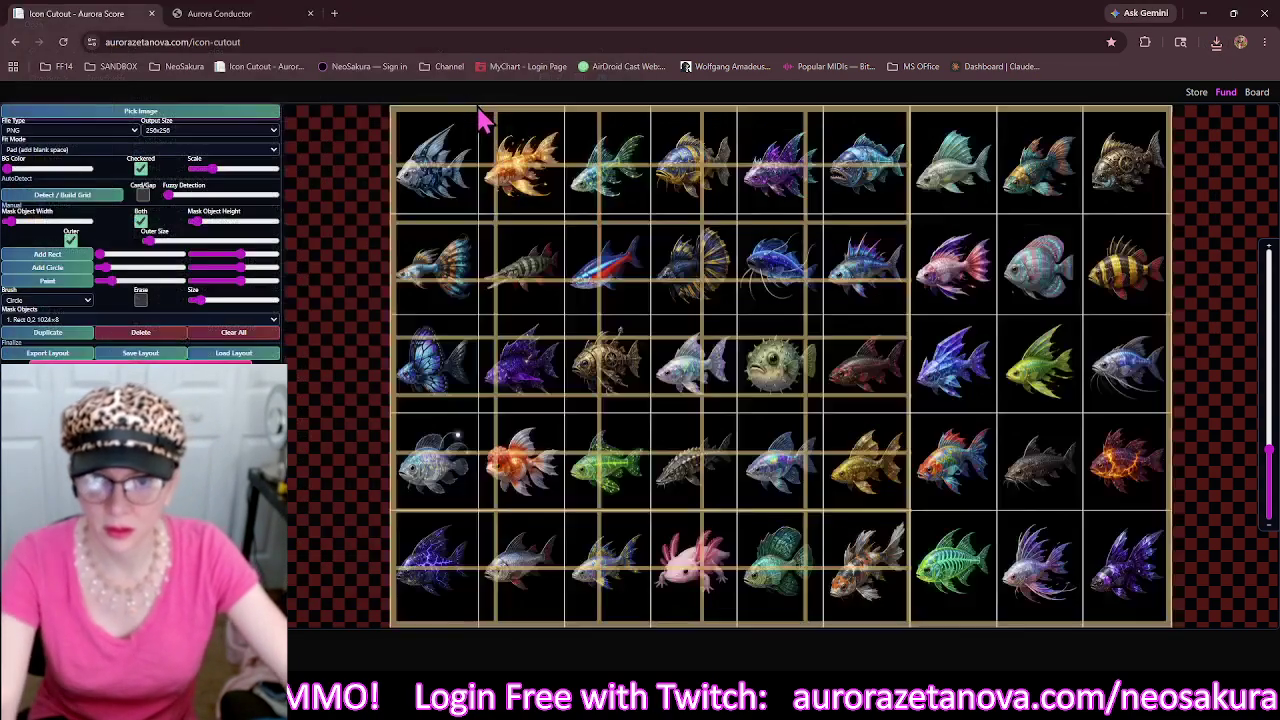
click(268, 350)
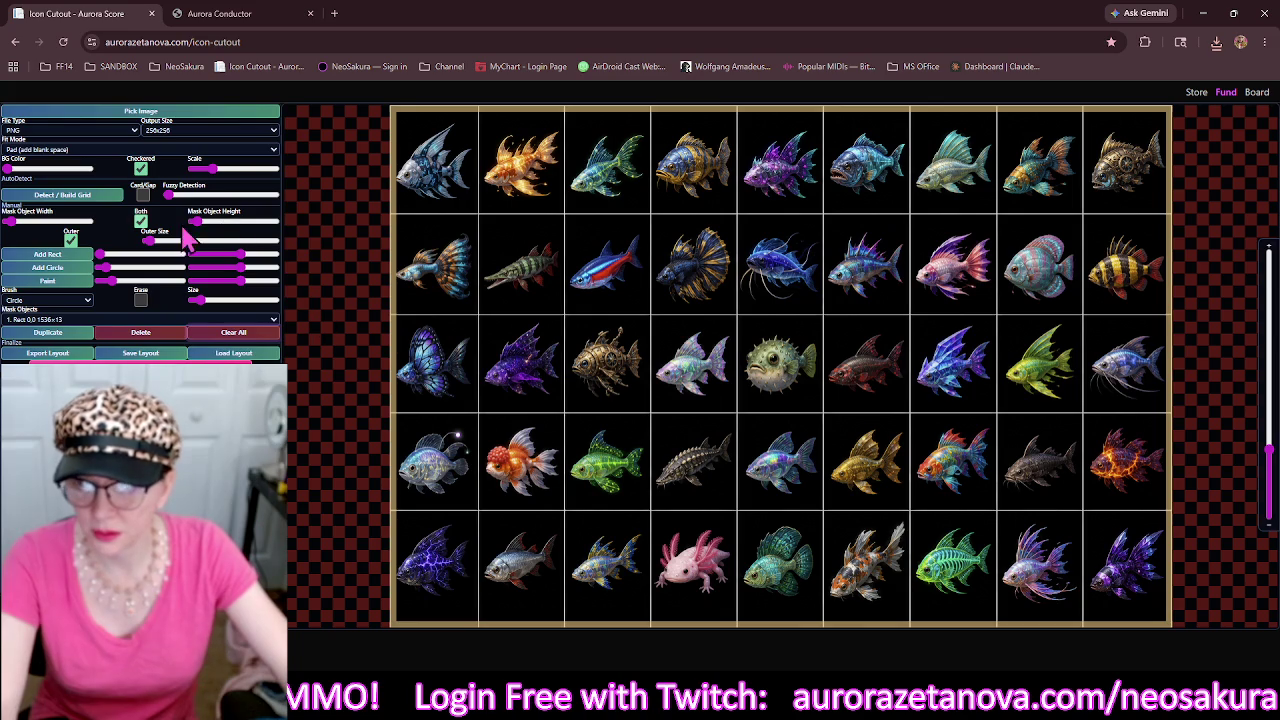
click(72, 241)
click(86, 199)
click(192, 221)
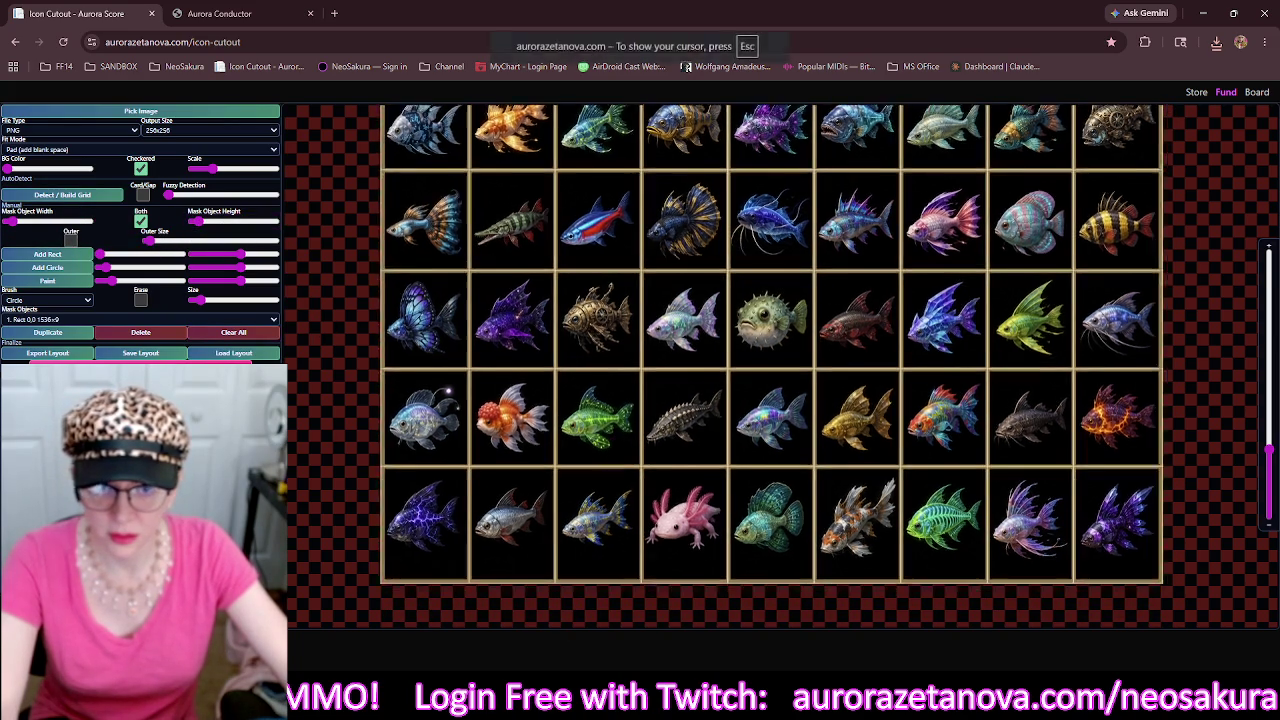
Raise the bottom mask band to 1536×35 and bring the whole sheet back into view.
scroll(620, 470, down, 1)
click(634, 572)
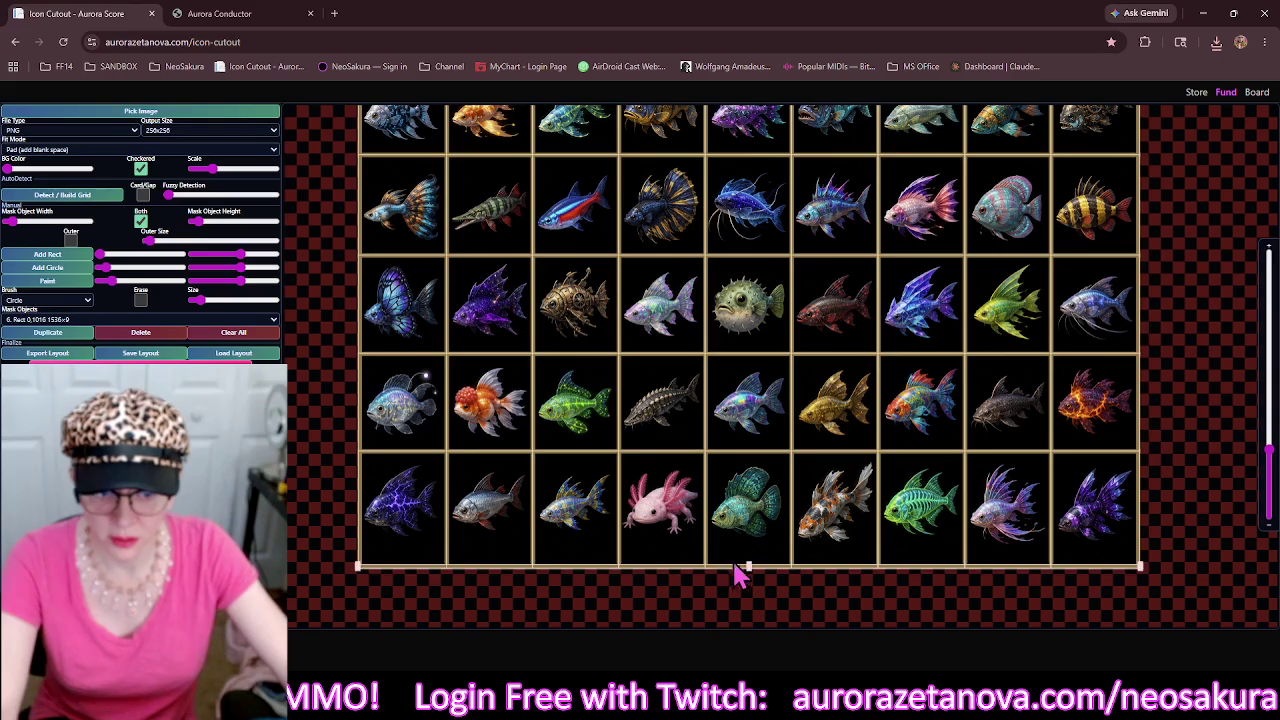
drag(751, 575, 752, 550)
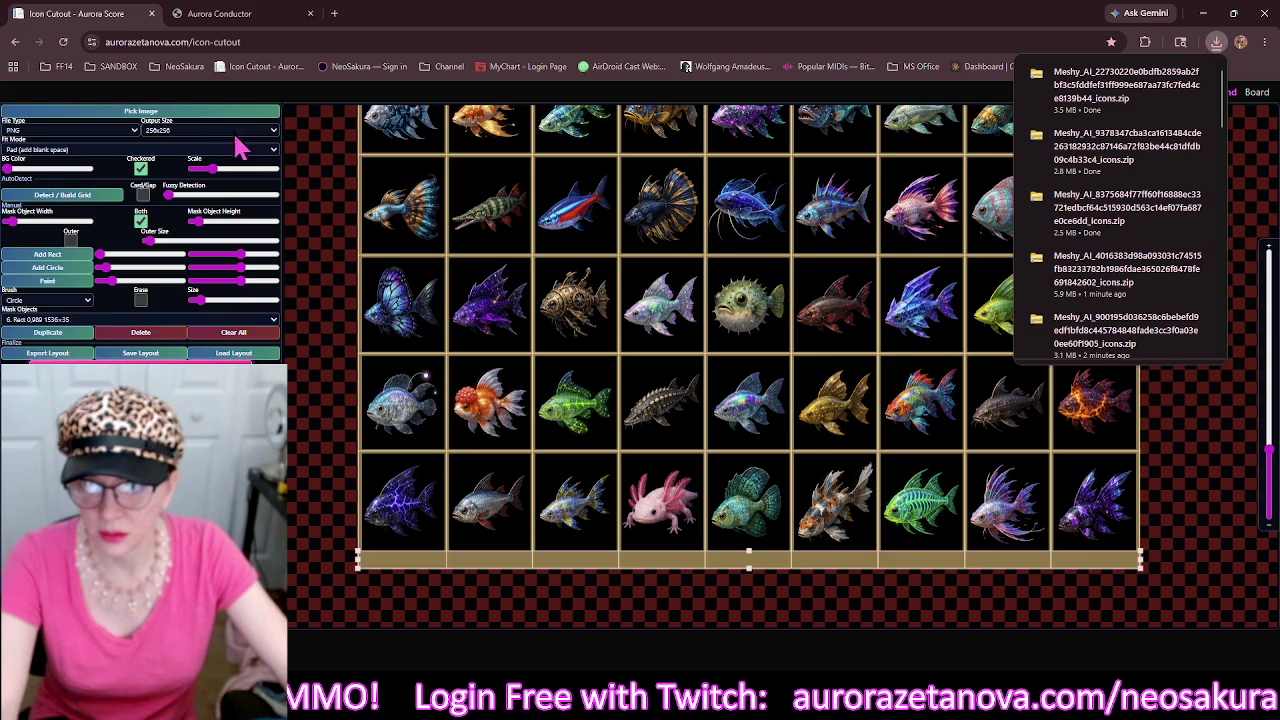
drag(330, 190, 299, 107)
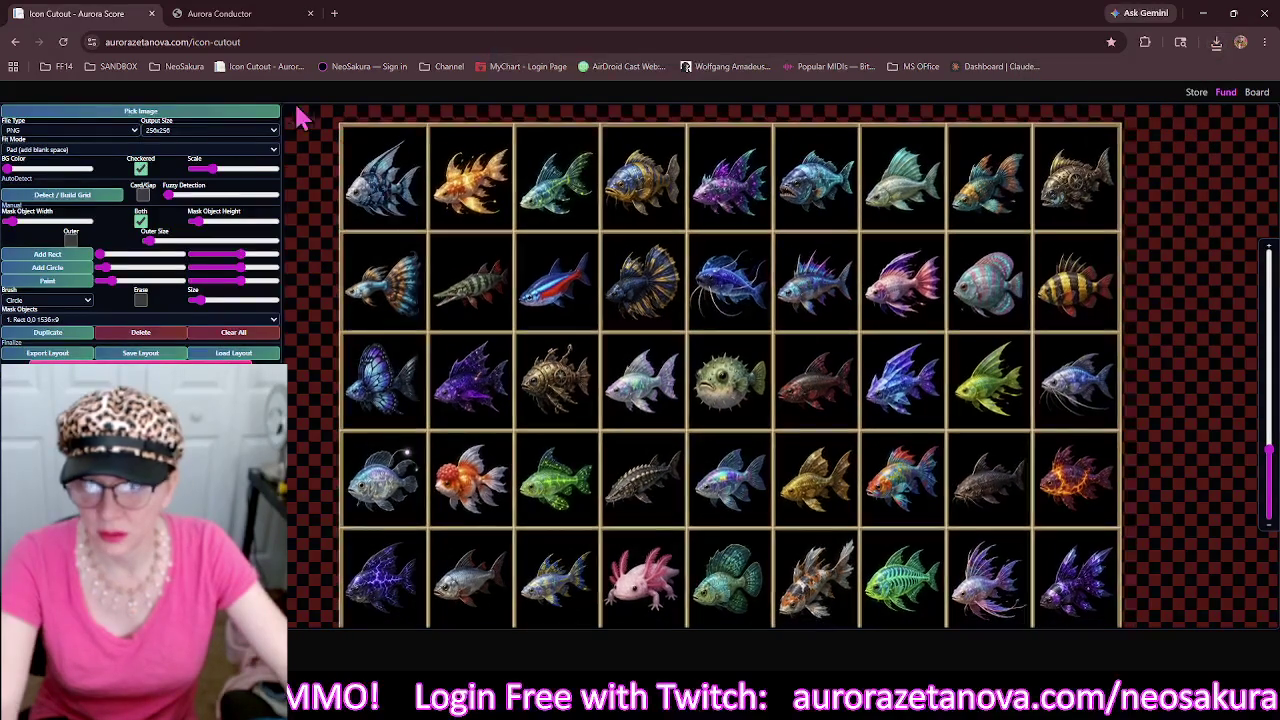
click(203, 112)
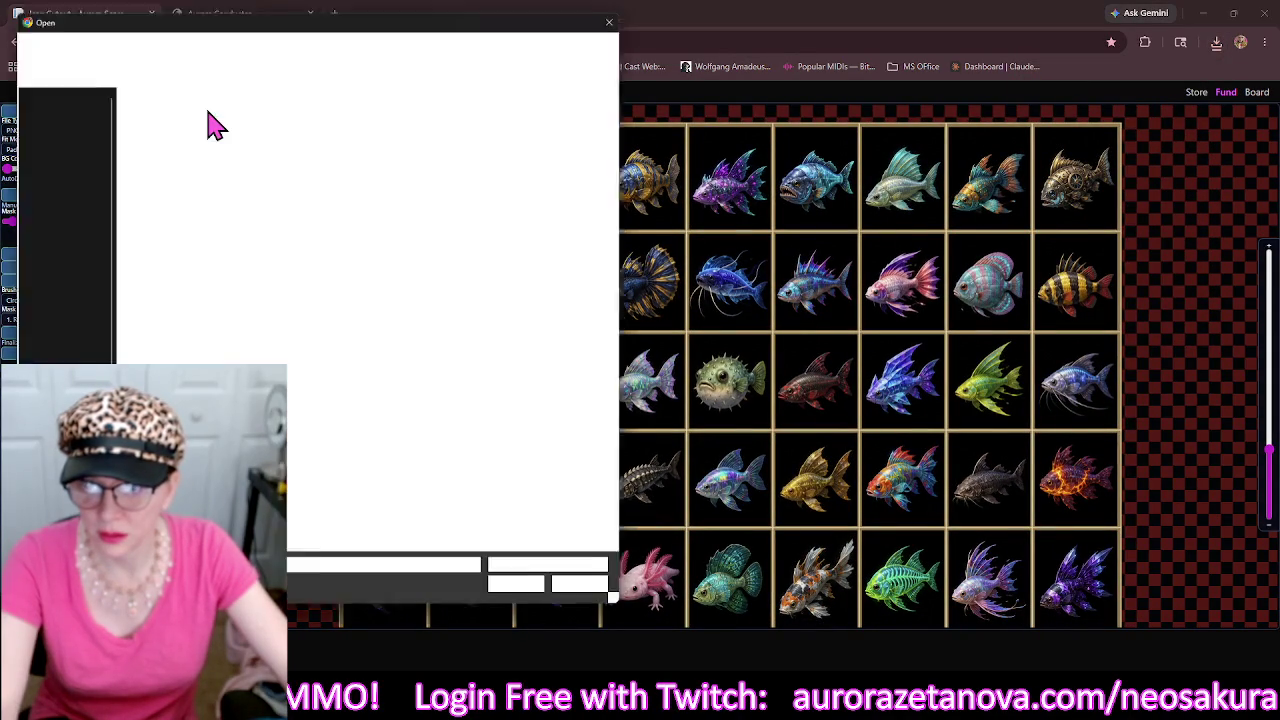
Load the spiky deep-sea fish sheet, clear leftover masks, and build a thick-lined grid.
click(237, 106)
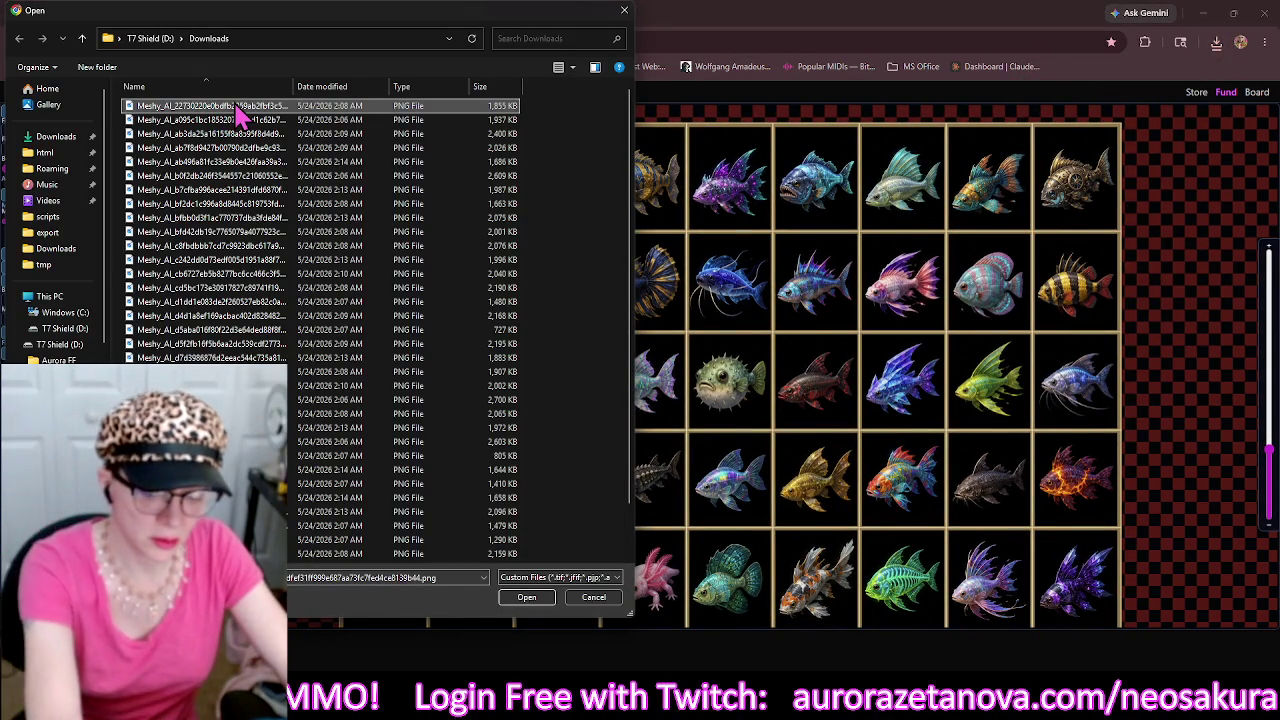
double_click(258, 106)
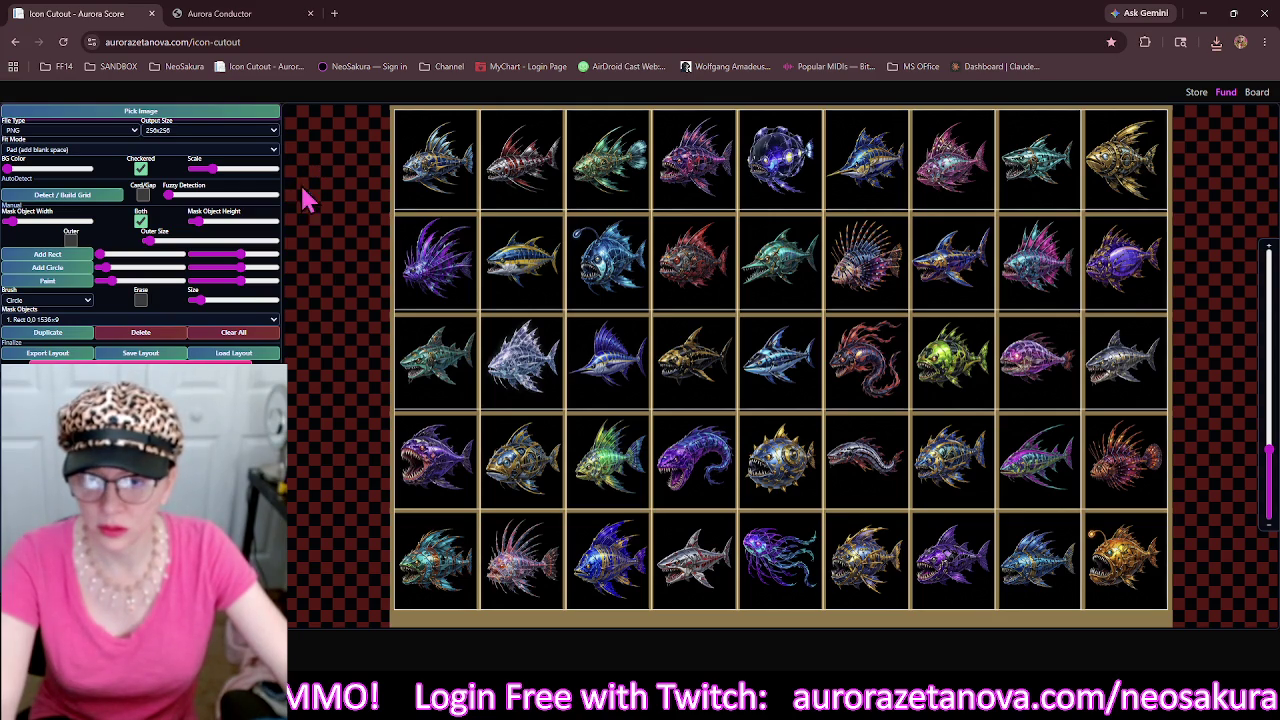
click(240, 333)
click(104, 199)
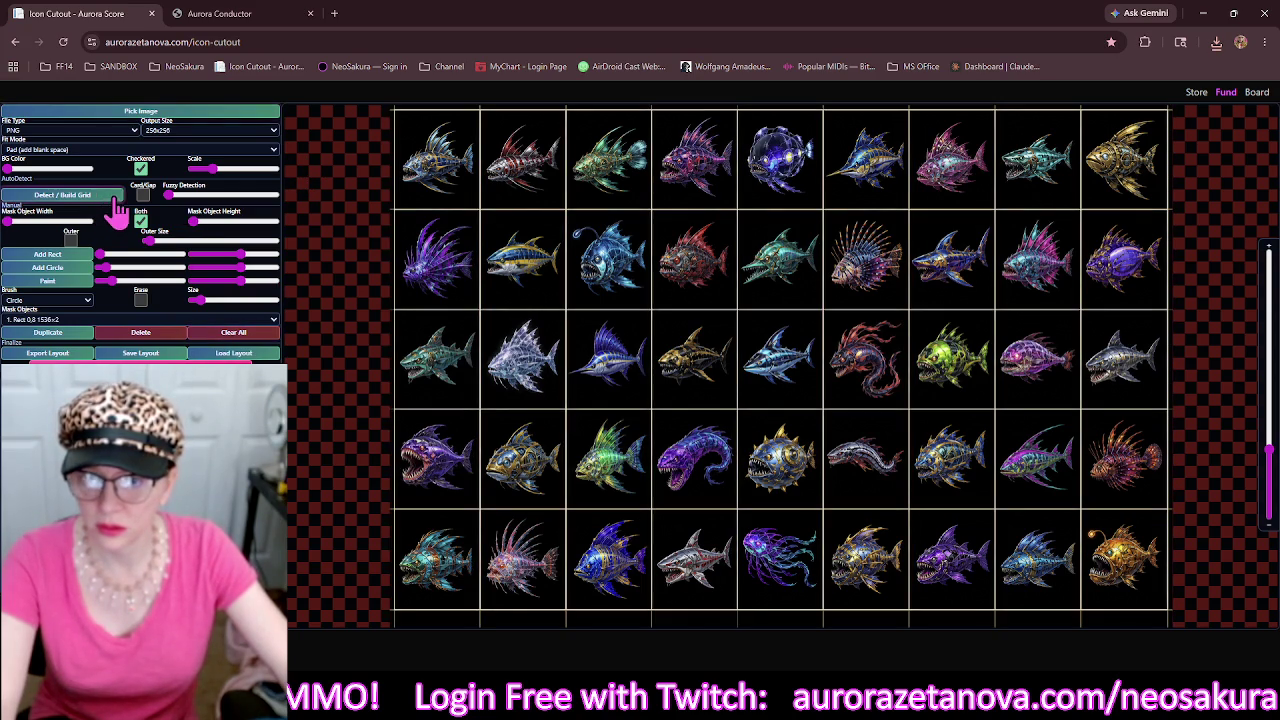
drag(197, 225, 206, 224)
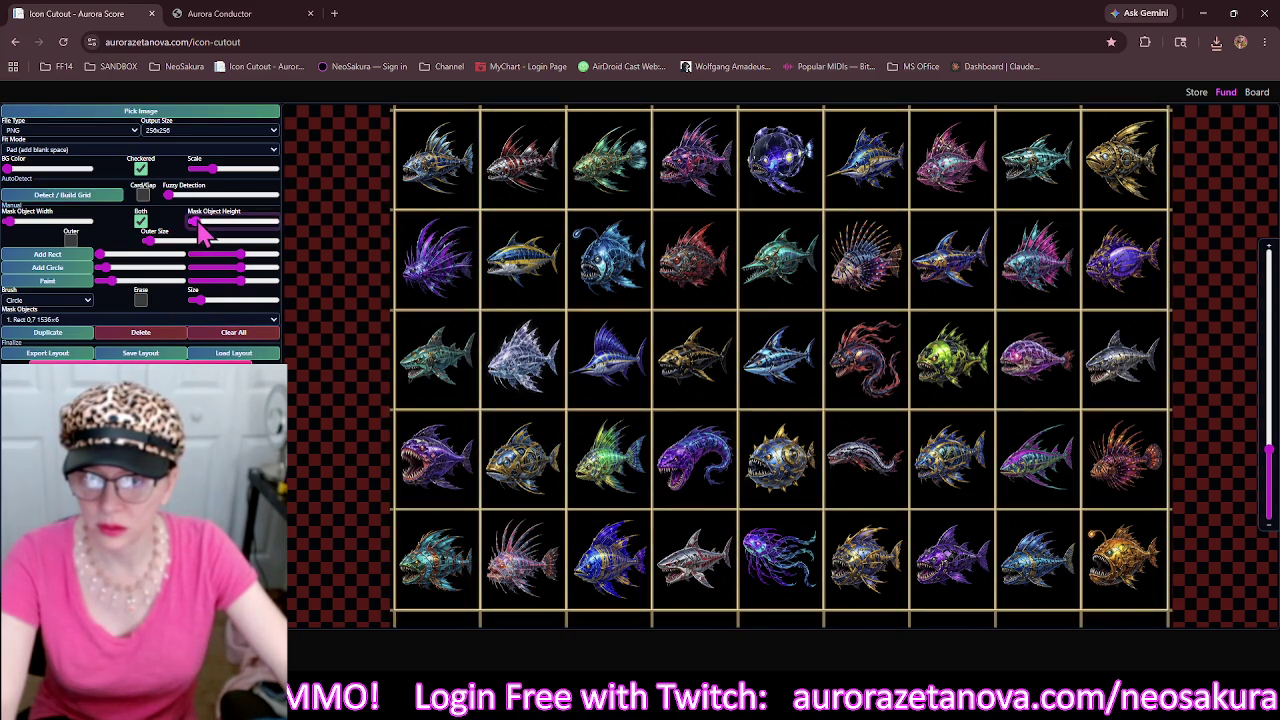
Add an outer border and make the bottom mask band 1536×38.
click(71, 240)
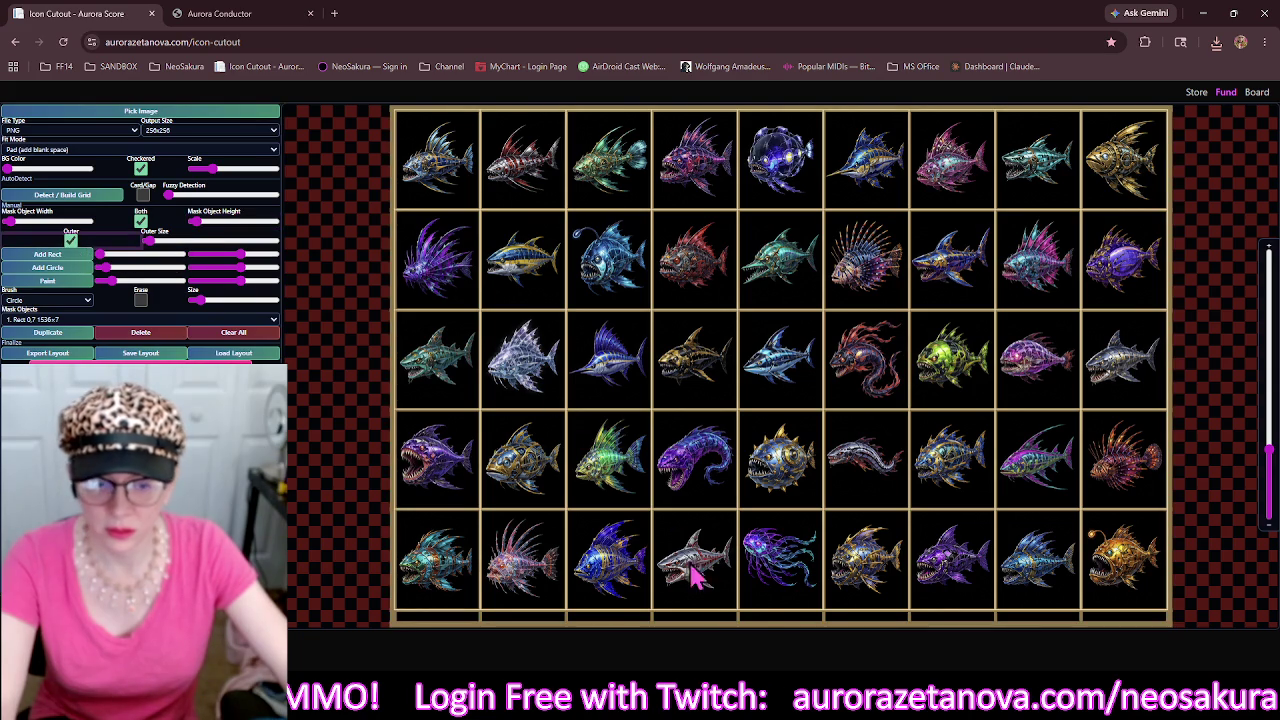
click(712, 632)
drag(784, 623, 789, 610)
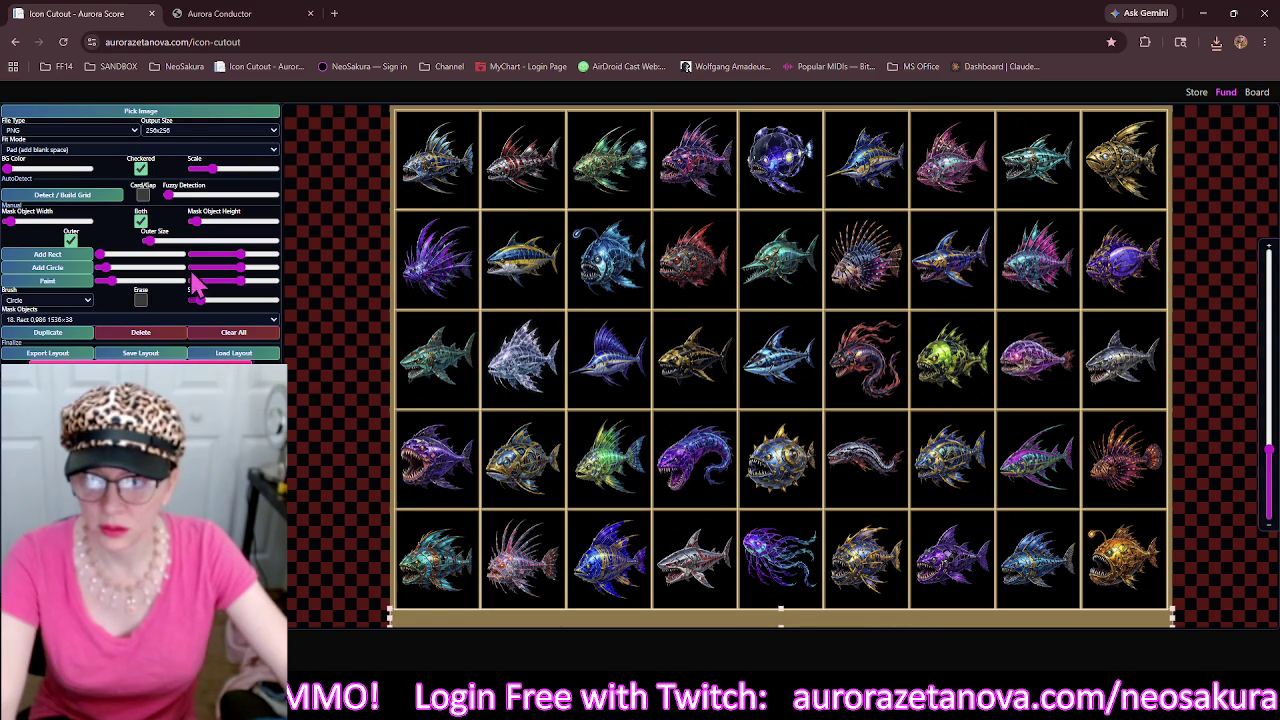
click(207, 113)
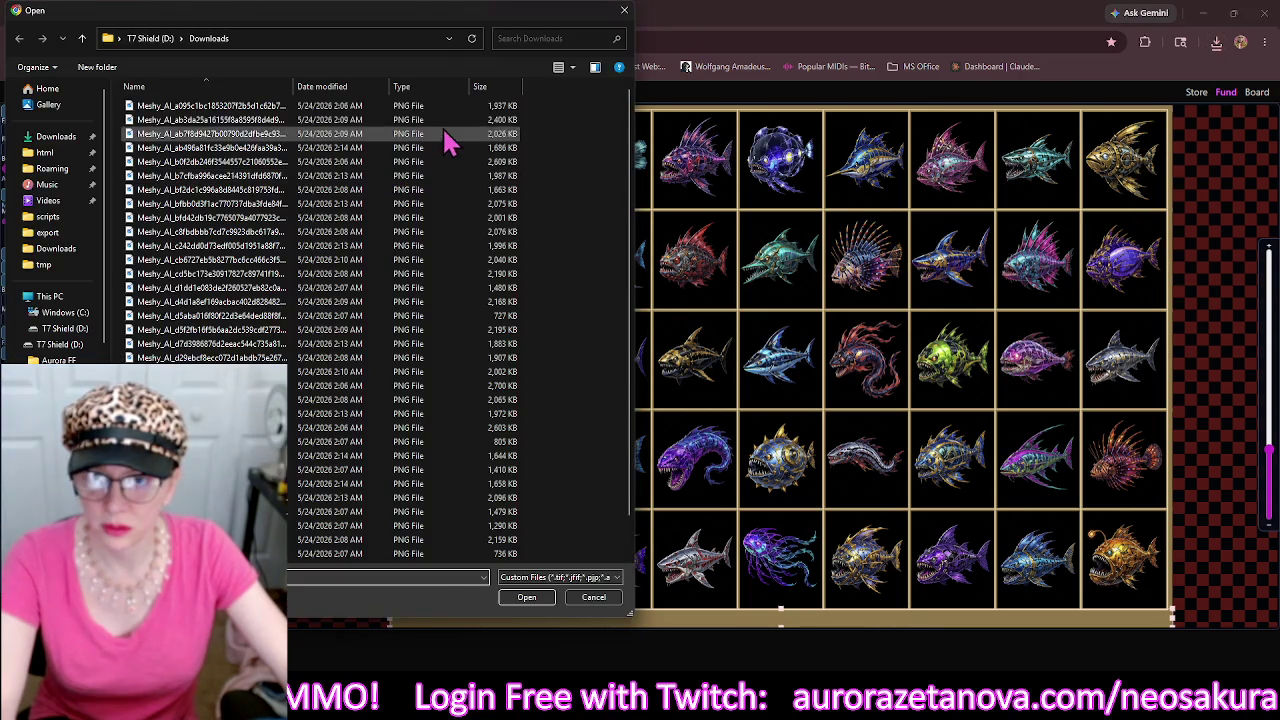
Load the jellyfish-and-fish sheet, rebuild its grid with thick mask lines, and add an outer border.
click(441, 107)
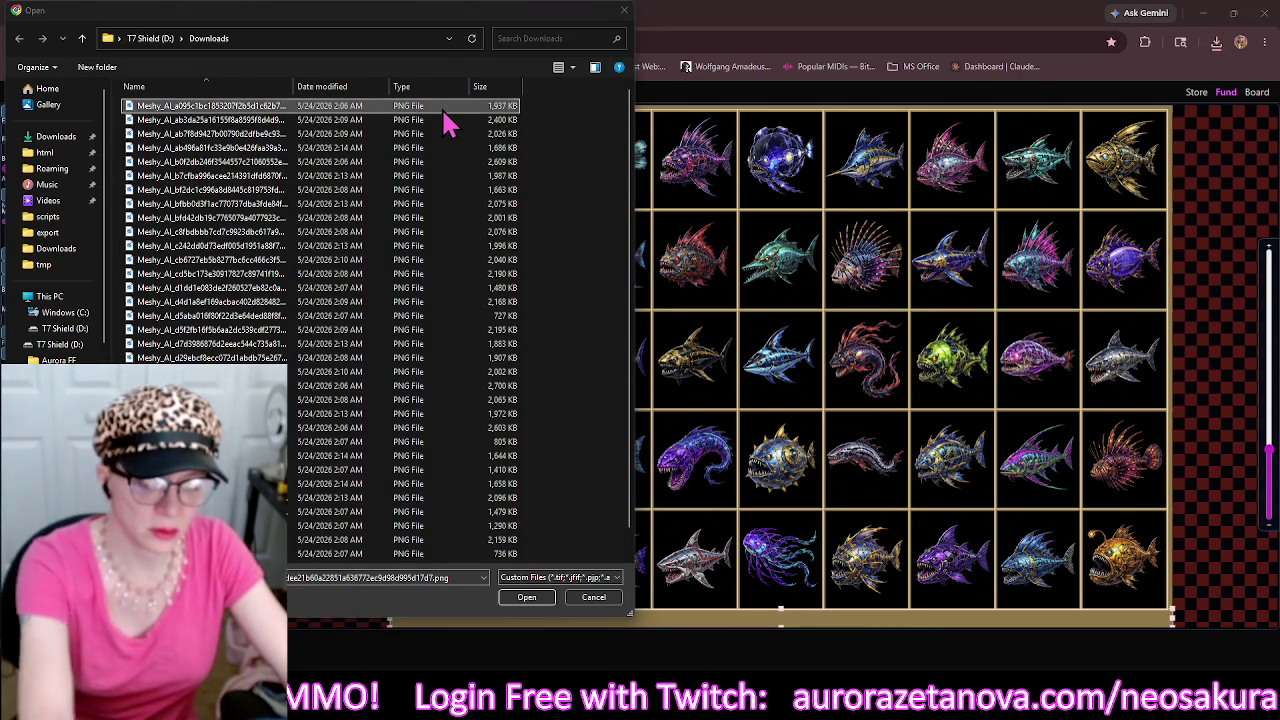
double_click(443, 110)
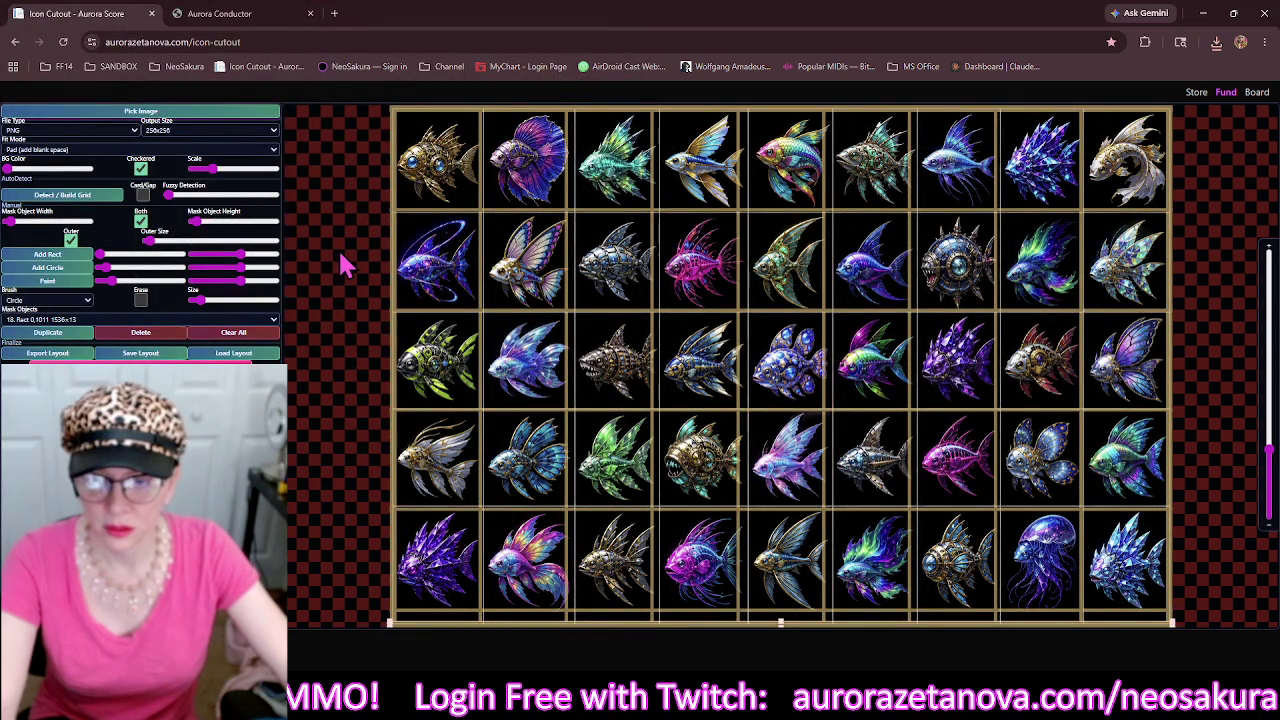
click(259, 335)
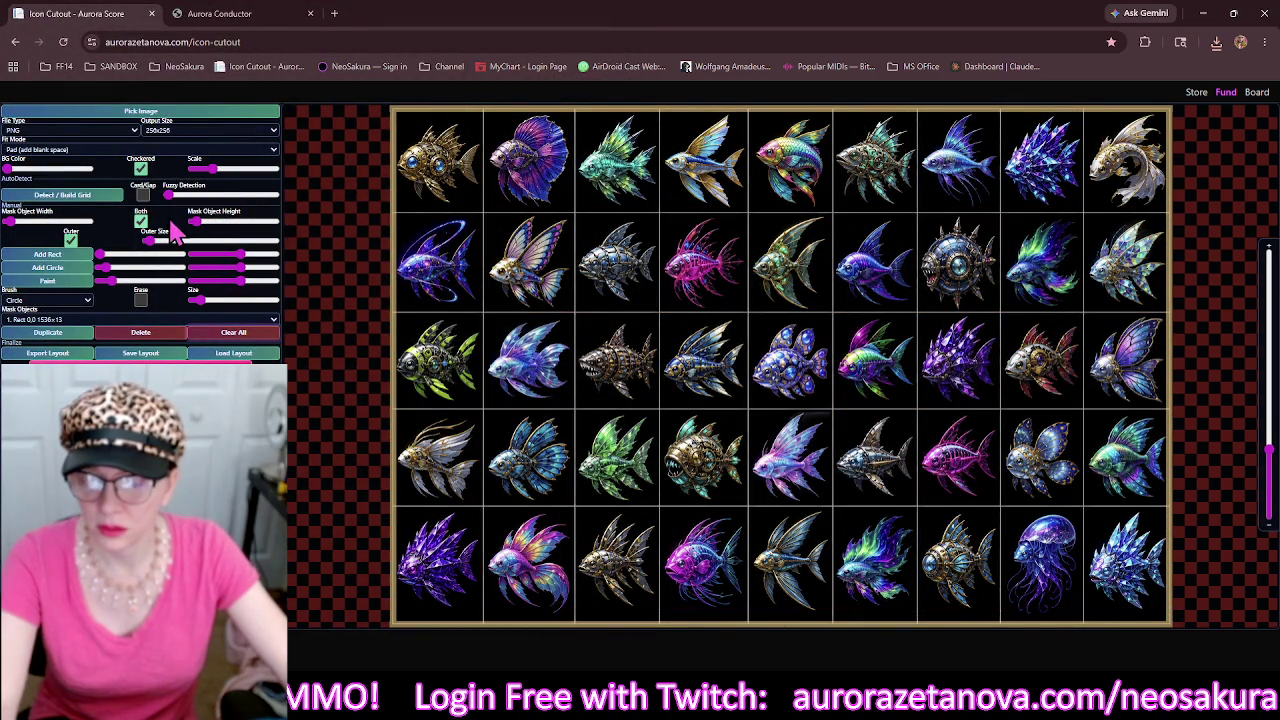
click(117, 196)
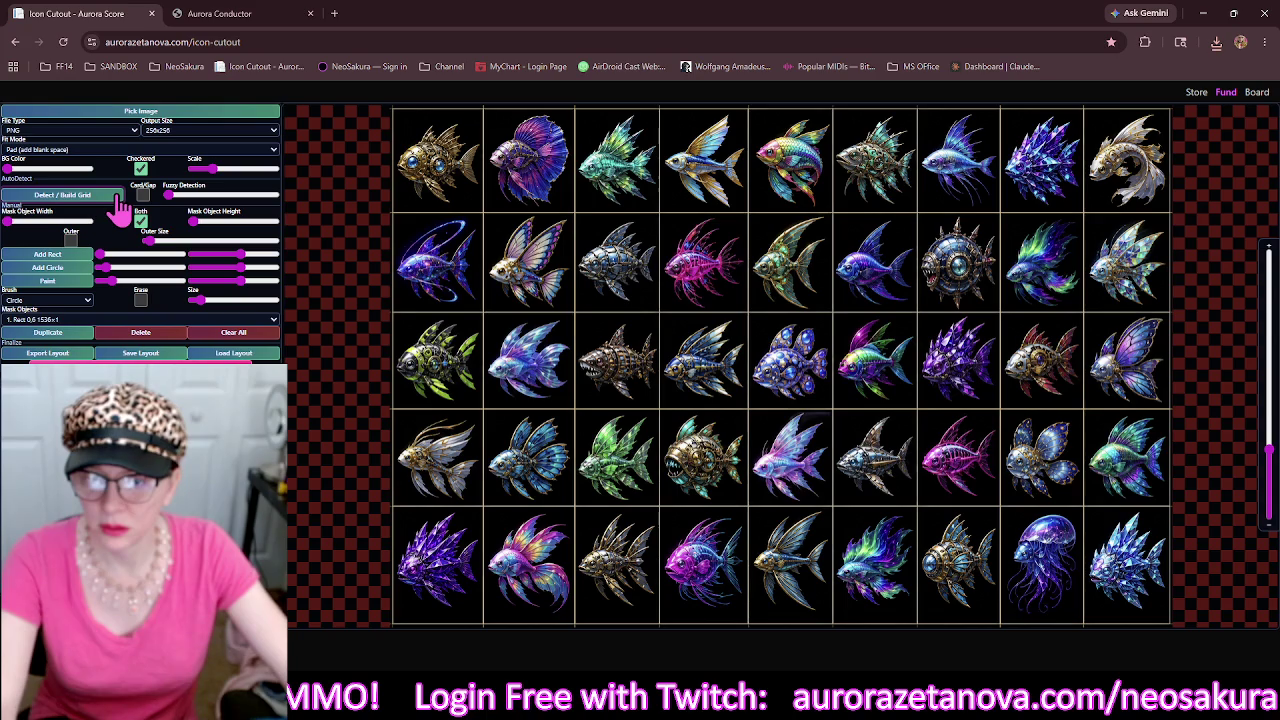
click(193, 222)
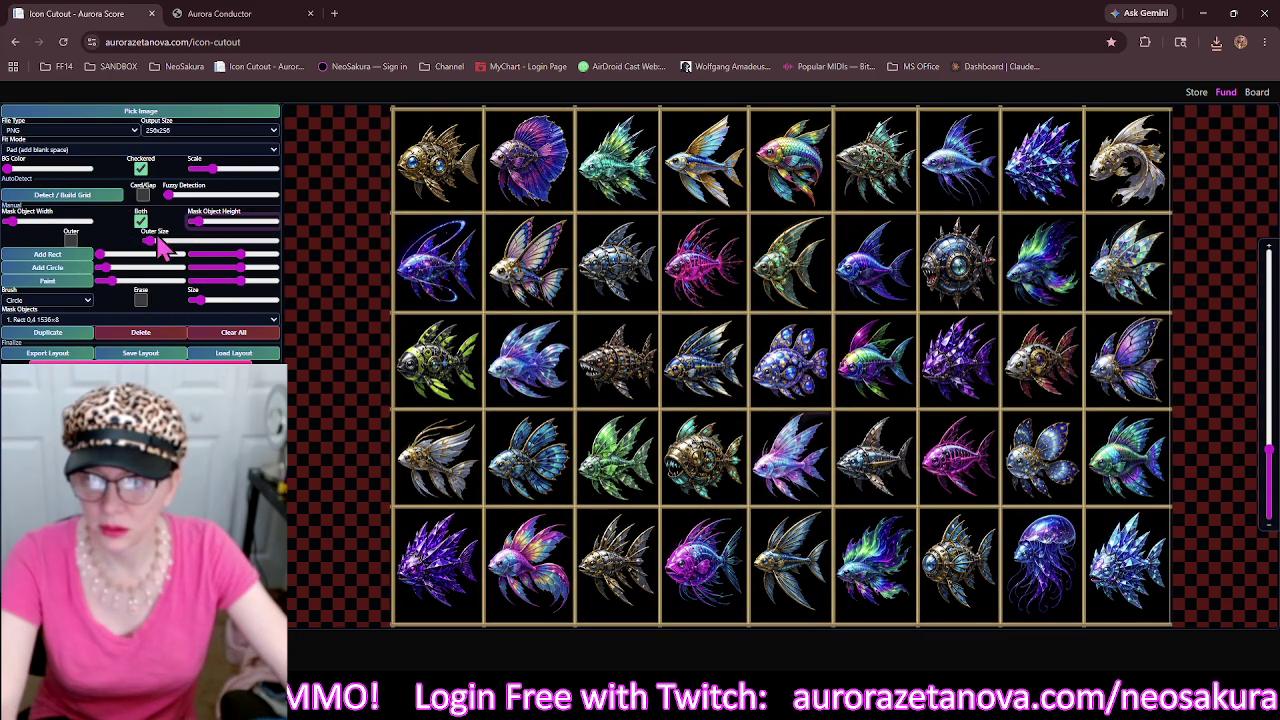
click(71, 241)
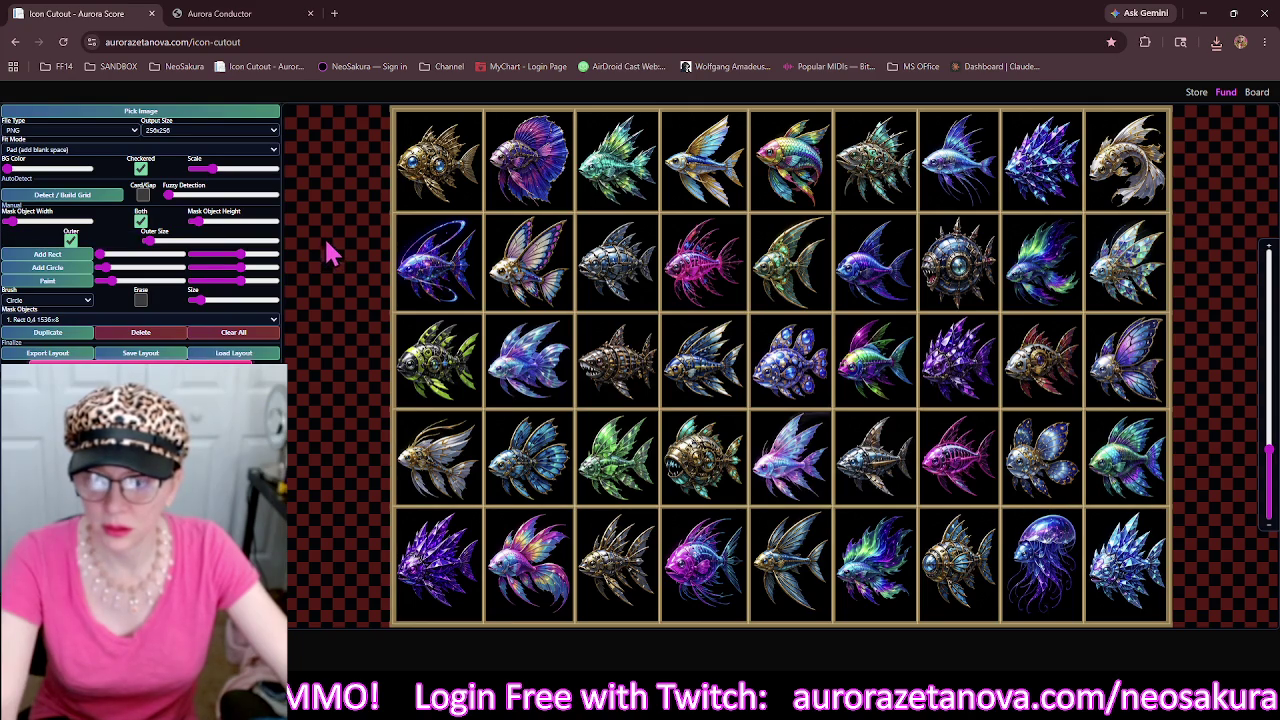
click(274, 111)
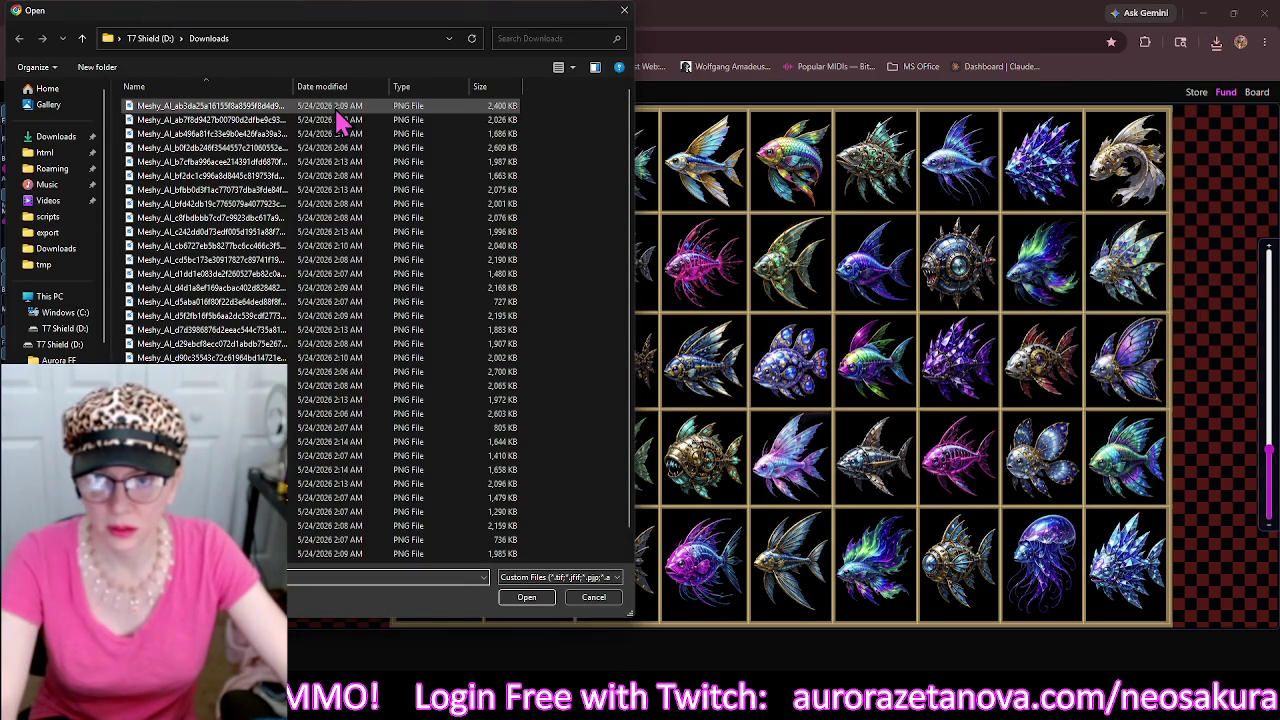
Load the flying-fish Meshy_AI sheet and build a thick-lined grid mask.
click(340, 119)
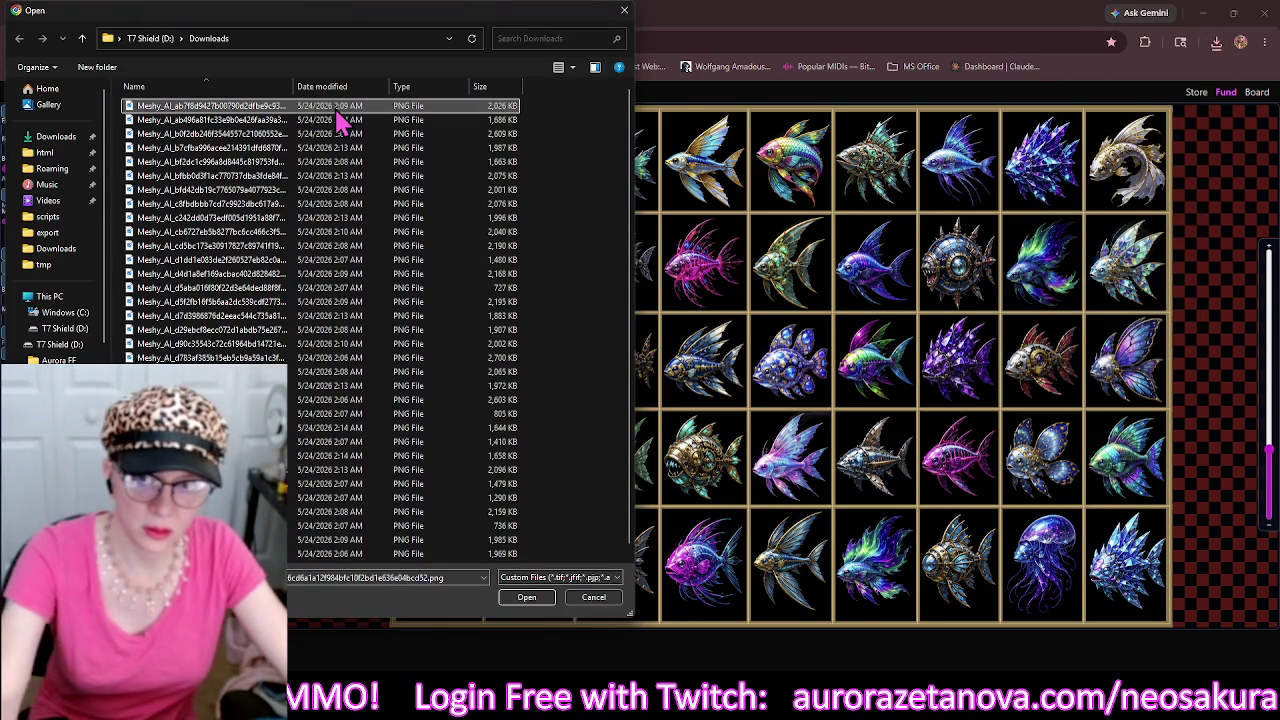
double_click(340, 119)
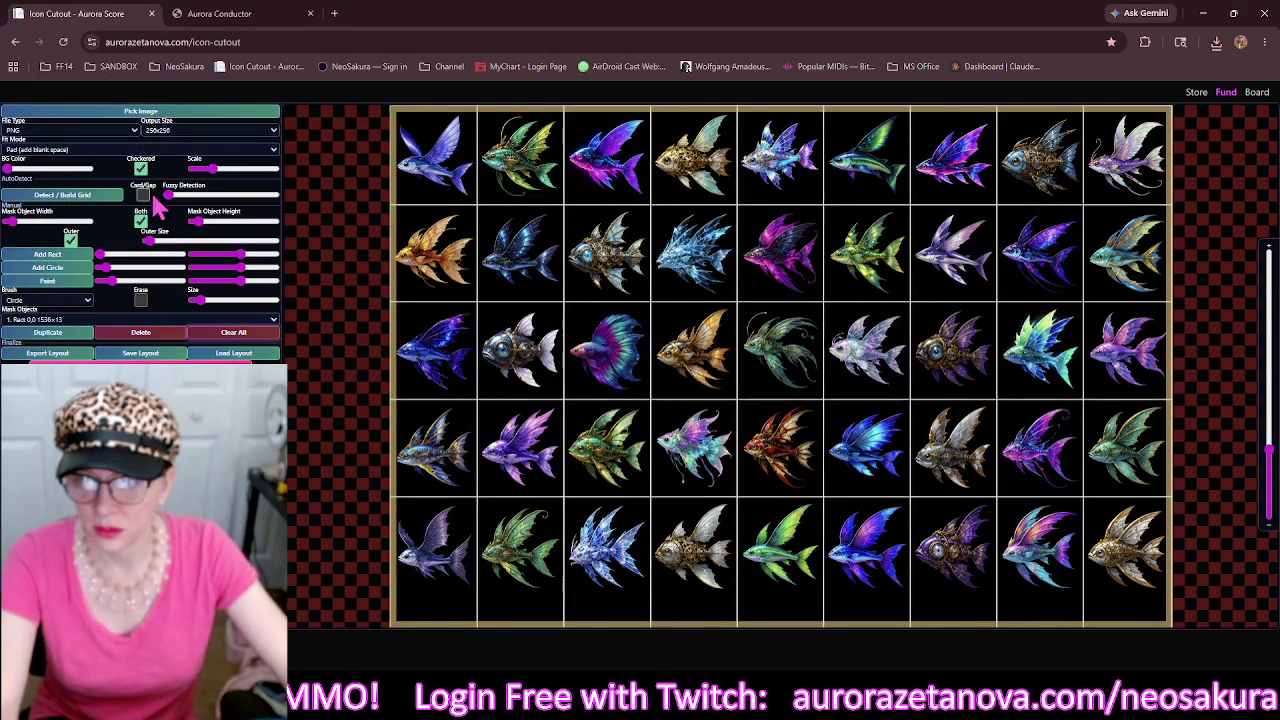
click(113, 199)
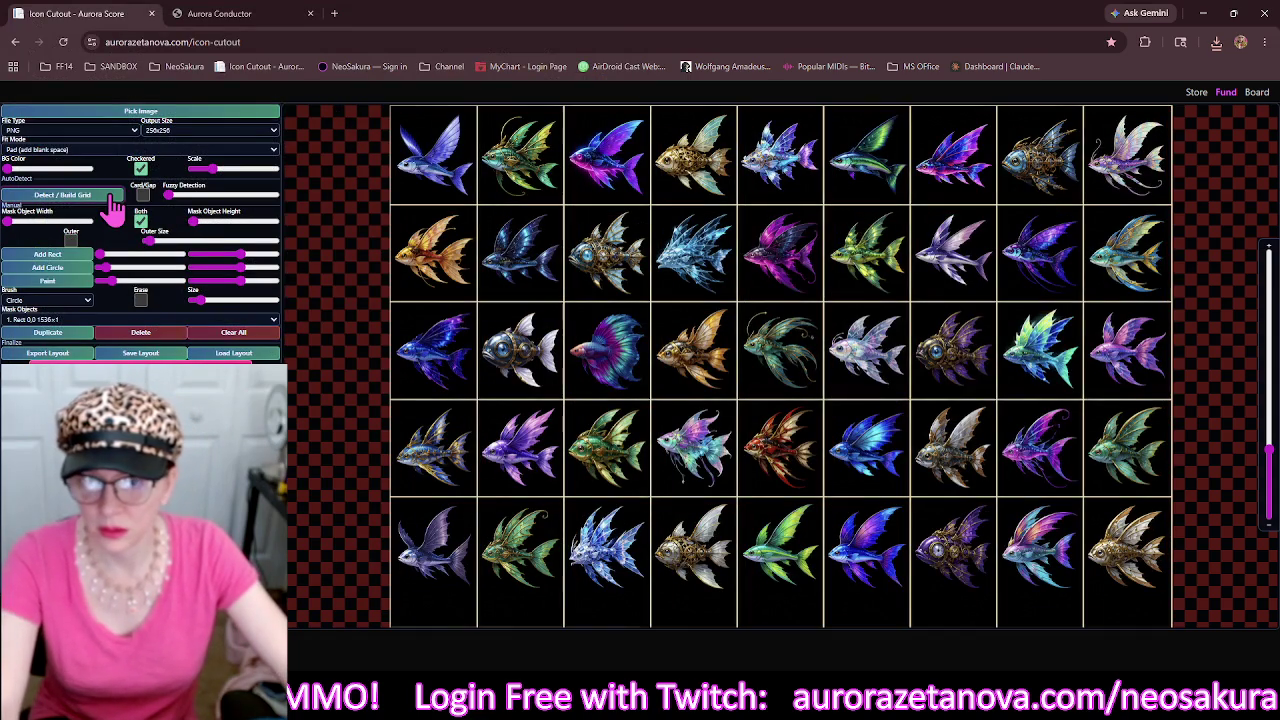
click(203, 243)
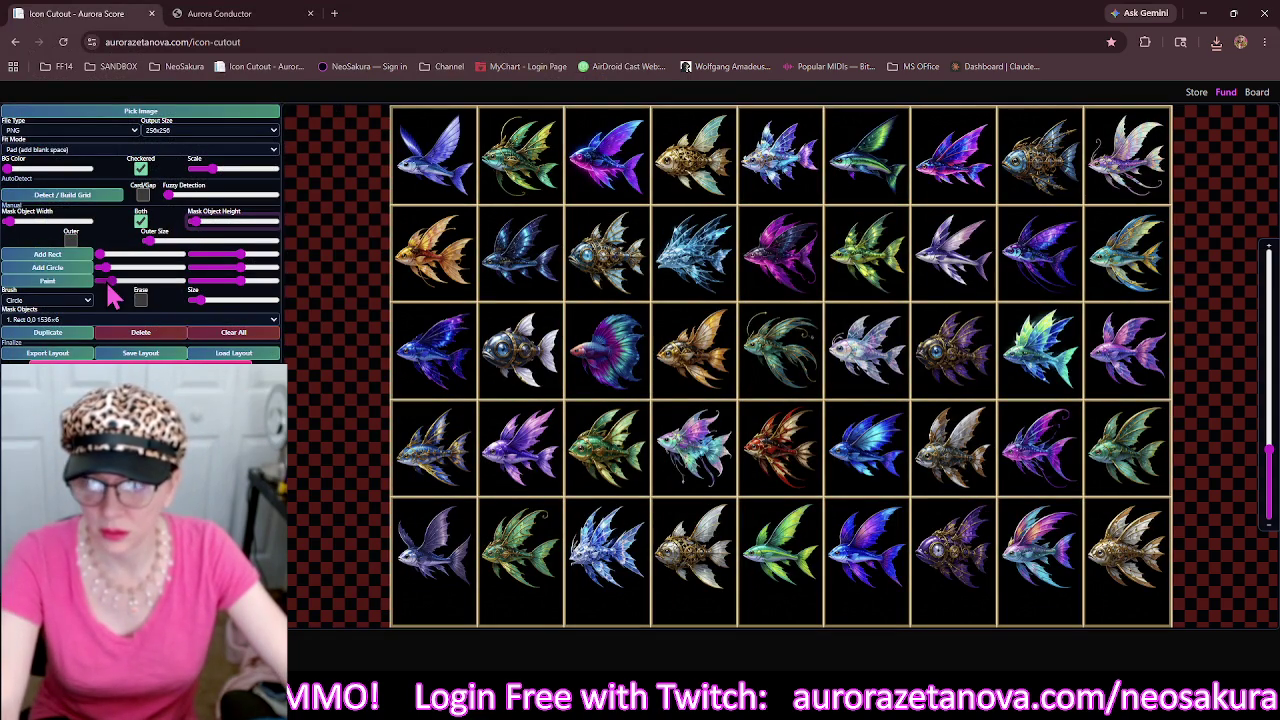
Grow the bottom mask line into a 1536×56 bar.
click(661, 627)
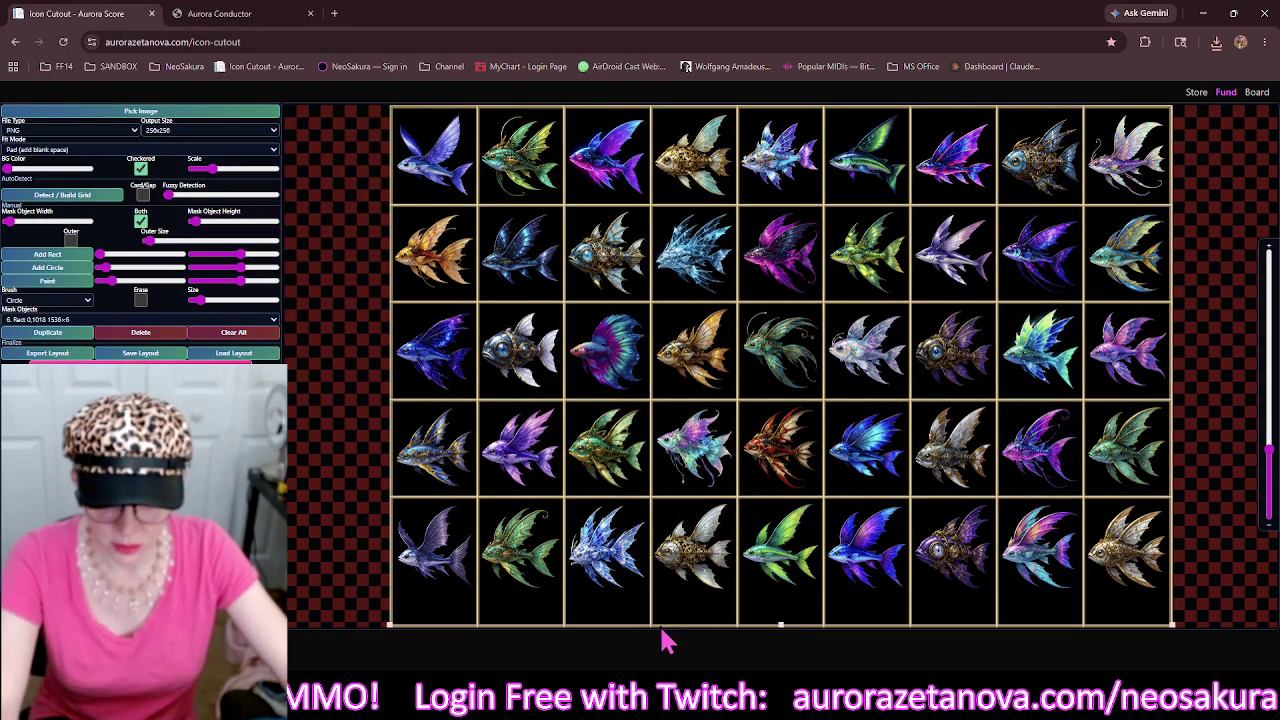
drag(785, 636, 790, 620)
scroll(763, 612, down, 2)
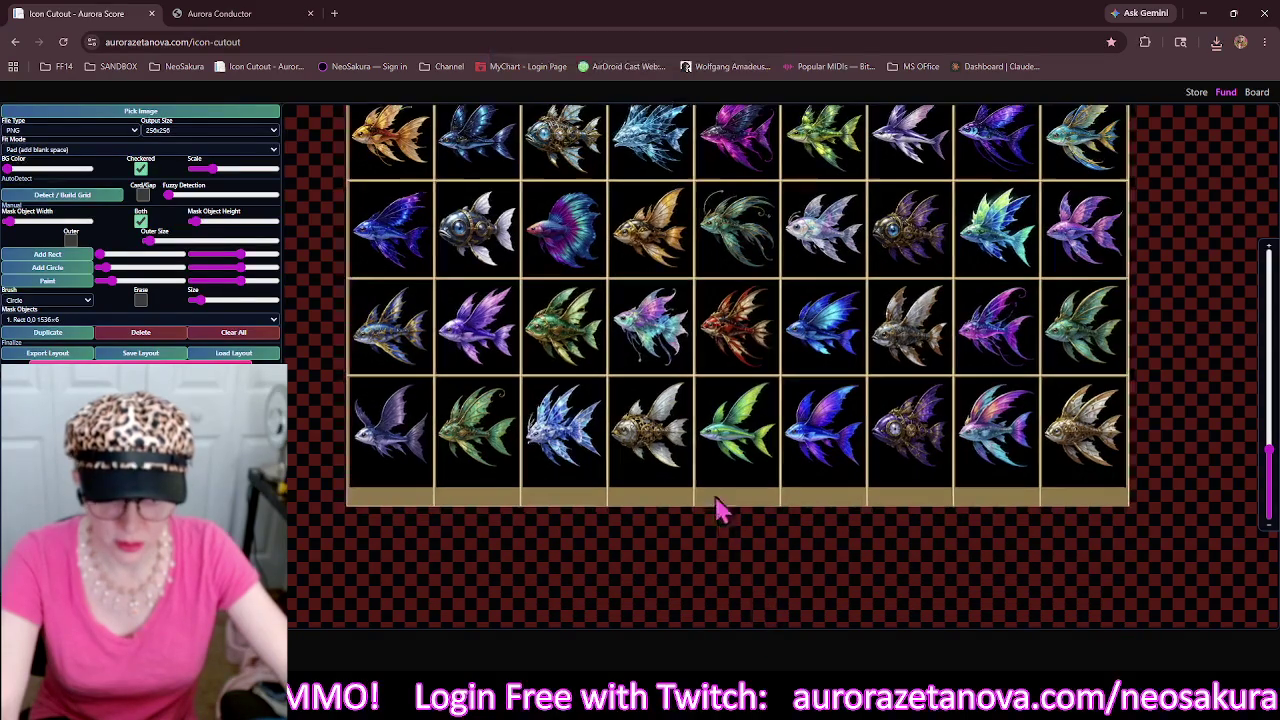
click(729, 505)
drag(737, 500, 742, 492)
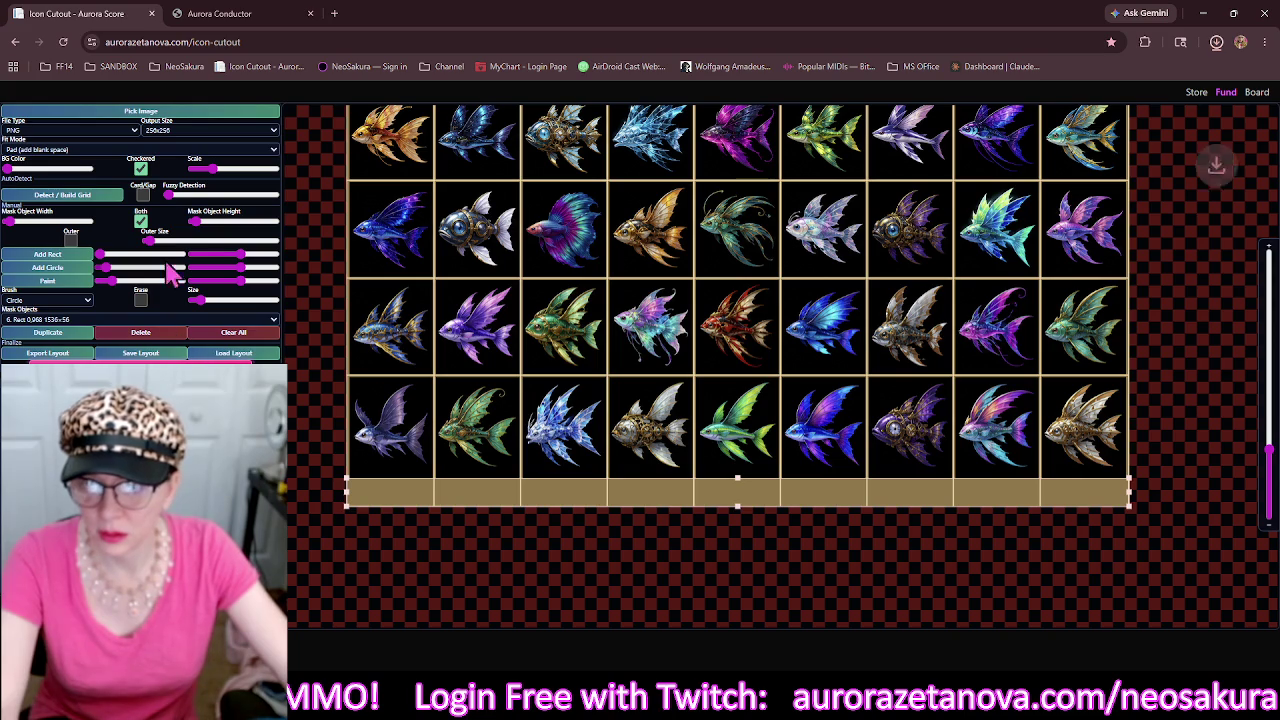
click(267, 113)
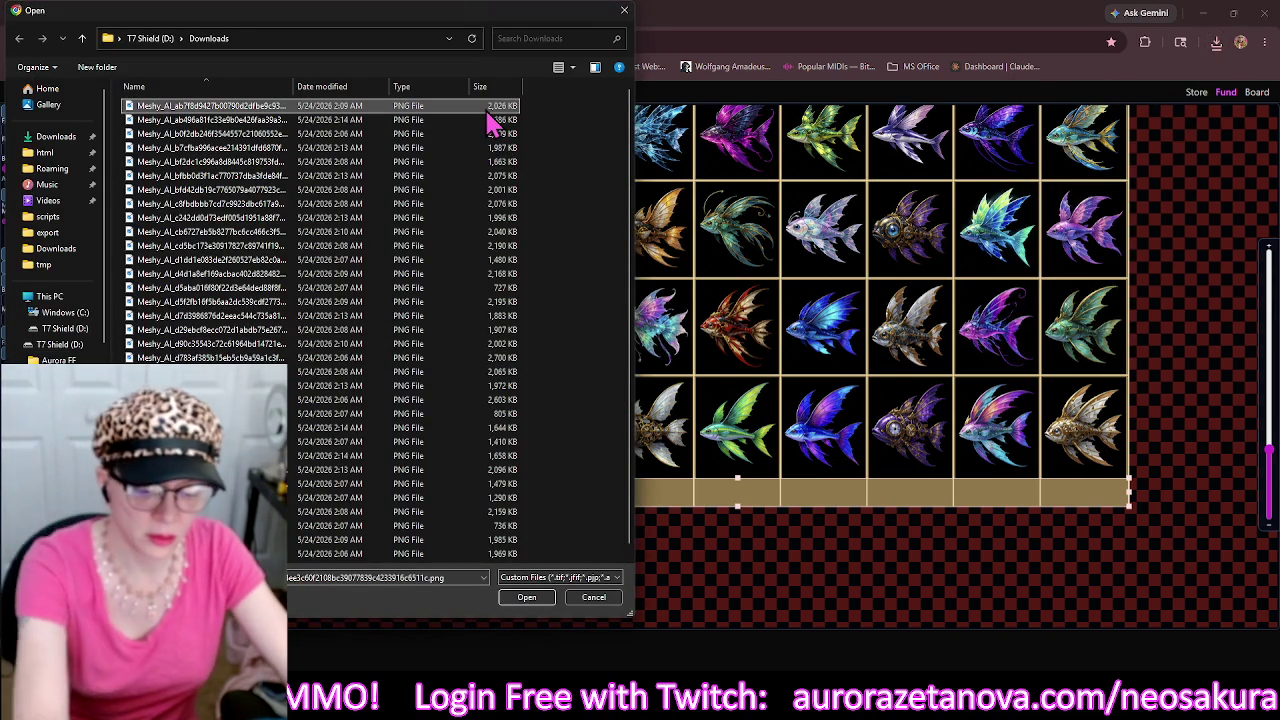
Load the sea-creature sheet, clear the old masks, and build its grid with 8 px mask lines.
scroll(490, 118, down, 1)
double_click(490, 108)
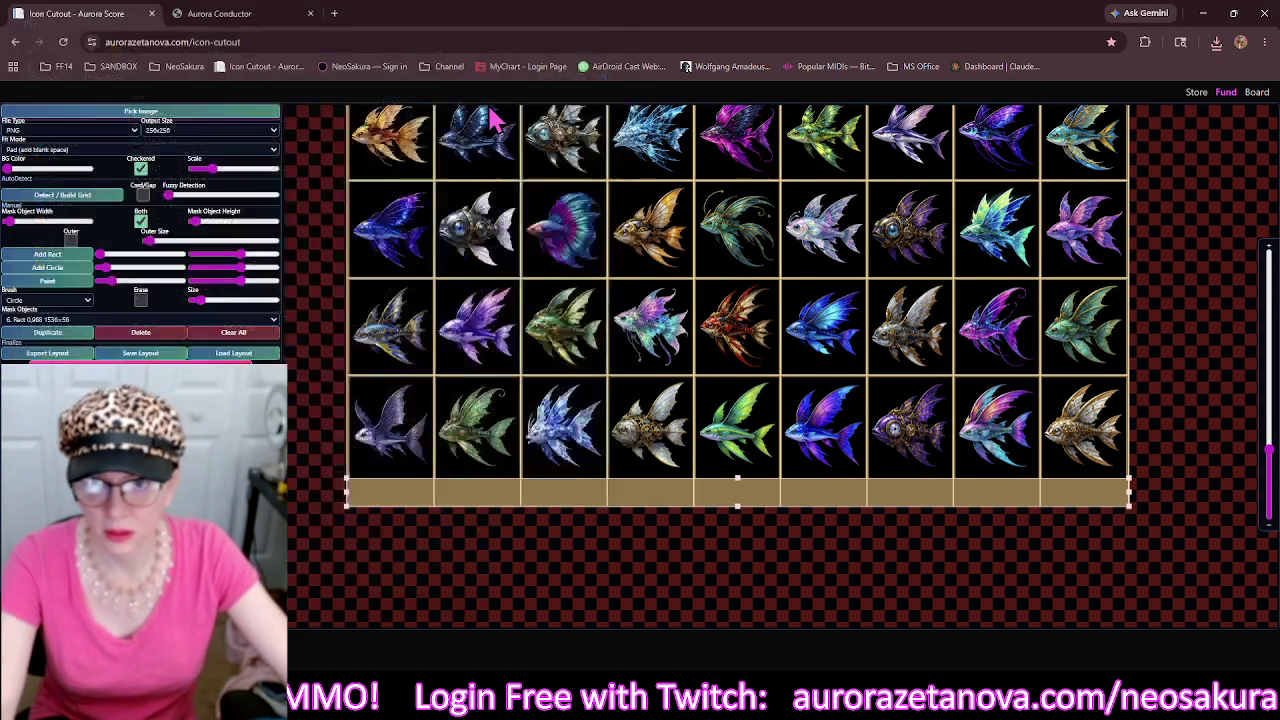
click(236, 332)
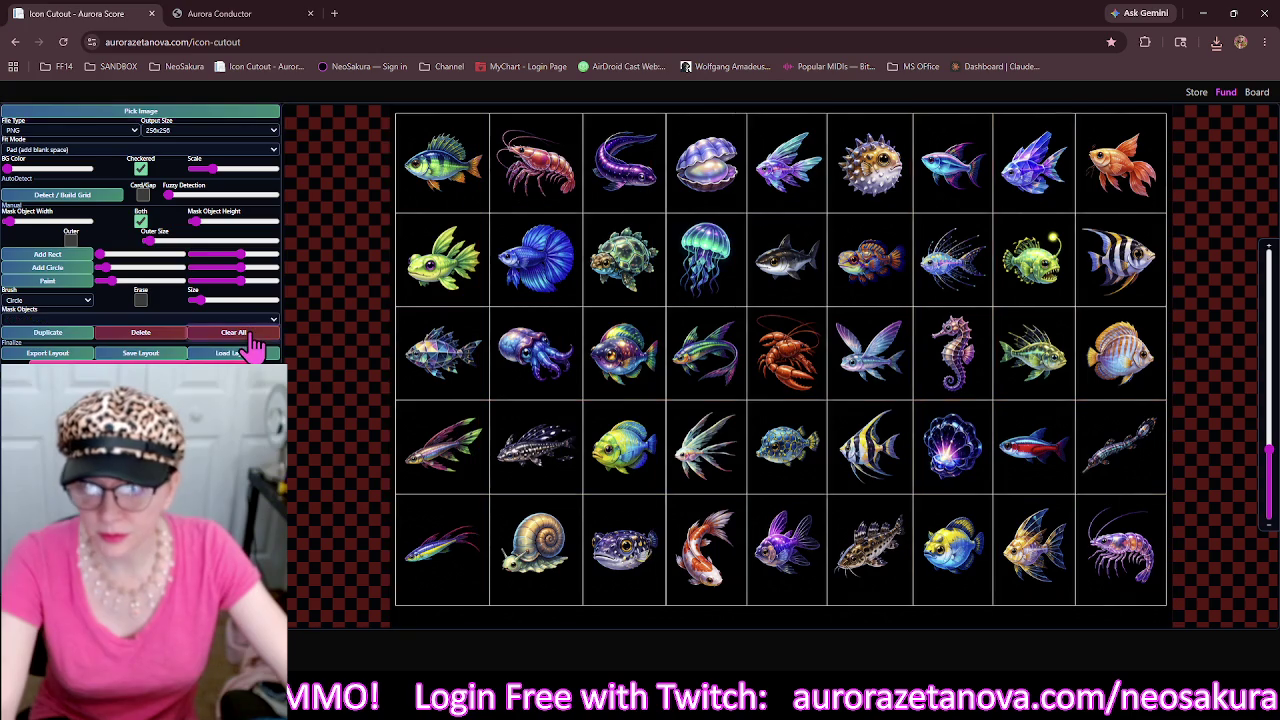
click(88, 196)
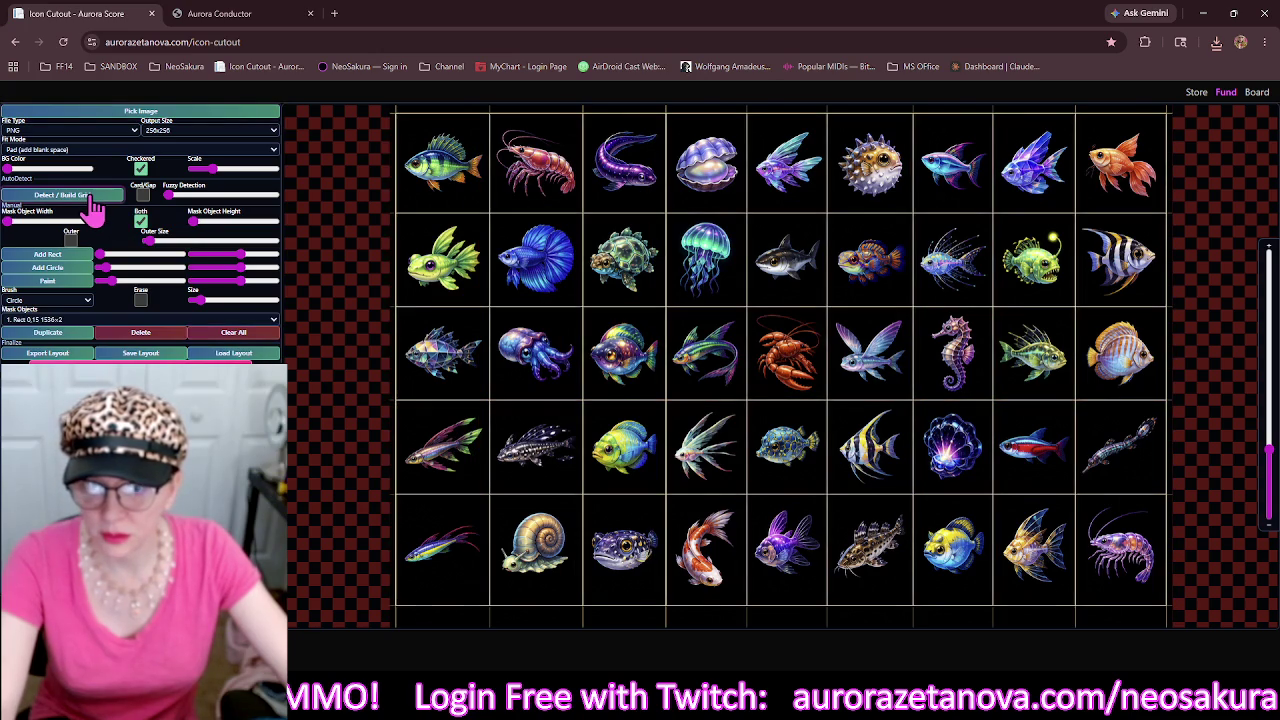
drag(196, 222, 202, 222)
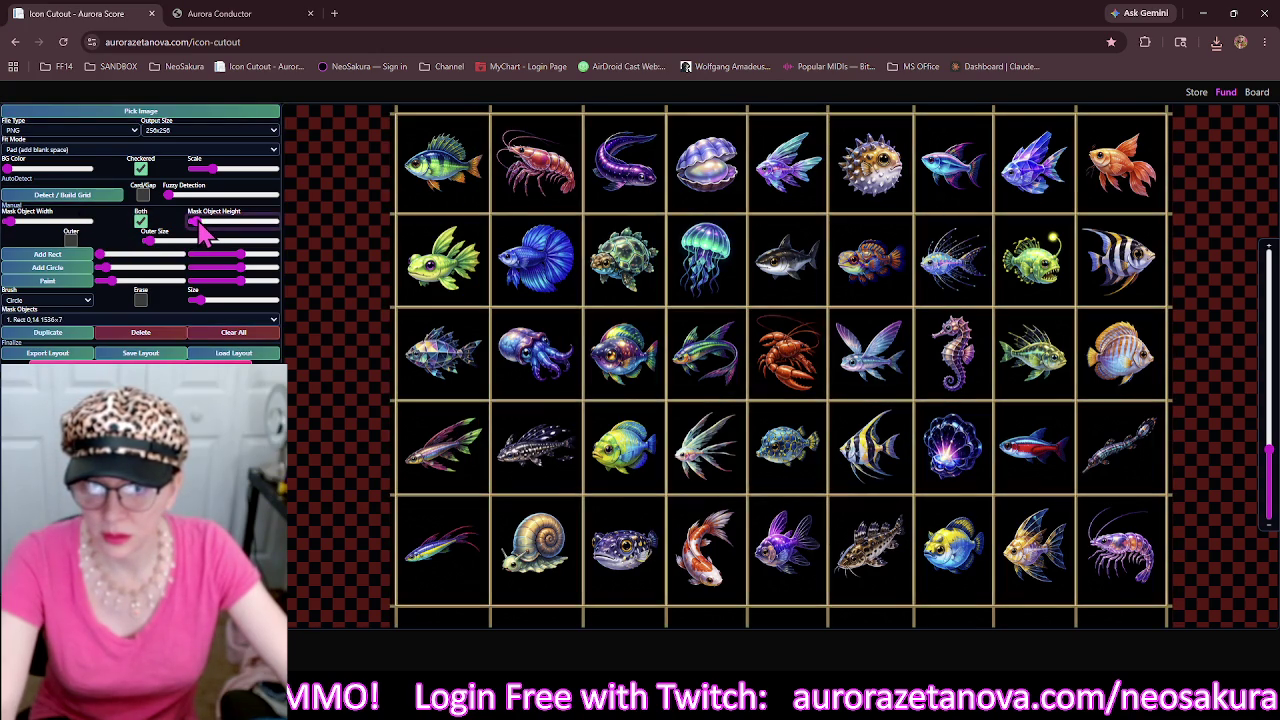
Add an outer mask border, widen the bottom mask into a 1536×50 bar, and reopen the image picker.
click(71, 240)
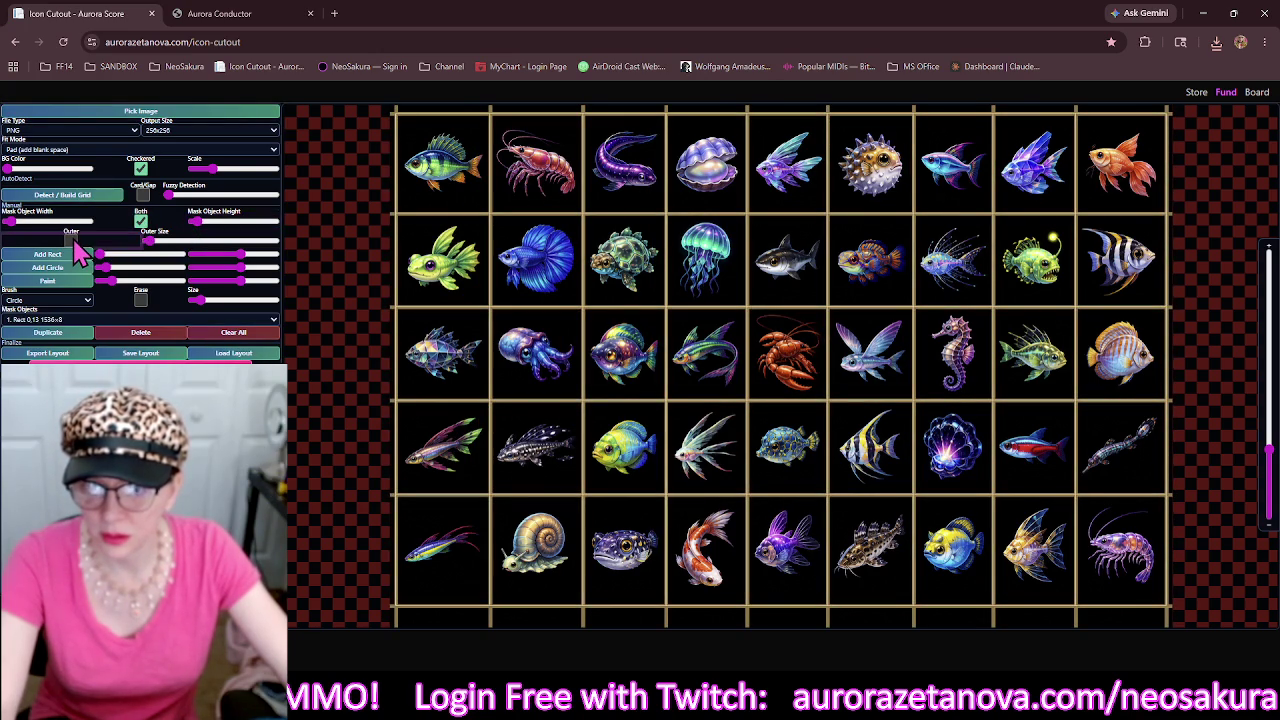
click(531, 620)
drag(783, 621, 788, 601)
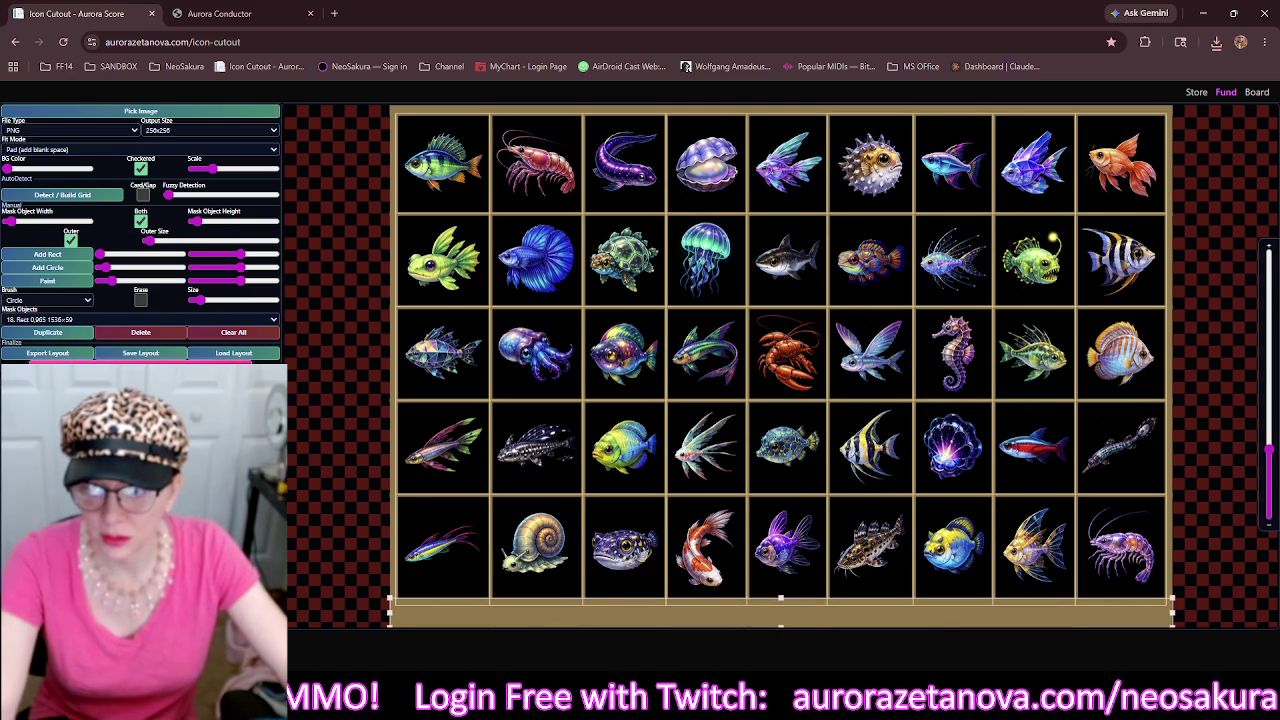
click(227, 114)
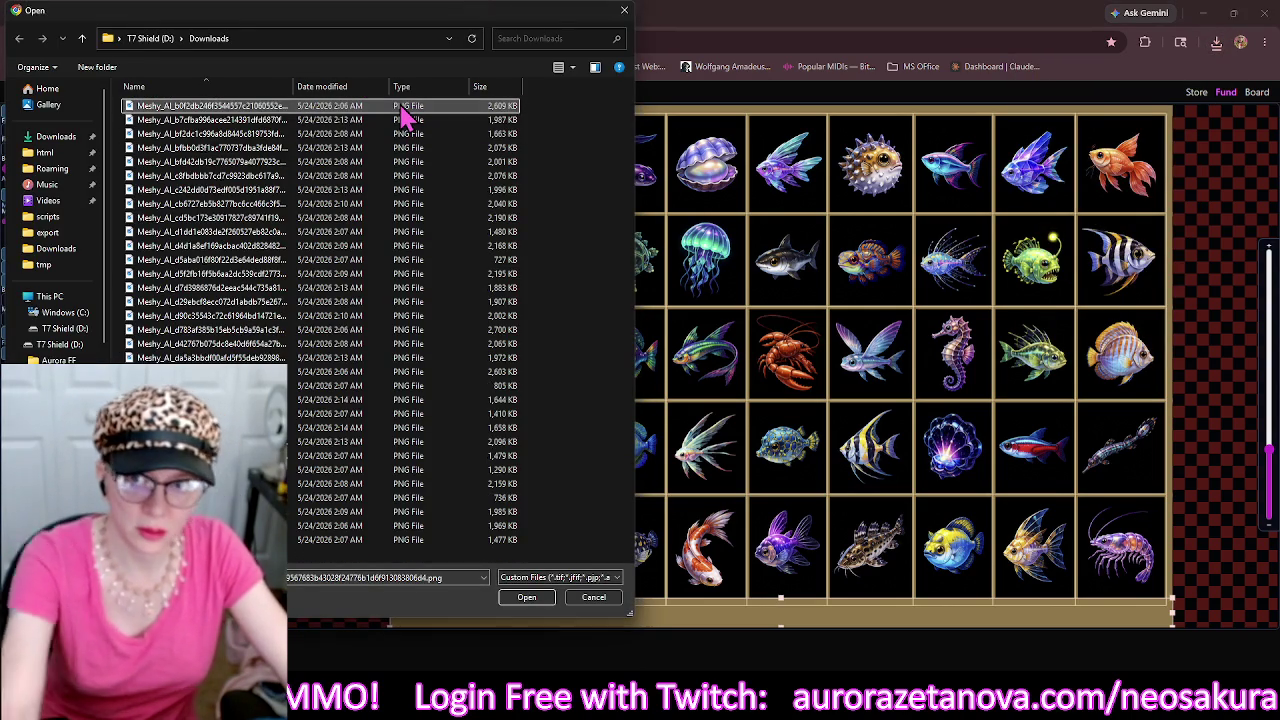
Load the pink dragon emote sheet, clear the fish masks, and build its grid with 8 px mask lines.
double_click(405, 117)
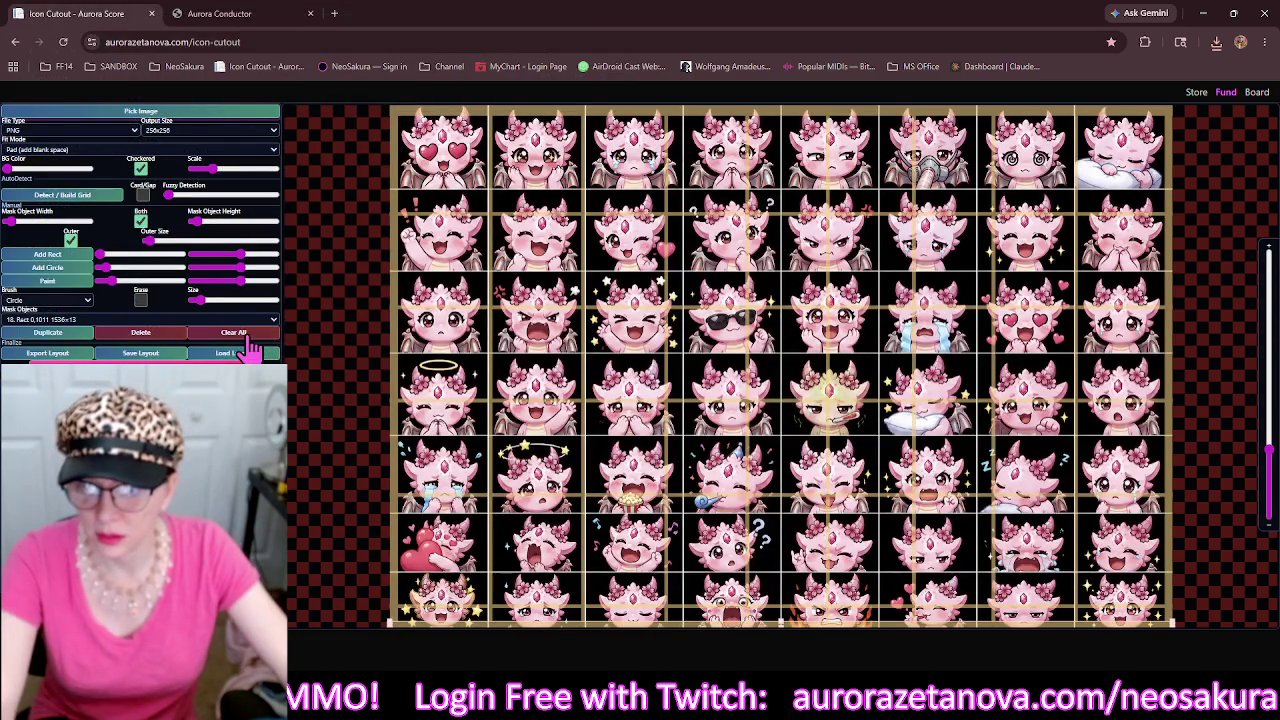
click(247, 336)
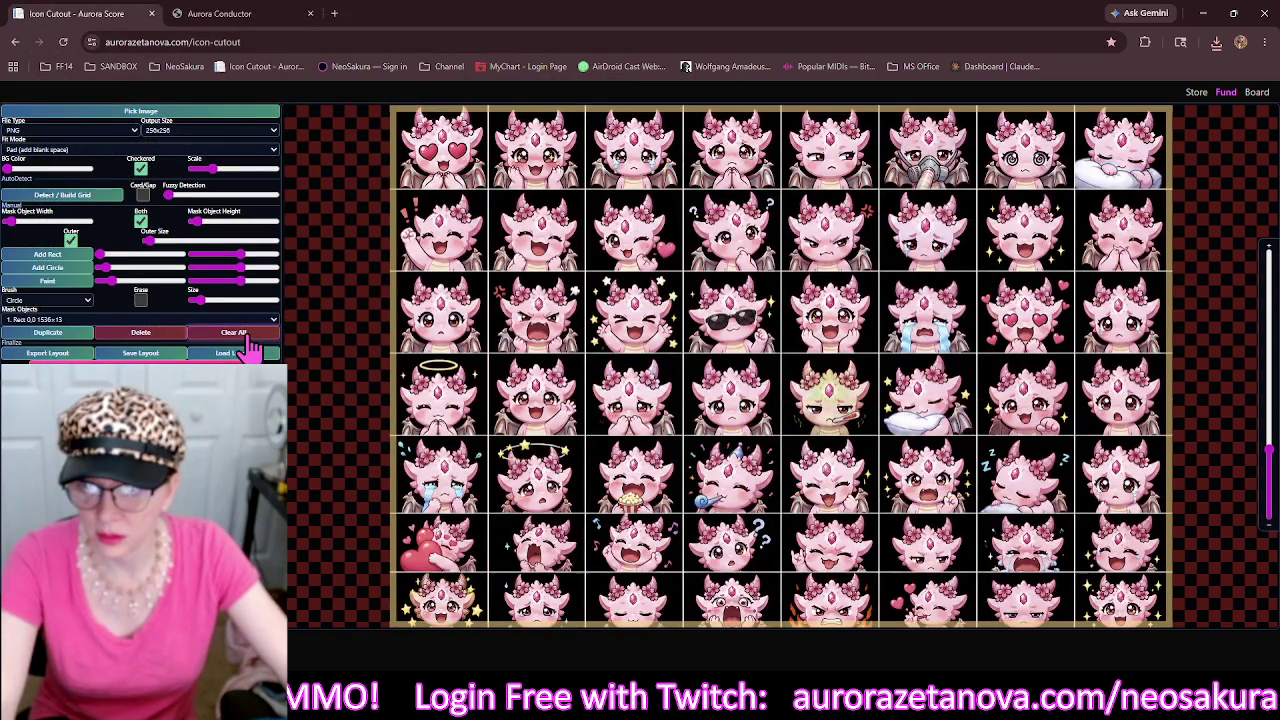
click(106, 197)
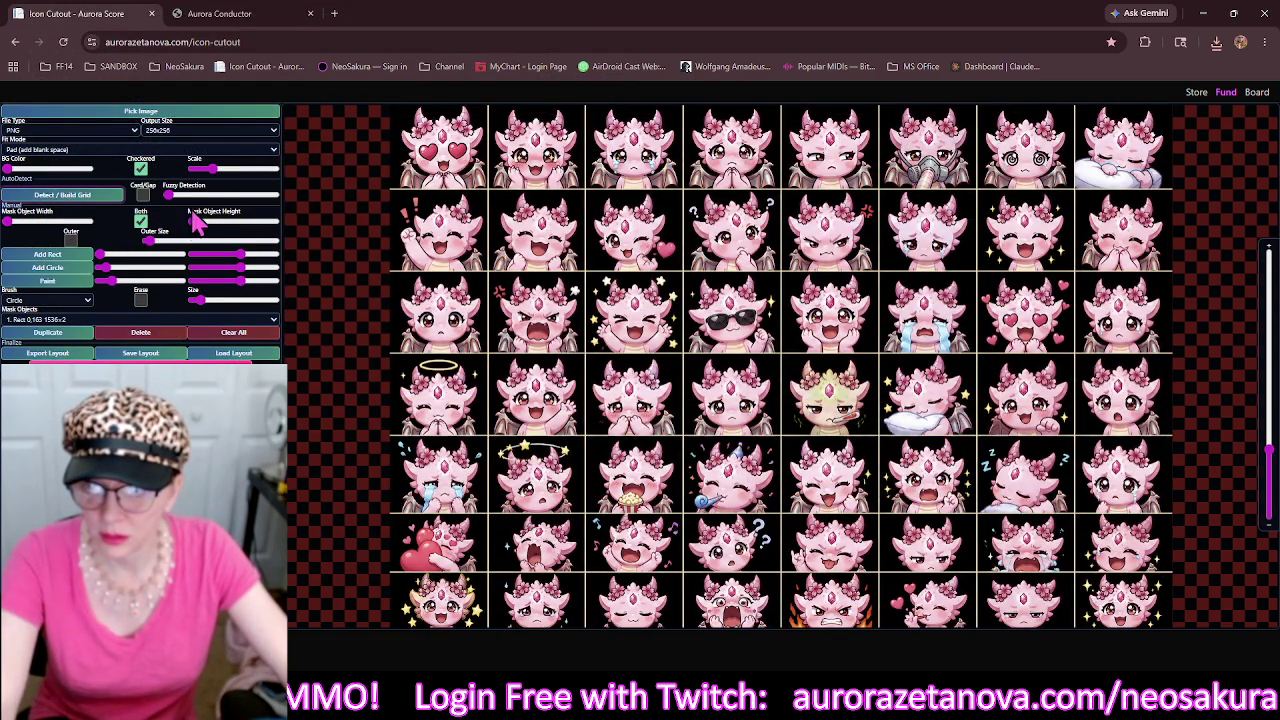
drag(193, 225, 200, 225)
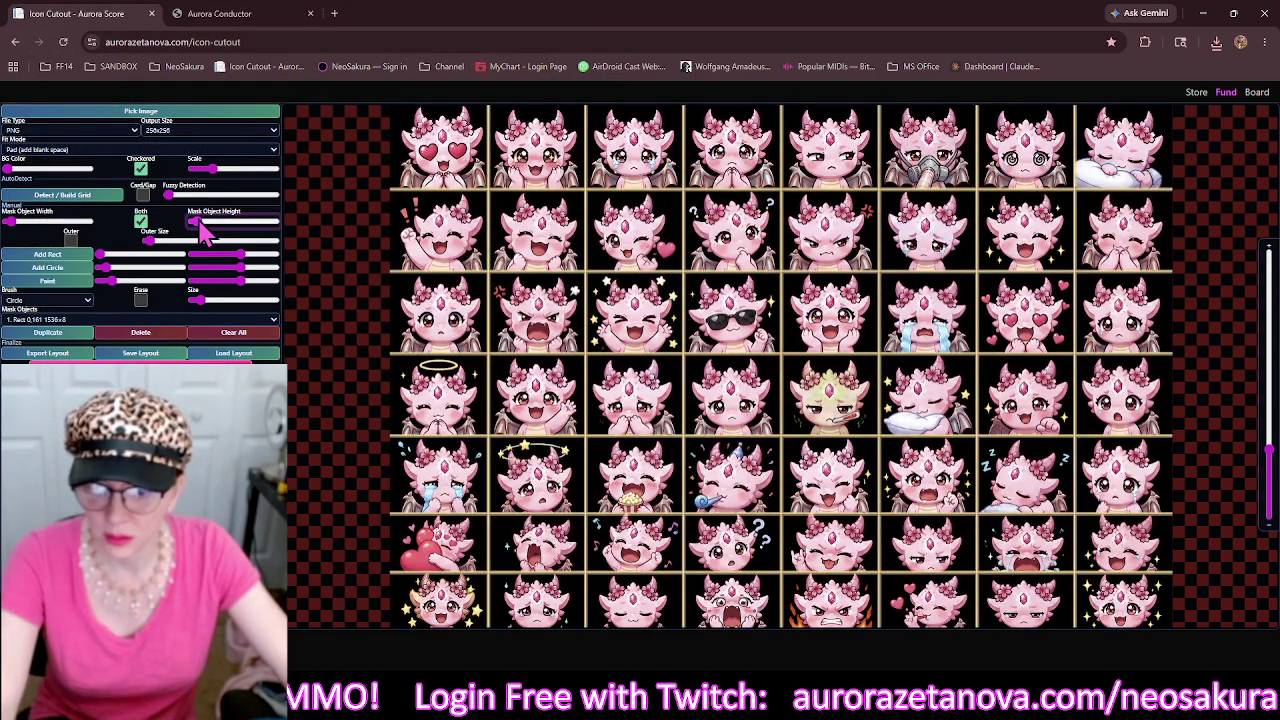
mouse_move(530, 250)
mouse_down()
mouse_move(522, 290)
mouse_move(498, 160)
mouse_up()
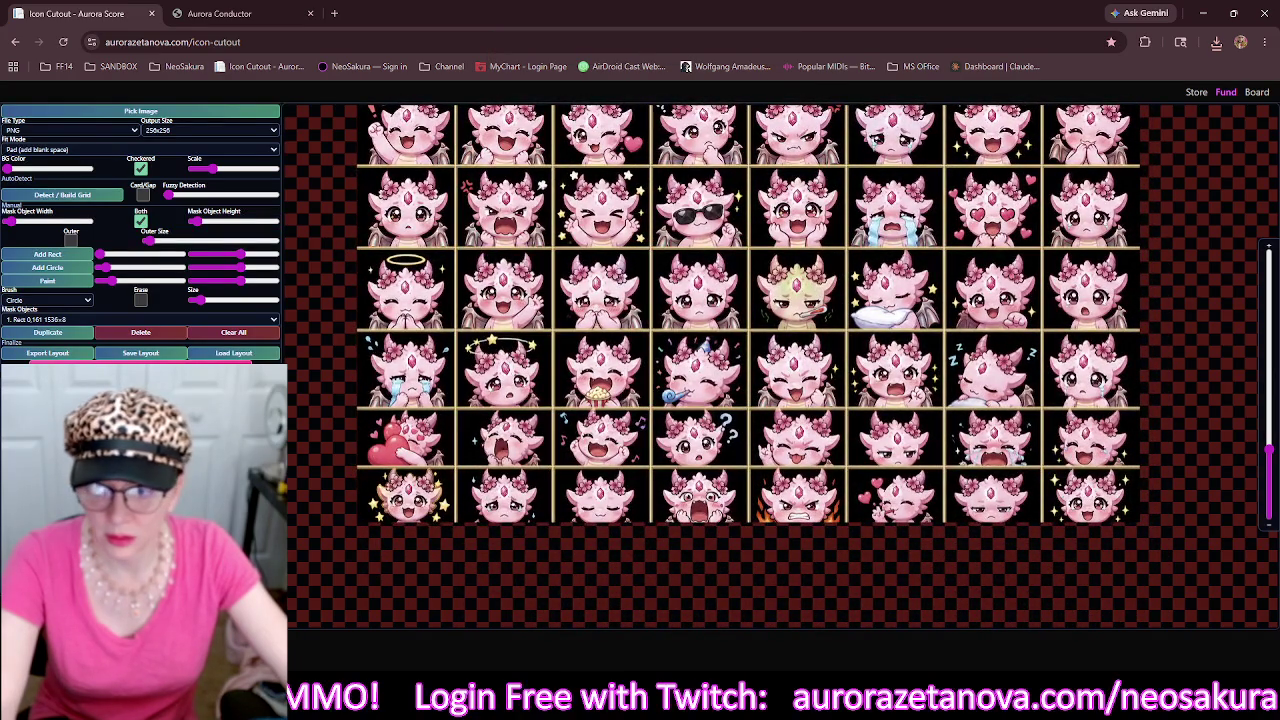
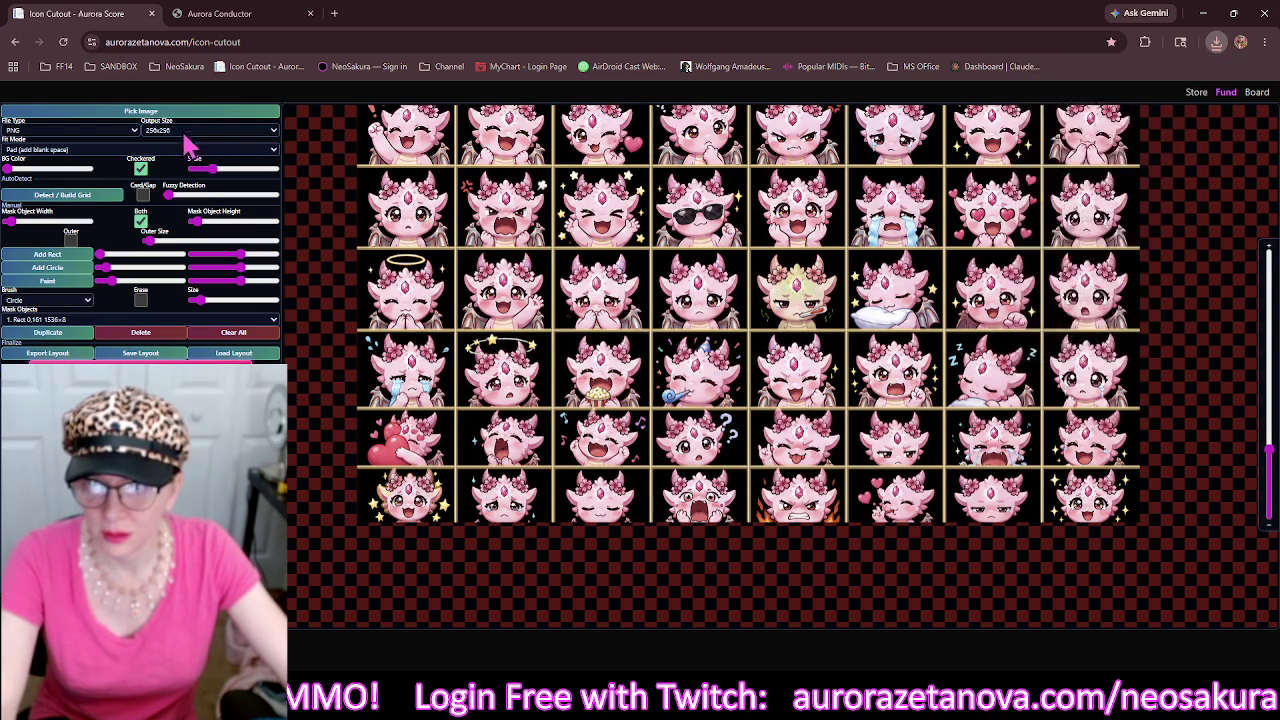
Load the fish sprite sheet, clear the old masks, and detect its grid.
click(185, 111)
click(501, 108)
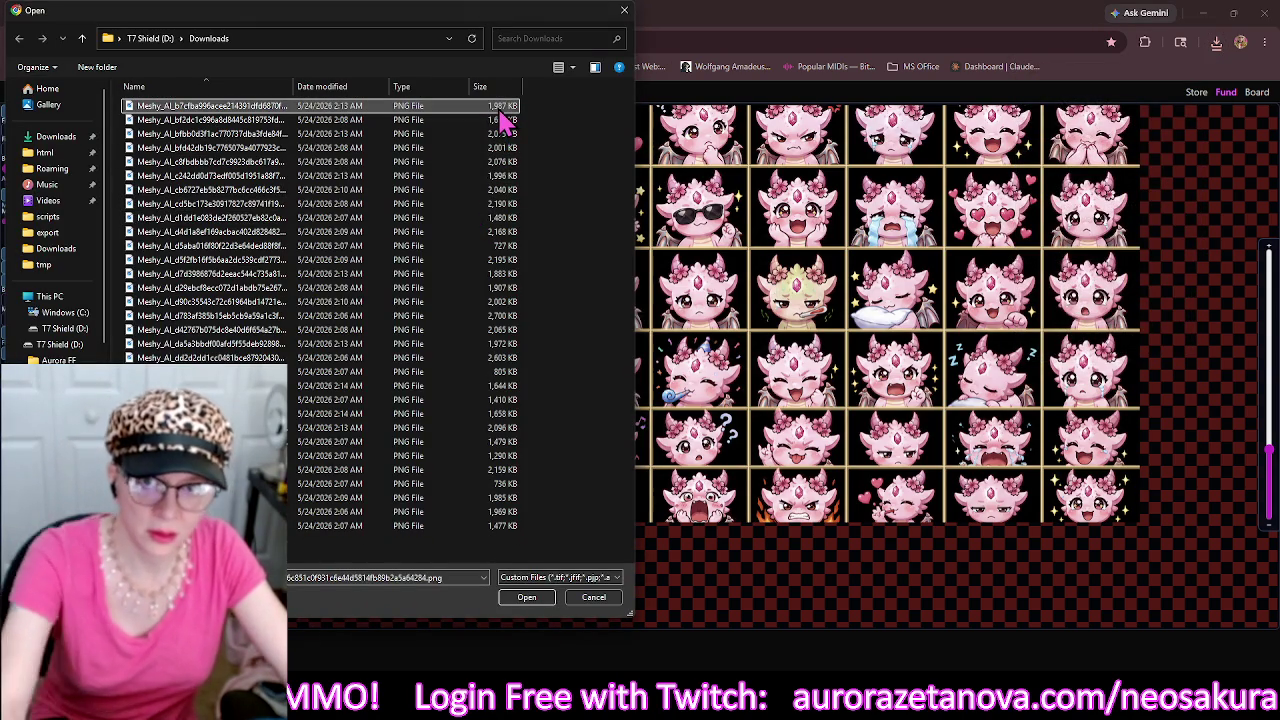
double_click(501, 110)
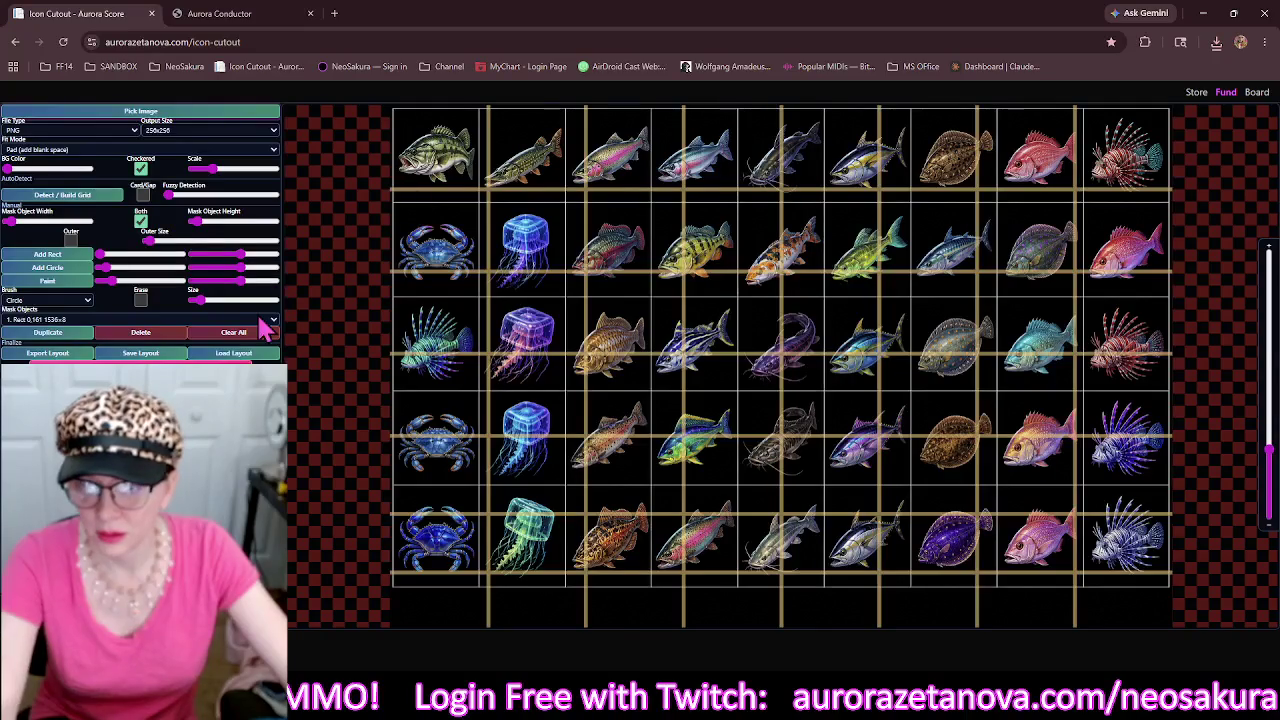
click(245, 333)
click(112, 199)
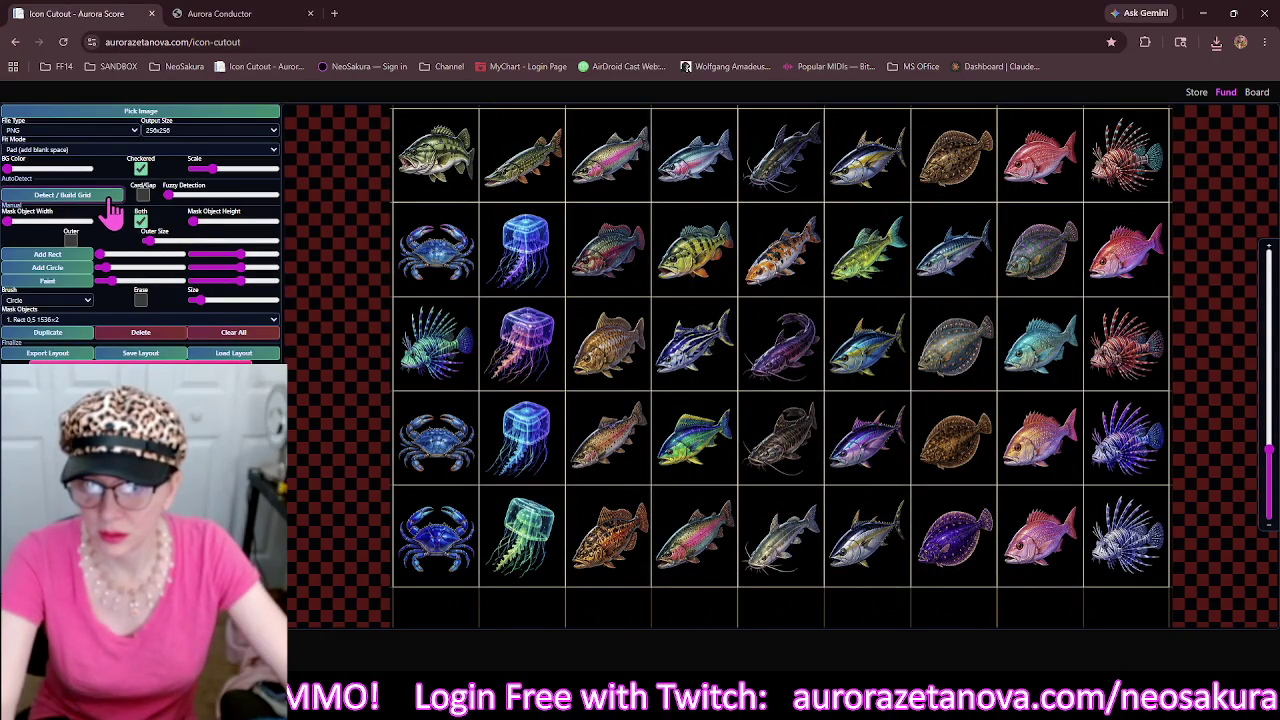
Thicken mask lines to 6 px, add an outer frame, and stretch the bottom mask over the empty strip.
click(194, 223)
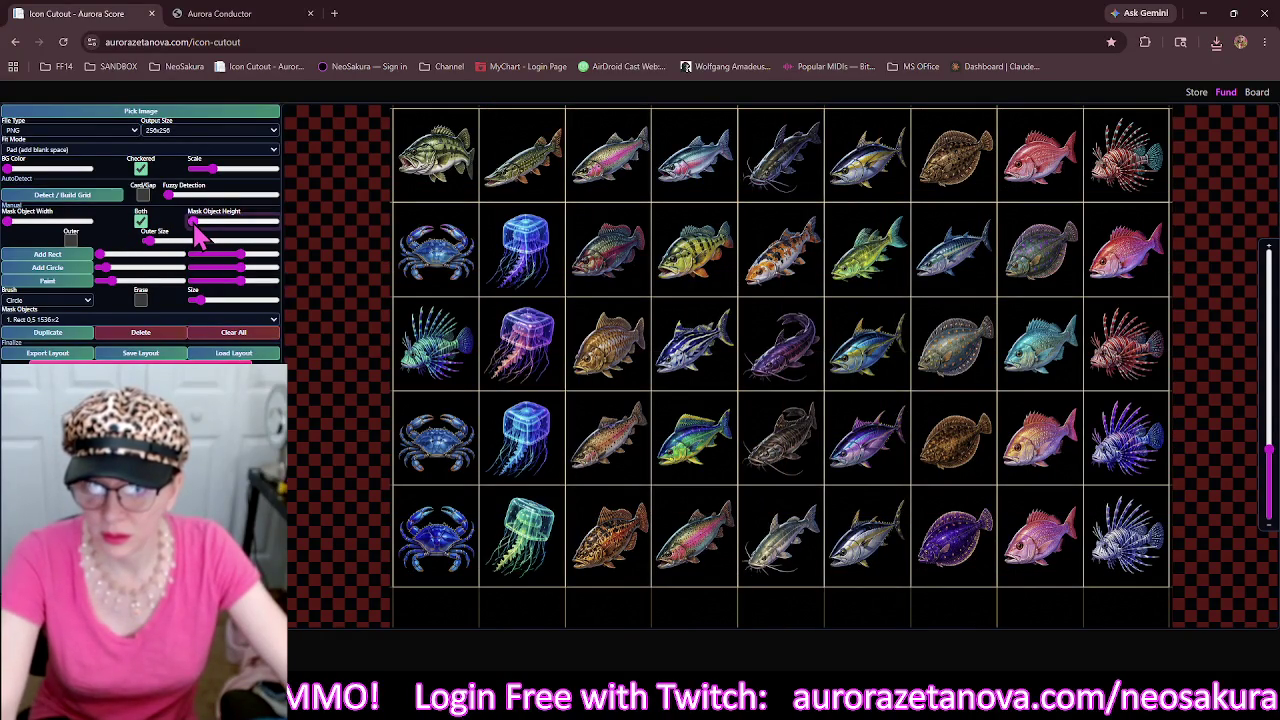
drag(195, 228, 199, 231)
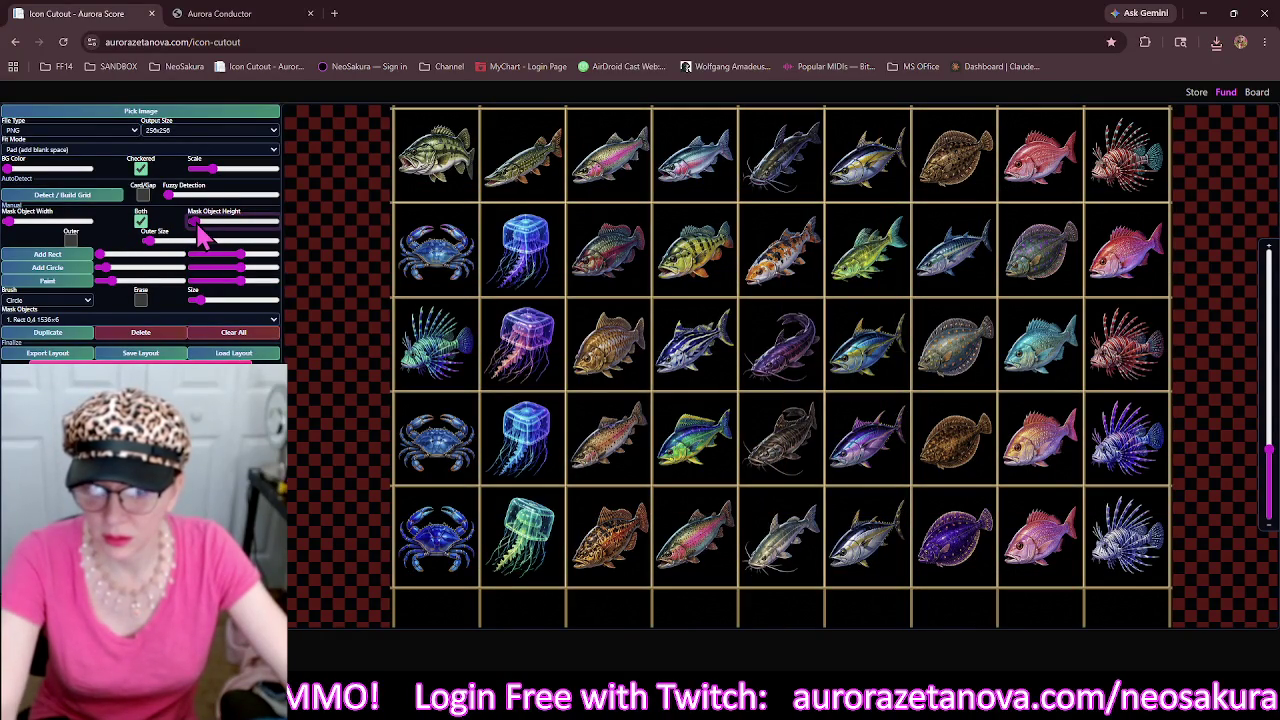
click(71, 240)
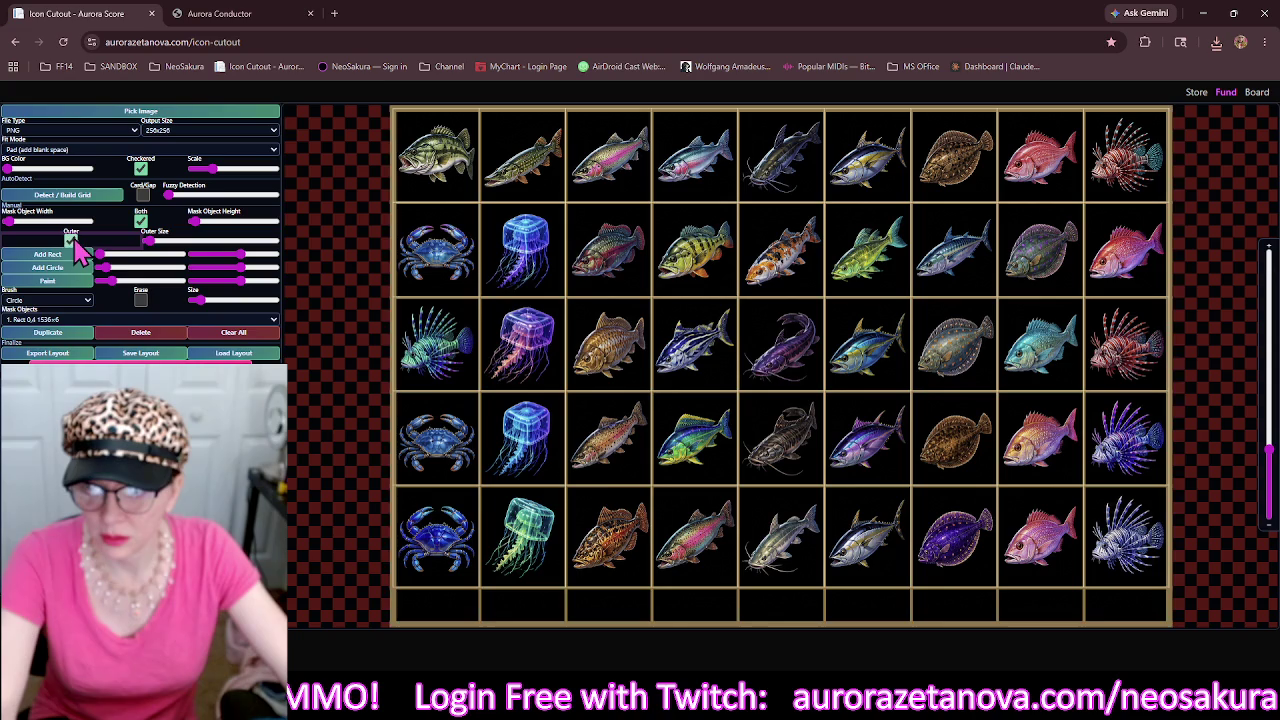
click(540, 630)
drag(784, 623, 783, 584)
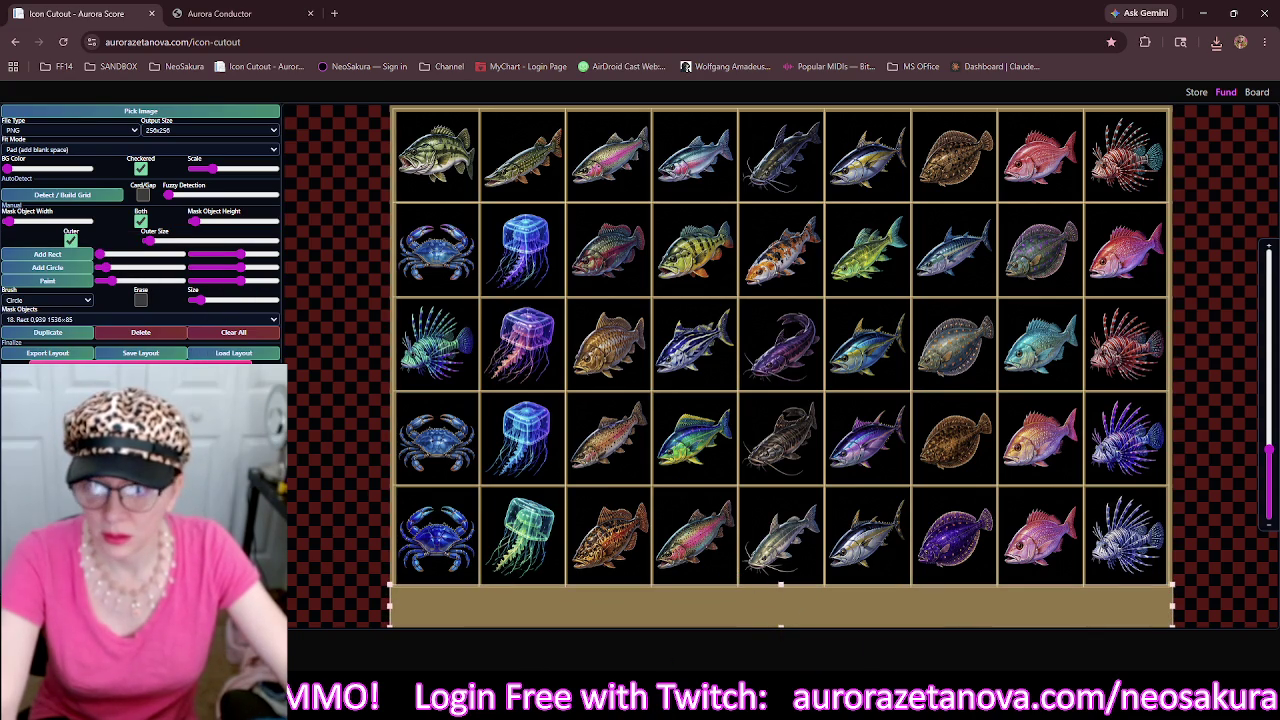
Load the sturgeon sprite sheet, clear the old masks, and detect its grid.
click(232, 112)
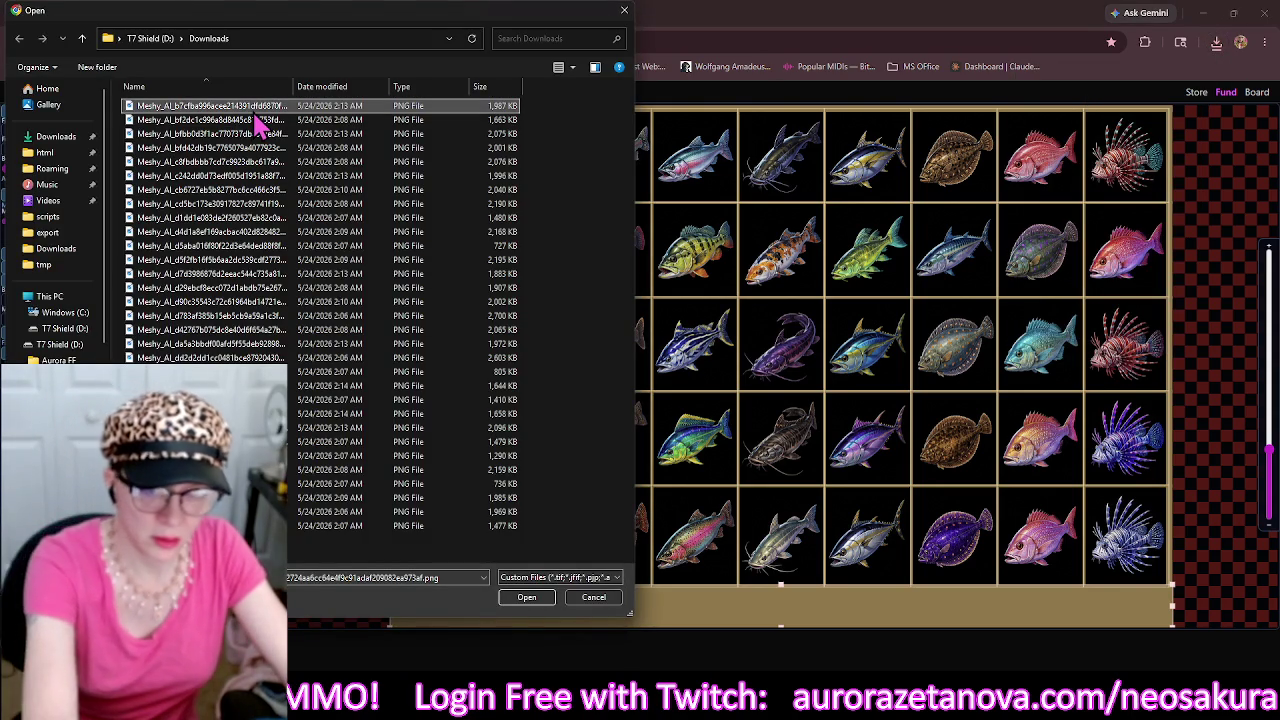
double_click(255, 117)
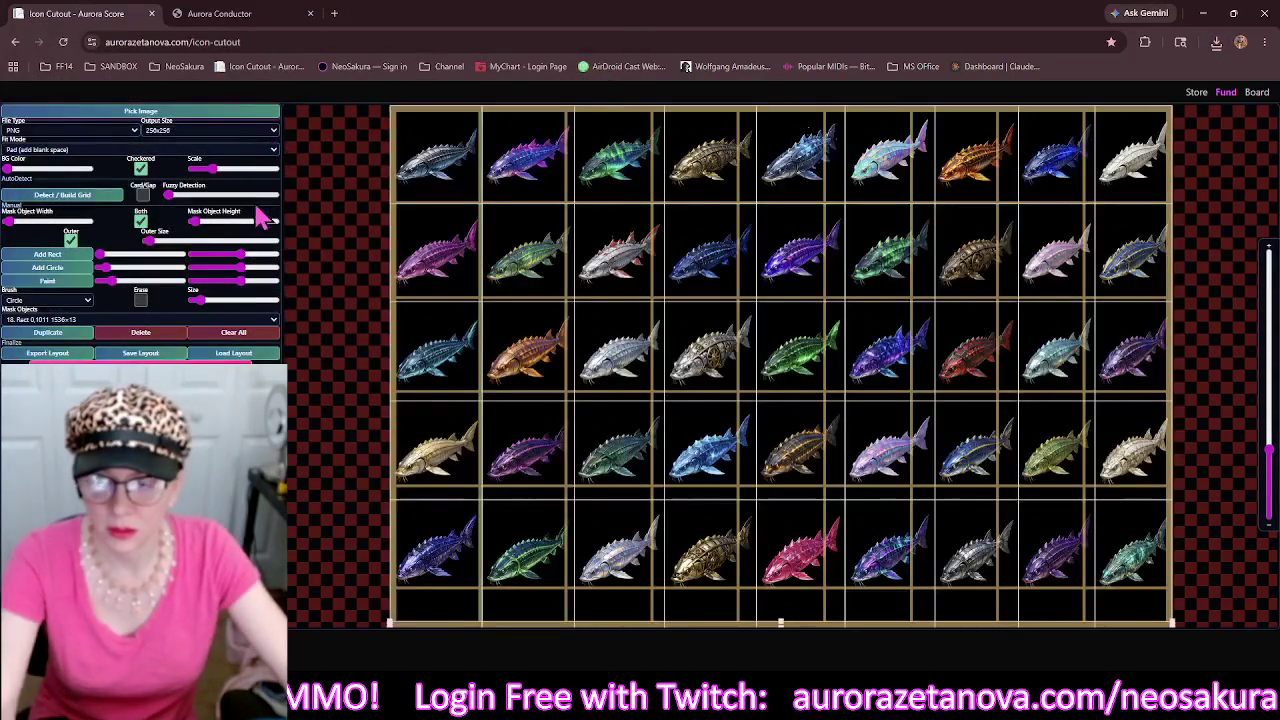
click(233, 332)
click(88, 198)
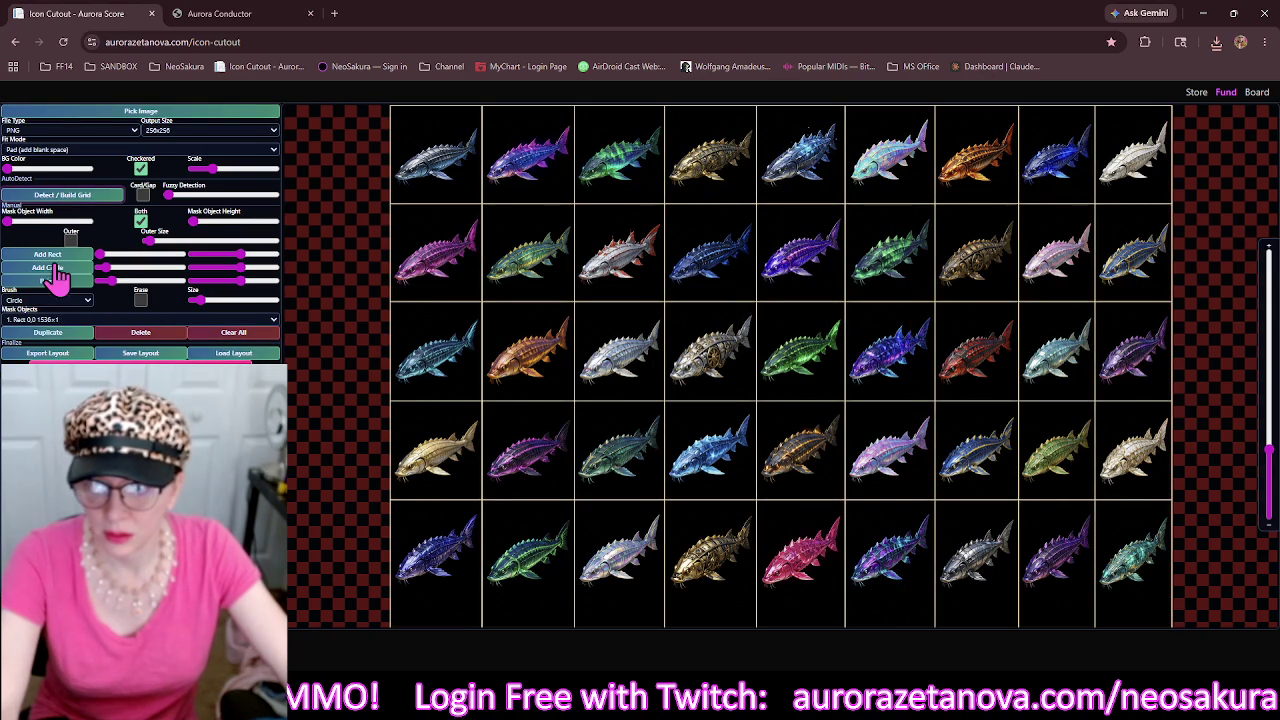
Thicken the mask lines and enlarge the bottom strip mask to 1536×46, then start picking the next sheet.
click(197, 227)
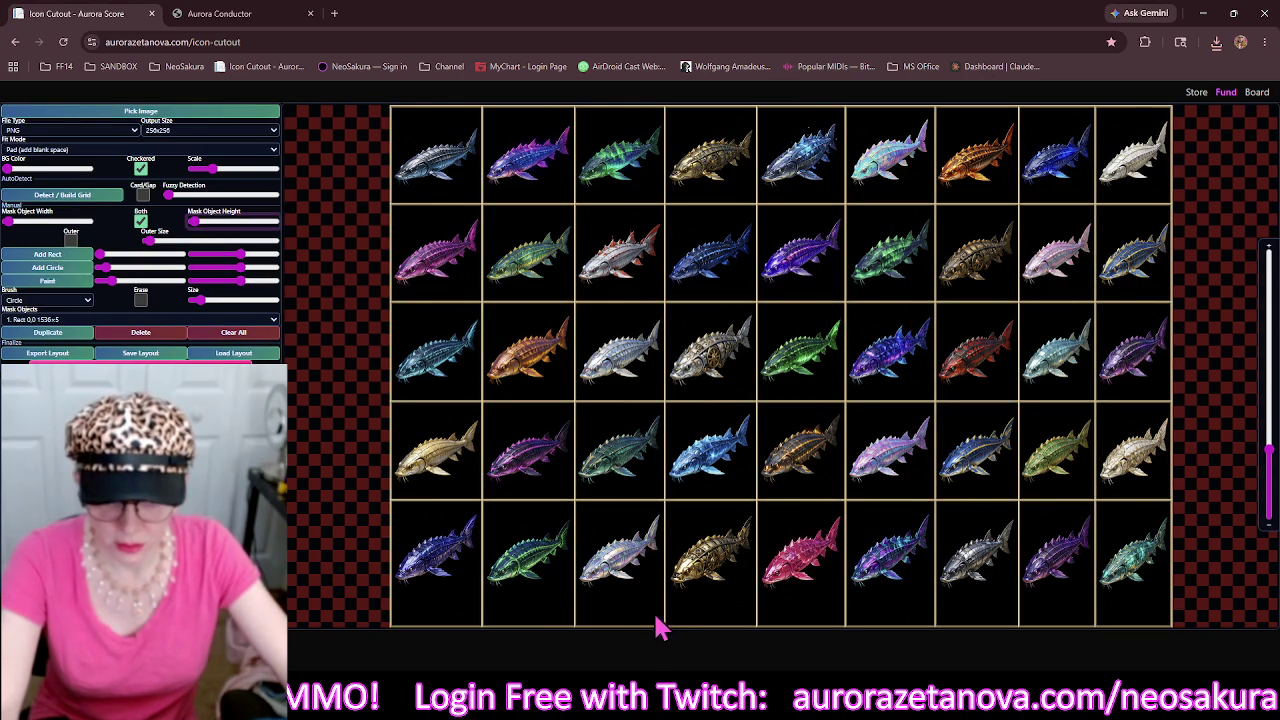
scroll(660, 628, up, 5)
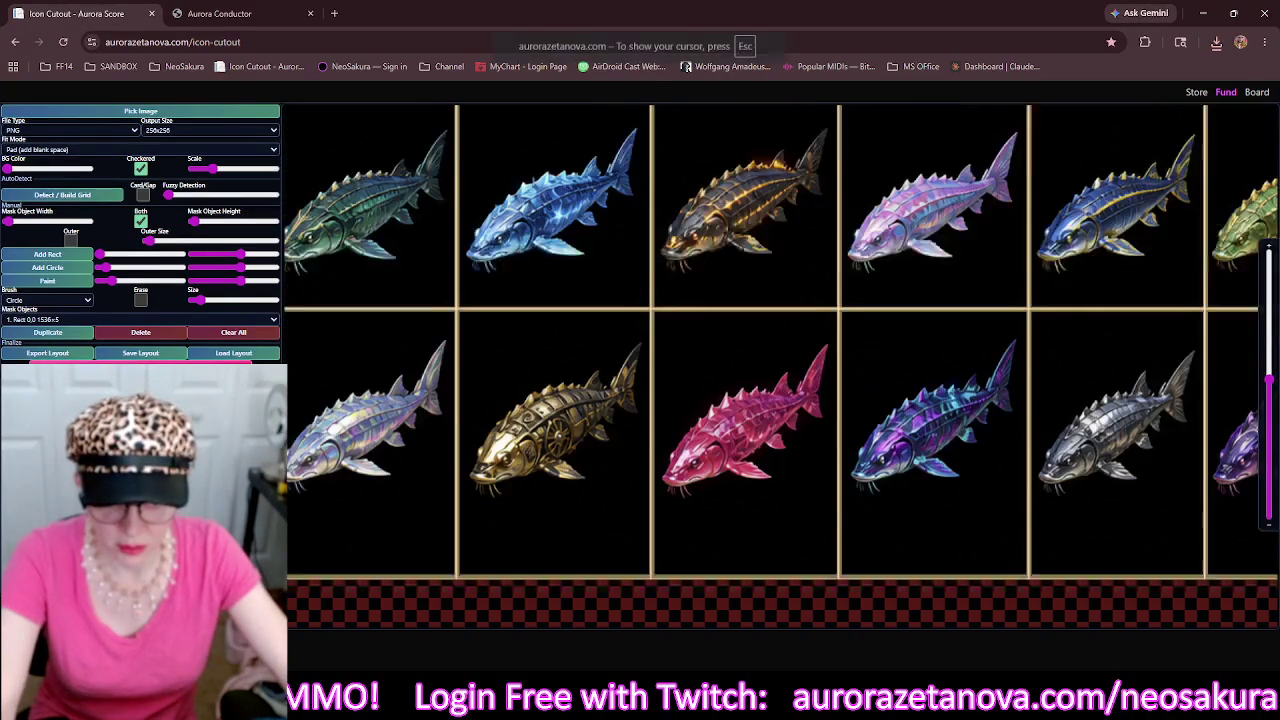
drag(748, 650, 730, 580)
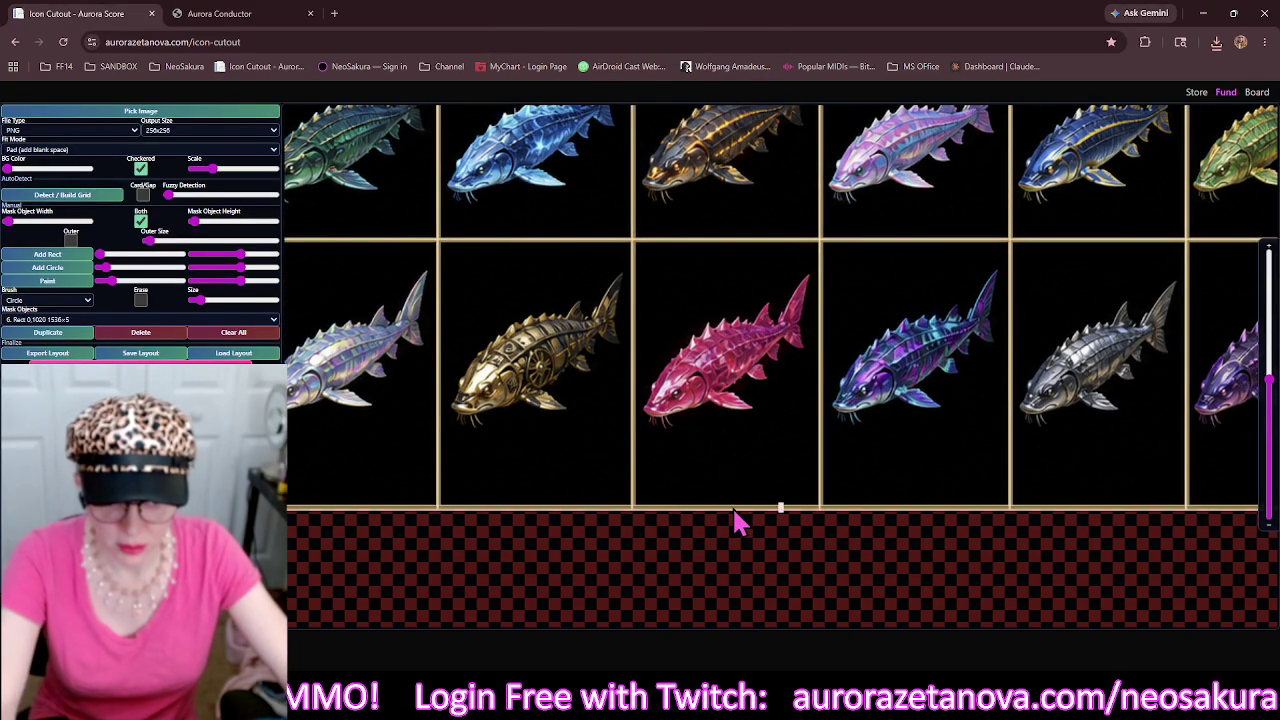
drag(782, 509, 771, 463)
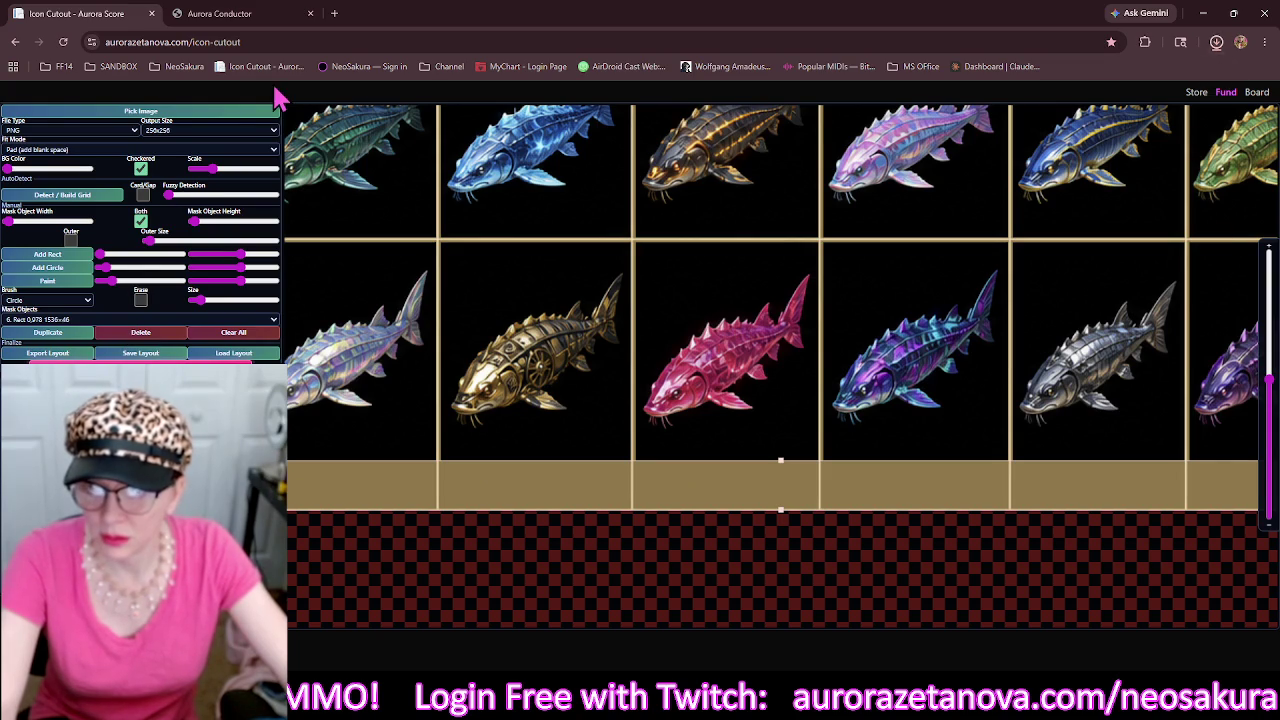
click(232, 112)
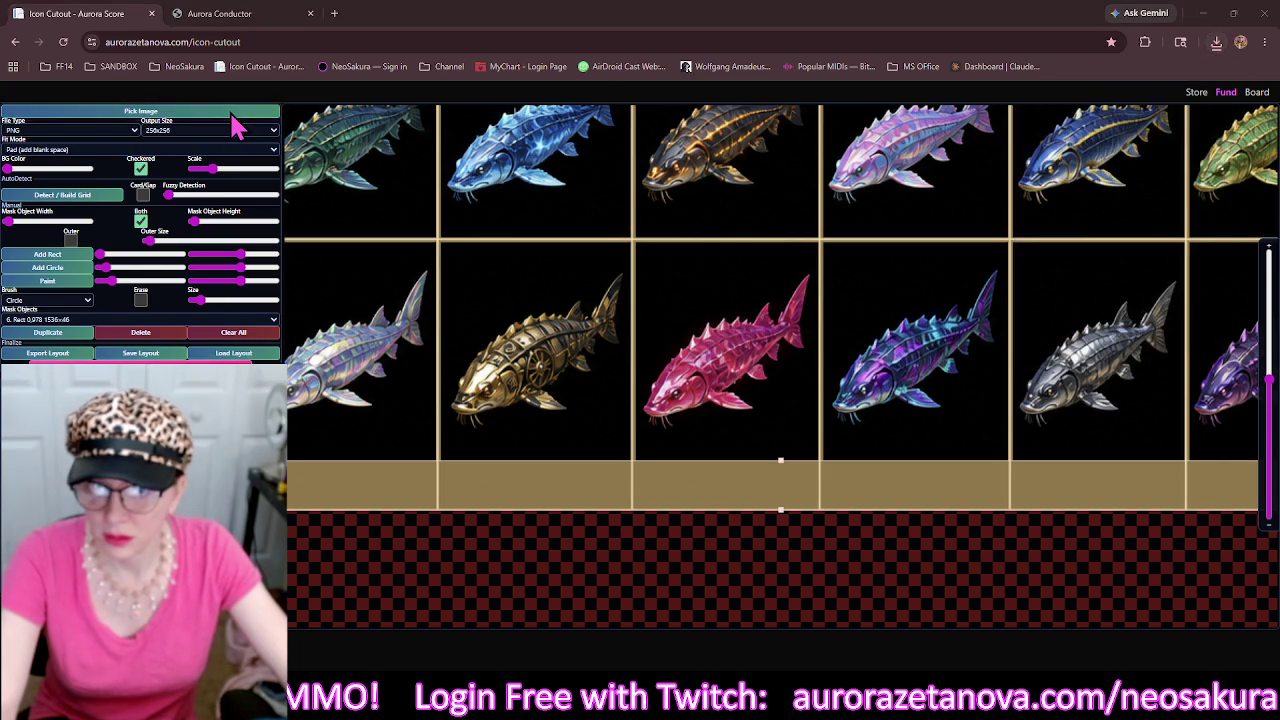
click(408, 108)
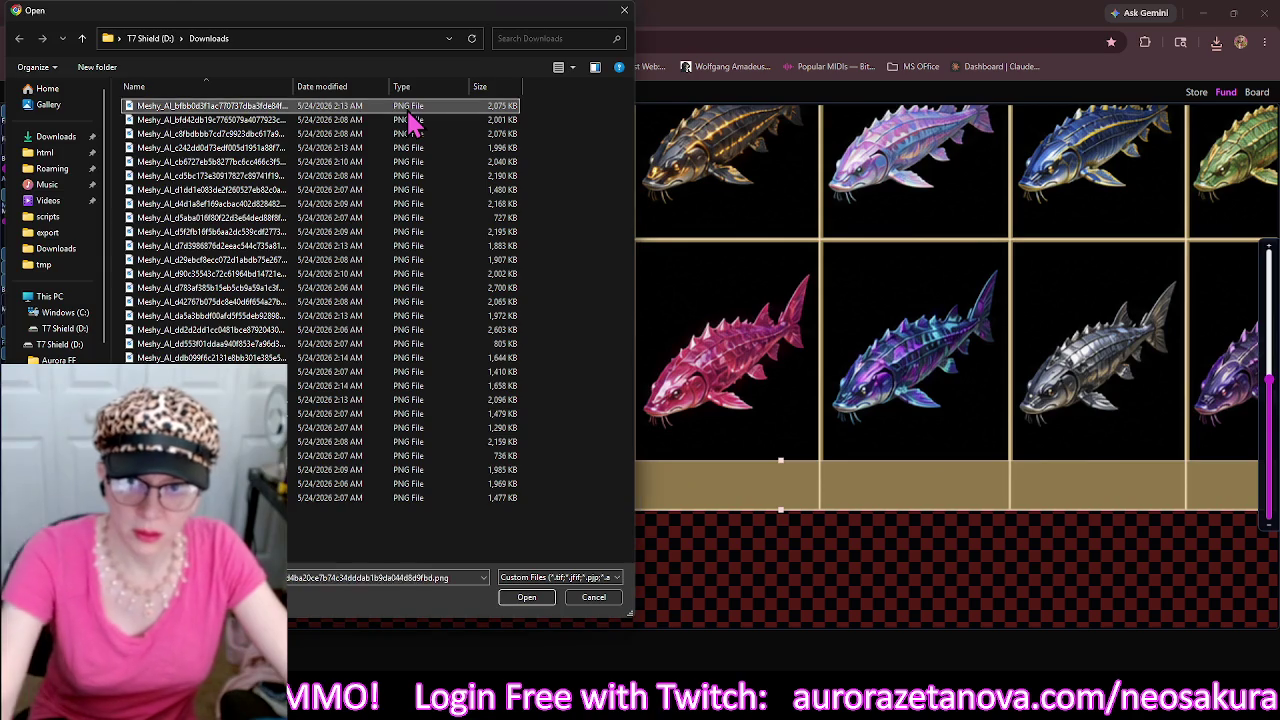
Load the mixed sea-creature sheet, clear old masks, and detect its grid.
double_click(410, 120)
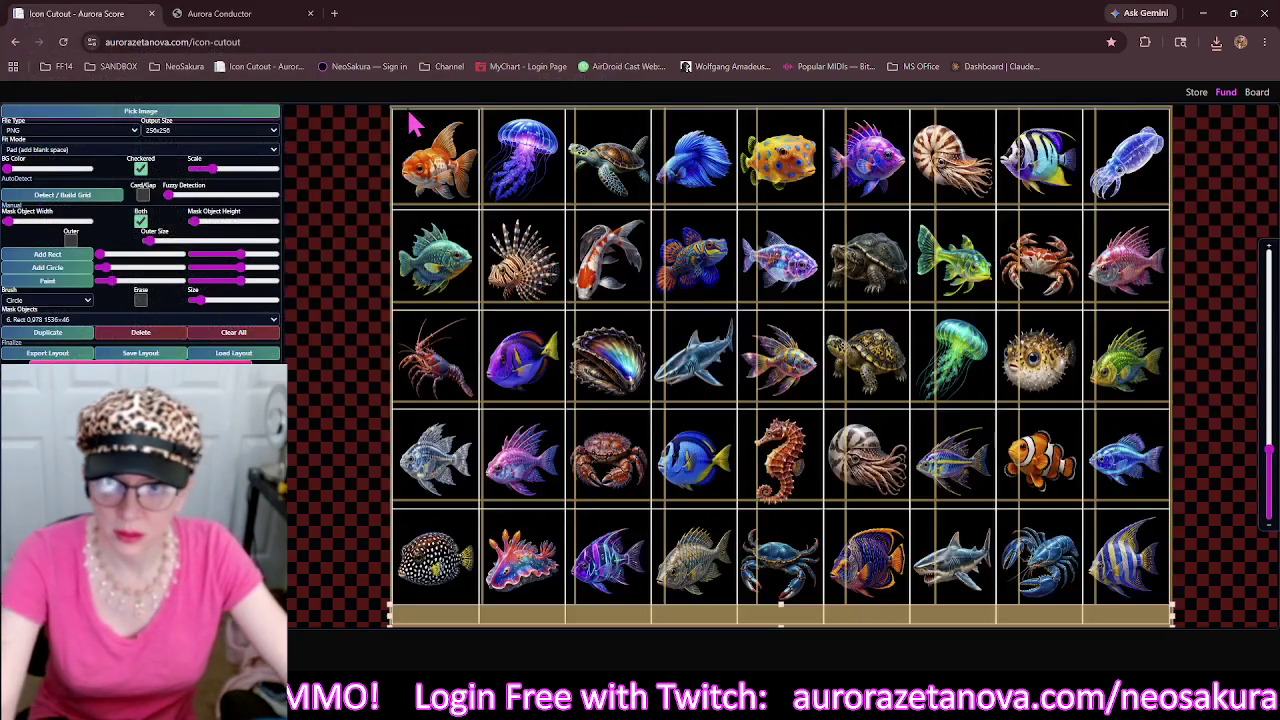
click(238, 333)
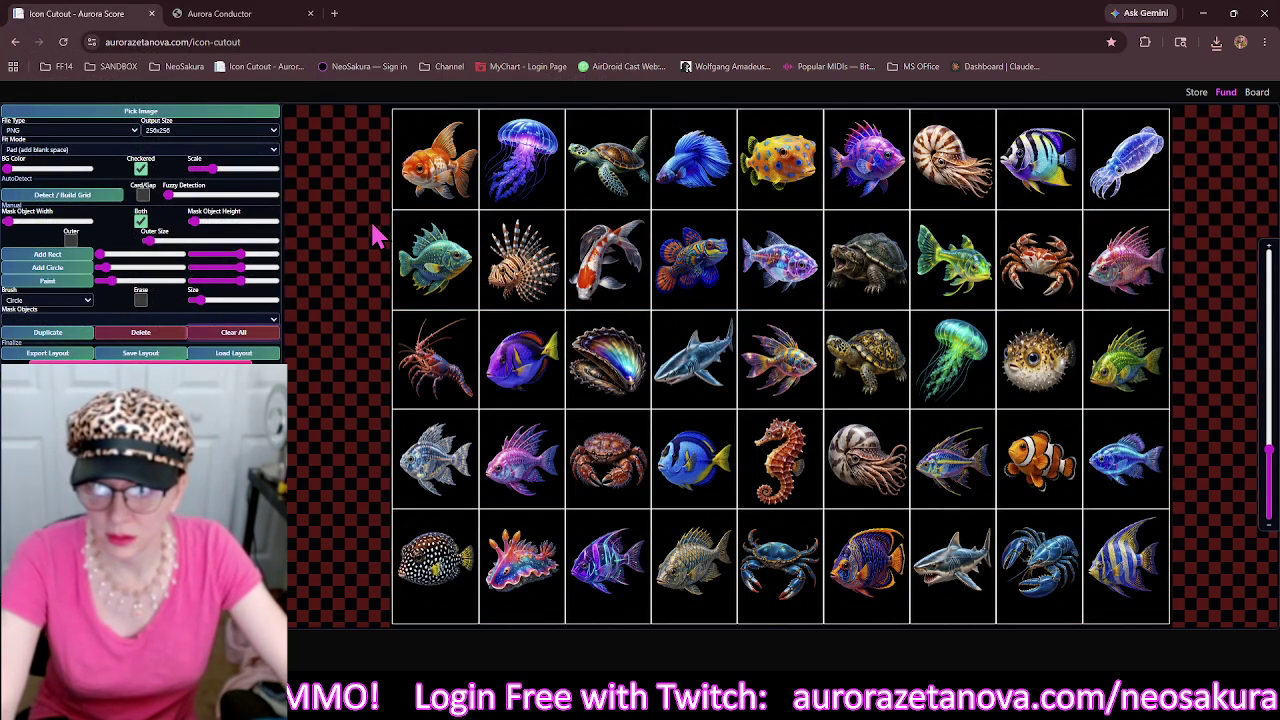
click(66, 198)
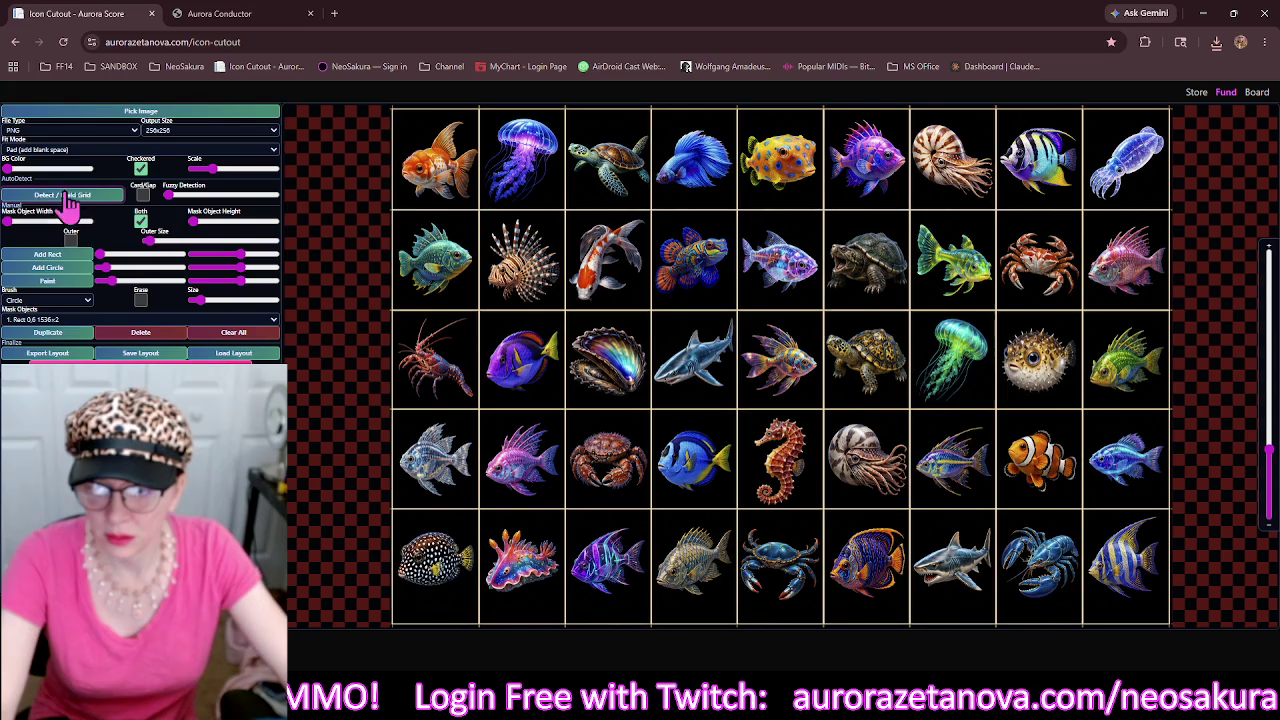
Thicken mask lines to 10 px, add an outer frame, and resize the bottom strip to 1536×42.
drag(197, 228, 204, 229)
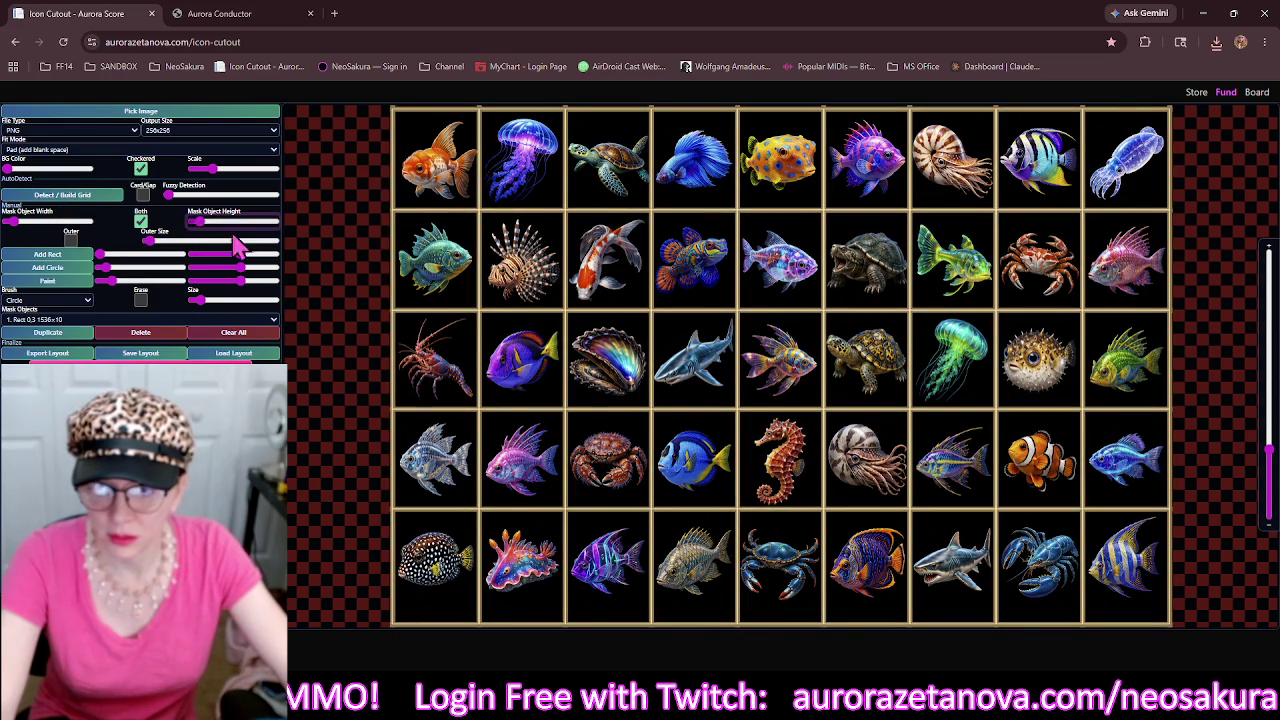
click(72, 241)
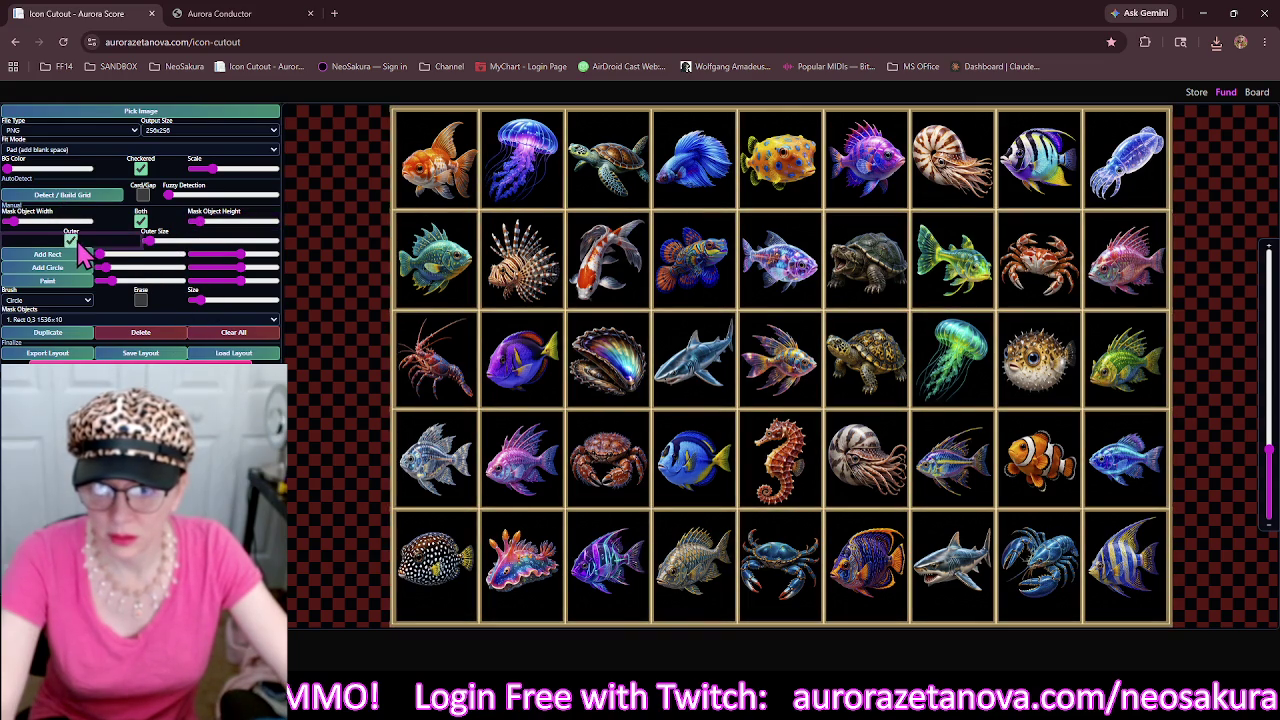
drag(557, 497, 519, 478)
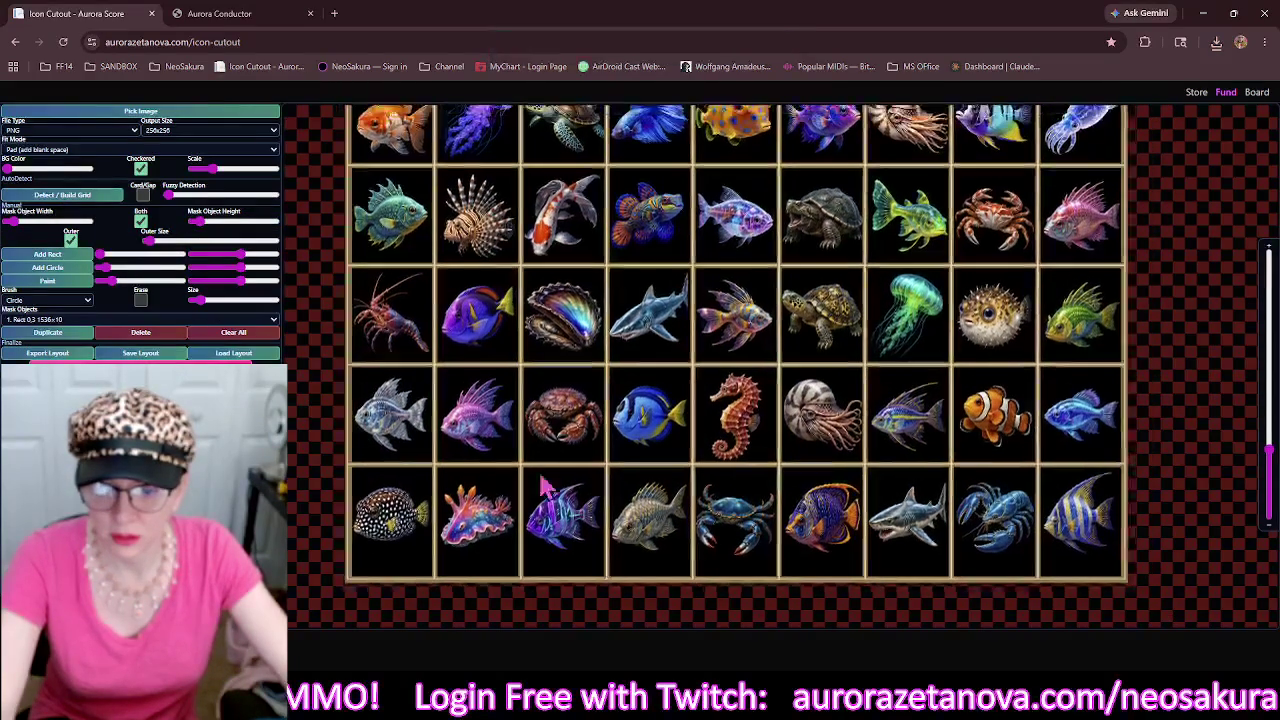
click(532, 582)
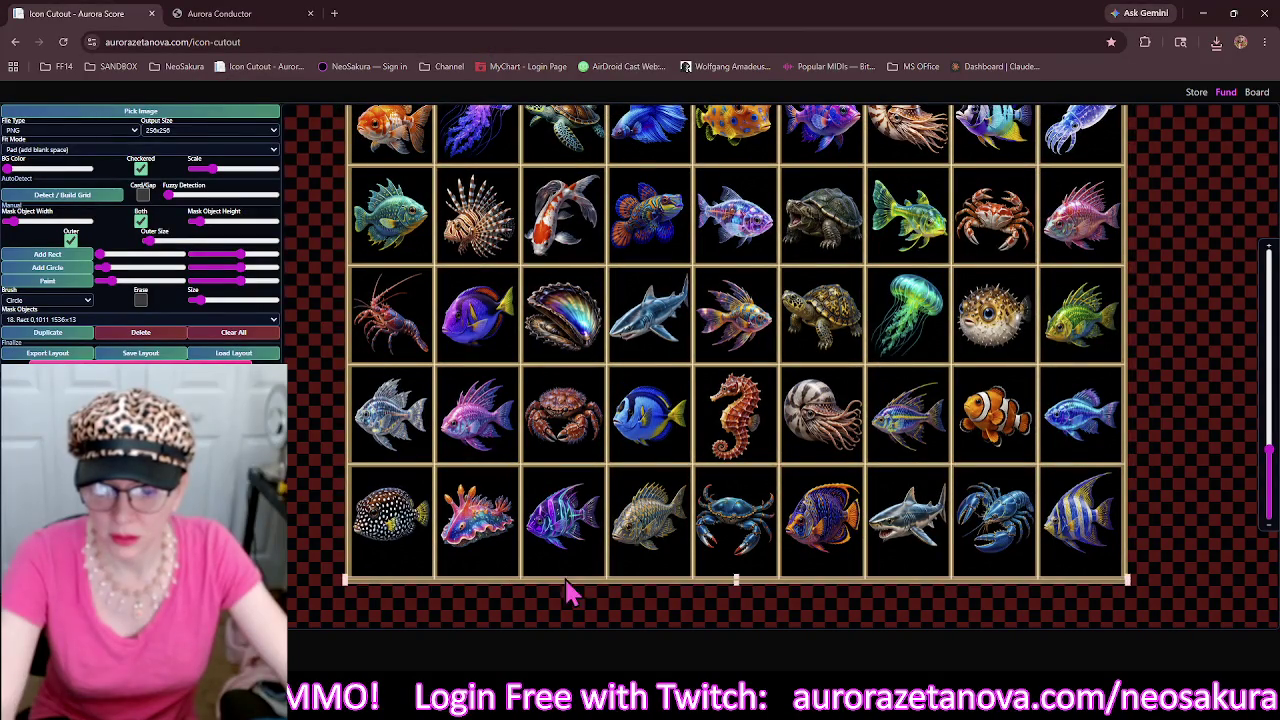
drag(735, 579, 741, 569)
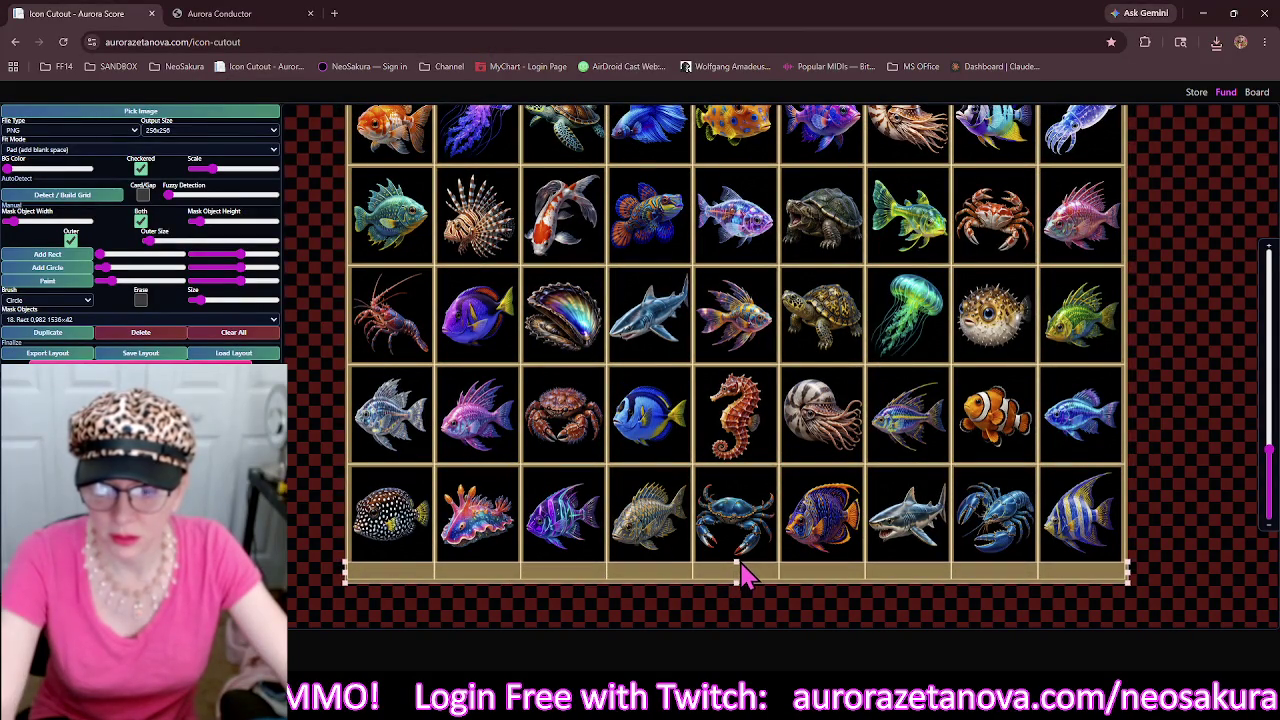
click(272, 122)
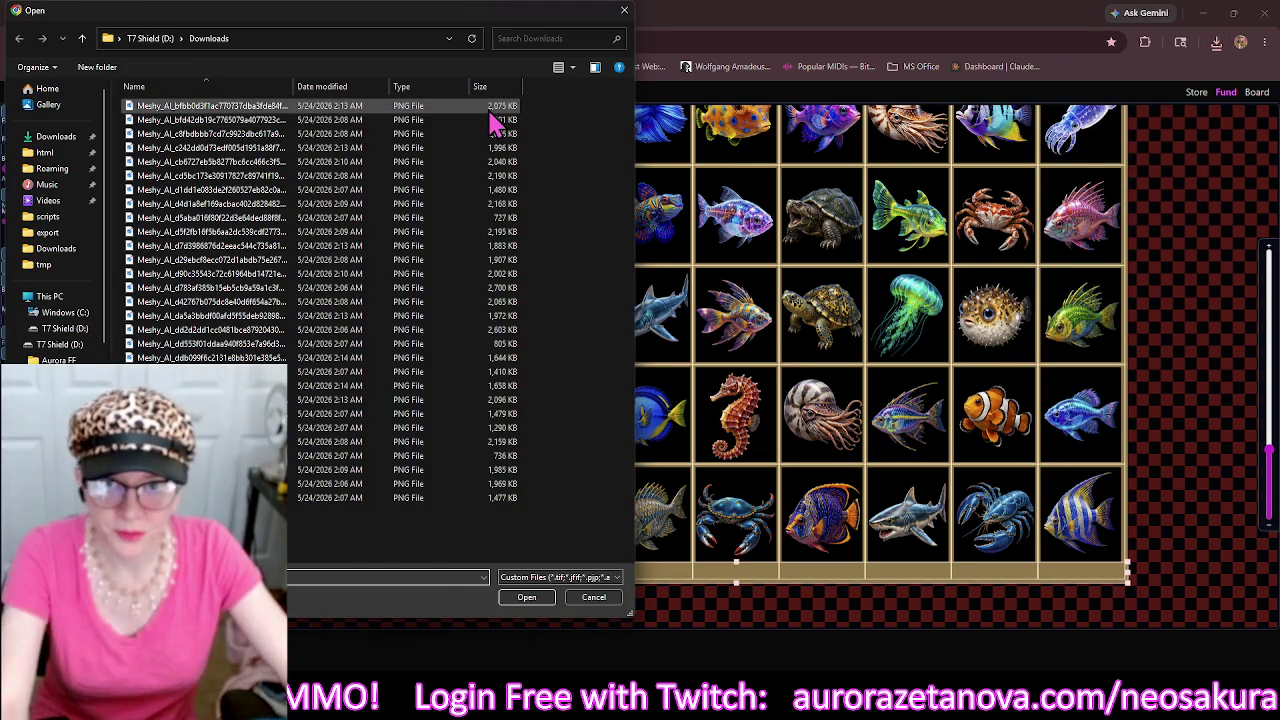
Load the lobster sprite sheet, clear old masks, and detect its 8×5 grid.
click(491, 108)
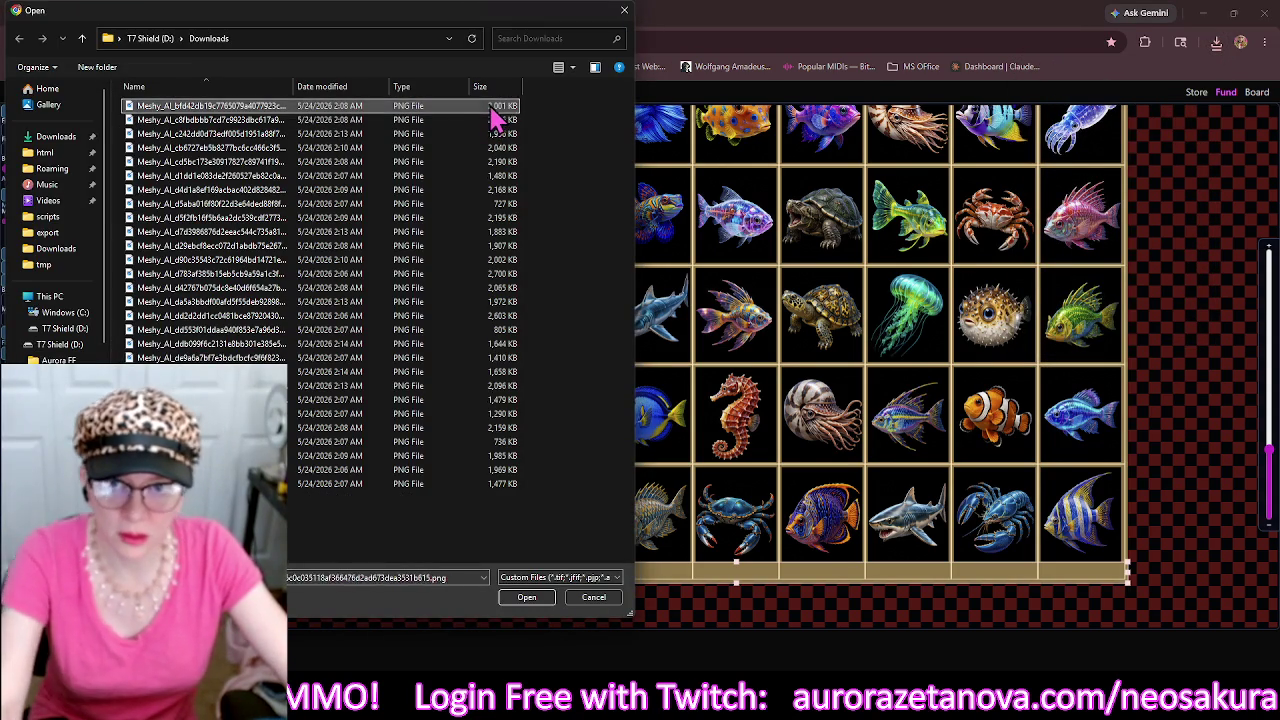
double_click(490, 114)
click(268, 333)
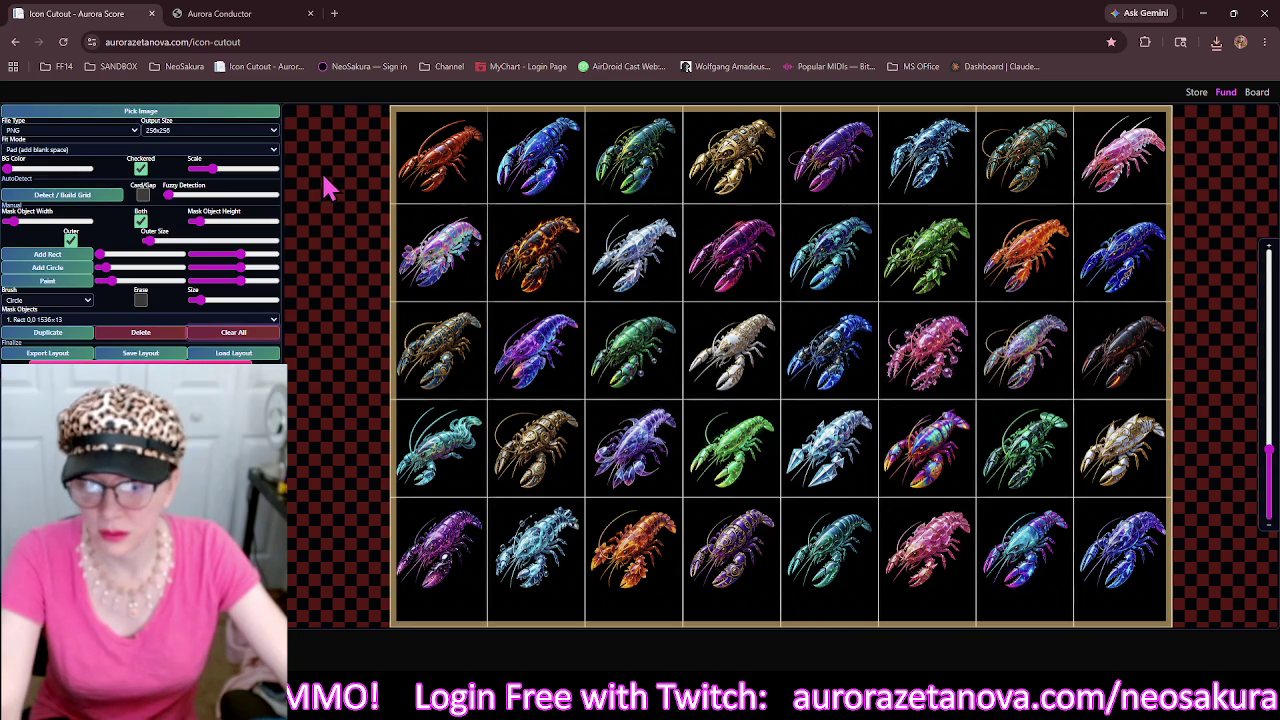
click(105, 200)
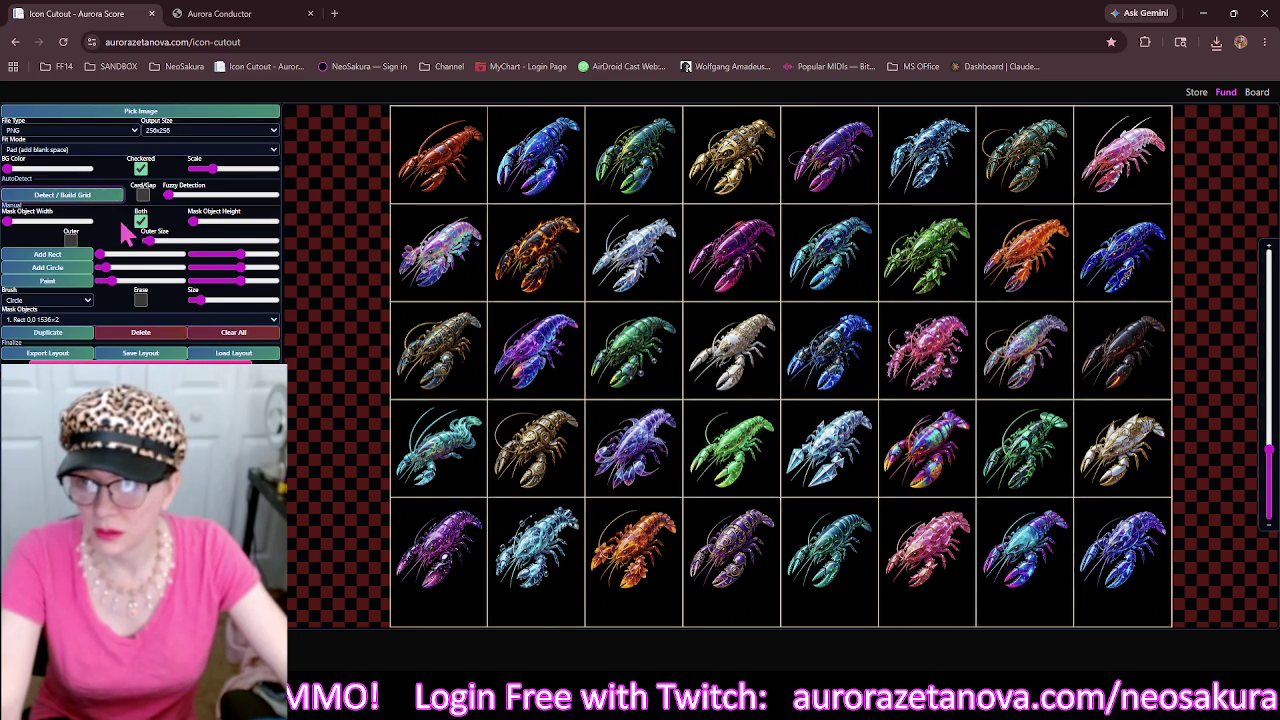
Thicken mask lines to 10 px and stretch the bottom mask into a 1536×66 band.
drag(197, 224, 204, 224)
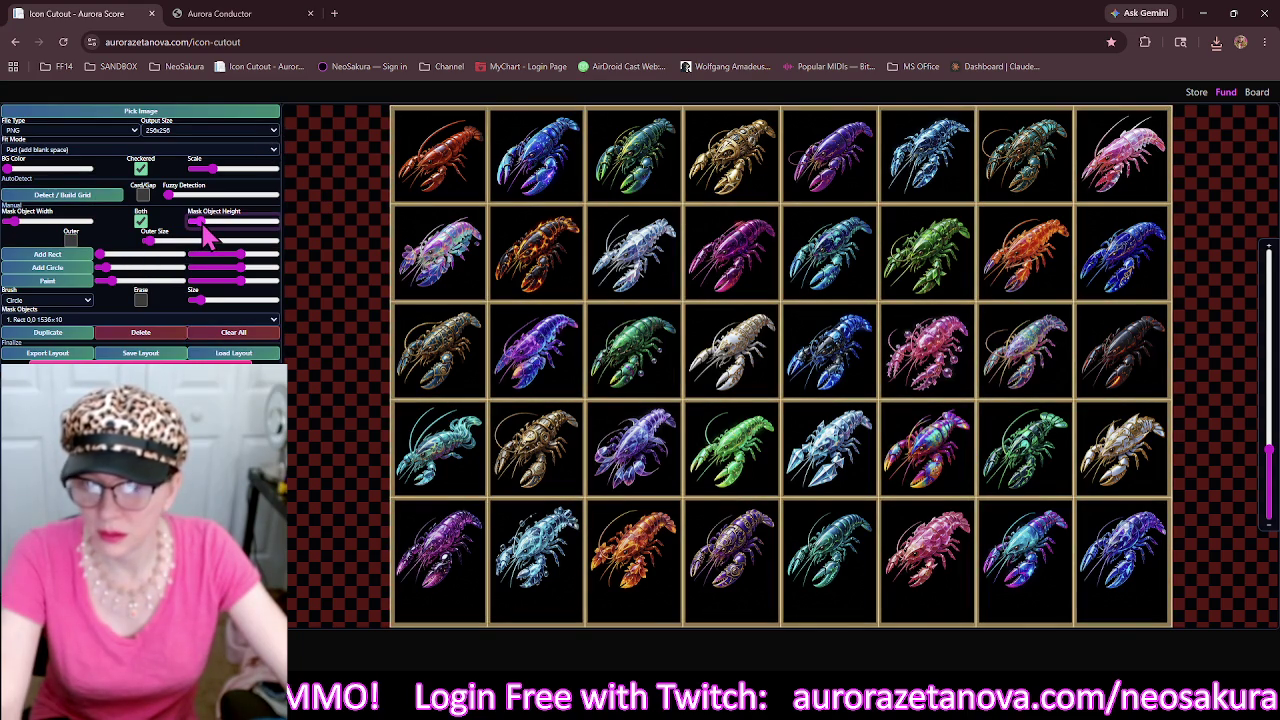
click(657, 627)
drag(786, 634, 786, 606)
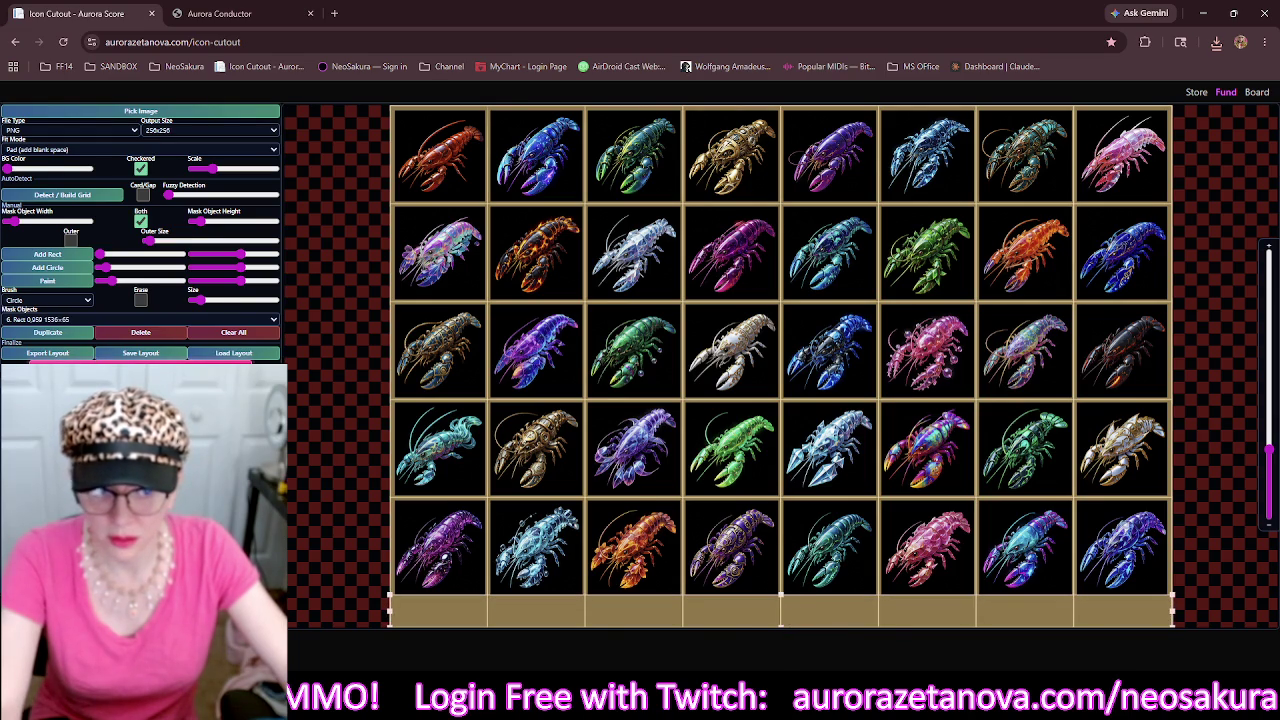
Load the fish sprite sheet, clear old masks, and detect its 9×5 grid.
click(241, 111)
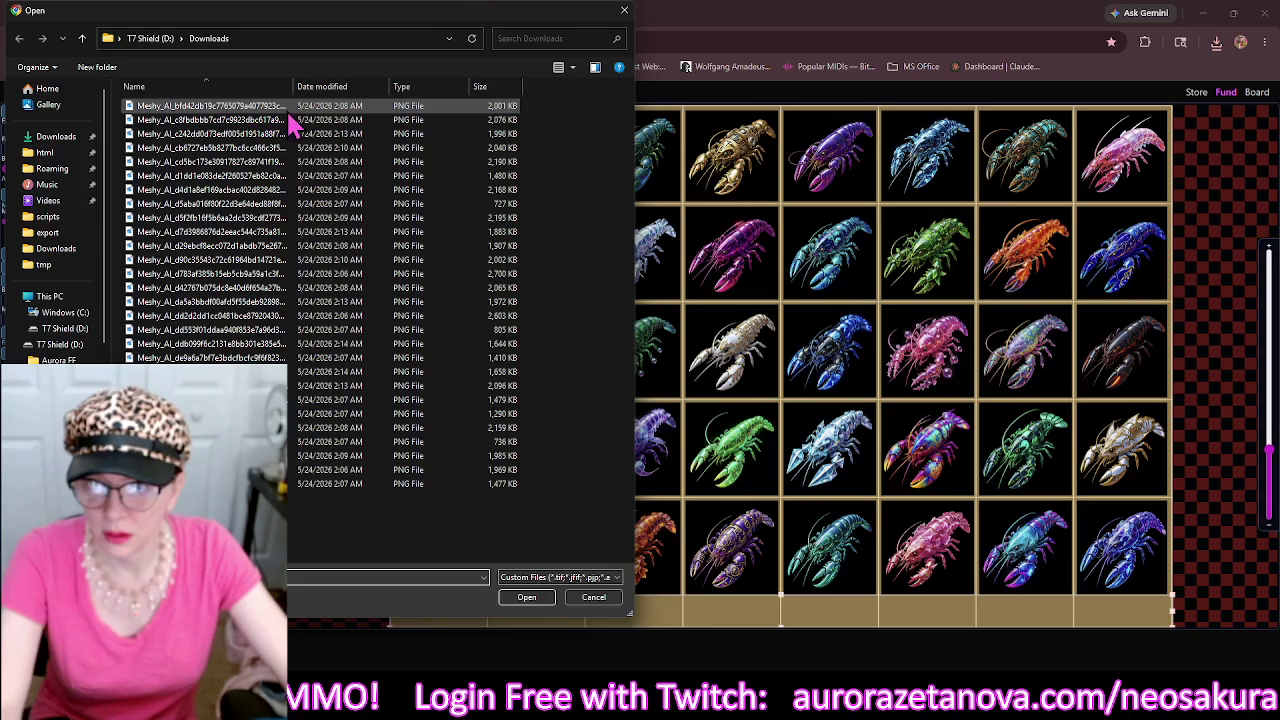
click(291, 114)
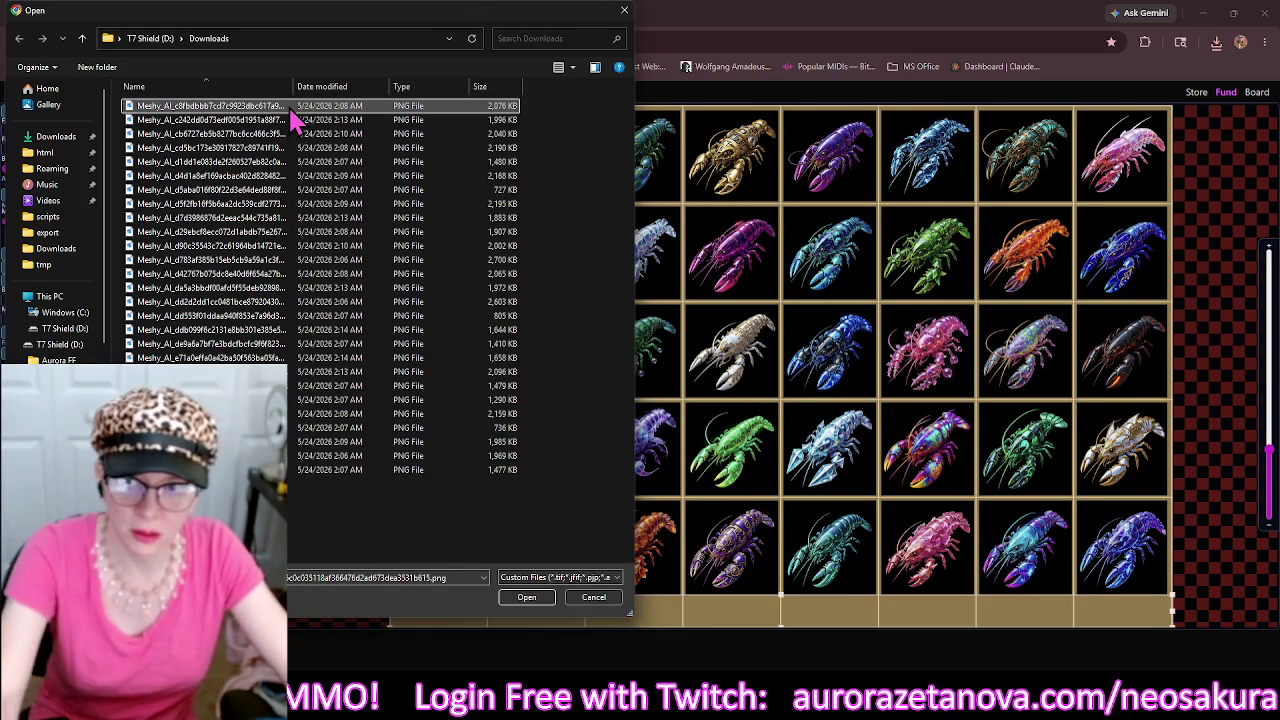
double_click(293, 118)
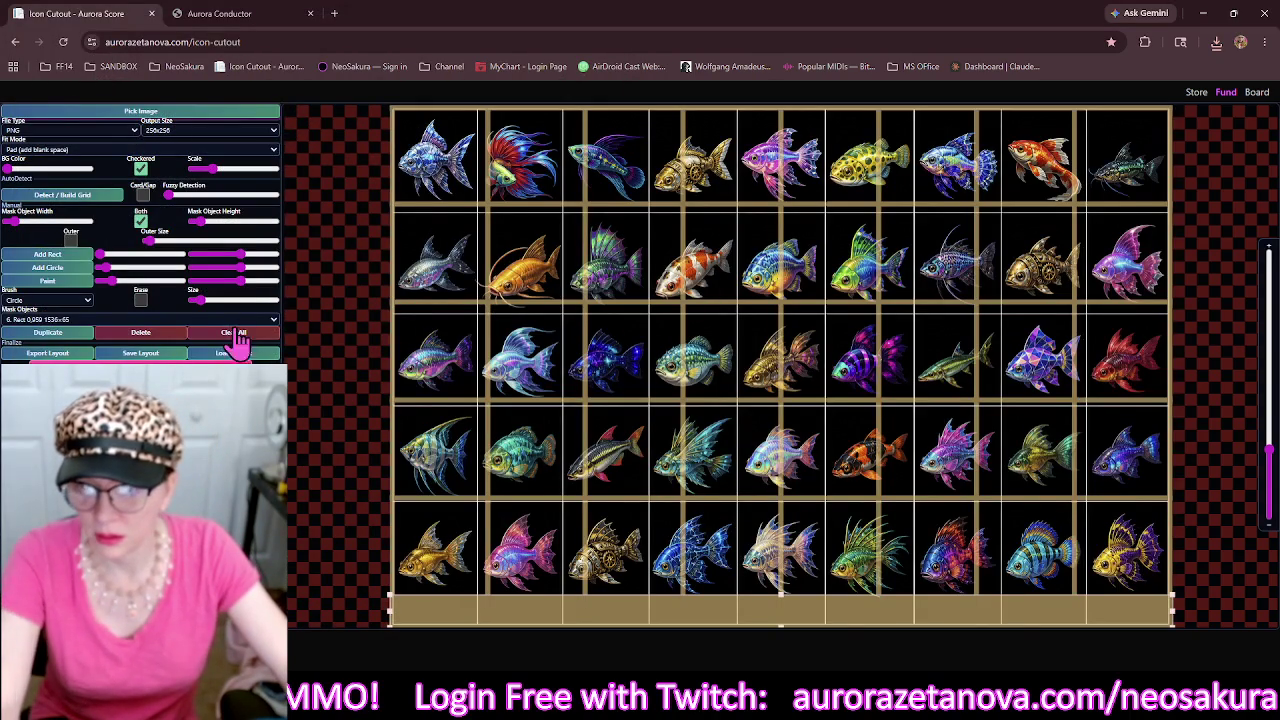
click(240, 334)
click(113, 198)
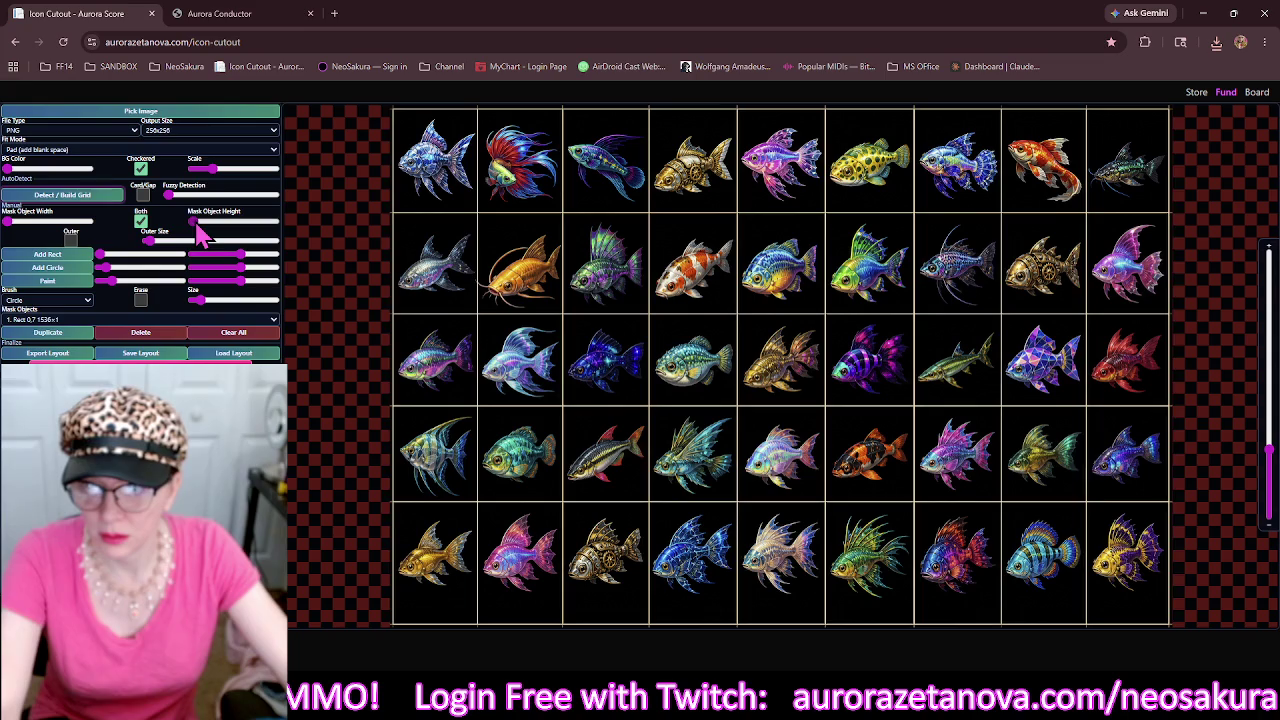
Thicken the mask lines, add an outer border, and download the fish icons.
drag(197, 223, 205, 224)
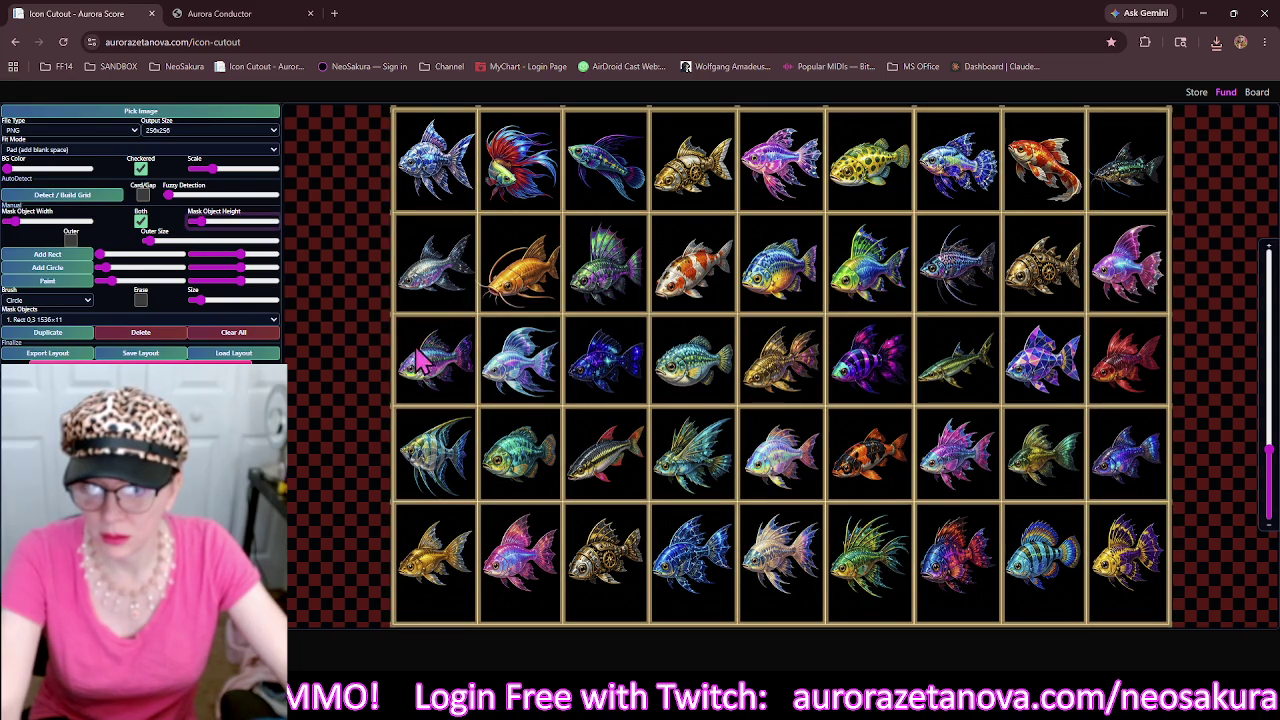
click(70, 240)
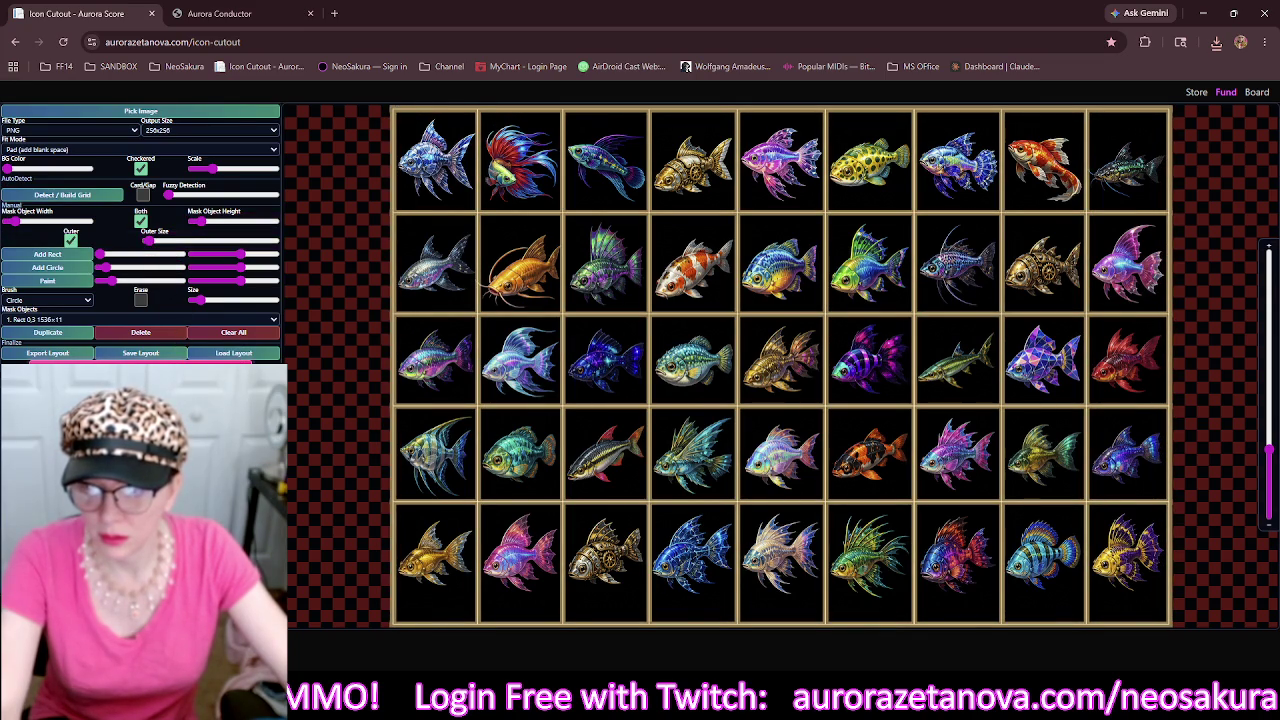
click(180, 356)
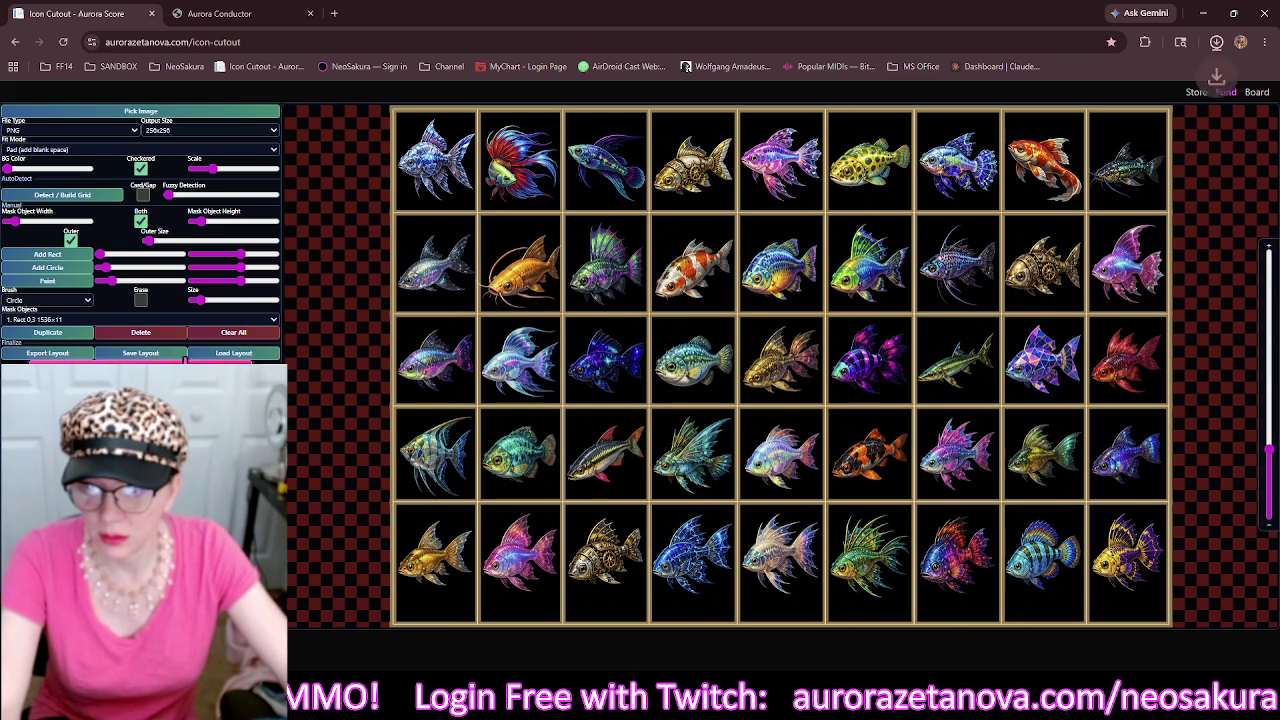
click(270, 112)
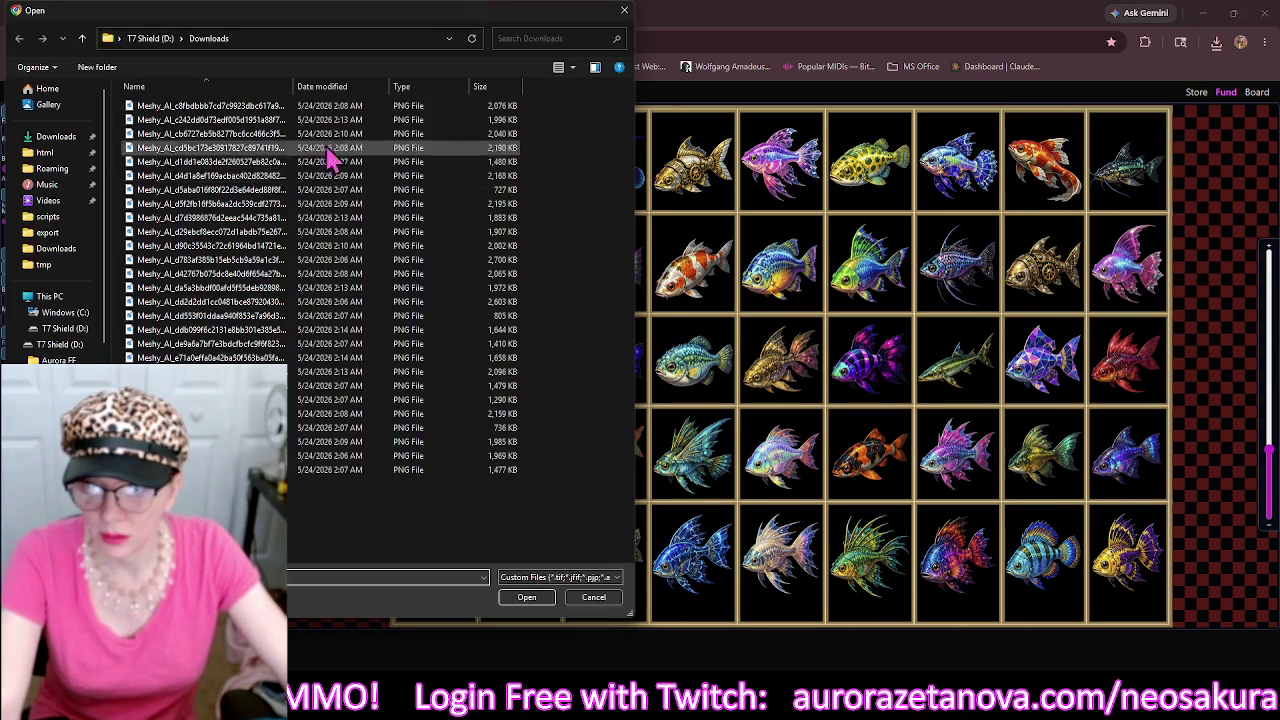
Load the next sea-creature sprite sheet, clear old masks, and detect its grid.
click(352, 110)
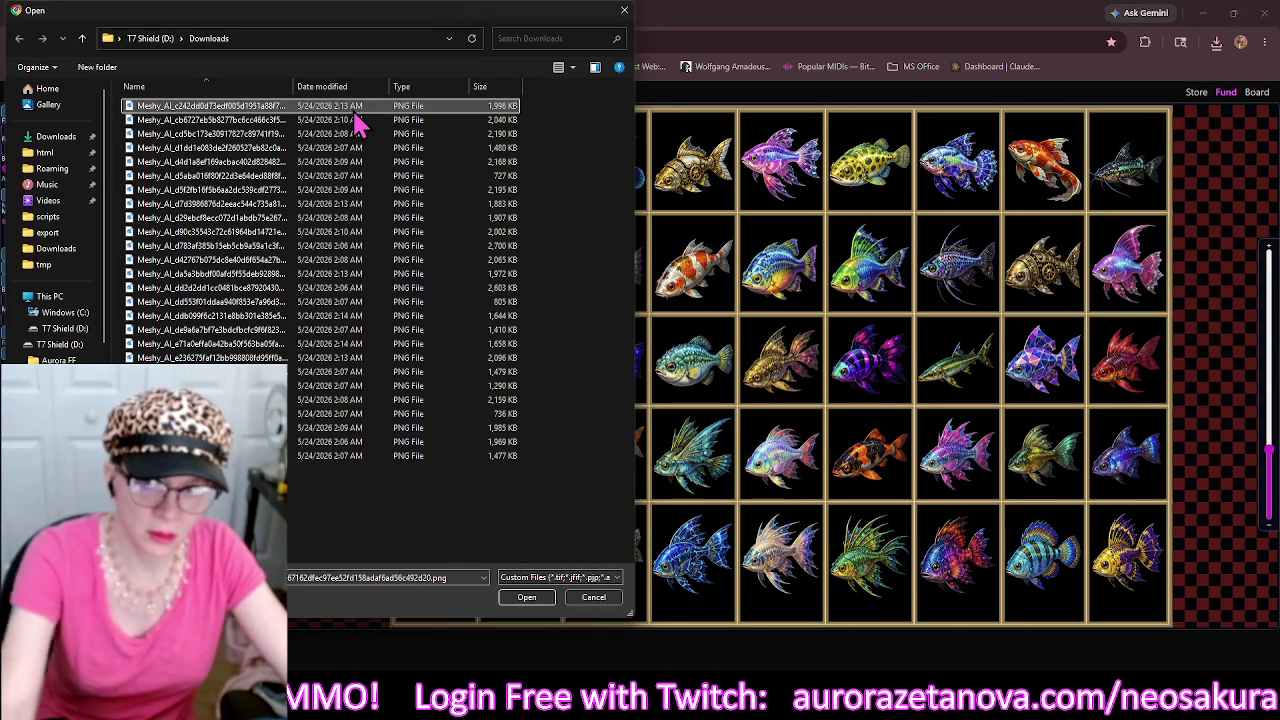
double_click(356, 114)
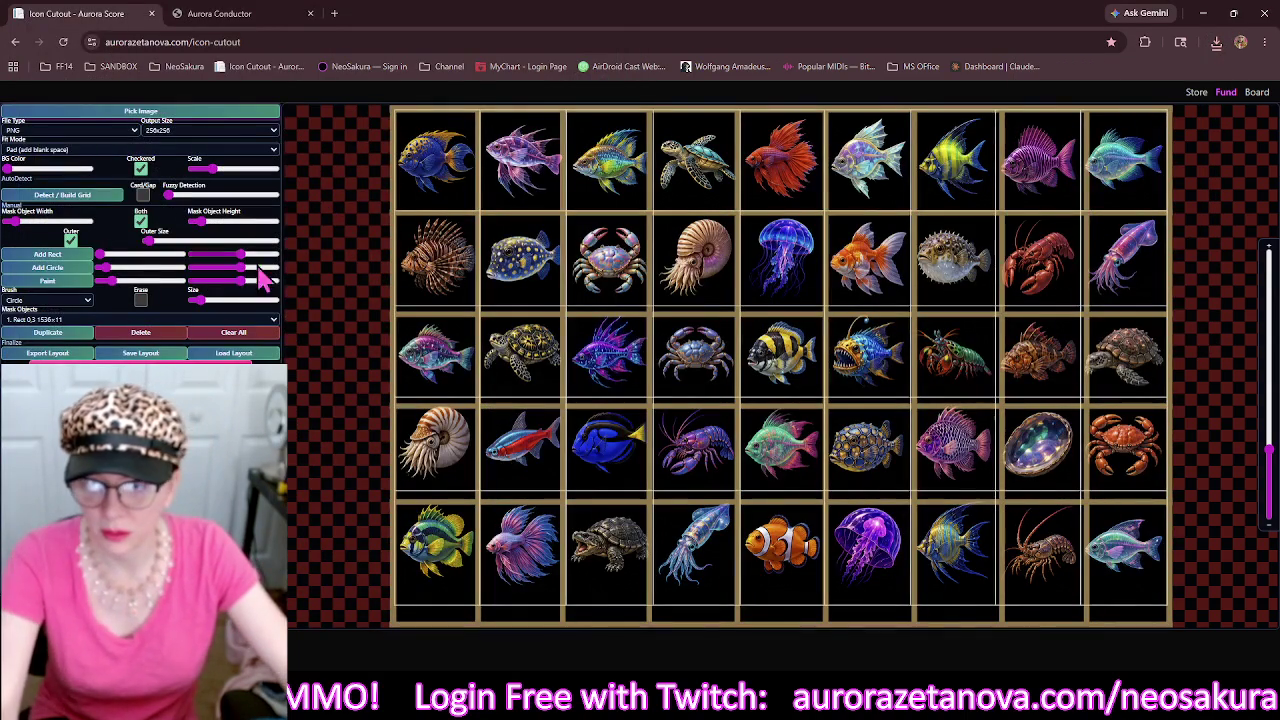
click(233, 332)
click(80, 200)
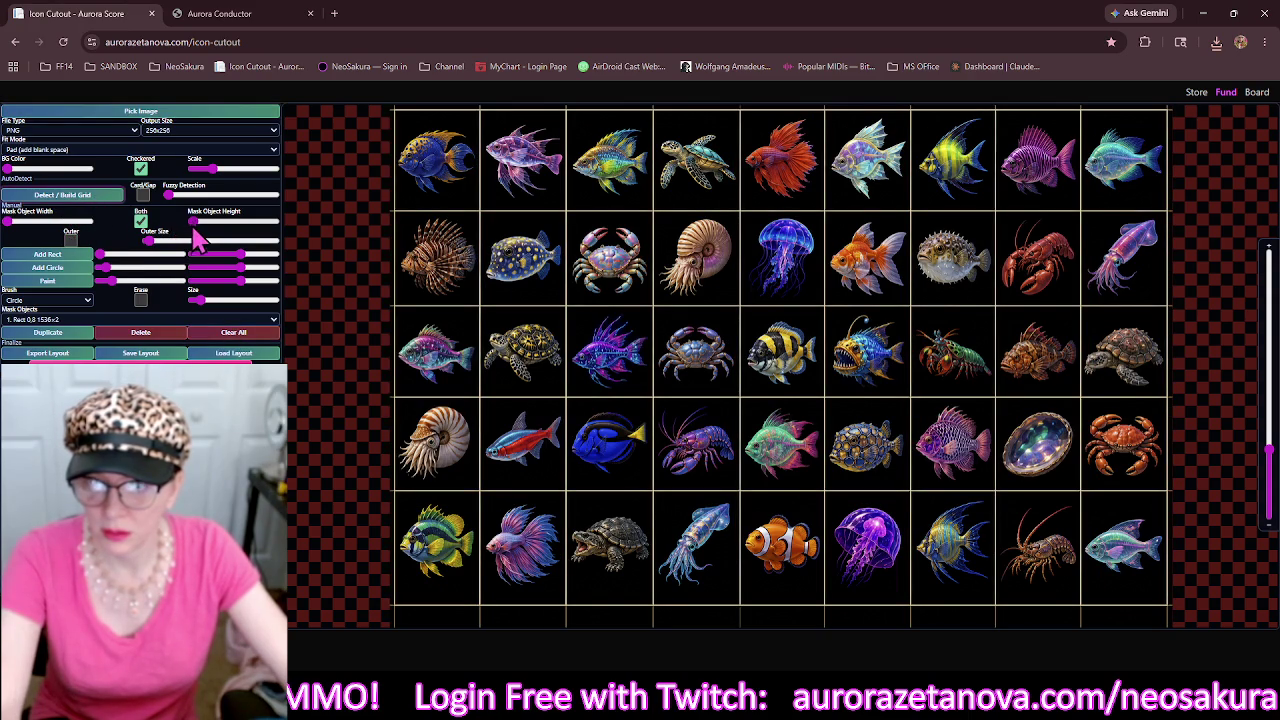
Thicken the mask lines, add an outer border, and stretch the bottom strip to 1536×66.
click(196, 222)
key(Right)
key(Right)
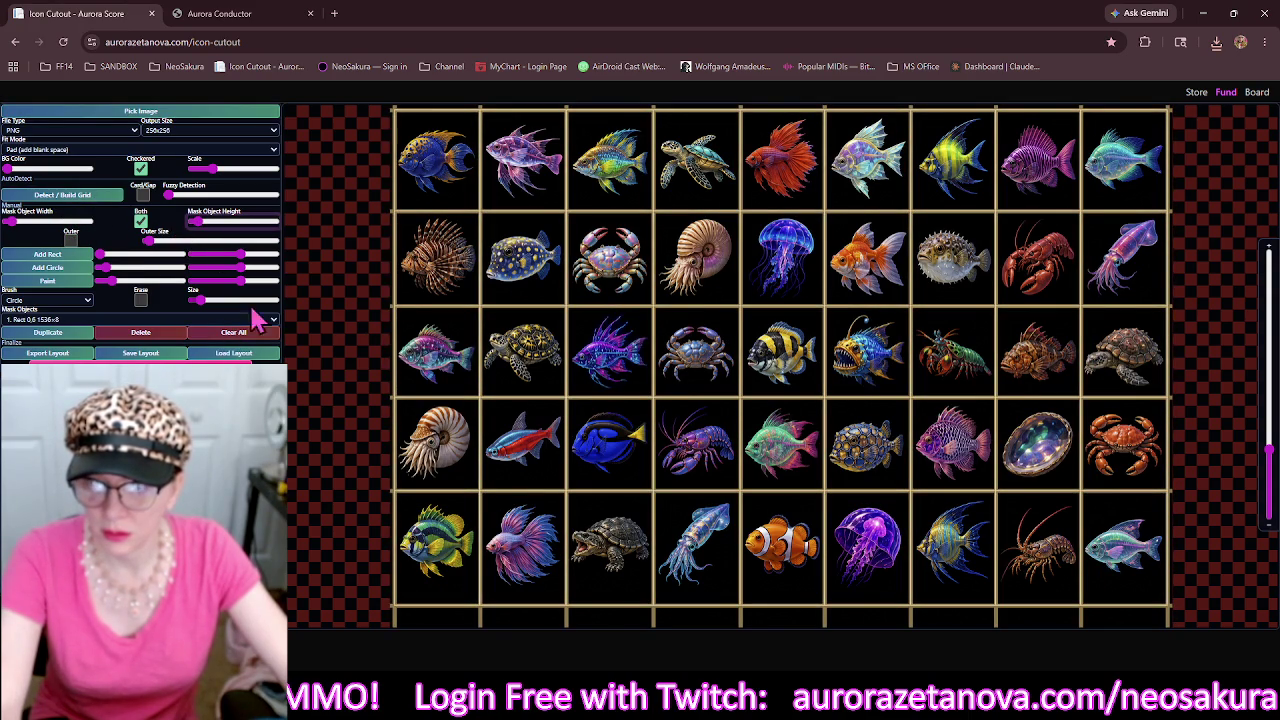
click(71, 240)
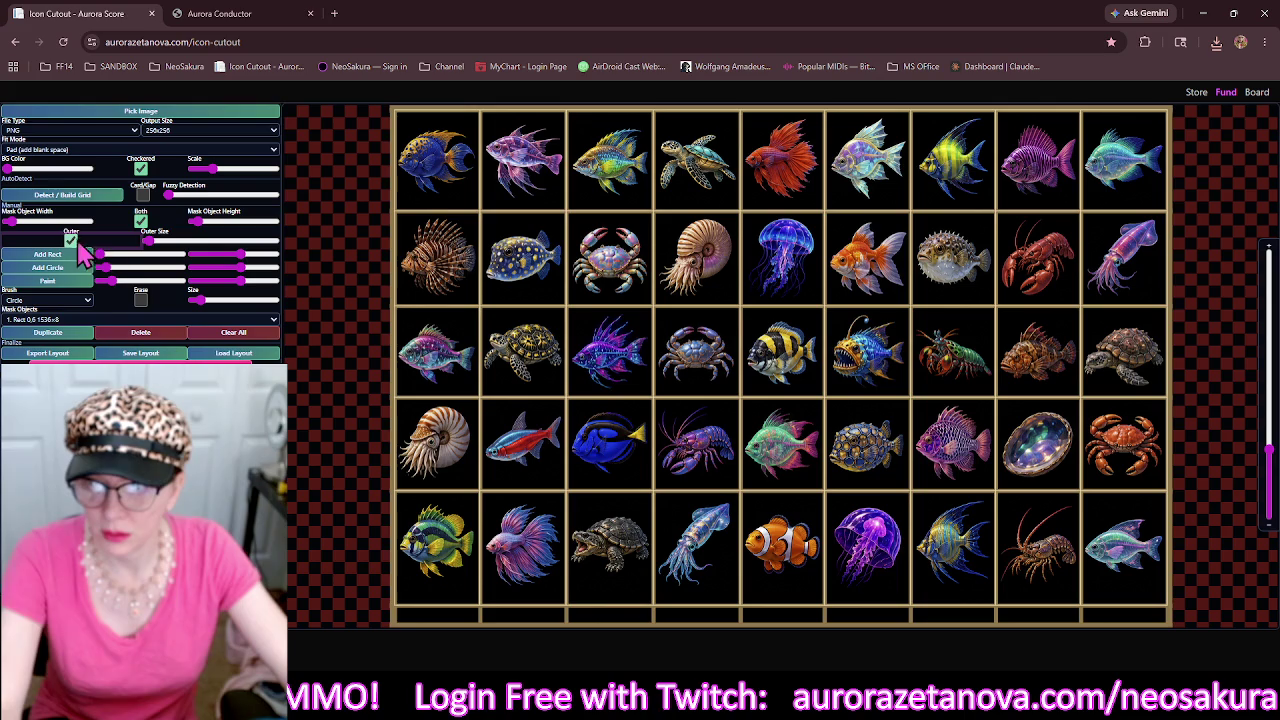
click(490, 643)
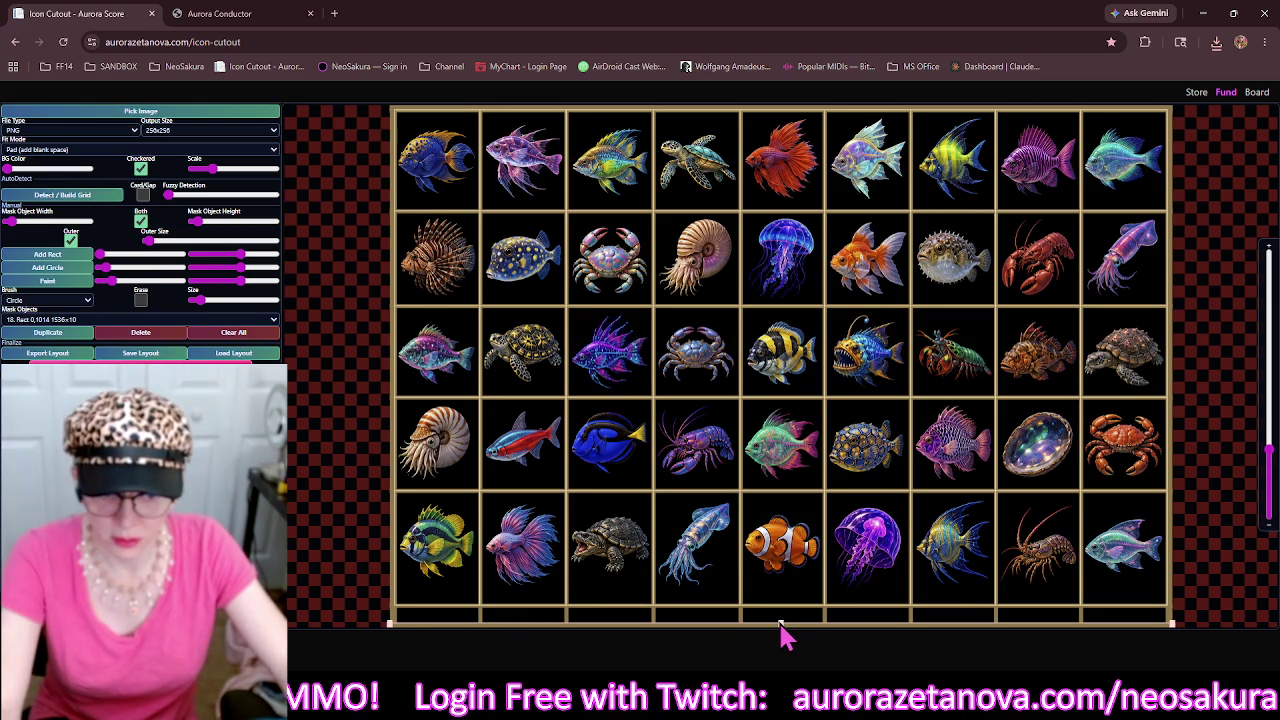
drag(783, 627, 782, 593)
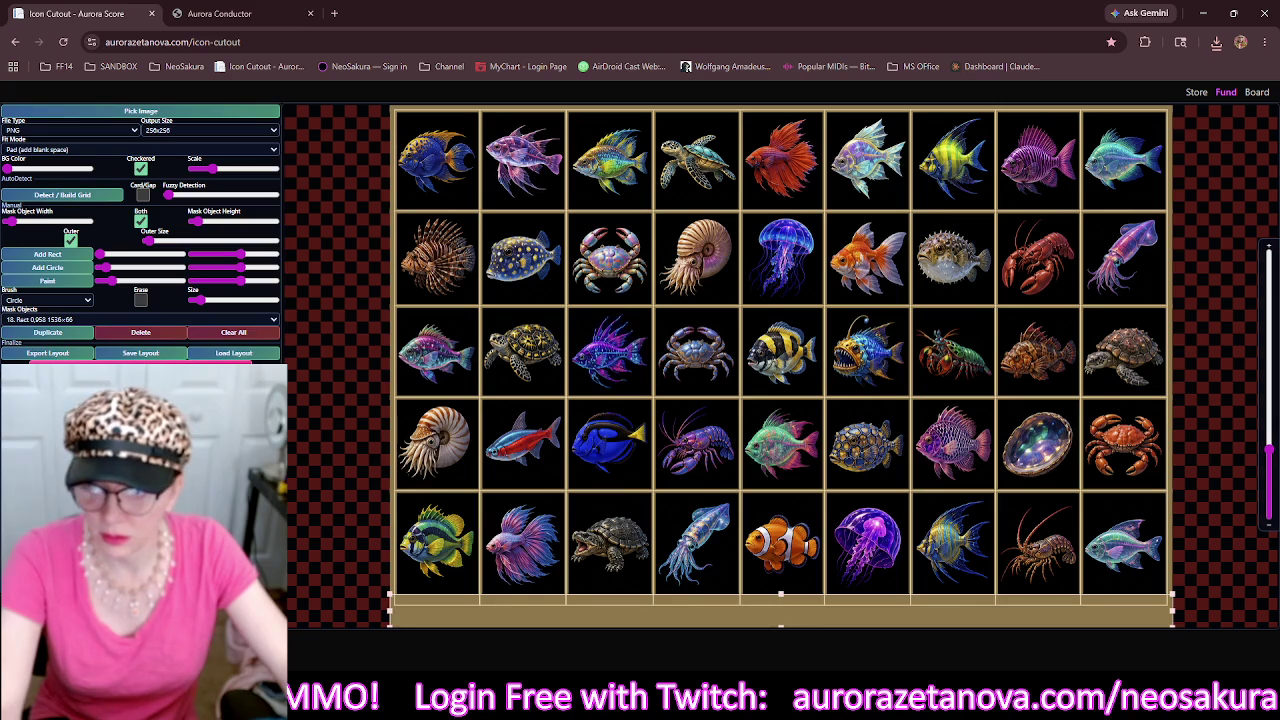
Load the purple and blue deep-sea creature sheet and detect its grid.
click(217, 113)
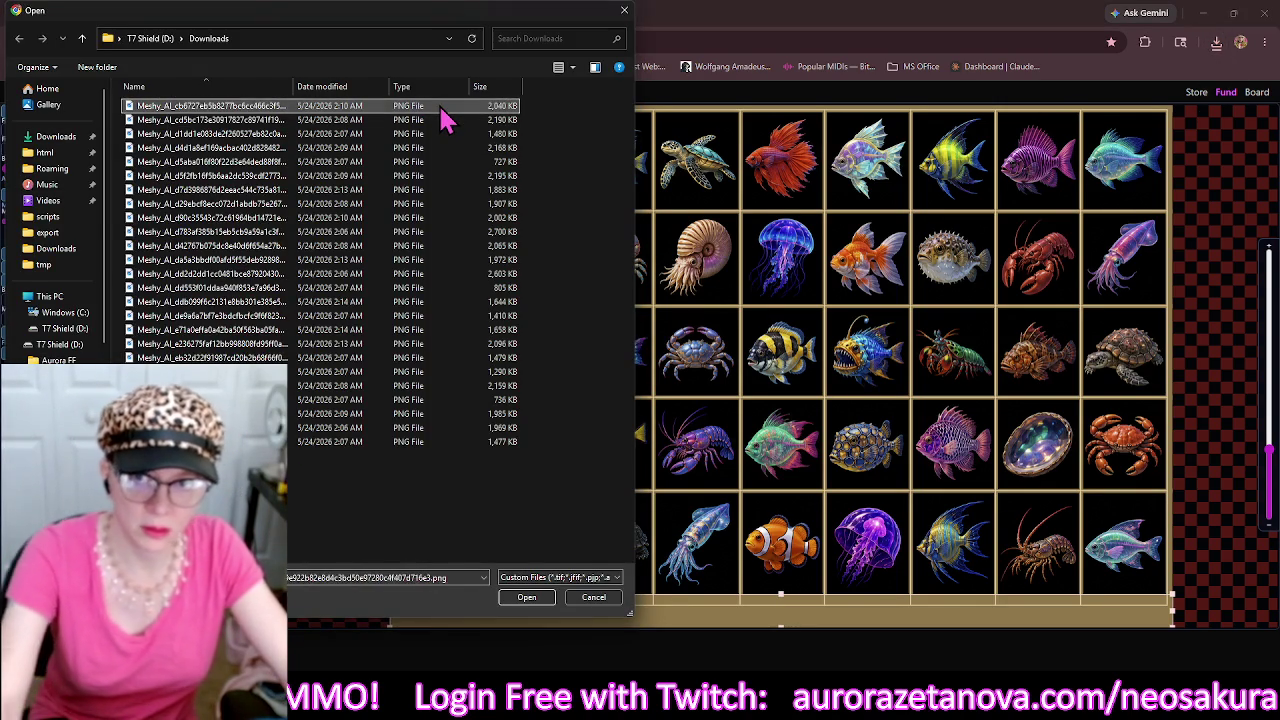
double_click(443, 107)
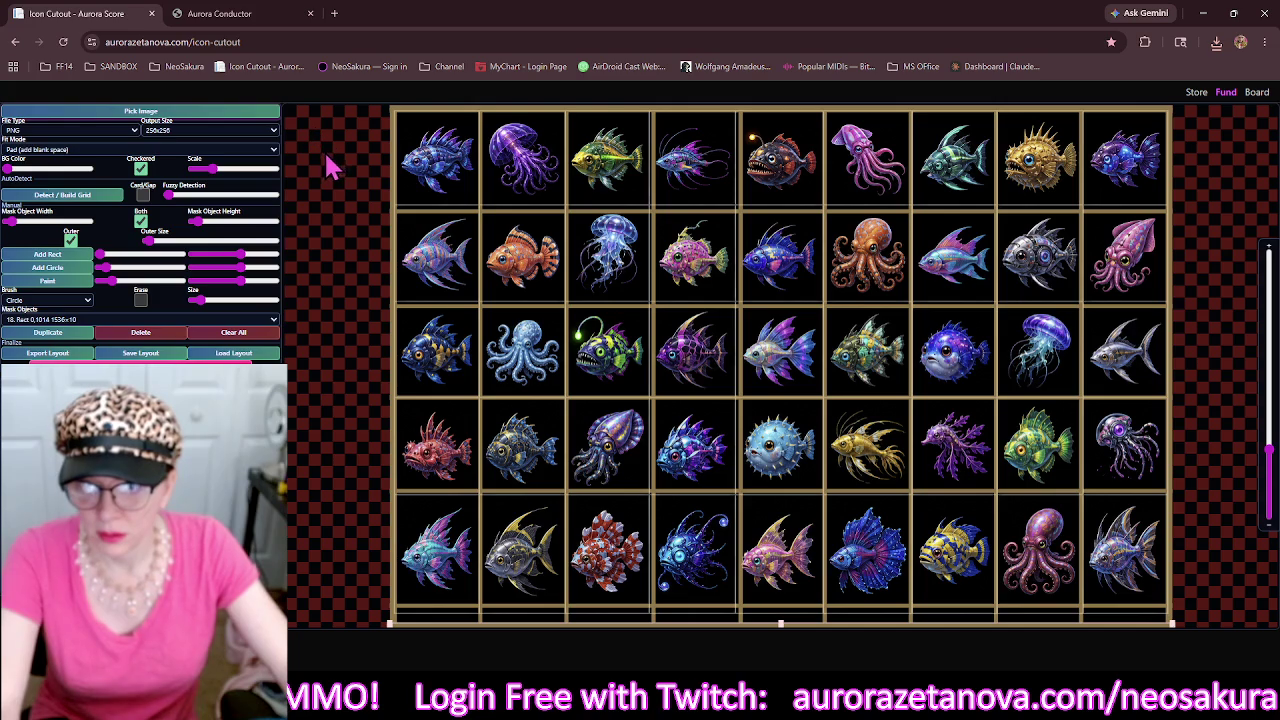
click(117, 199)
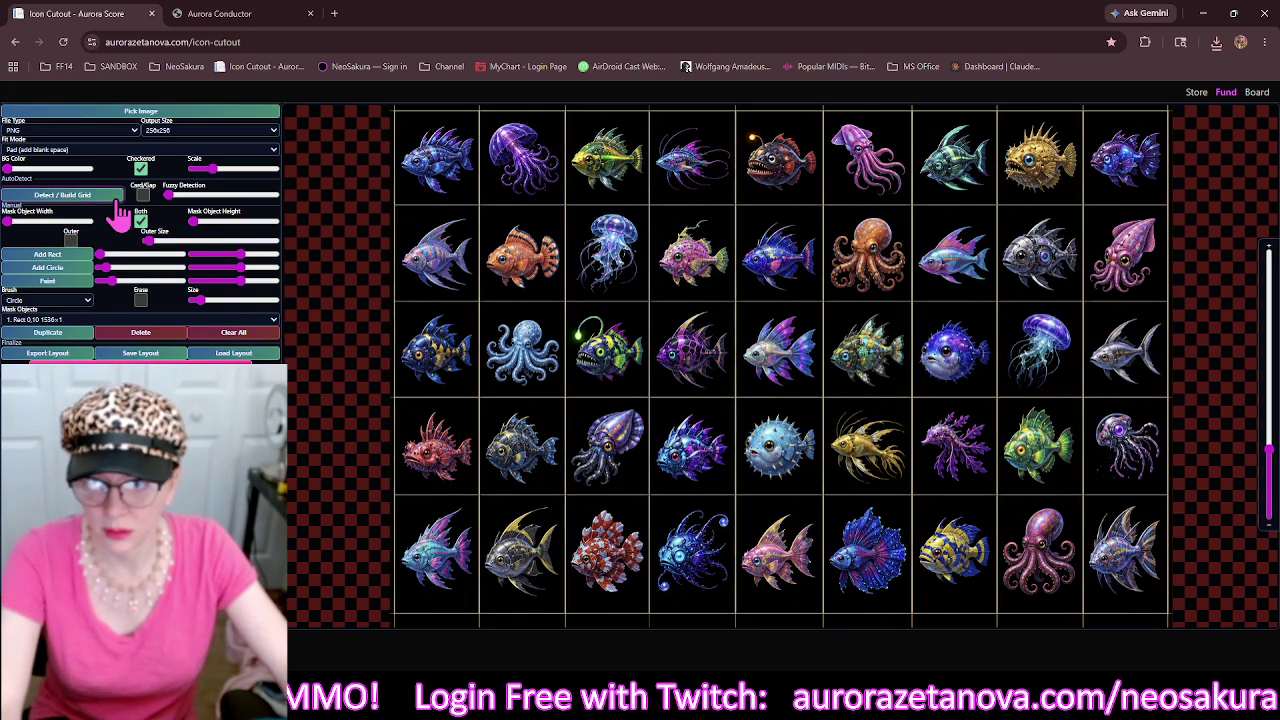
Thicken the mask lines, add a thicker outer border, and stretch the bottom strip taller.
drag(195, 222, 201, 222)
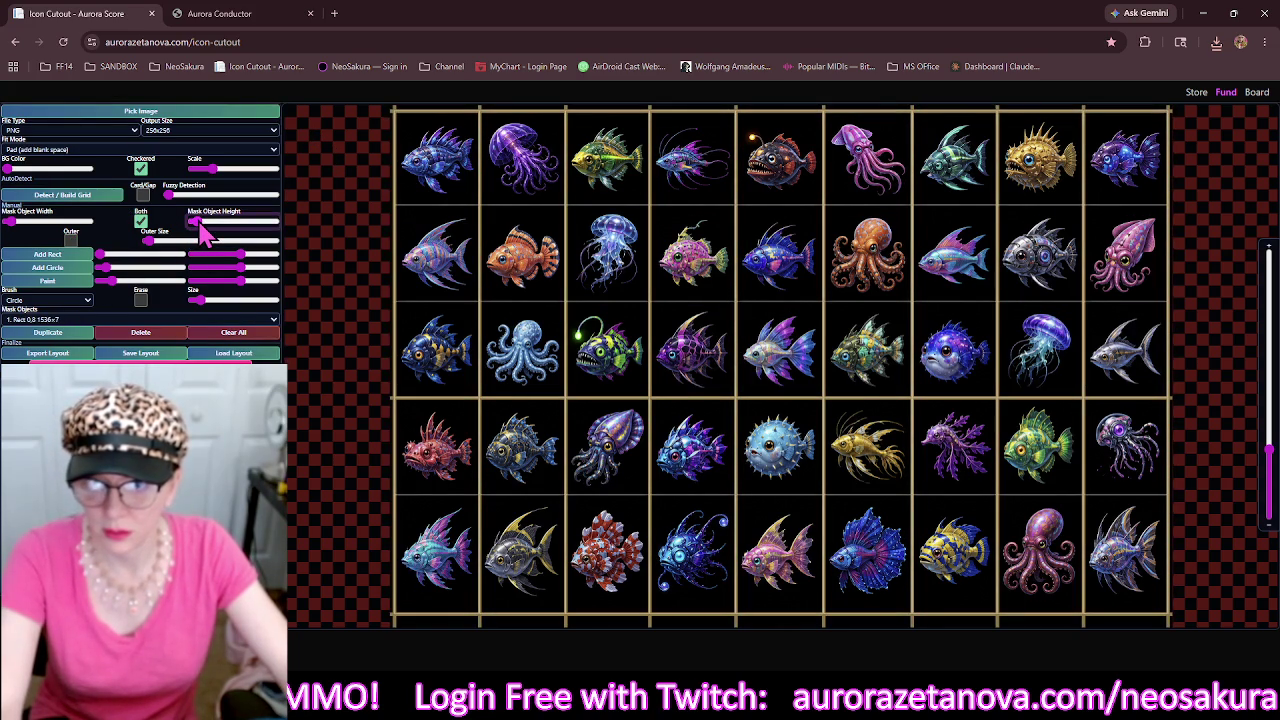
click(71, 240)
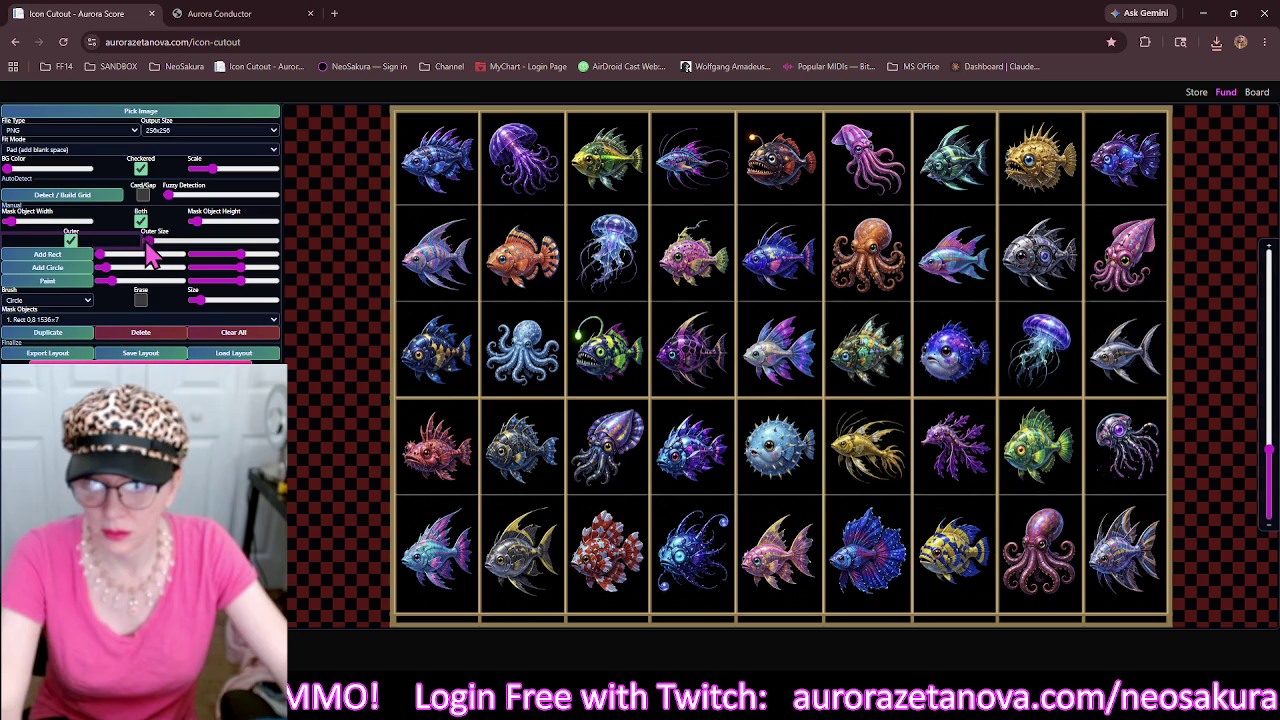
drag(147, 247, 151, 245)
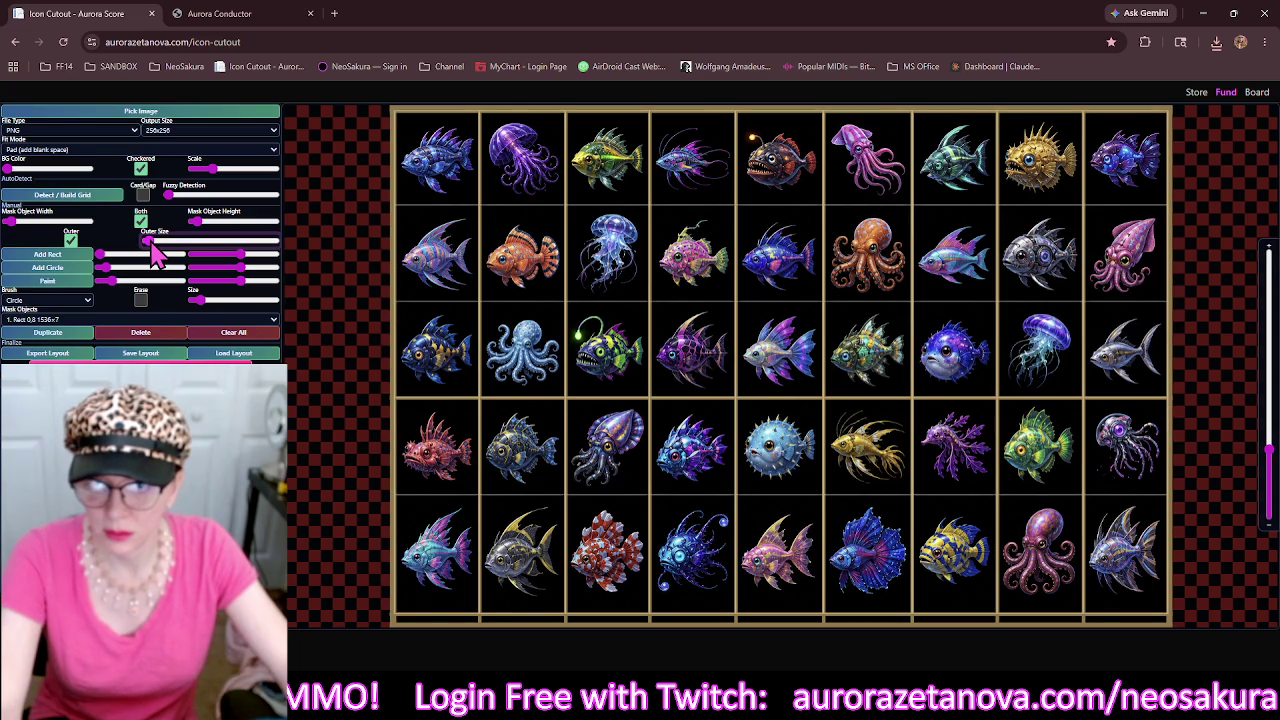
click(708, 643)
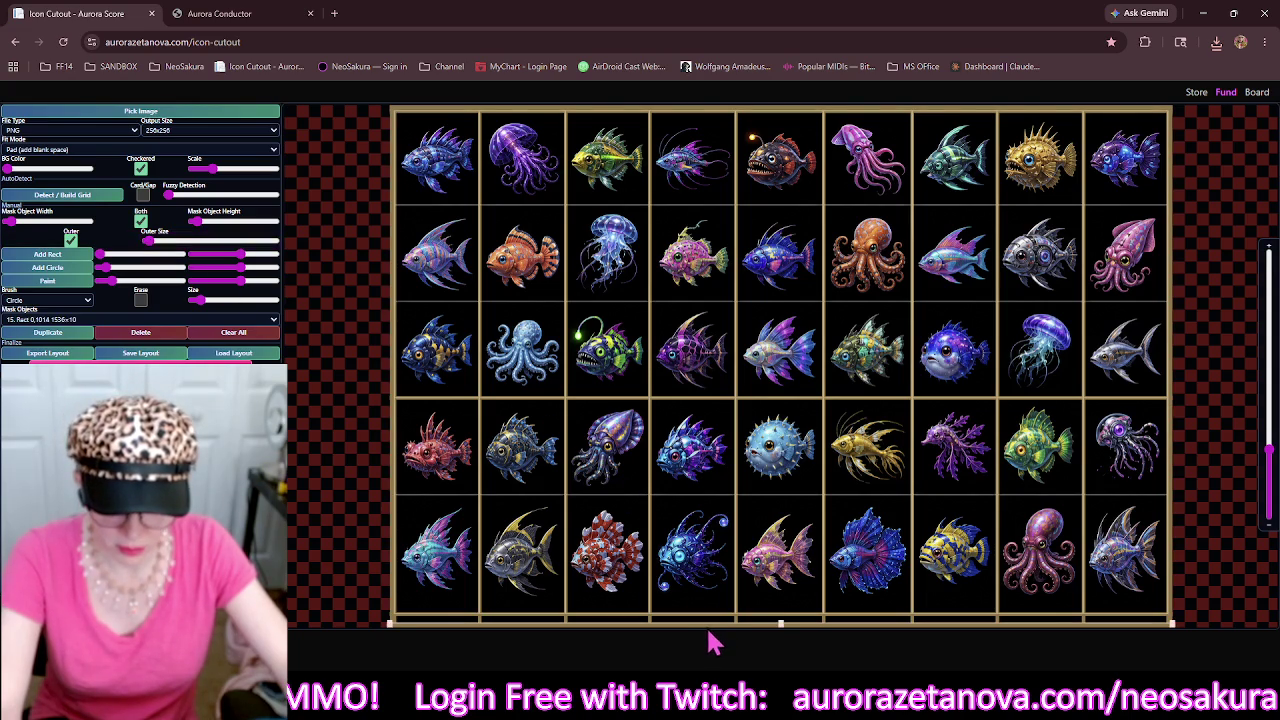
drag(782, 622, 786, 606)
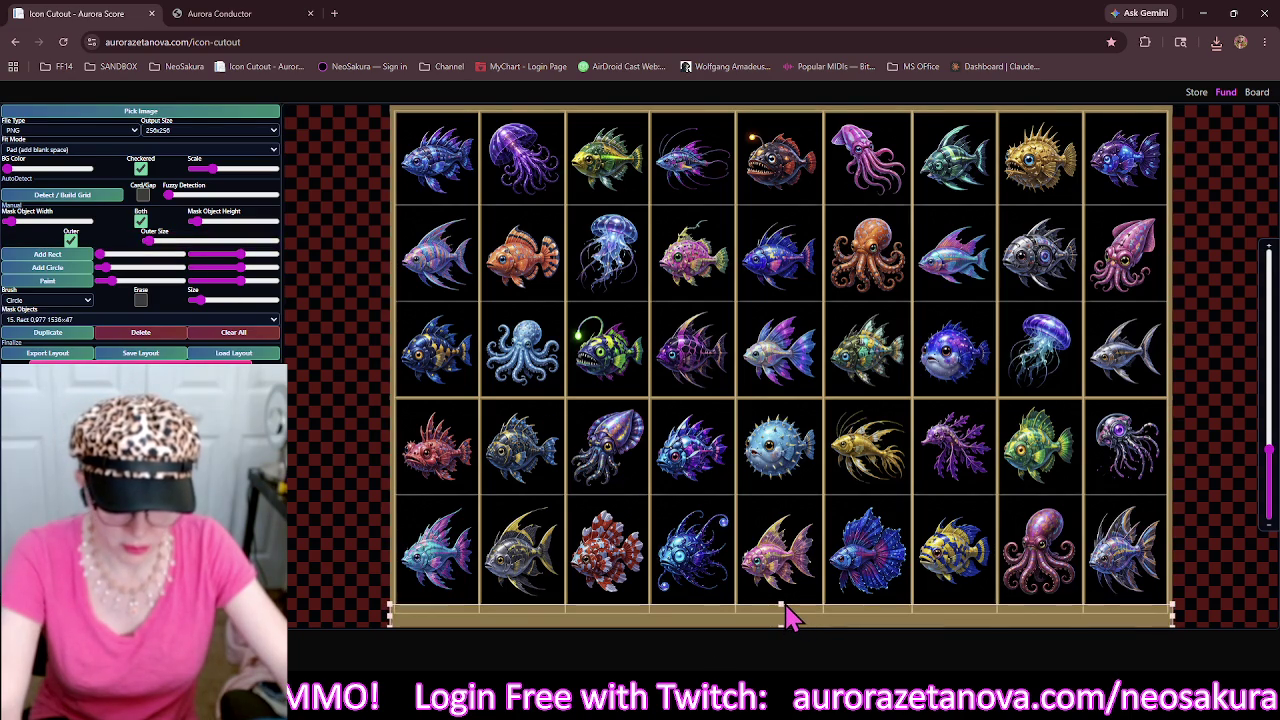
Duplicate the row four–five mask line and move the copy up to y 380.
click(812, 404)
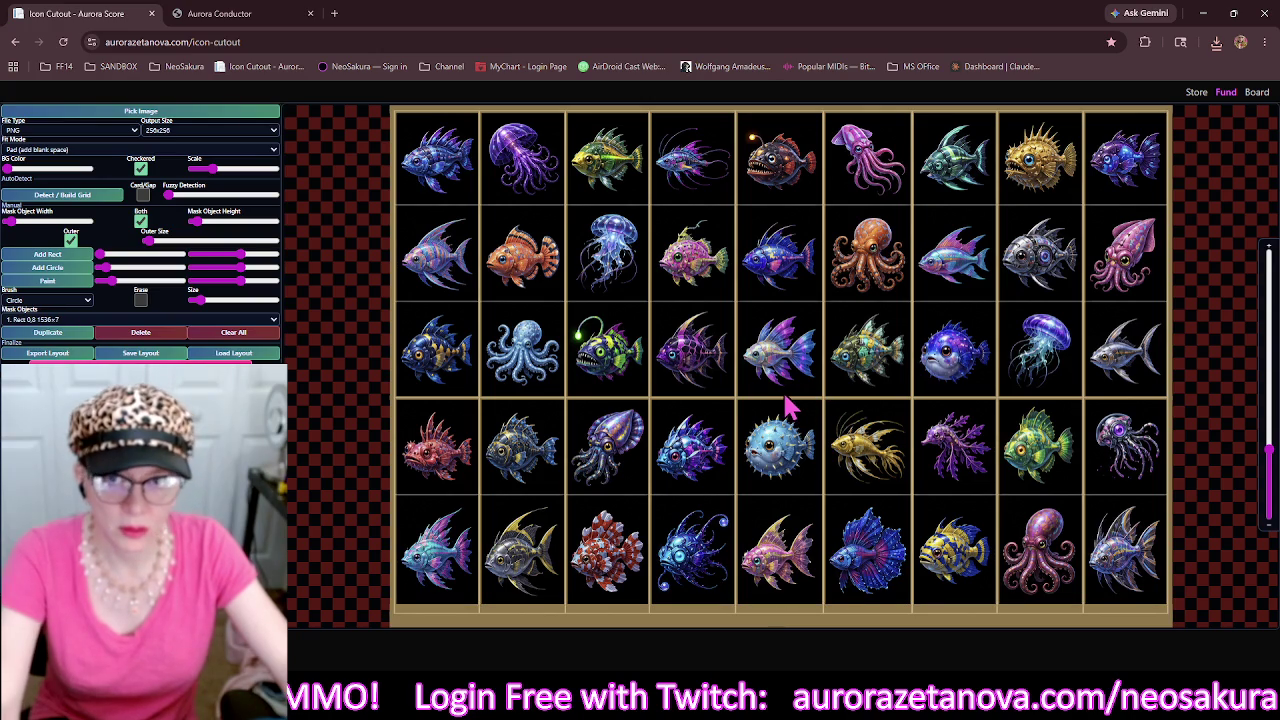
click(762, 404)
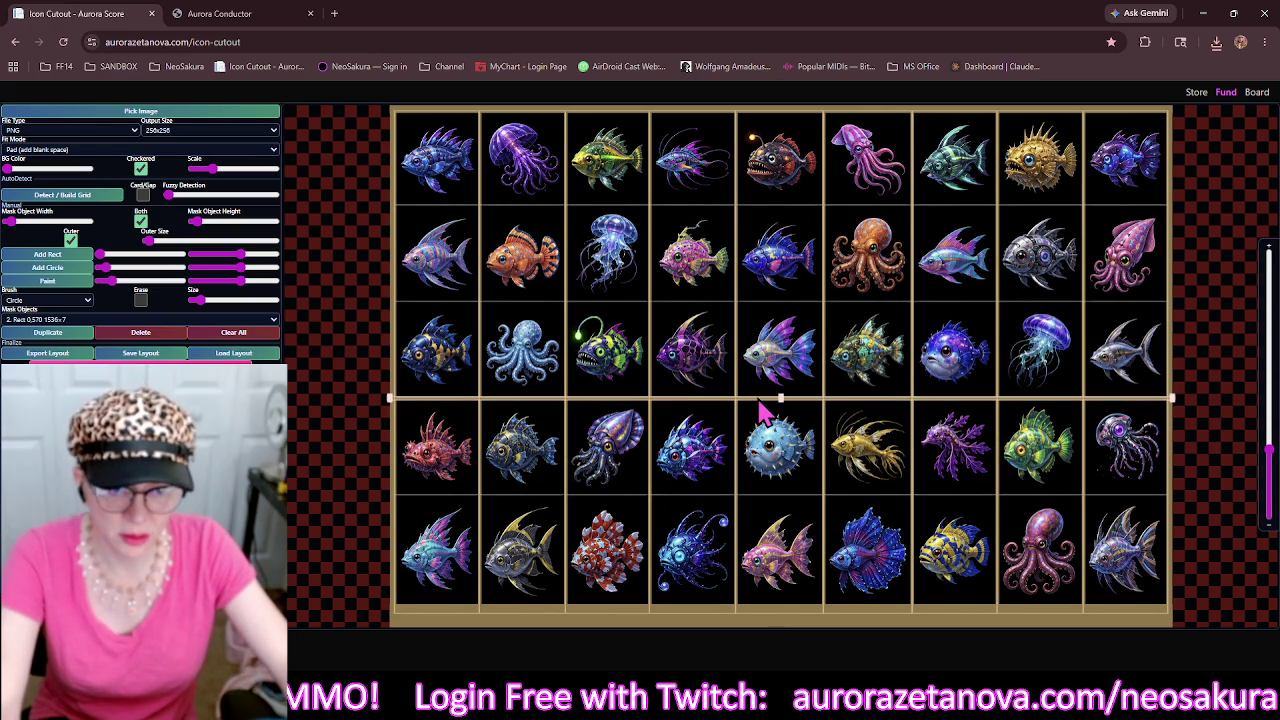
click(78, 333)
drag(720, 408, 720, 315)
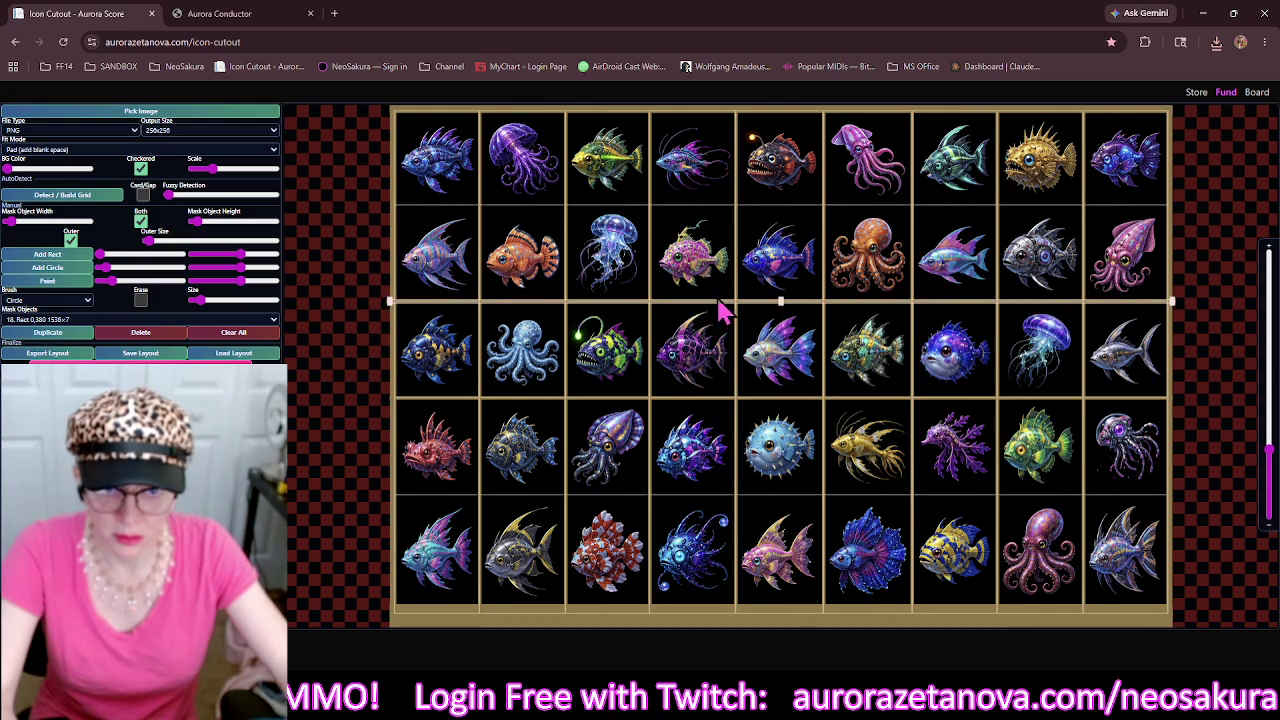
Duplicate the added horizontal mask line and move the copy up to the next row boundary.
scroll(718, 314, up, 5)
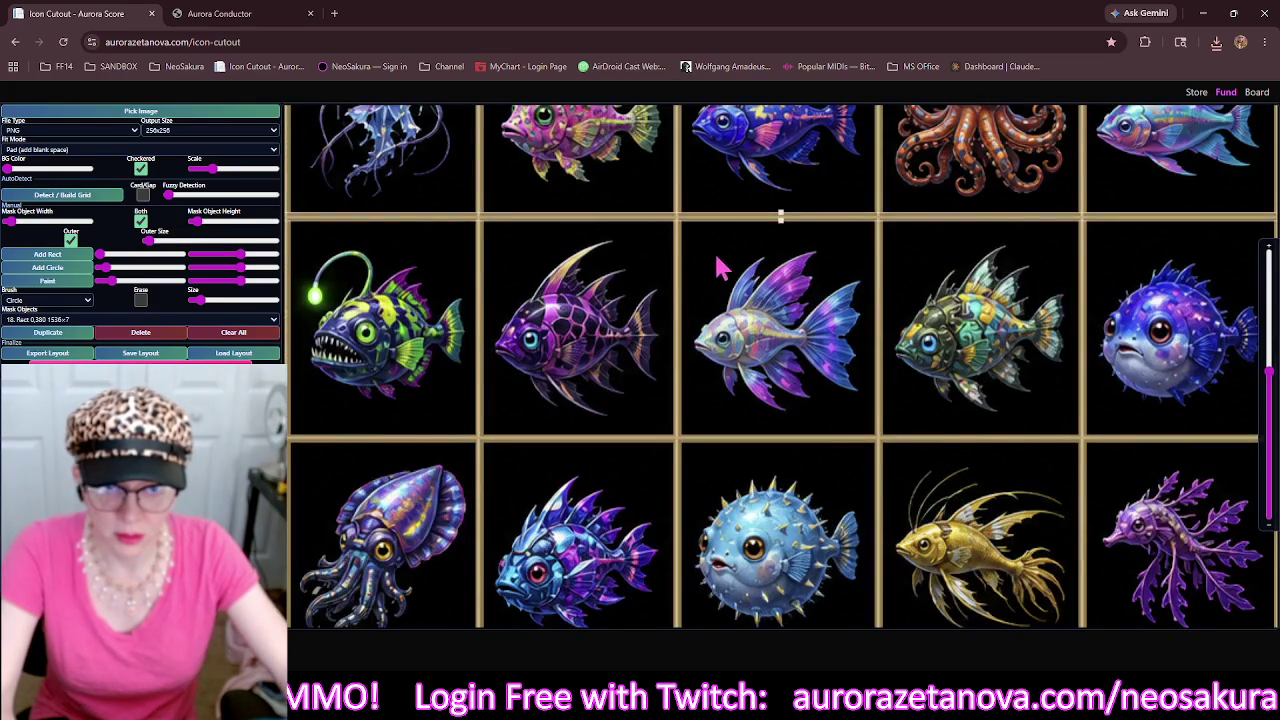
drag(718, 268, 693, 490)
click(693, 490)
click(47, 332)
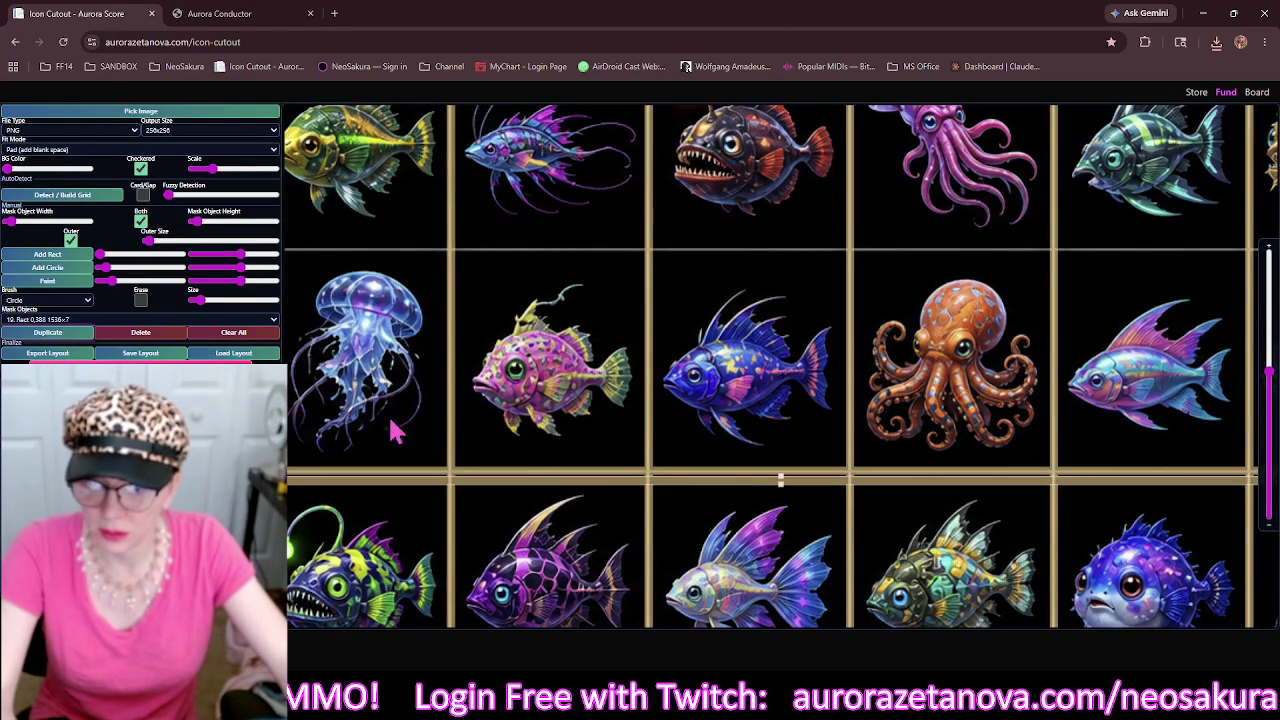
drag(549, 485, 536, 250)
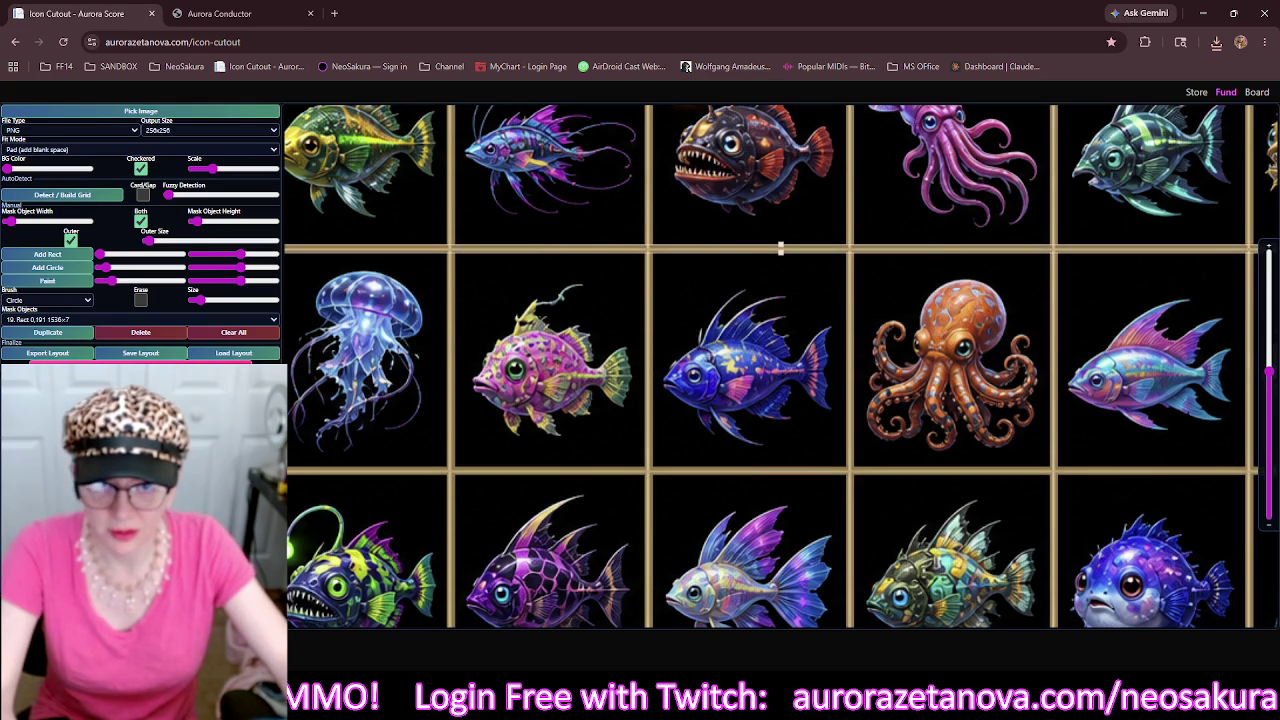
Move the top-edge mask line down onto the middle grid line at y 758.
scroll(630, 220, down, 5)
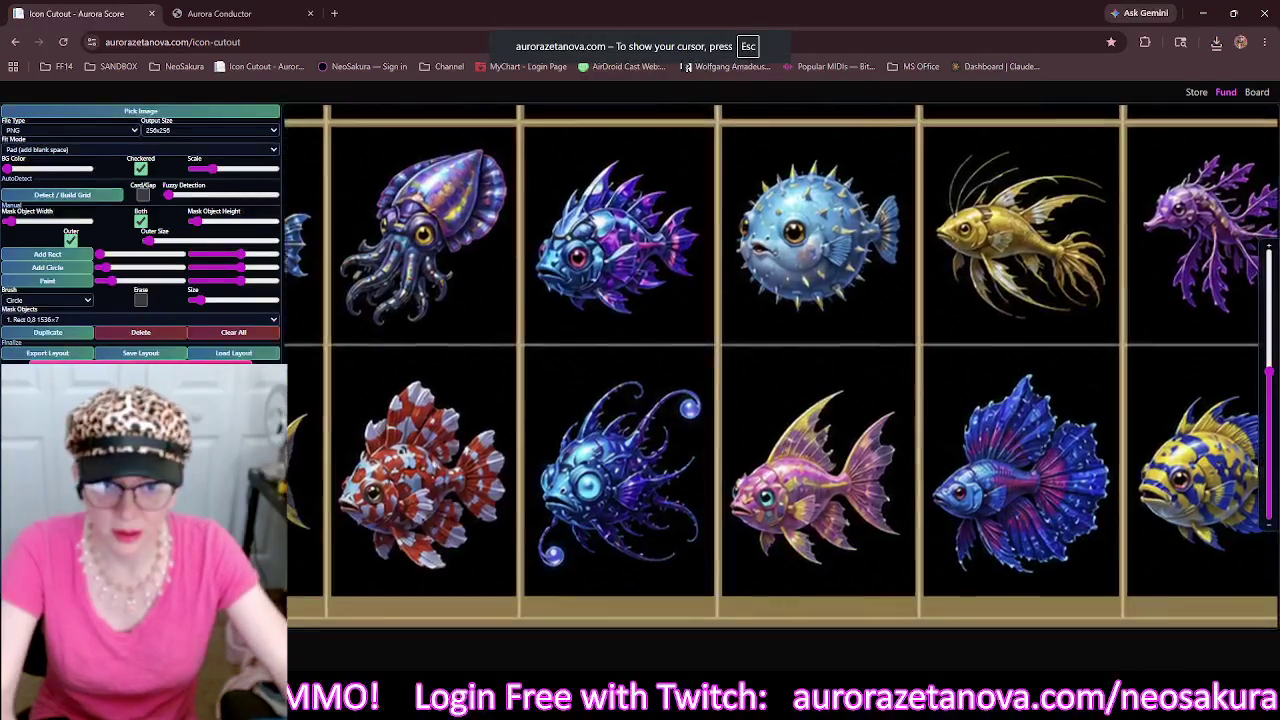
click(624, 130)
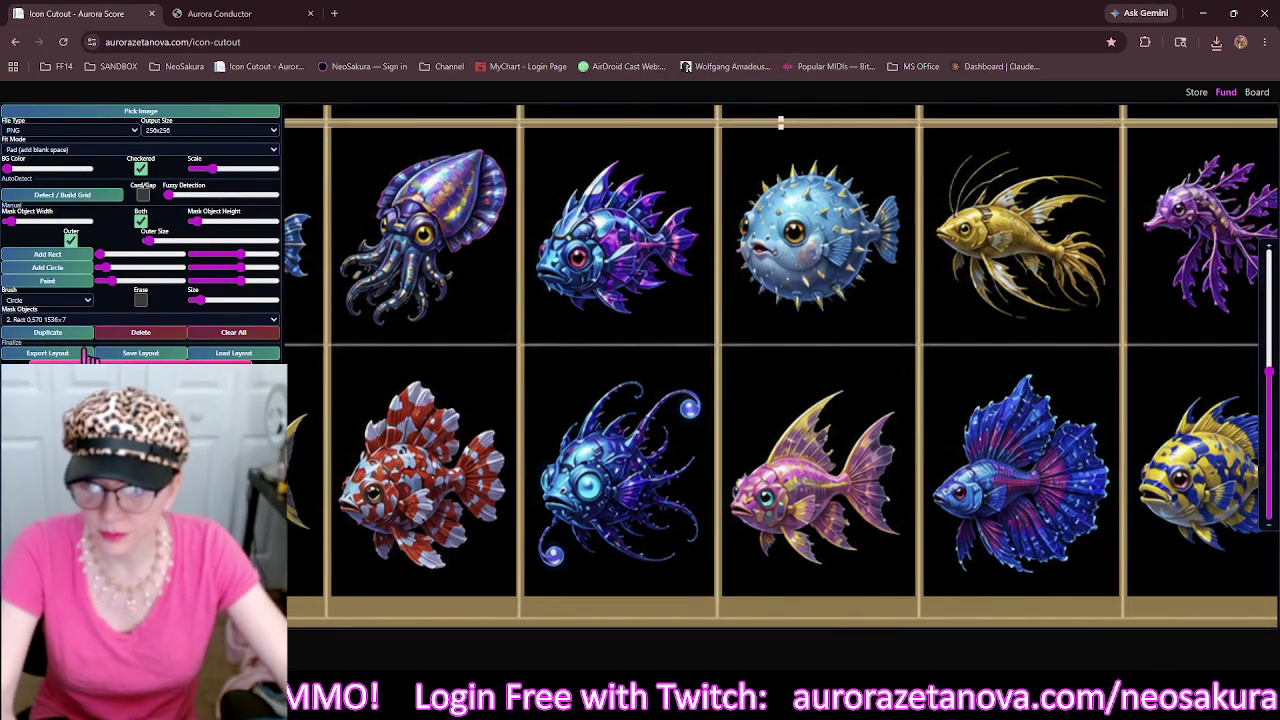
click(55, 335)
drag(680, 140, 617, 346)
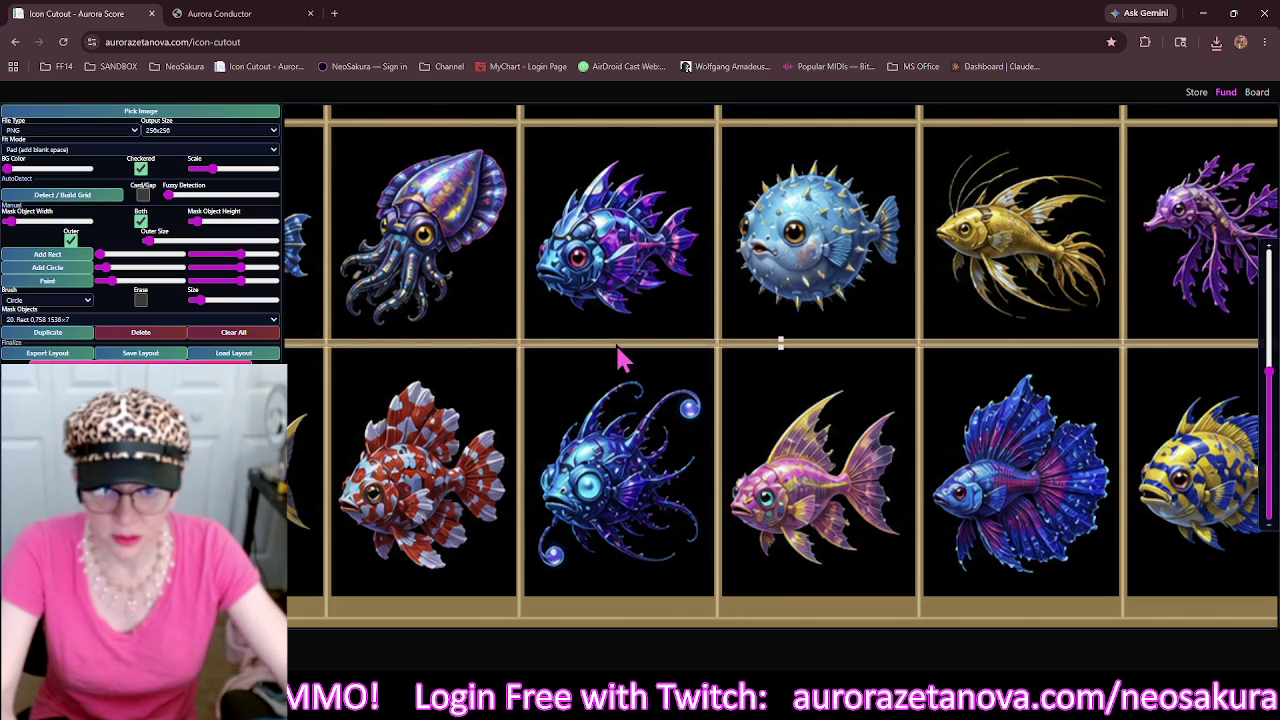
click(593, 390)
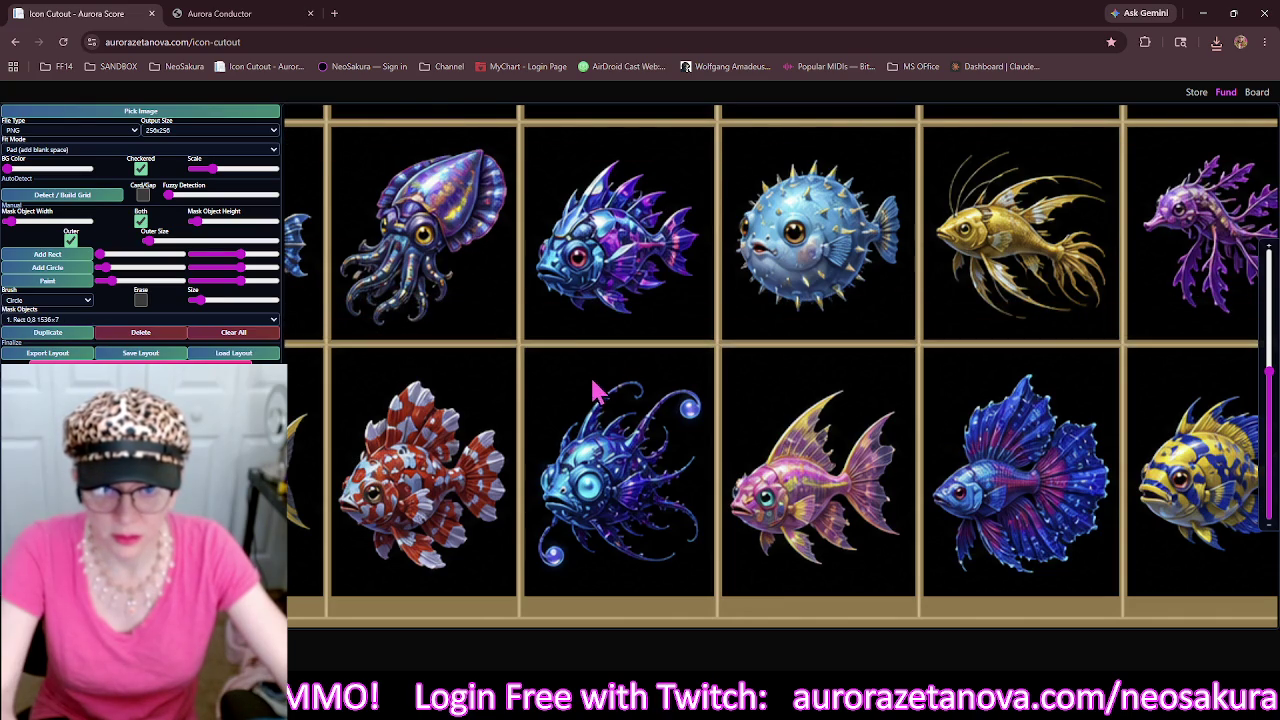
scroll(593, 390, down, 5)
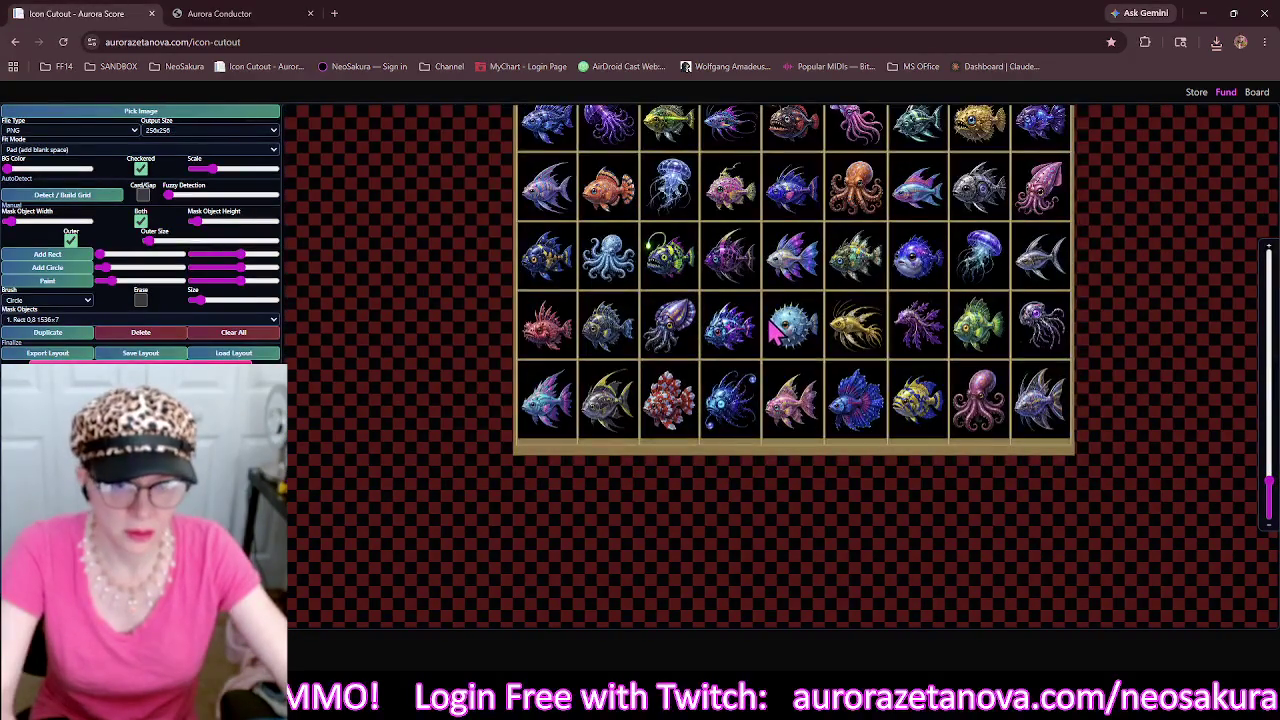
scroll(770, 335, up, 2)
scroll(385, 312, down, 2)
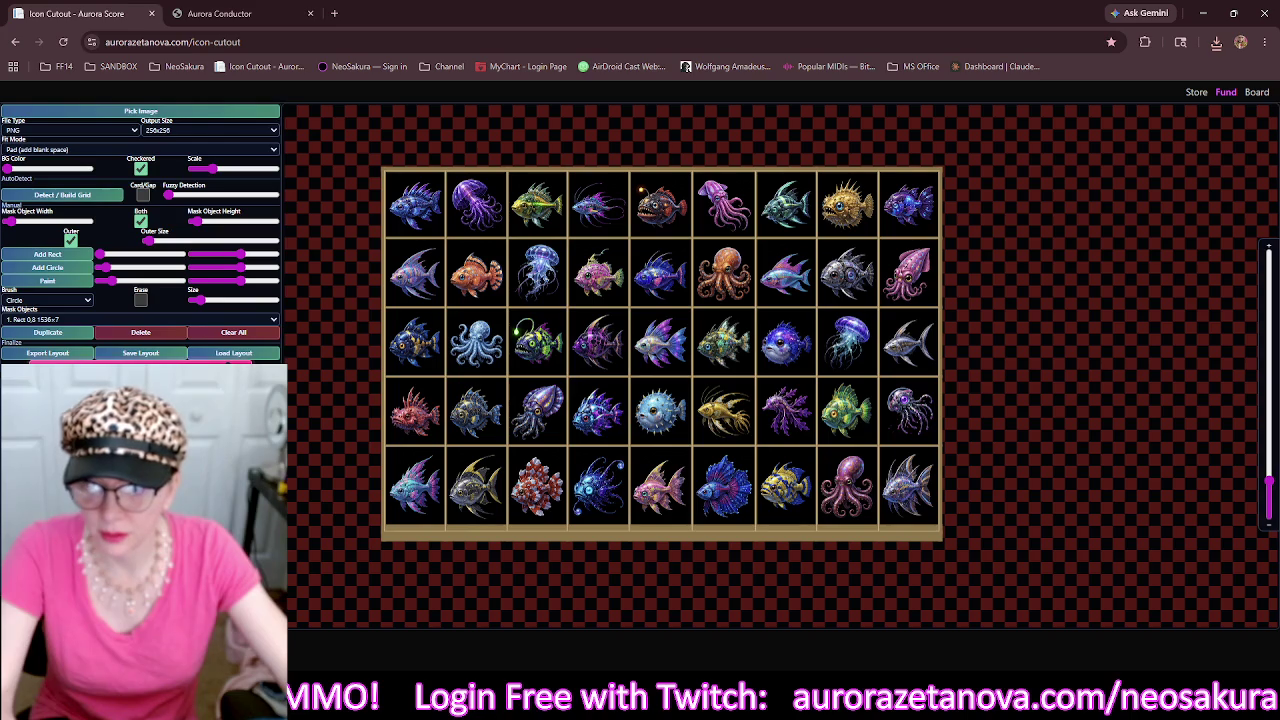
click(231, 111)
Load a new fish sheet, turn off the outer border, and detect its grid.
click(433, 108)
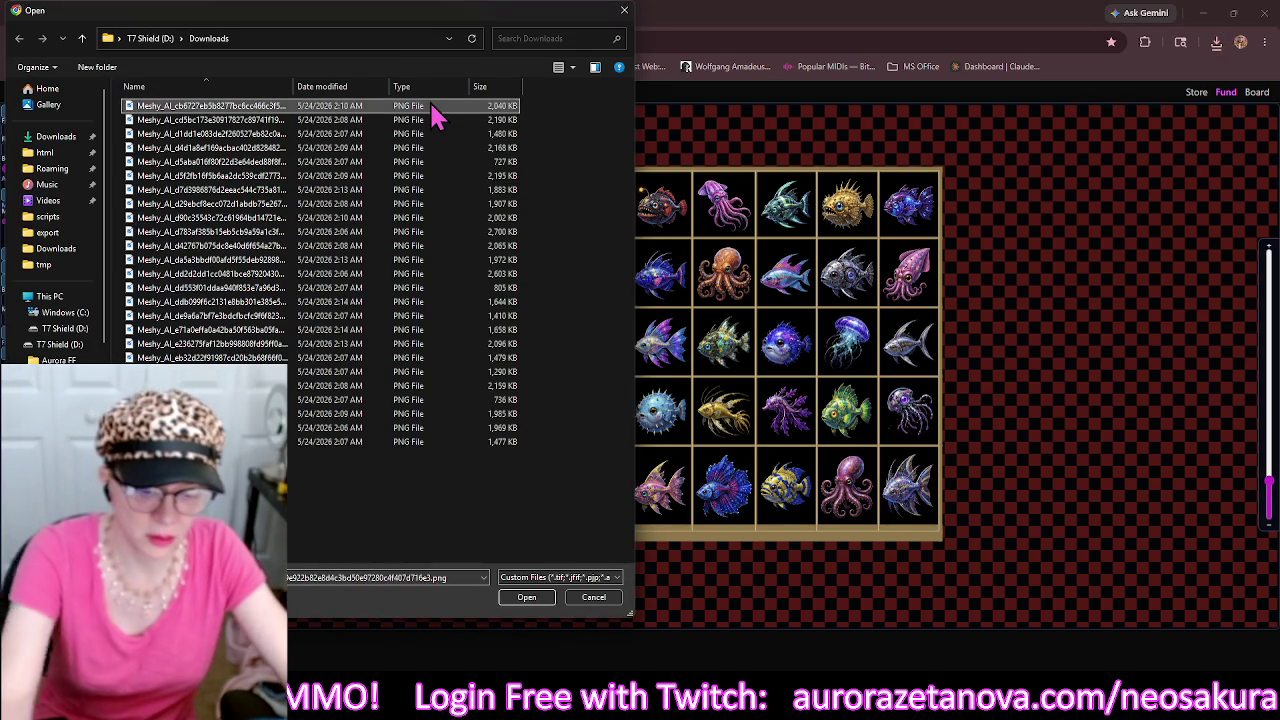
double_click(433, 108)
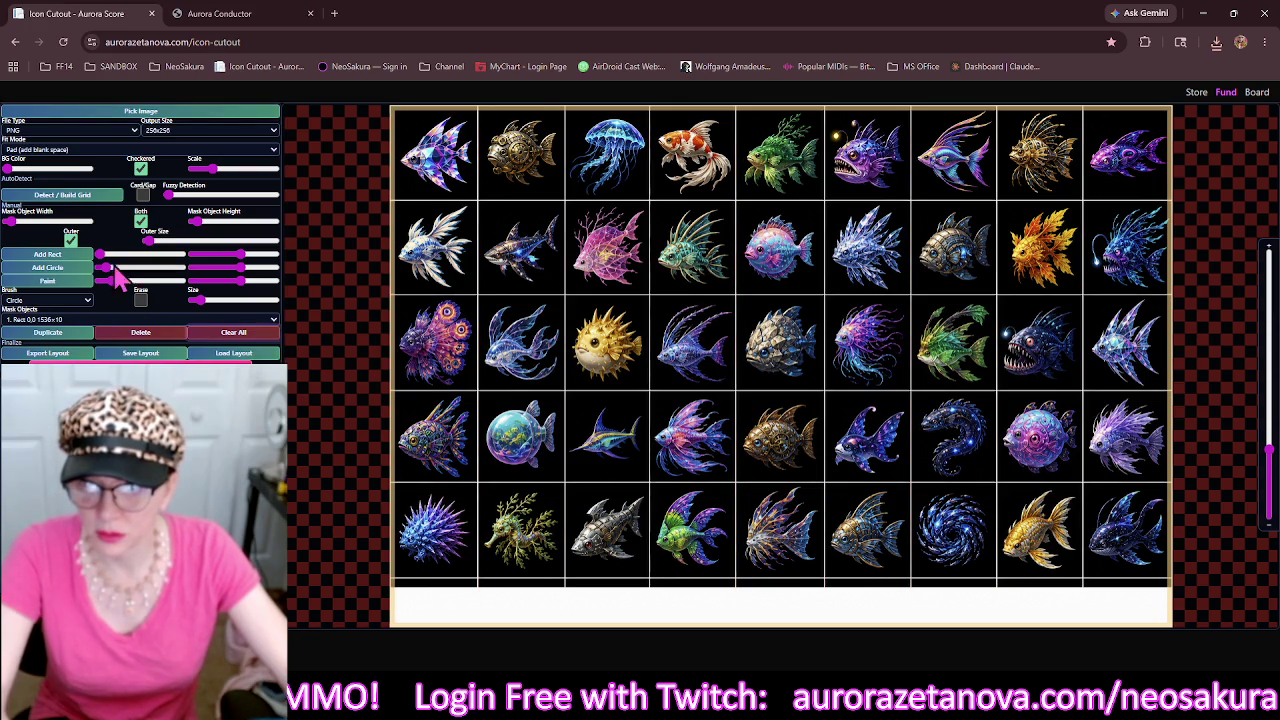
click(72, 240)
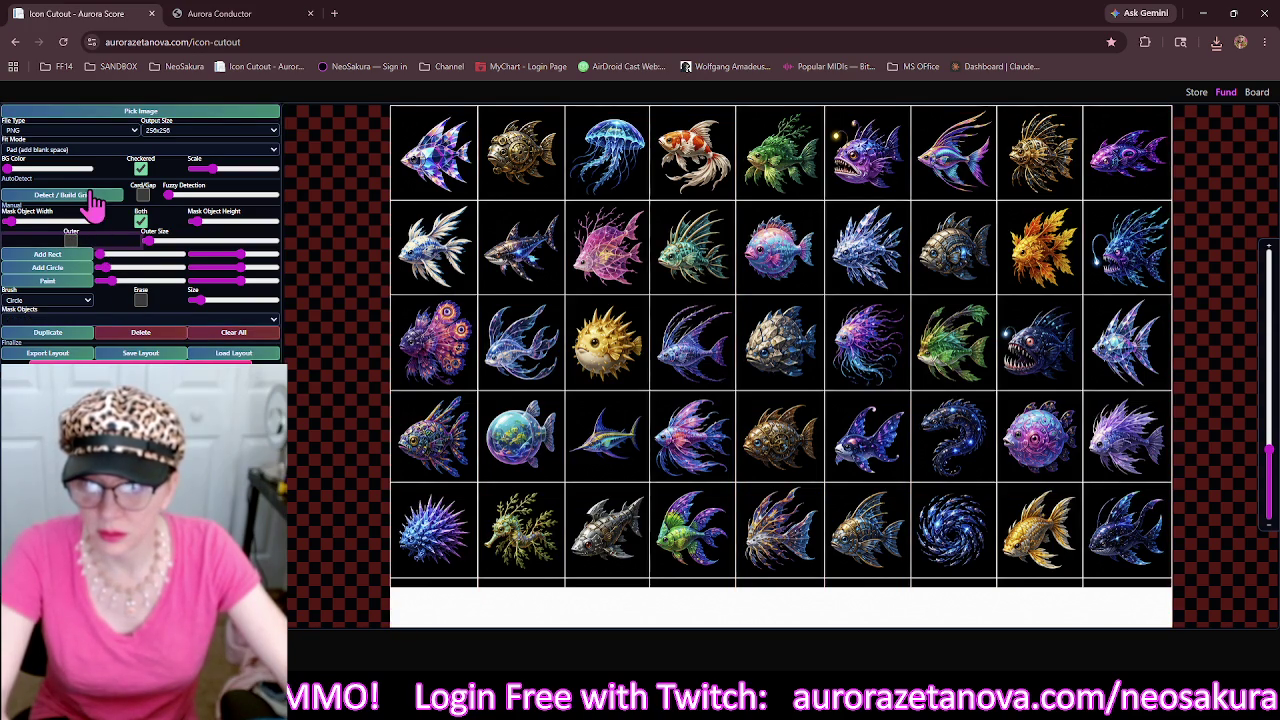
click(89, 198)
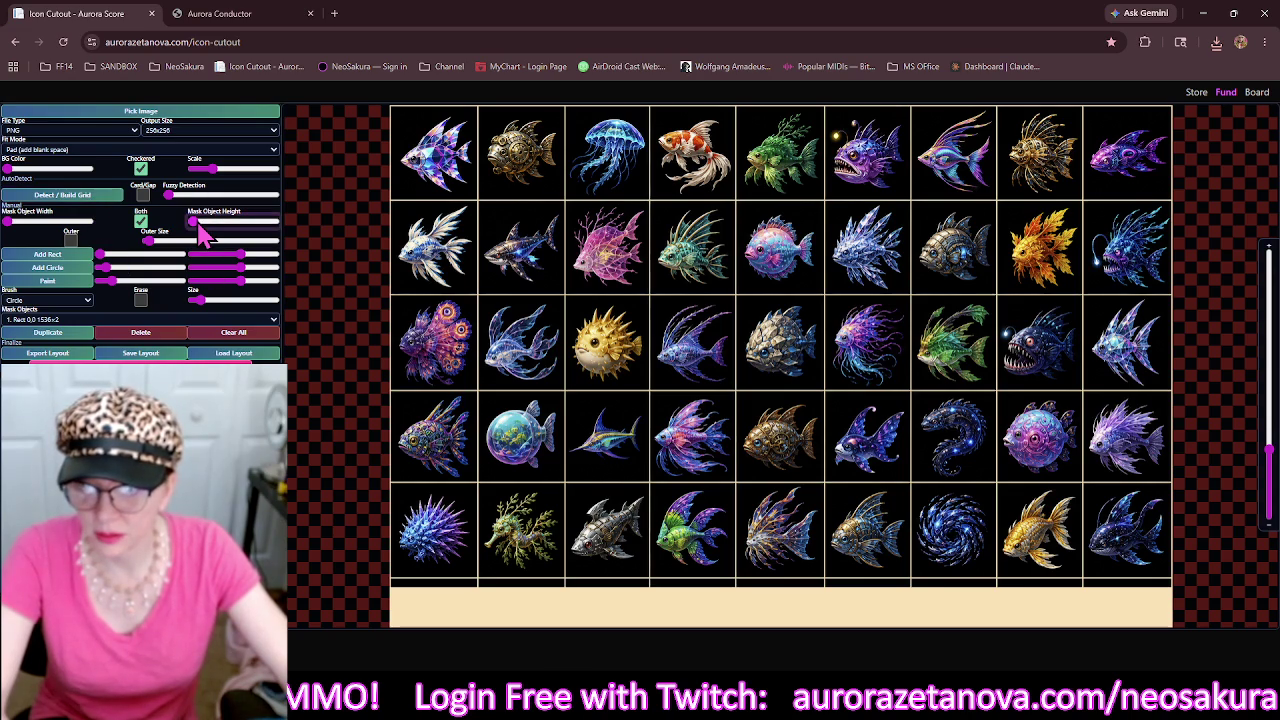
Thicken the mask lines and extend the bottom strip mask to 1536×100.
drag(201, 229, 205, 233)
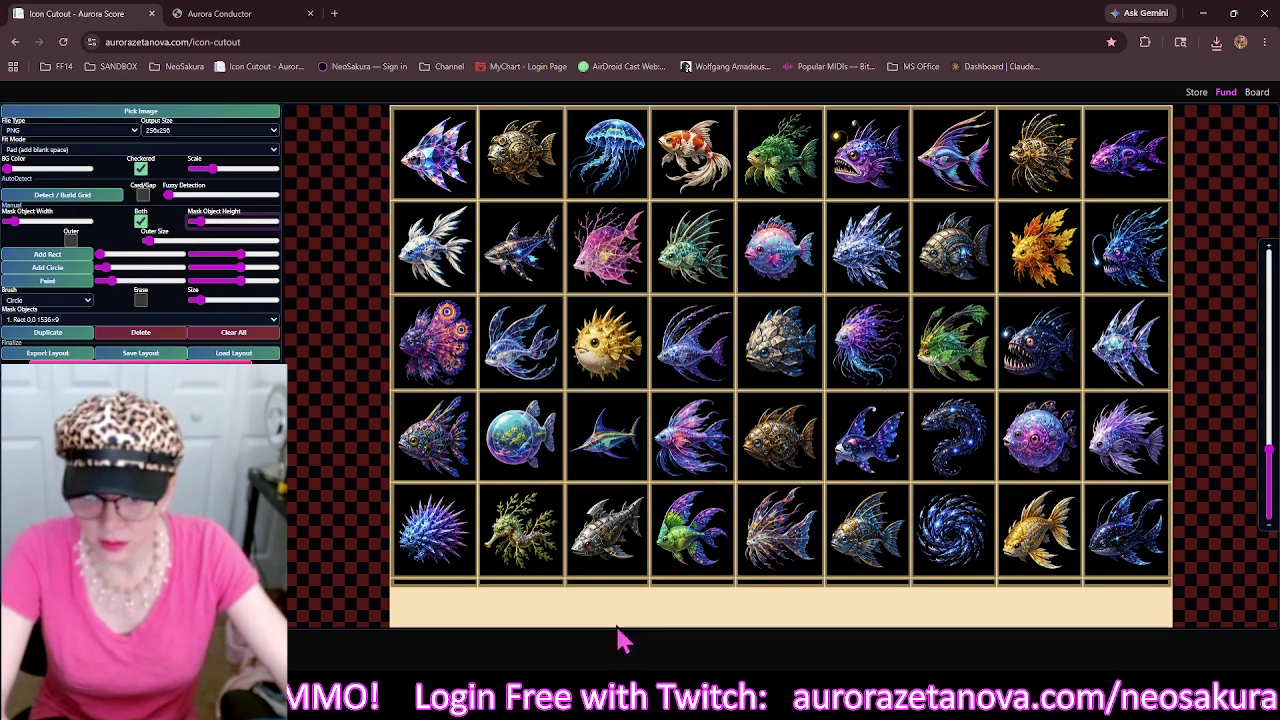
click(705, 610)
drag(784, 587, 784, 580)
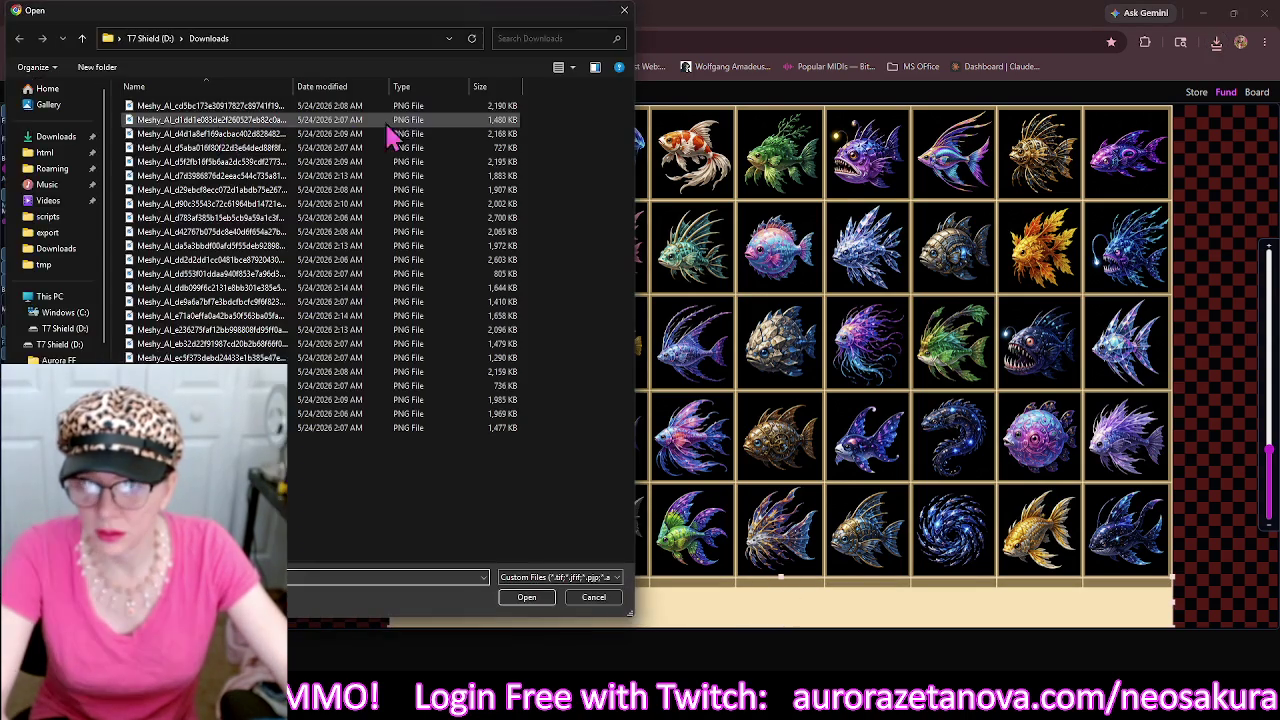
Load another fish sheet, clear old masks, and detect its 9×5 grid.
click(401, 108)
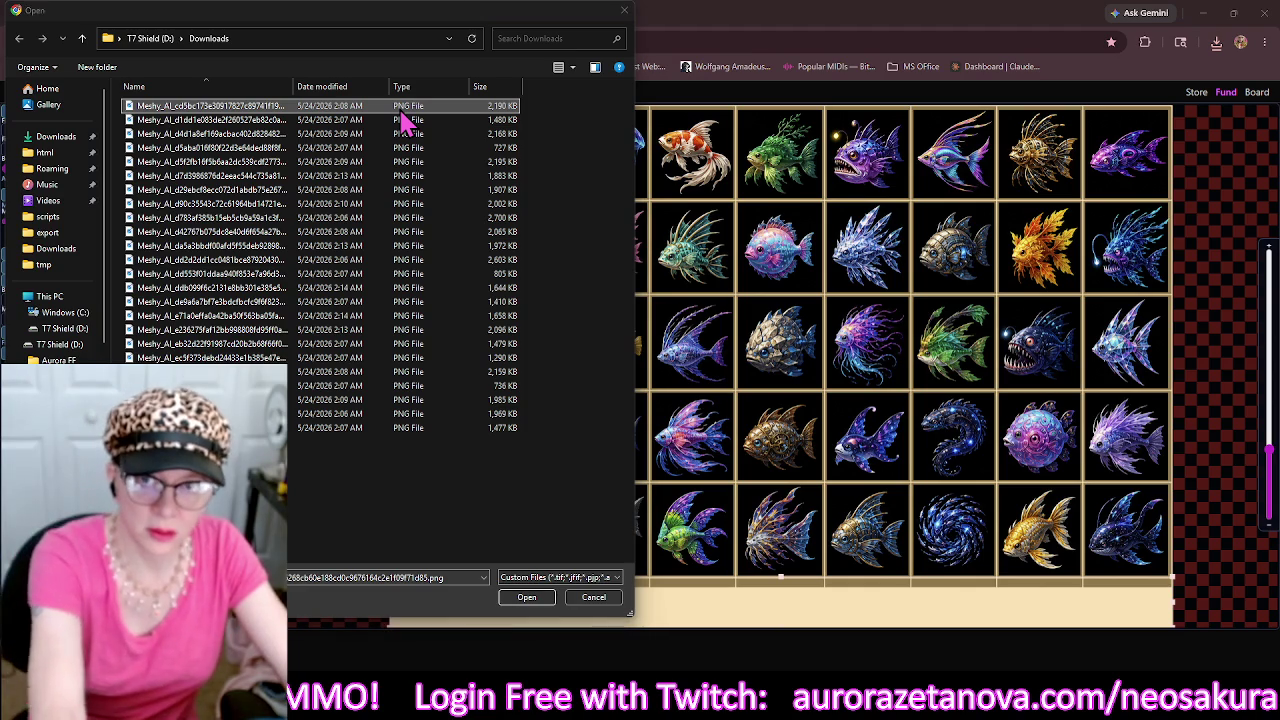
double_click(400, 110)
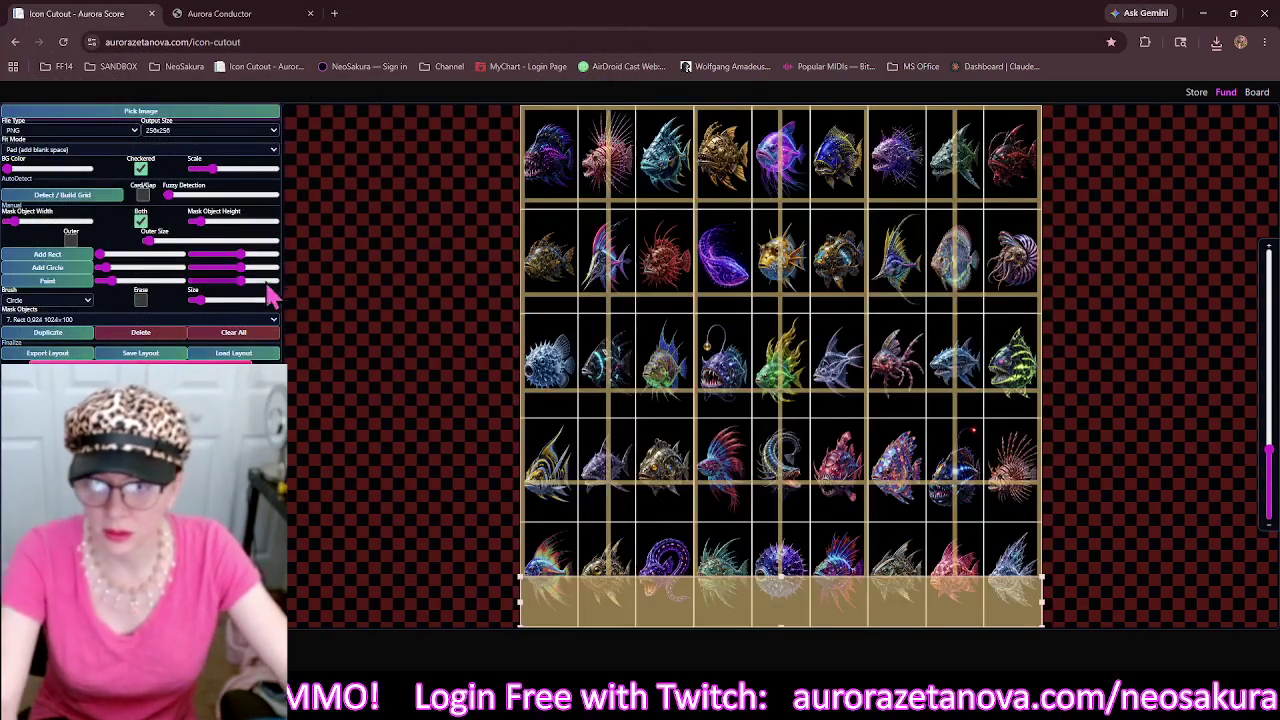
click(236, 333)
click(103, 197)
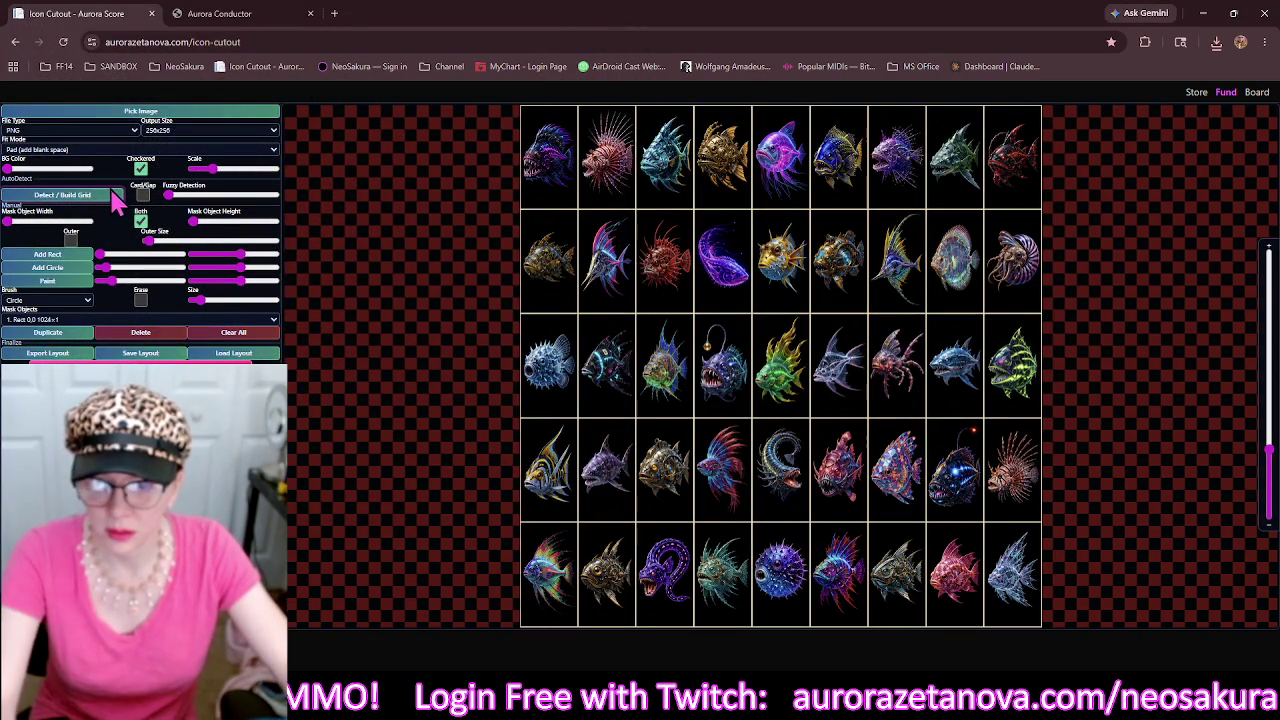
Set the mask line height to 5 px and save the layout.
click(192, 222)
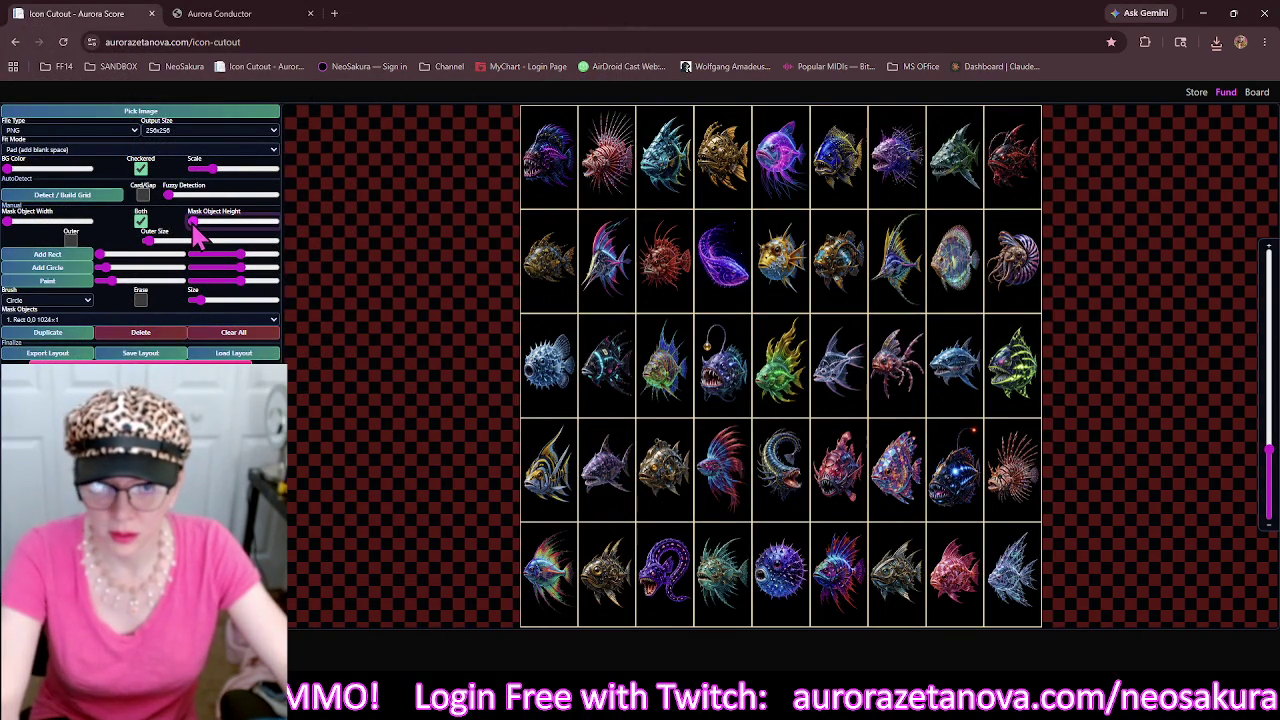
drag(197, 229, 200, 231)
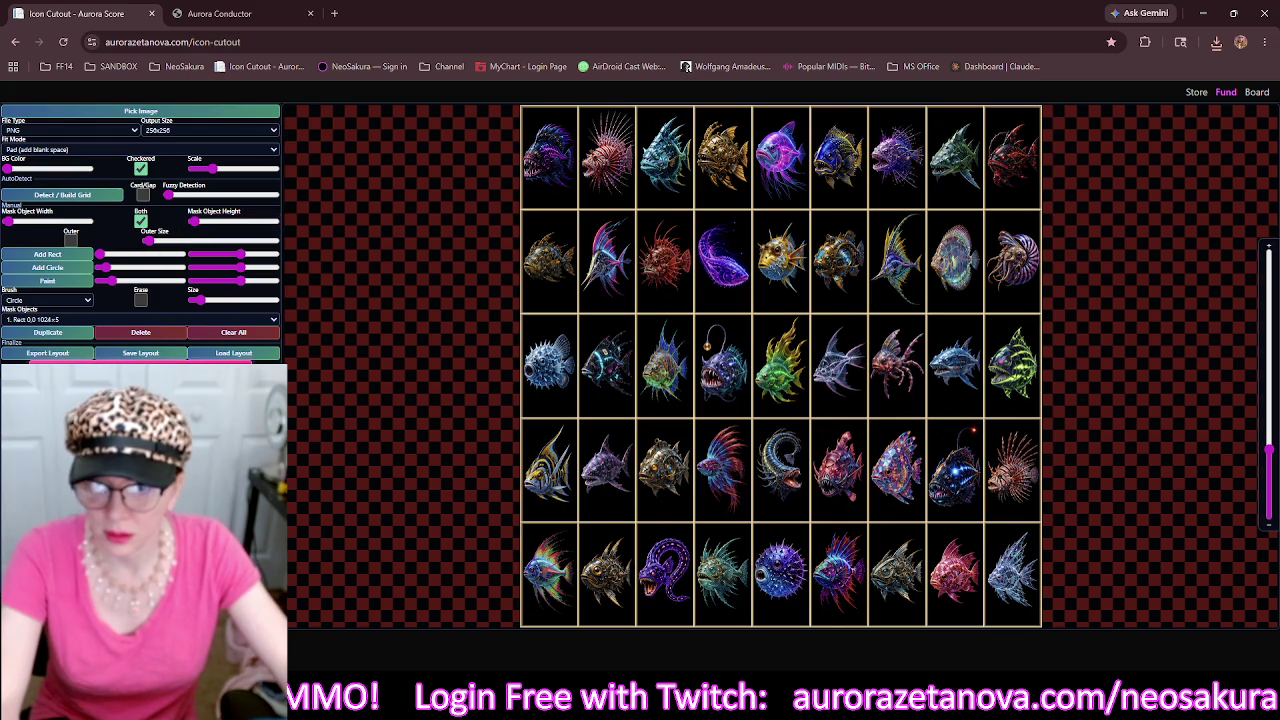
click(121, 355)
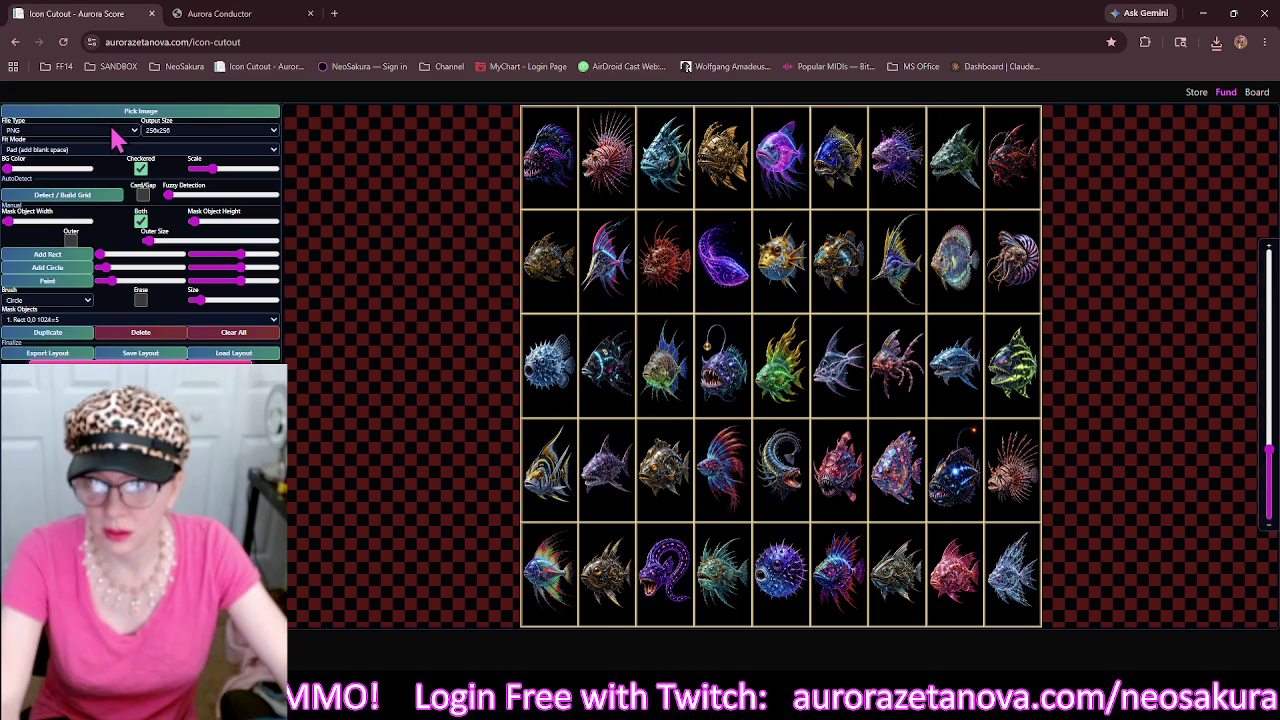
Load the next ornamental fish sheet from the file picker.
click(158, 112)
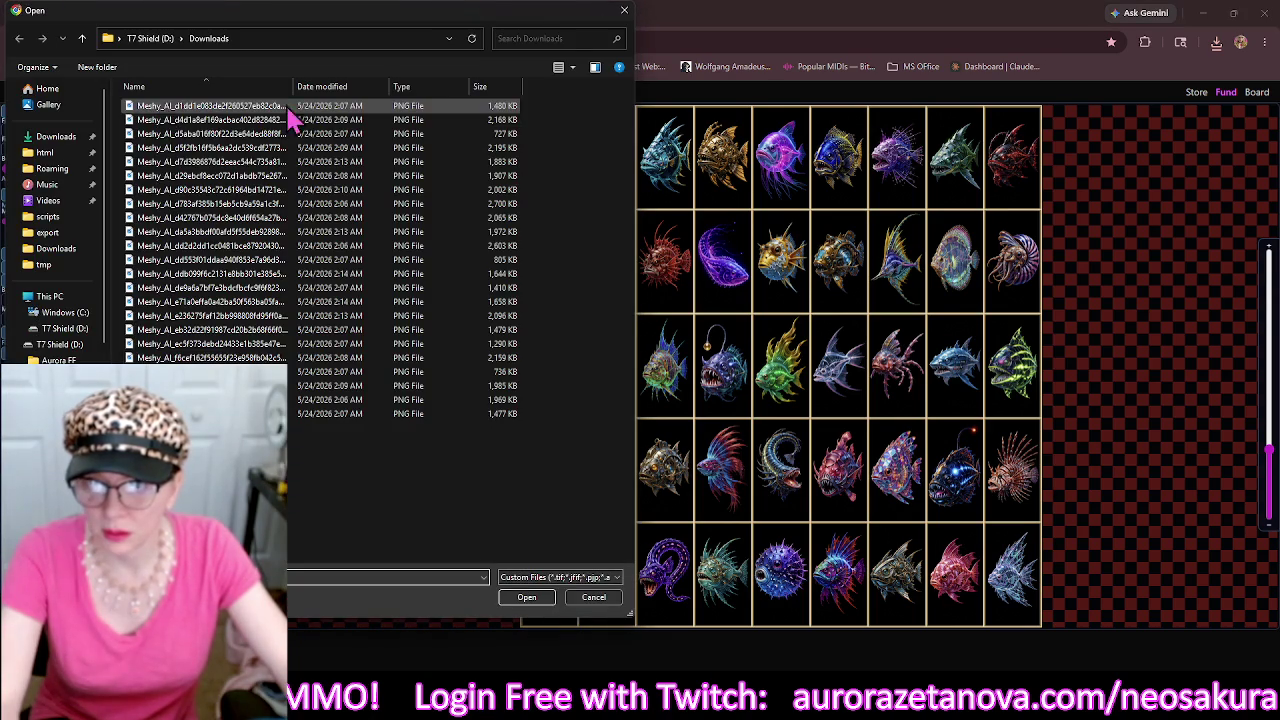
click(392, 113)
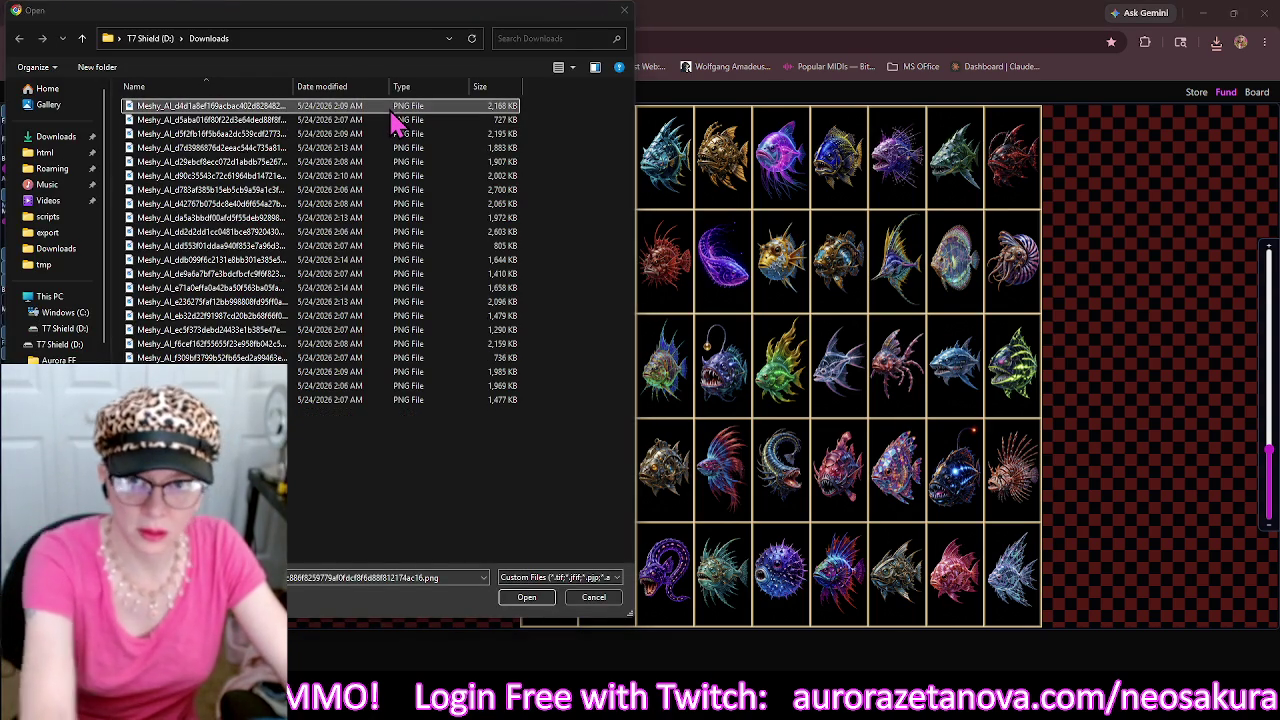
double_click(393, 113)
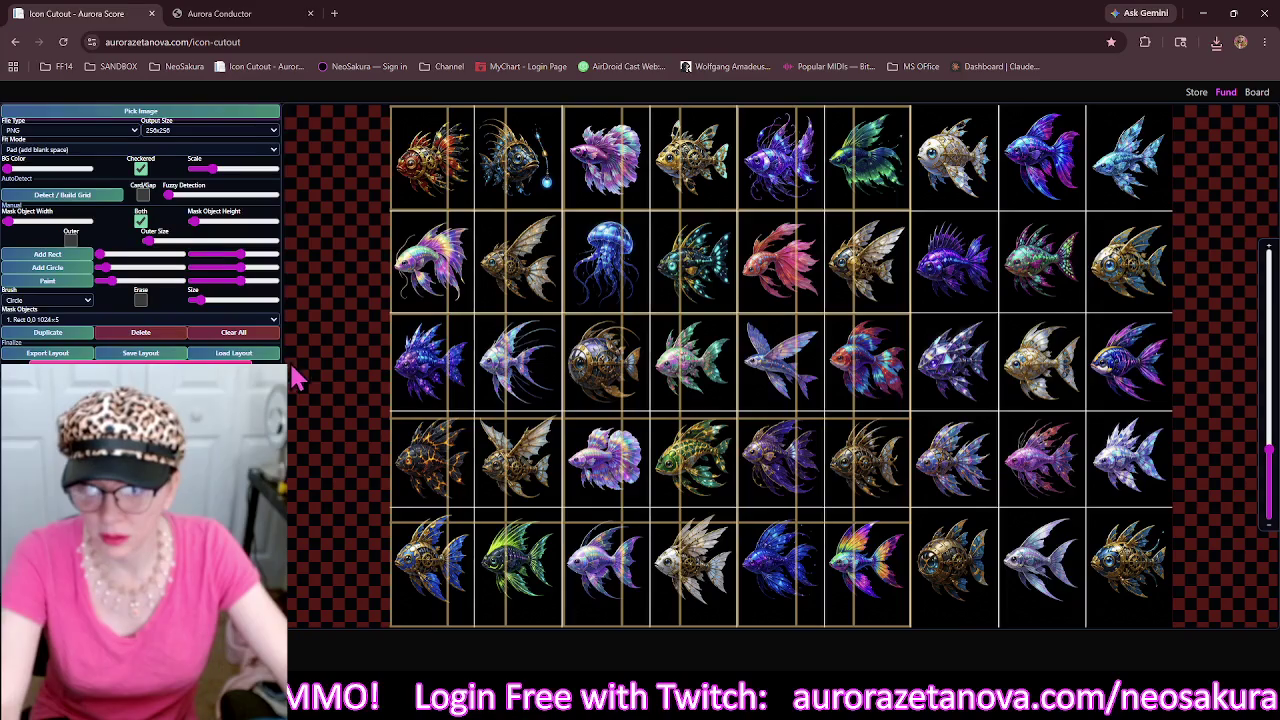
Clear the old masks, detect the 9×5 grid, and thicken its mask lines to 10 px.
click(235, 332)
click(113, 198)
click(203, 226)
mouse_move(620, 483)
mouse_down()
mouse_move(601, 439)
mouse_move(546, 511)
mouse_move(571, 475)
mouse_up()
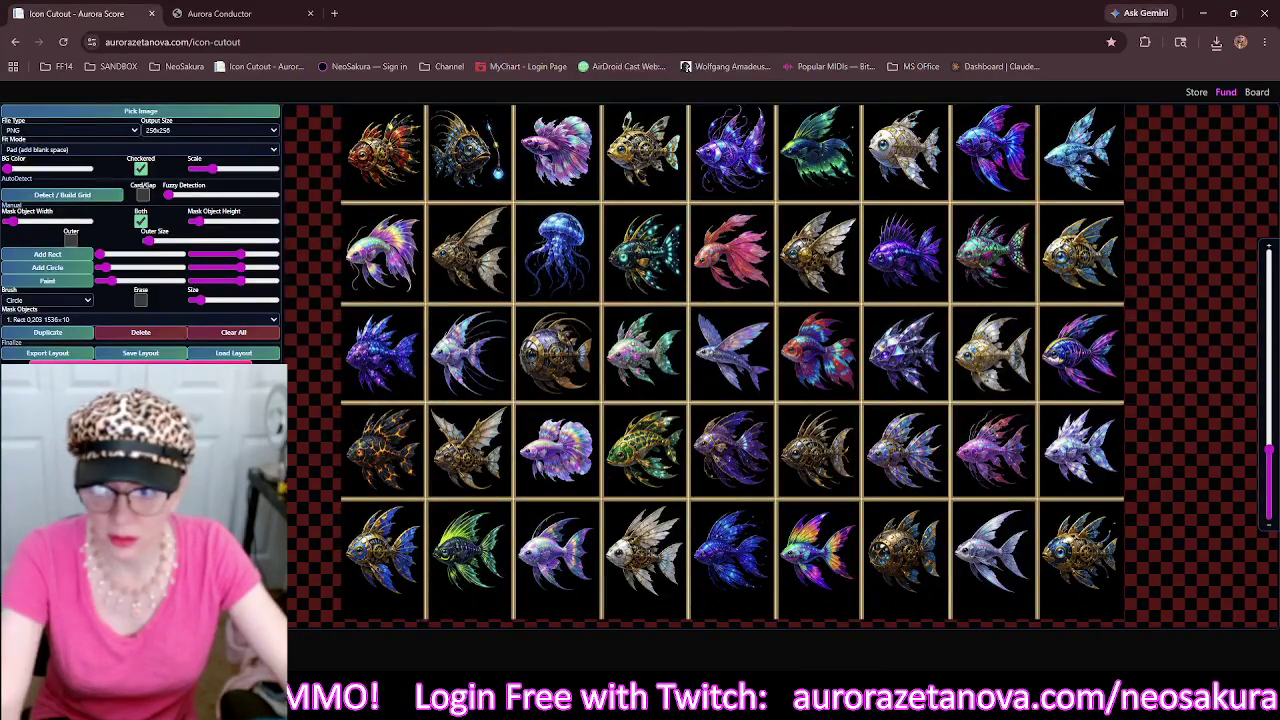
Load the glowing fish sheet, clear masks, detect the grid, and set mask height to 6.
click(260, 113)
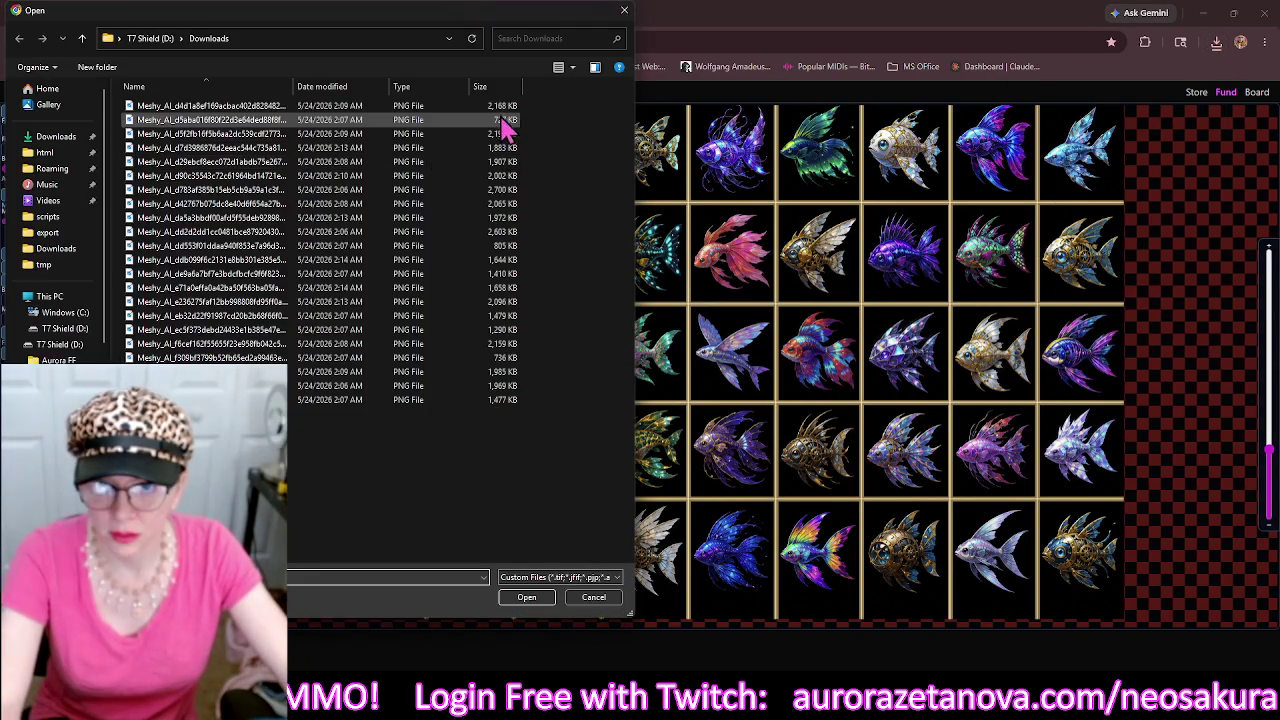
click(504, 108)
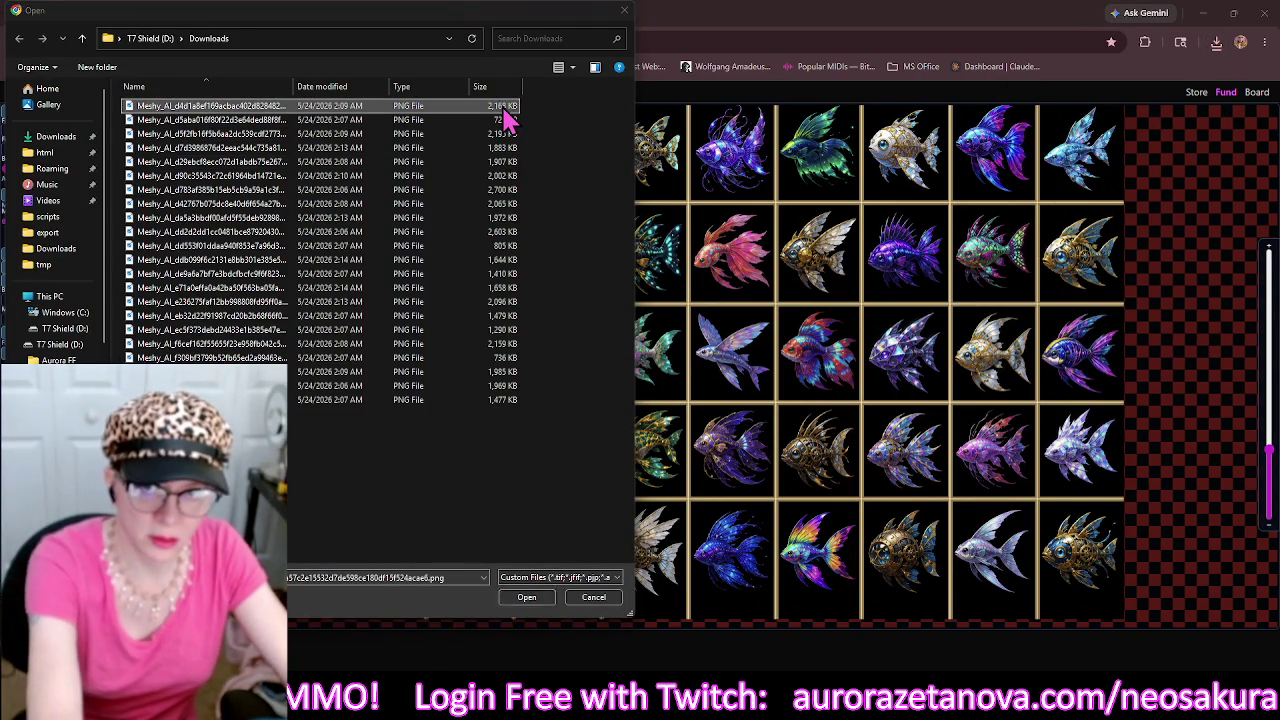
double_click(504, 110)
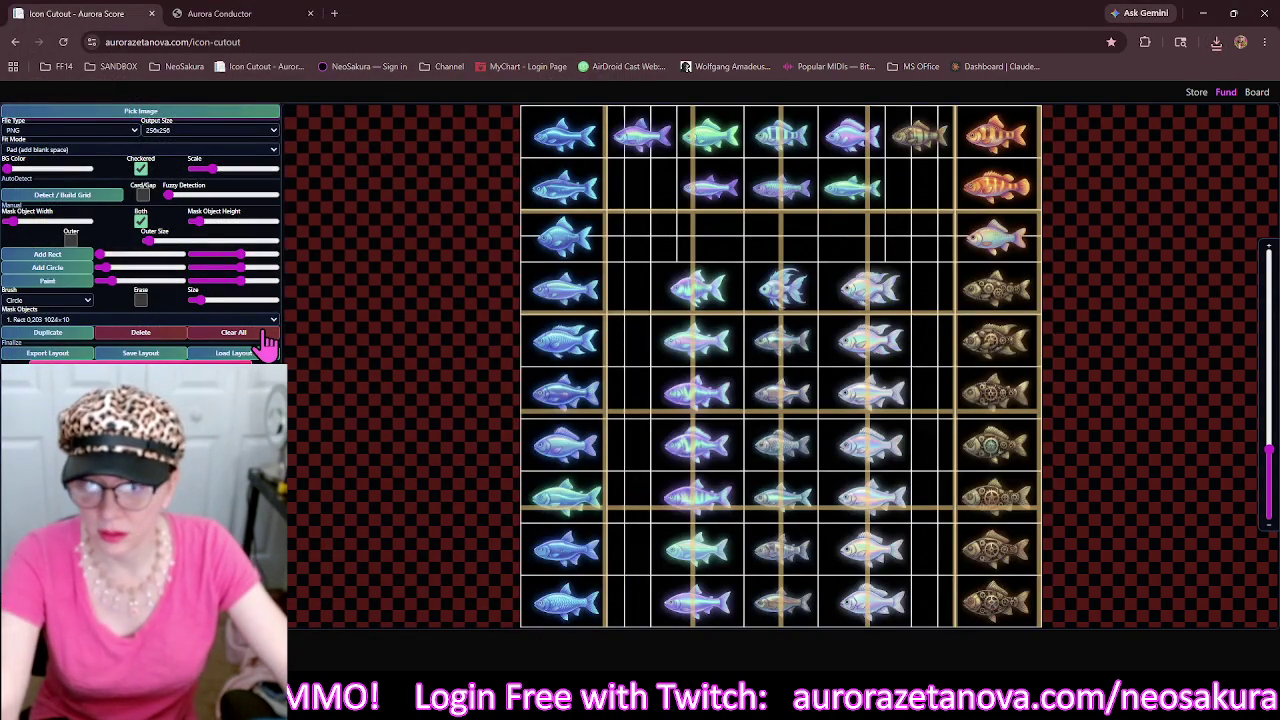
click(258, 333)
click(108, 196)
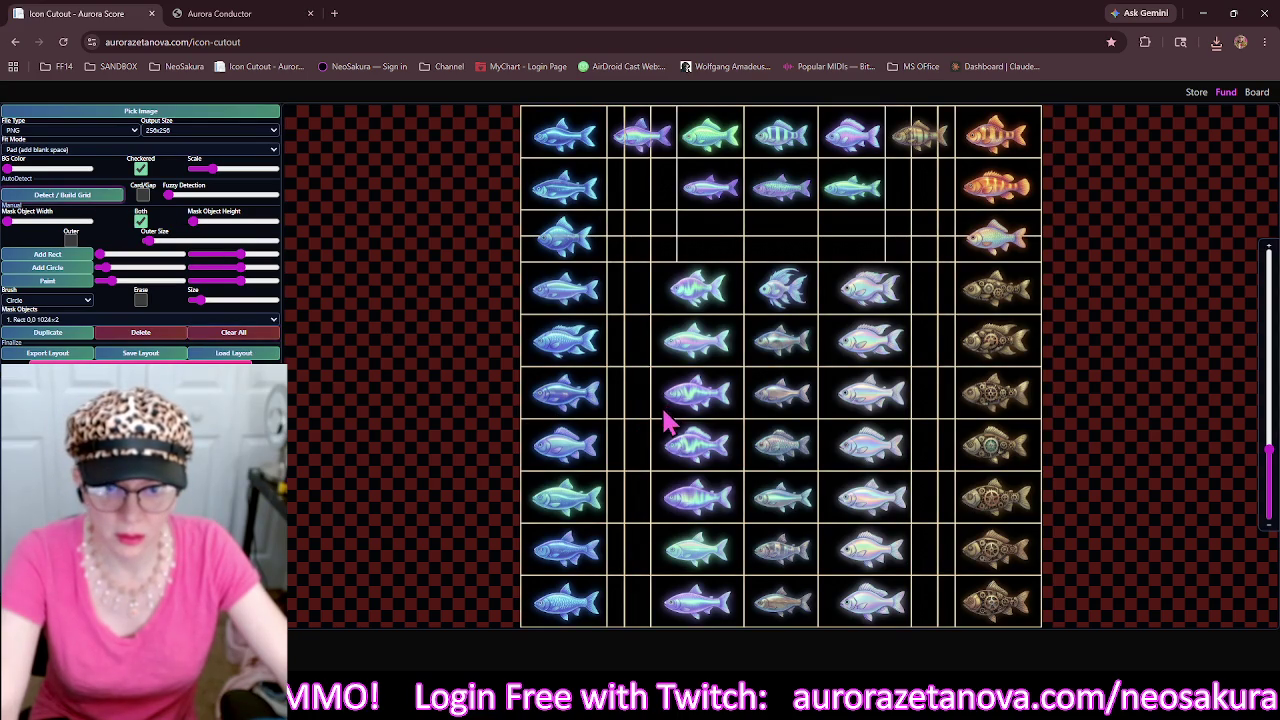
drag(193, 224, 200, 224)
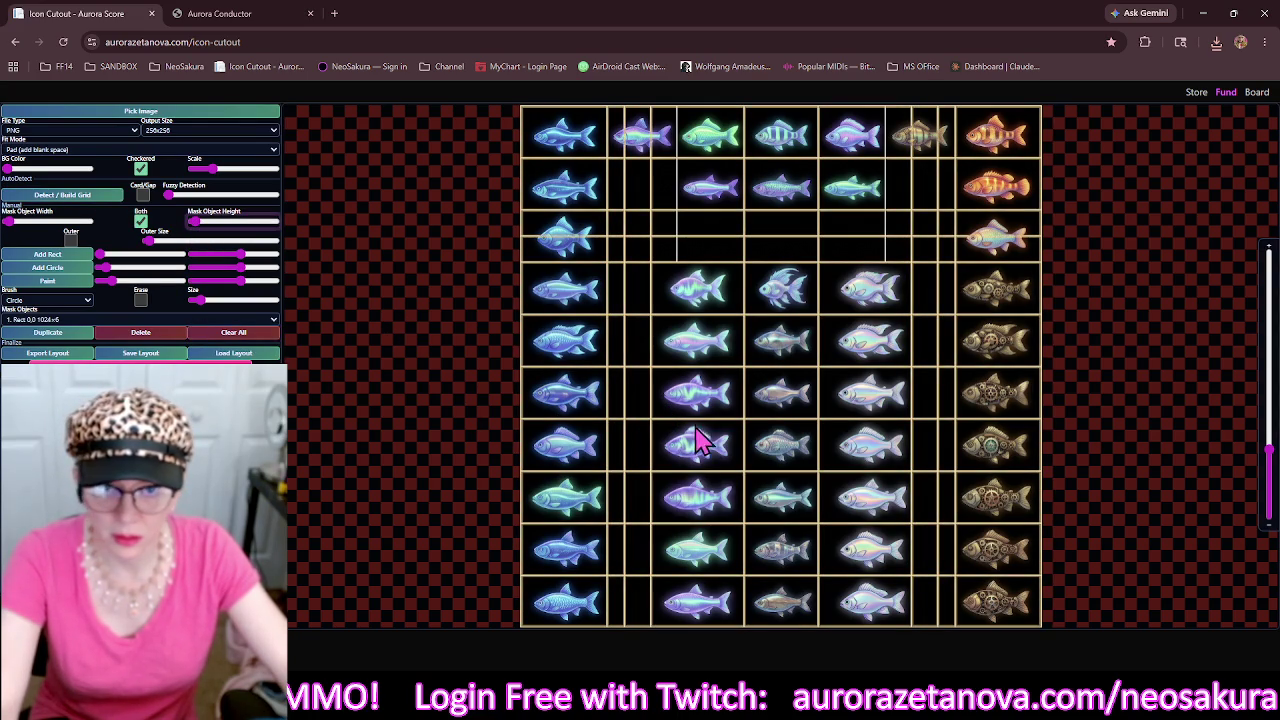
Stretch the third-row horizontal line into a 1024×102 mask band at y 206.
mouse_move(780, 365)
mouse_down()
mouse_move(738, 325)
mouse_move(654, 409)
mouse_move(697, 440)
mouse_move(684, 440)
mouse_up()
drag(642, 262, 675, 205)
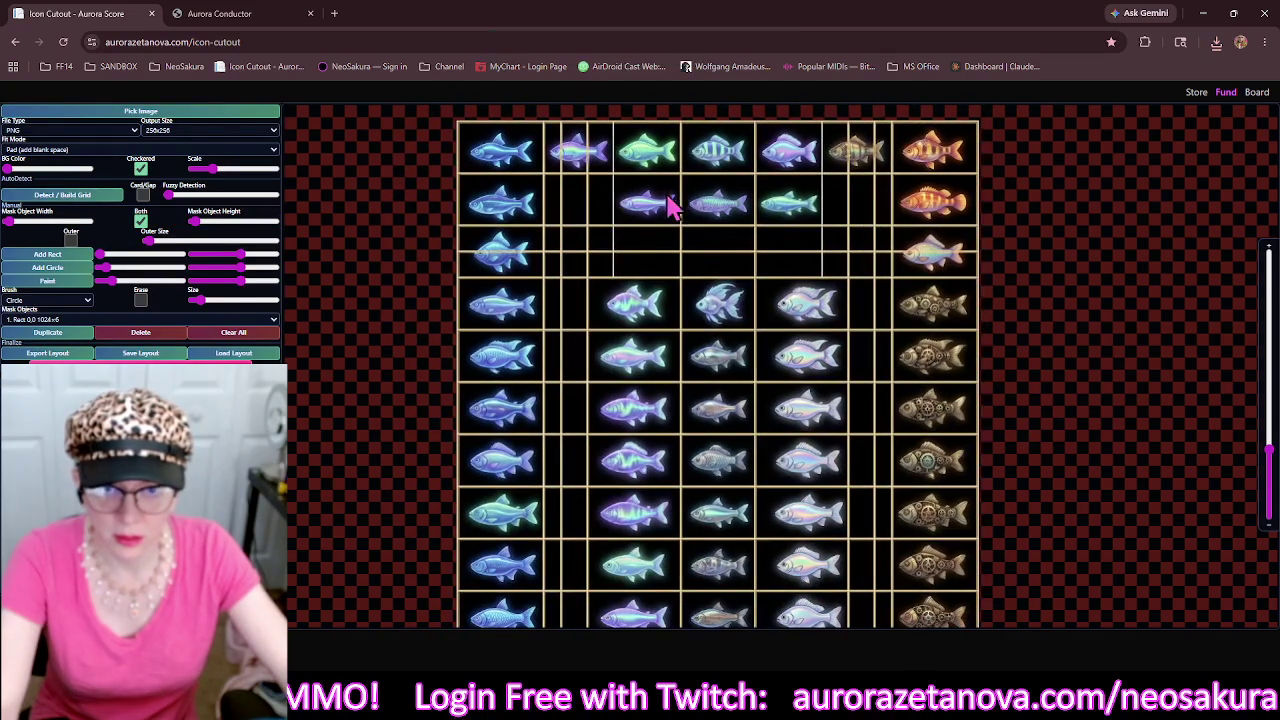
click(647, 256)
mouse_move(717, 251)
mouse_down()
mouse_move(720, 227)
mouse_move(717, 280)
mouse_up()
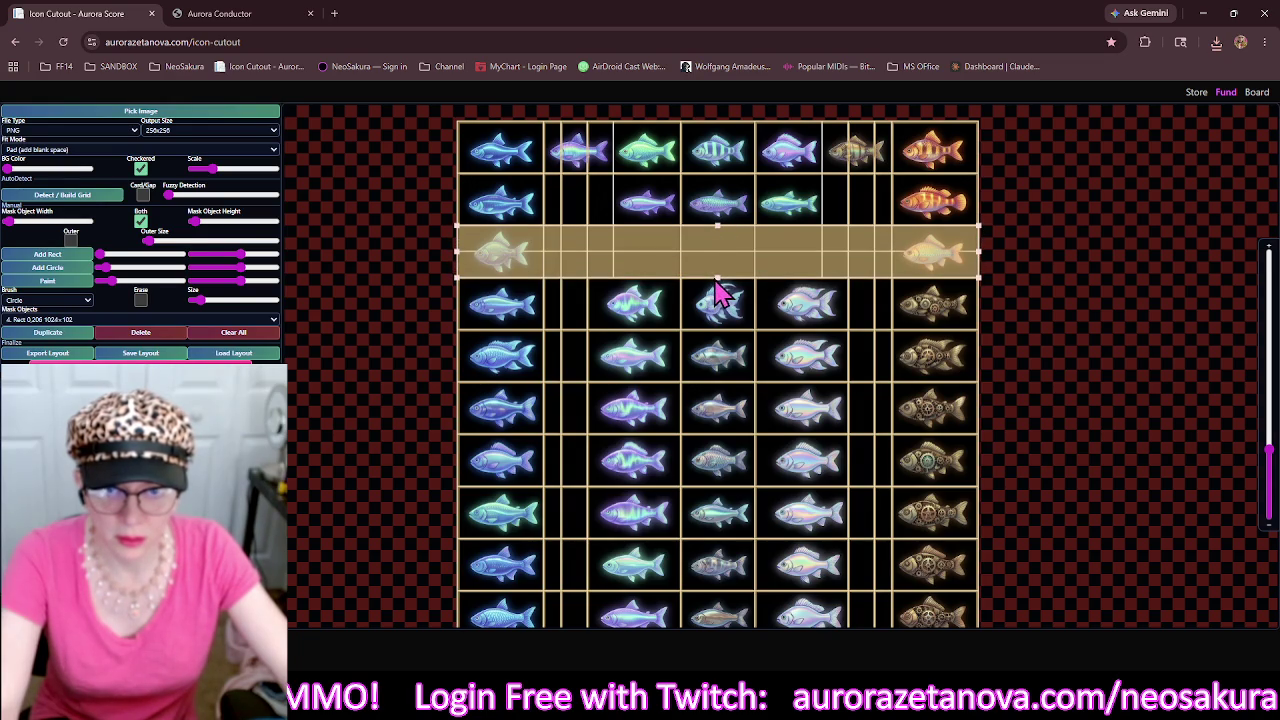
Nudge a vertical grid line right and add a mask rectangle over the empty column gap.
click(565, 205)
mouse_move(566, 377)
mouse_down()
mouse_move(544, 378)
mouse_move(589, 386)
mouse_up()
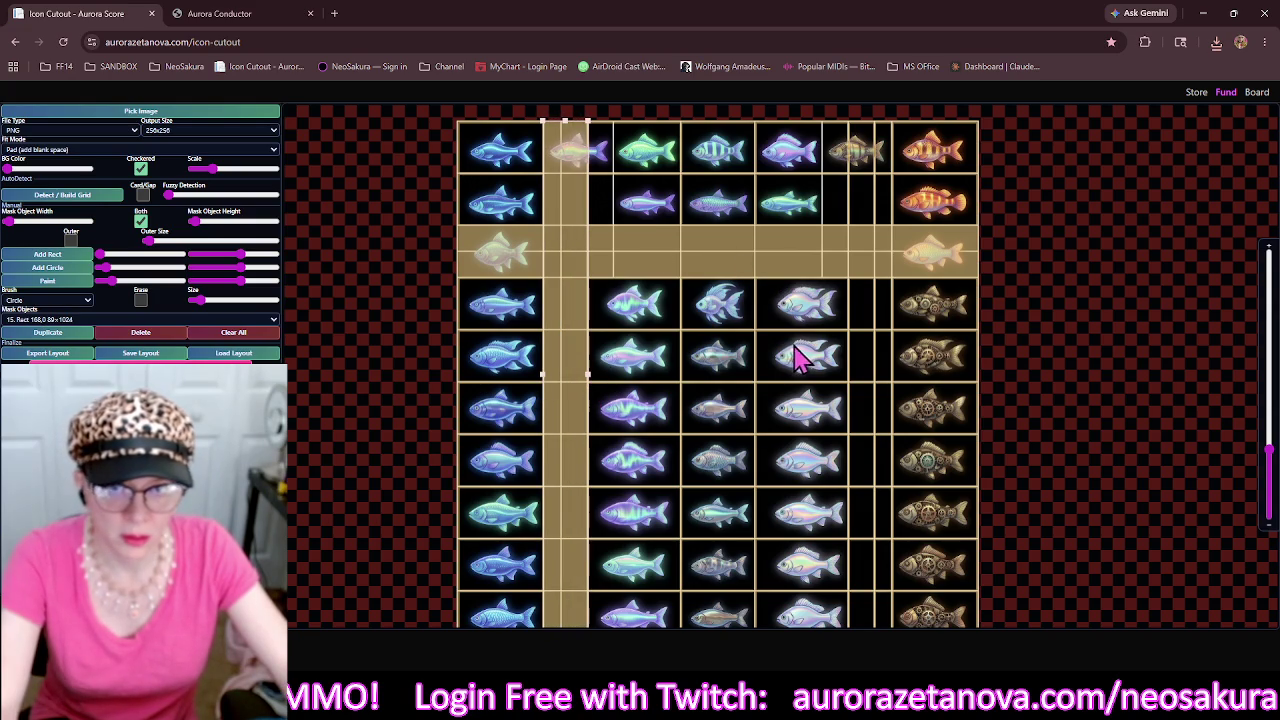
click(876, 222)
click(876, 224)
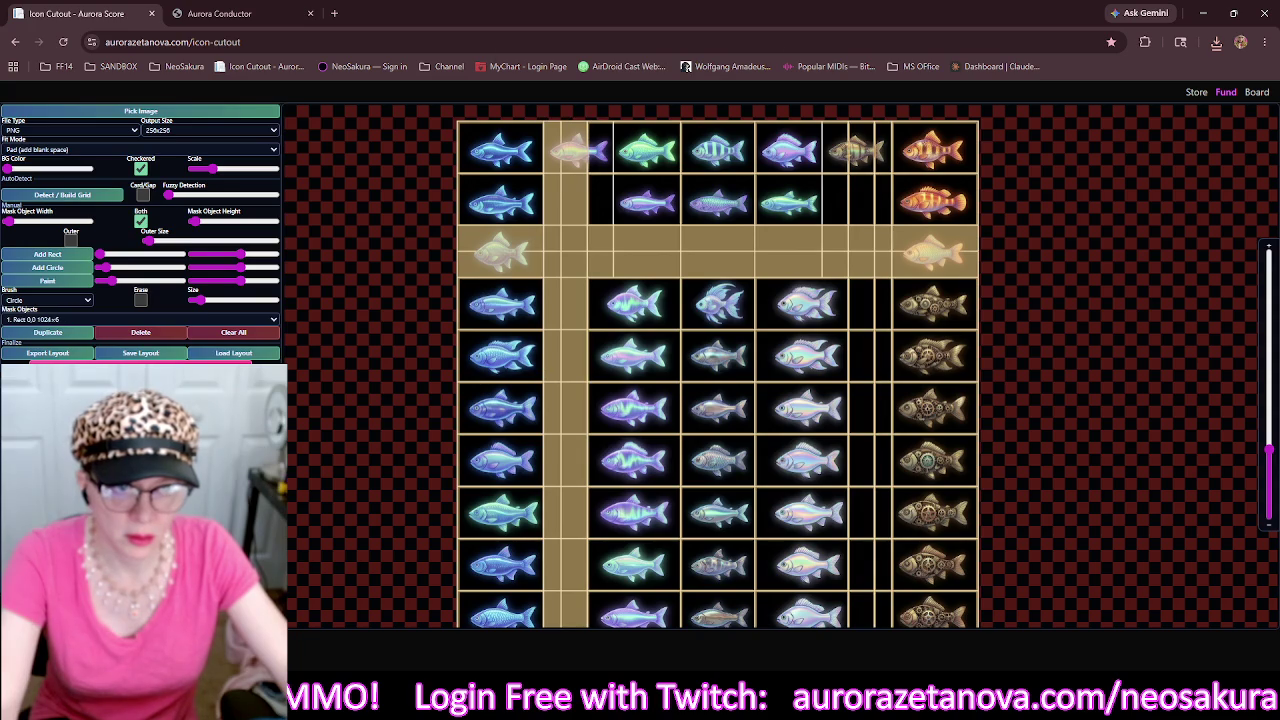
click(876, 227)
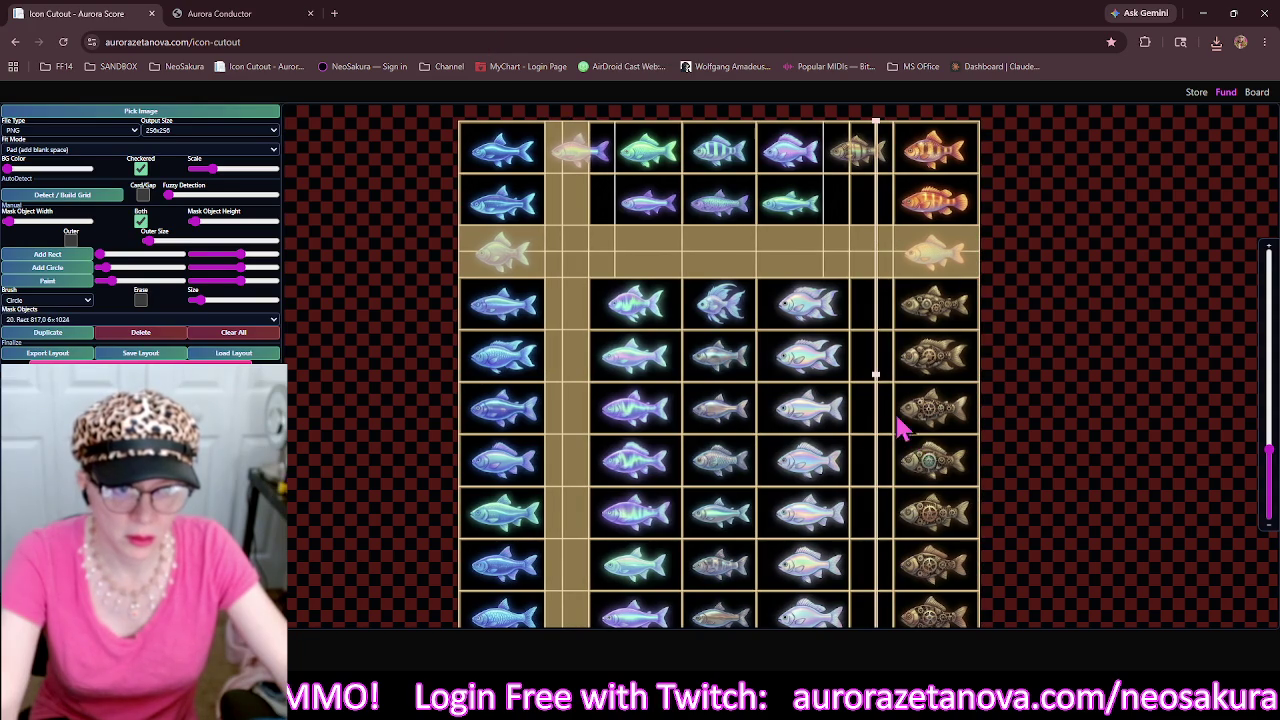
mouse_move(876, 378)
mouse_down()
mouse_move(849, 381)
mouse_move(898, 390)
mouse_up()
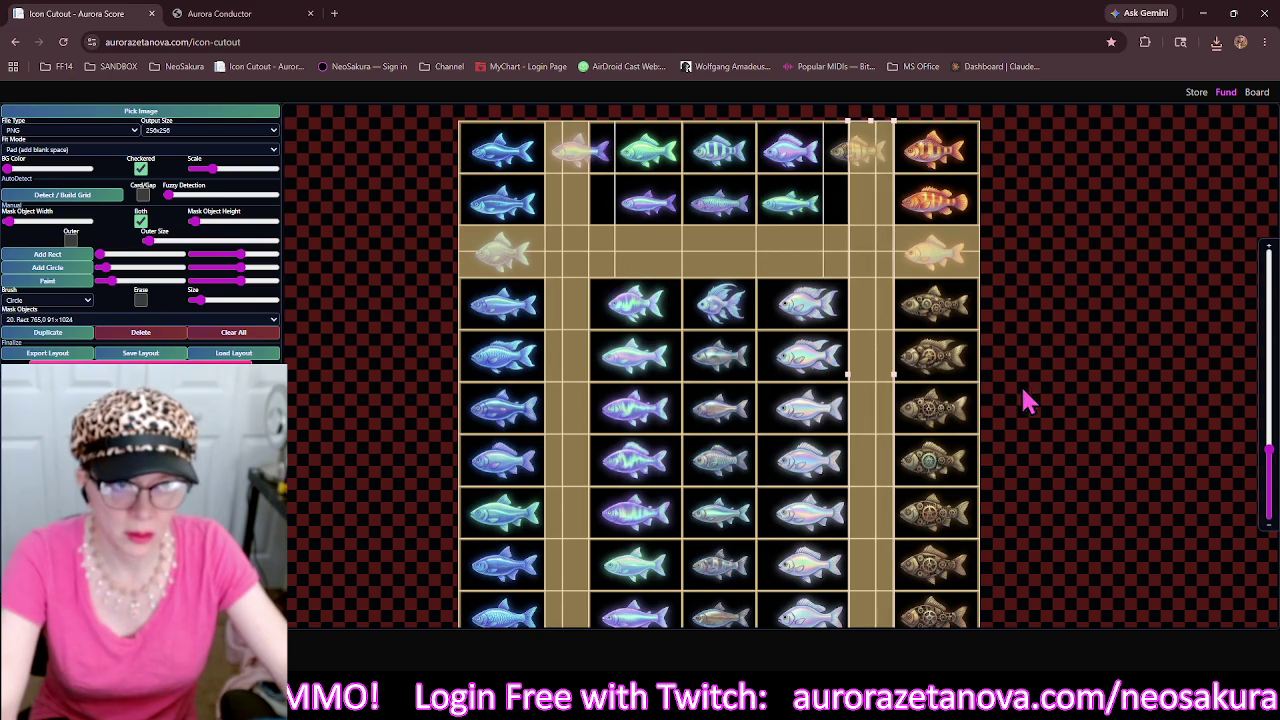
mouse_move(952, 518)
mouse_down()
mouse_move(916, 372)
mouse_move(859, 418)
mouse_move(887, 584)
mouse_move(931, 514)
mouse_up()
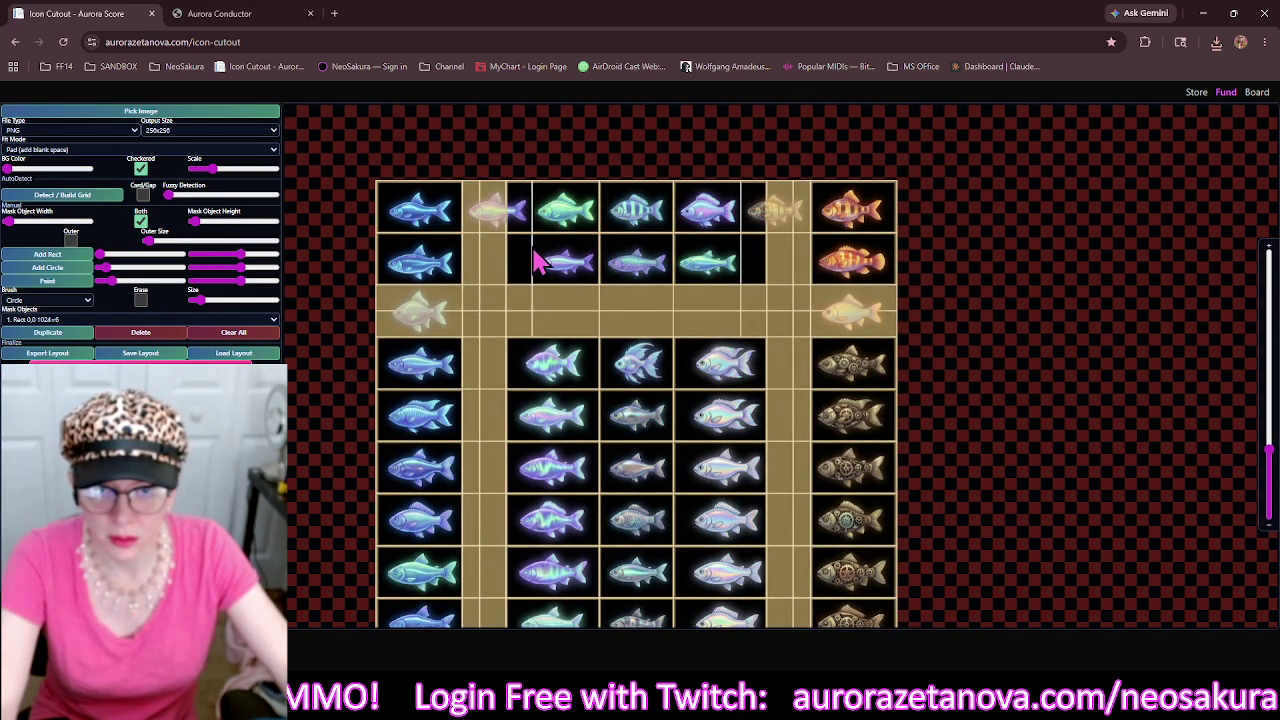
Add a thin vertical mask line, duplicate it, and move the copy to x 304.
click(602, 254)
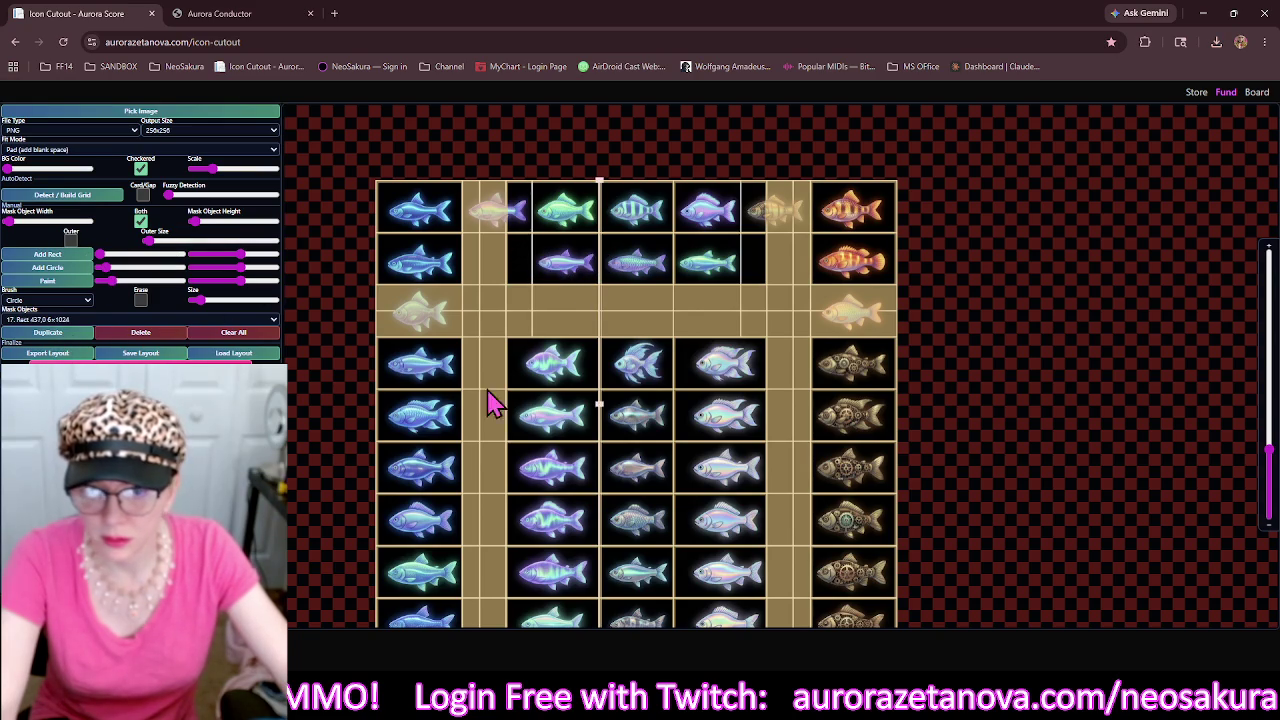
click(30, 334)
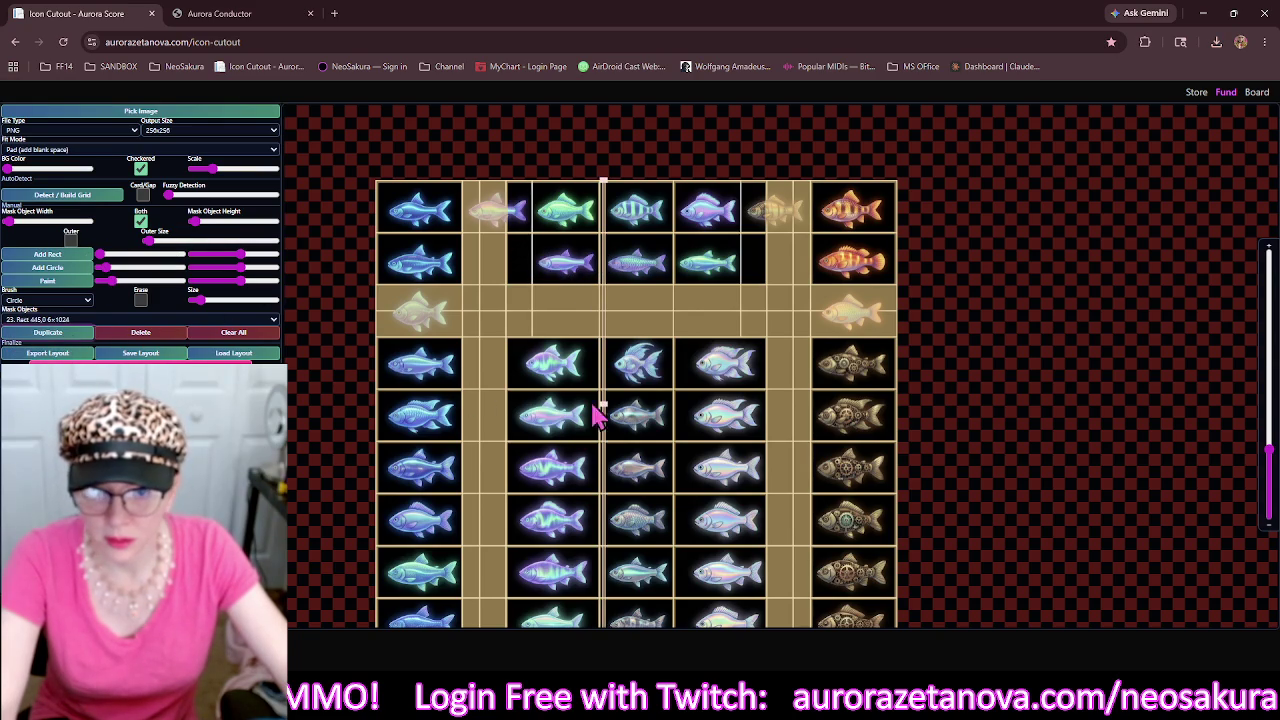
mouse_move(607, 405)
mouse_down()
mouse_move(540, 354)
mouse_move(533, 392)
mouse_up()
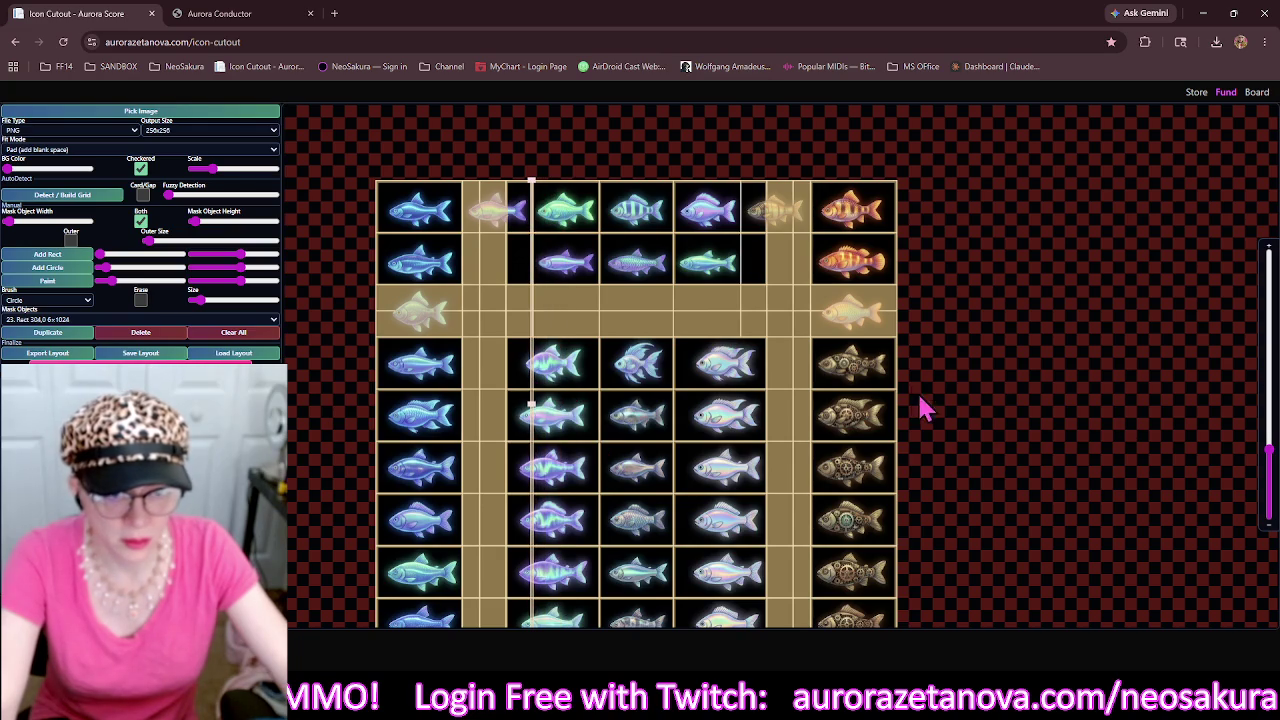
Add another vertical mask line and shorten it to cover only the top rows.
scroll(914, 400, down, 2)
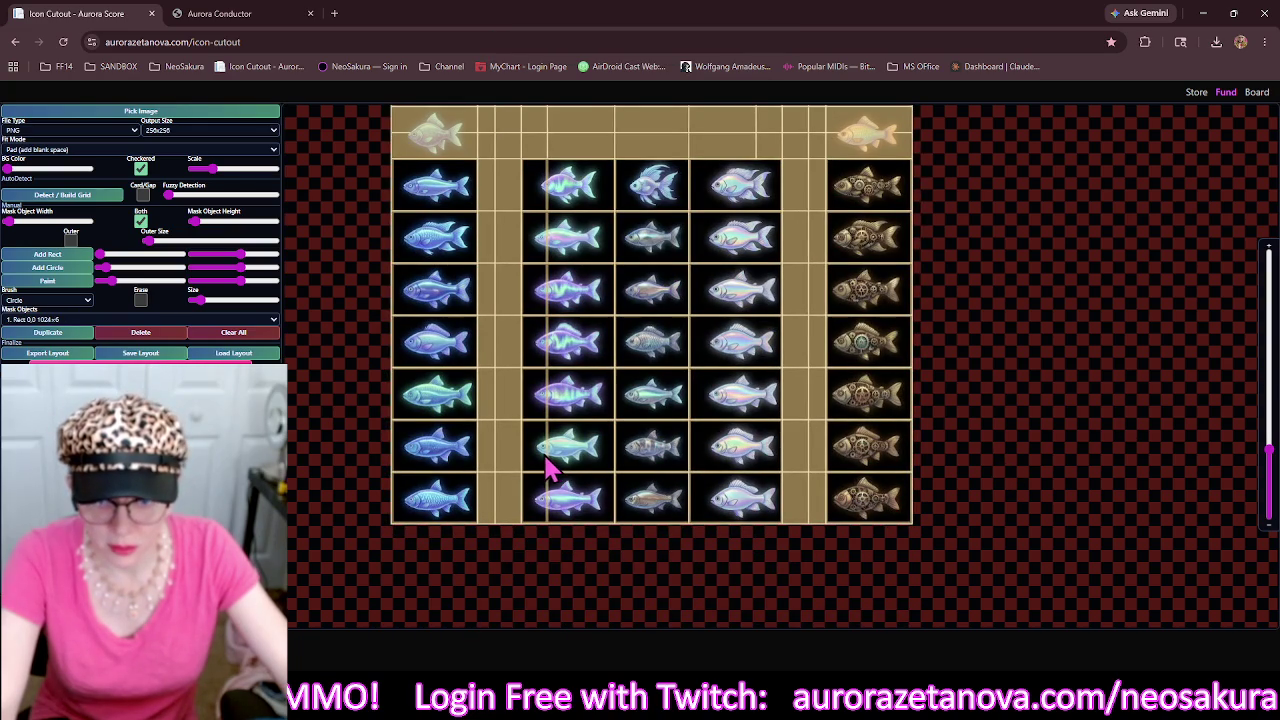
click(548, 462)
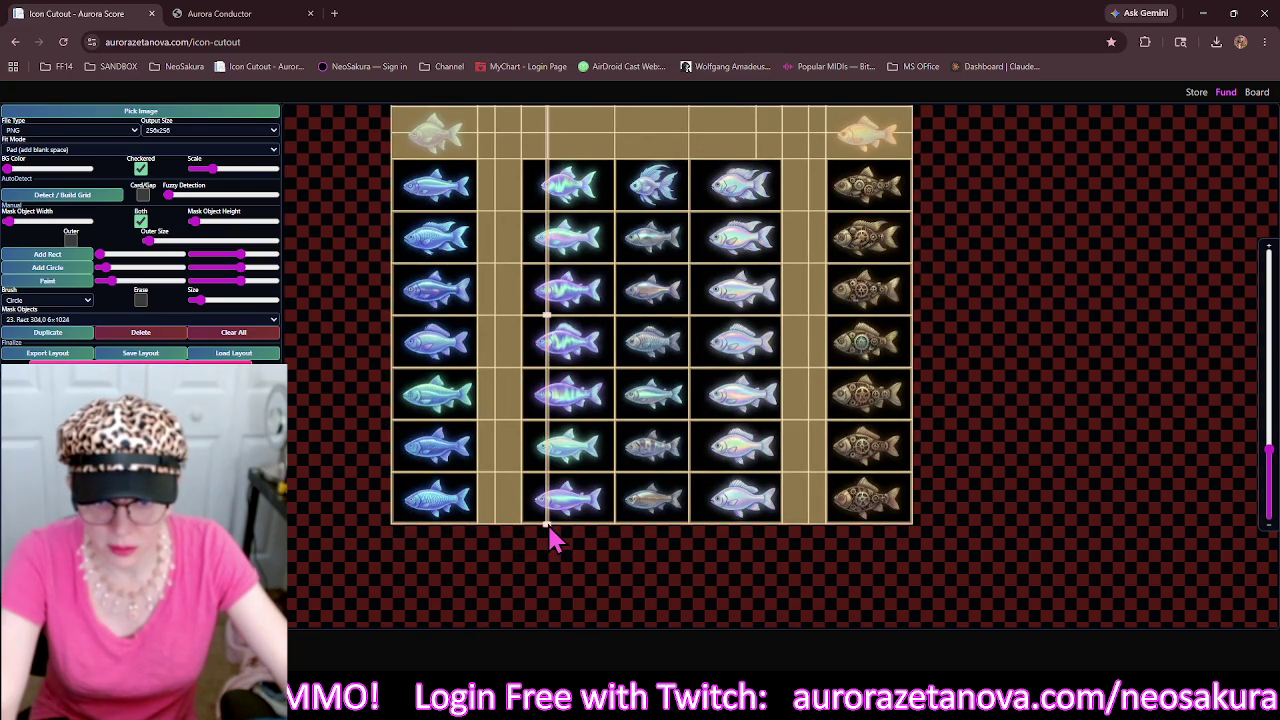
drag(549, 530, 561, 166)
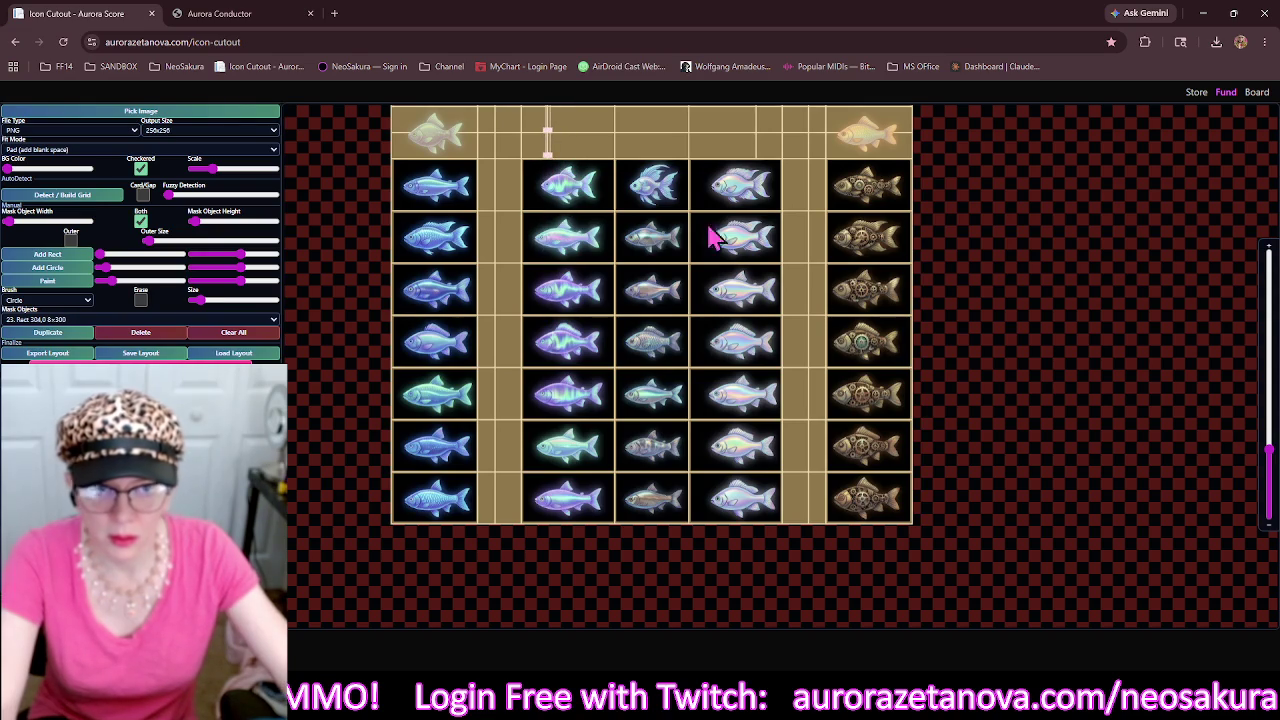
scroll(748, 258, up, 3)
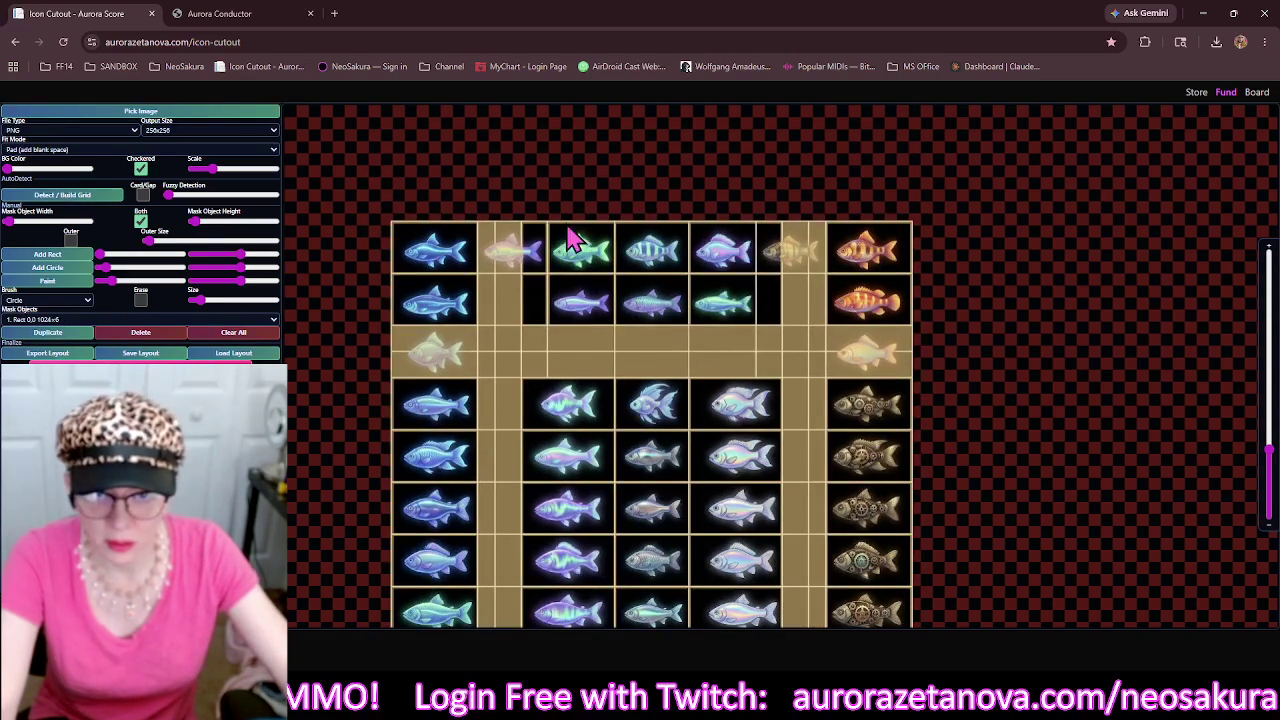
Duplicate the short strip to the sixth-column gap and widen the original leftward to 68×300.
click(552, 300)
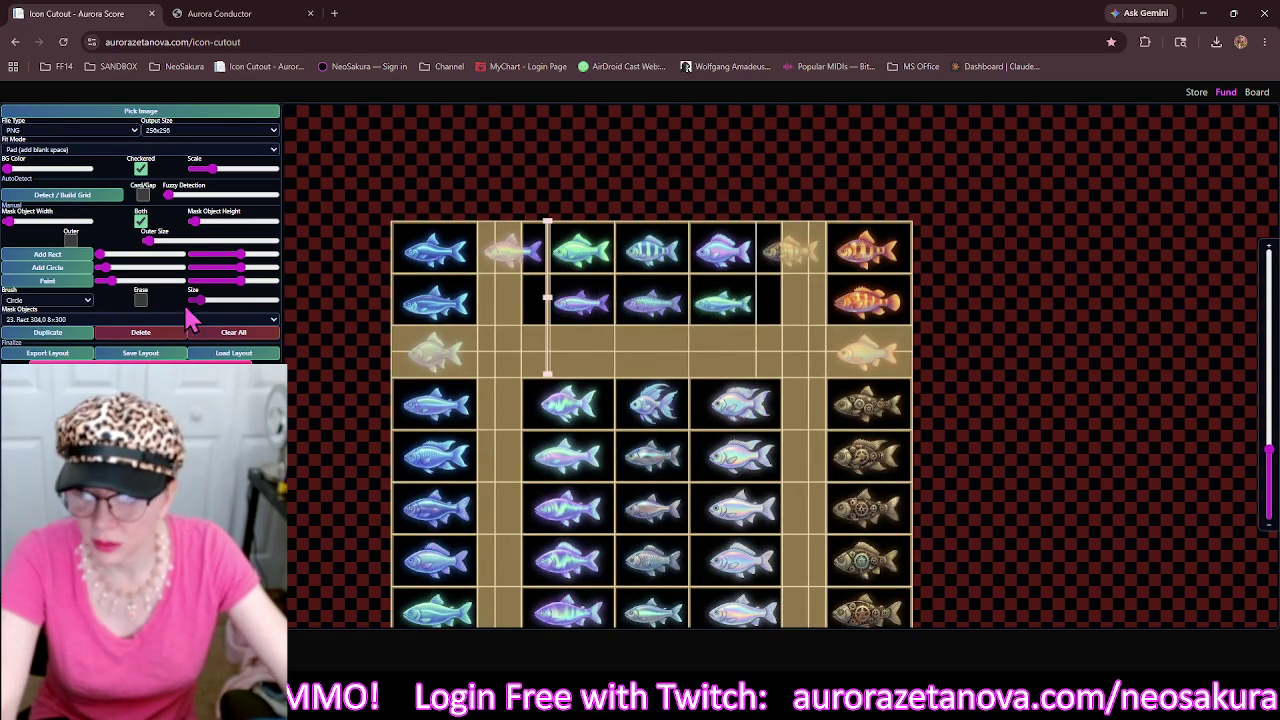
click(47, 332)
mouse_move(560, 343)
mouse_down()
mouse_move(767, 328)
mouse_move(759, 318)
mouse_move(789, 300)
mouse_move(748, 314)
mouse_move(762, 318)
mouse_up()
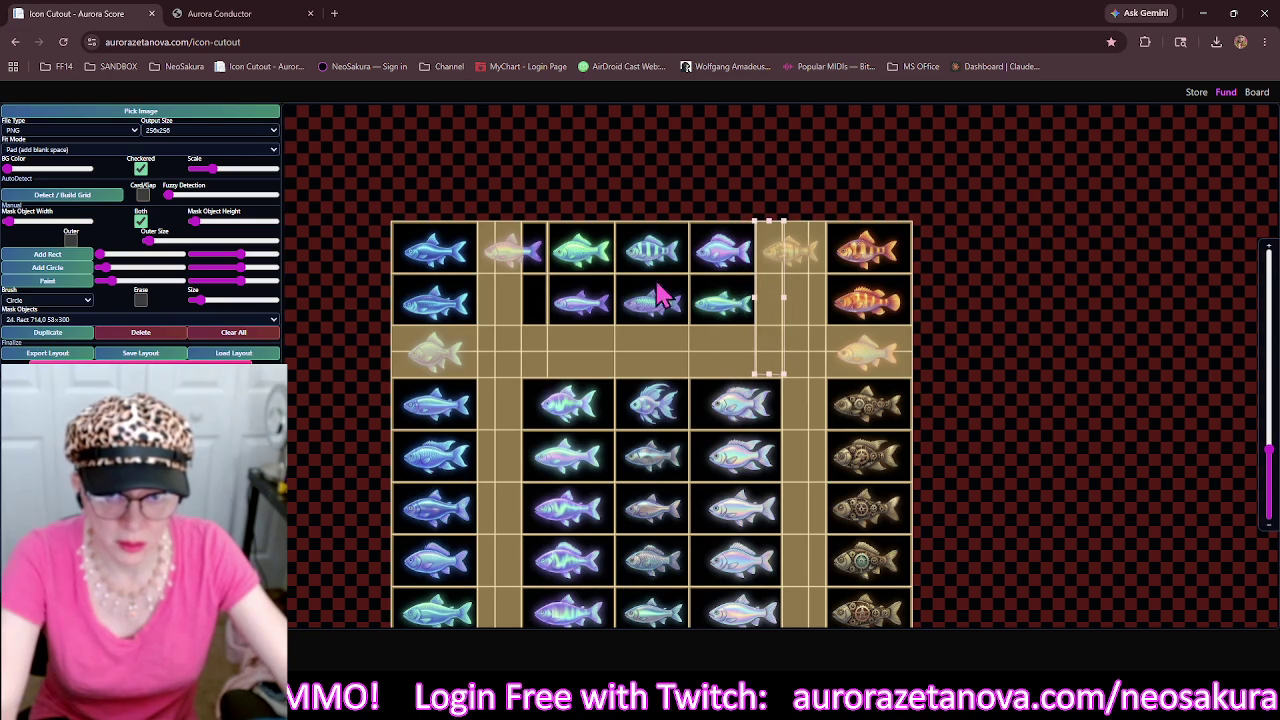
click(547, 290)
drag(547, 303, 514, 310)
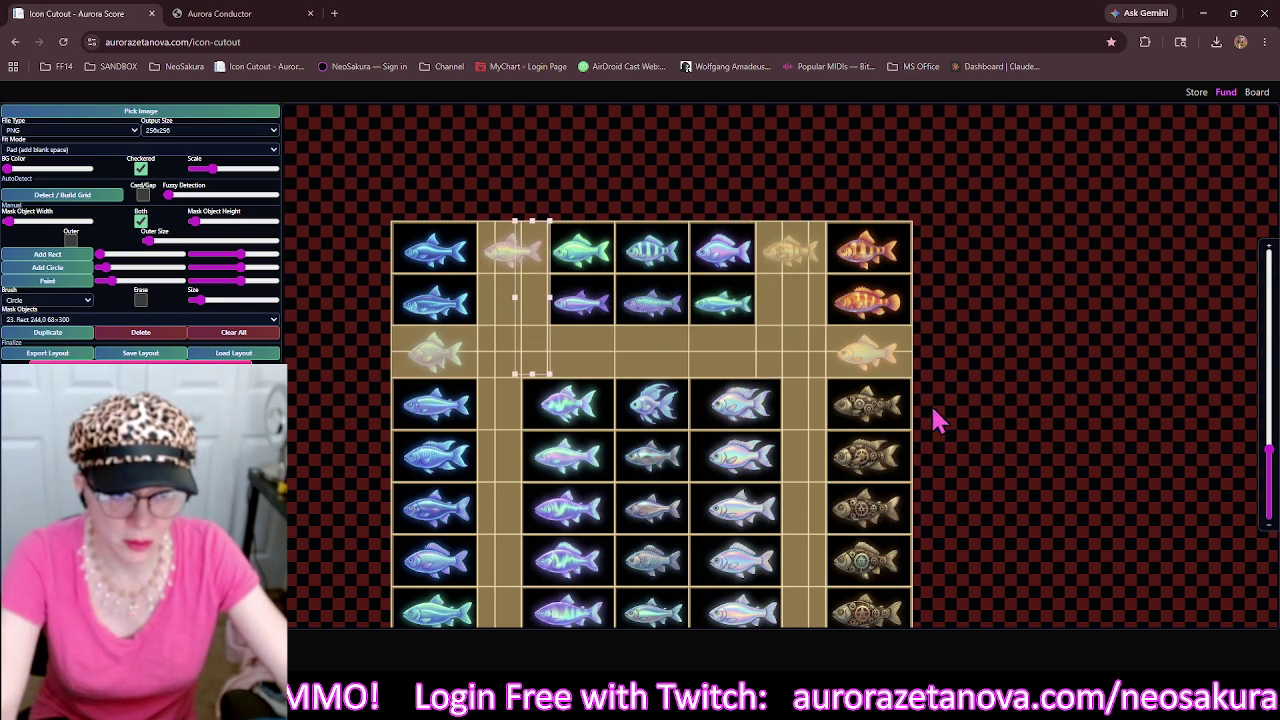
mouse_move(887, 422)
mouse_down()
mouse_move(887, 379)
mouse_move(940, 248)
mouse_move(898, 310)
mouse_move(866, 310)
mouse_move(858, 279)
mouse_up()
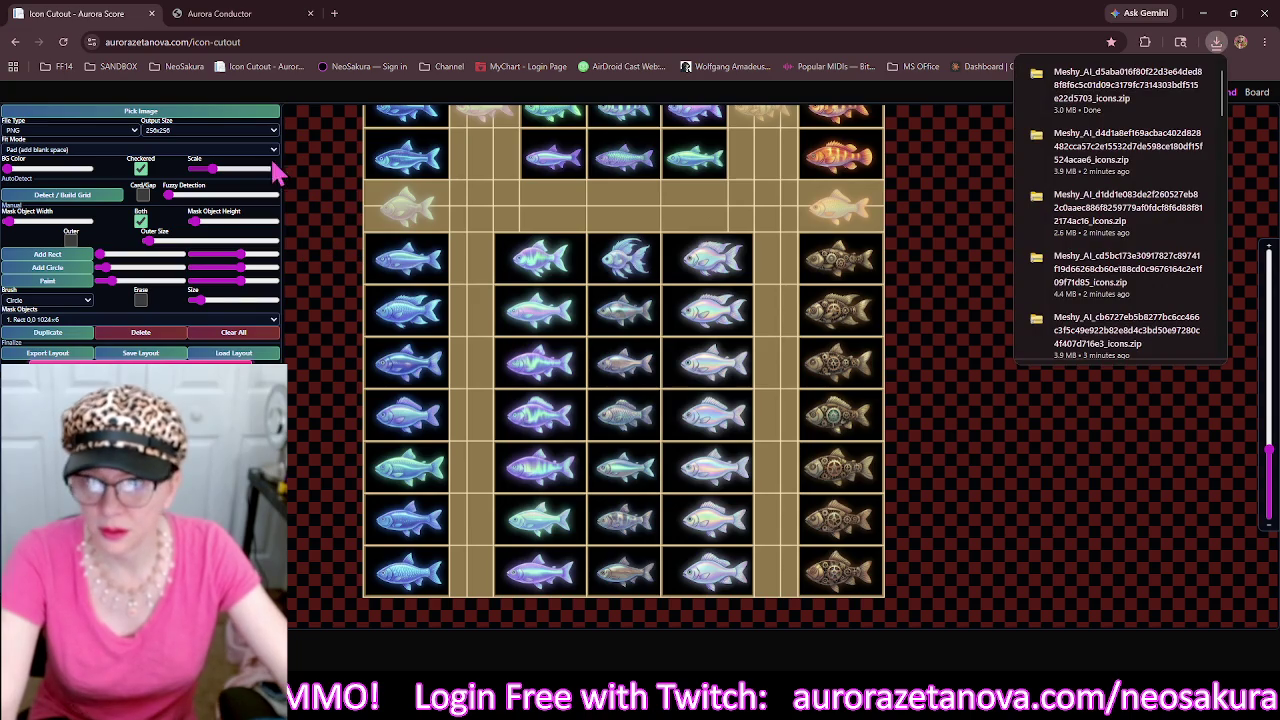
Load the ornate Meshy_AI fish sheet, clear masks, detect the grid, and thicken the mask lines.
click(226, 123)
click(504, 107)
double_click(507, 117)
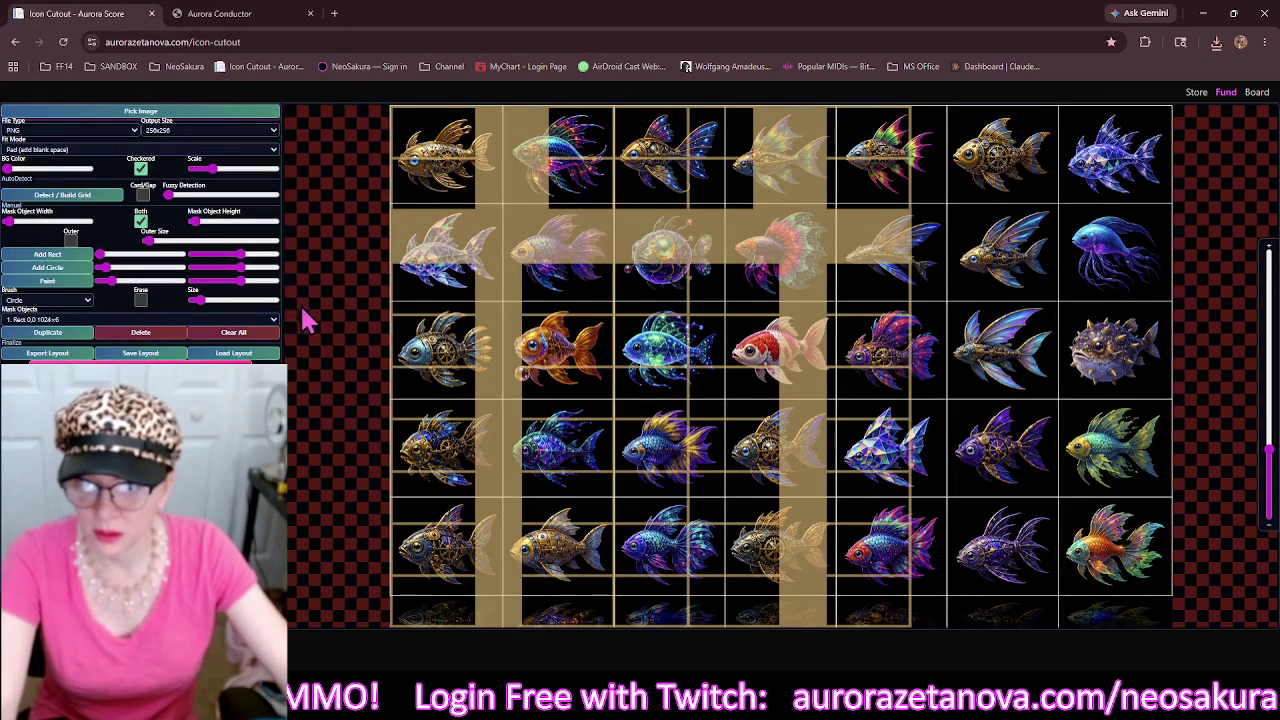
click(238, 335)
click(110, 197)
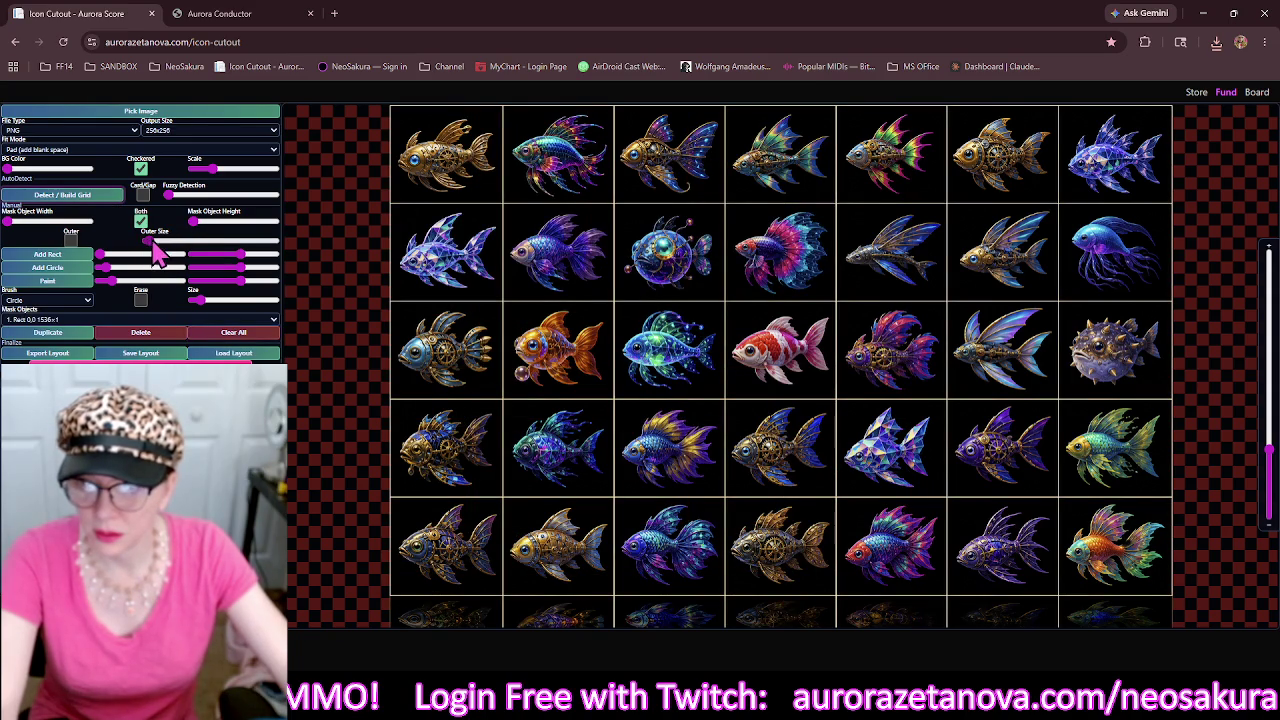
click(197, 222)
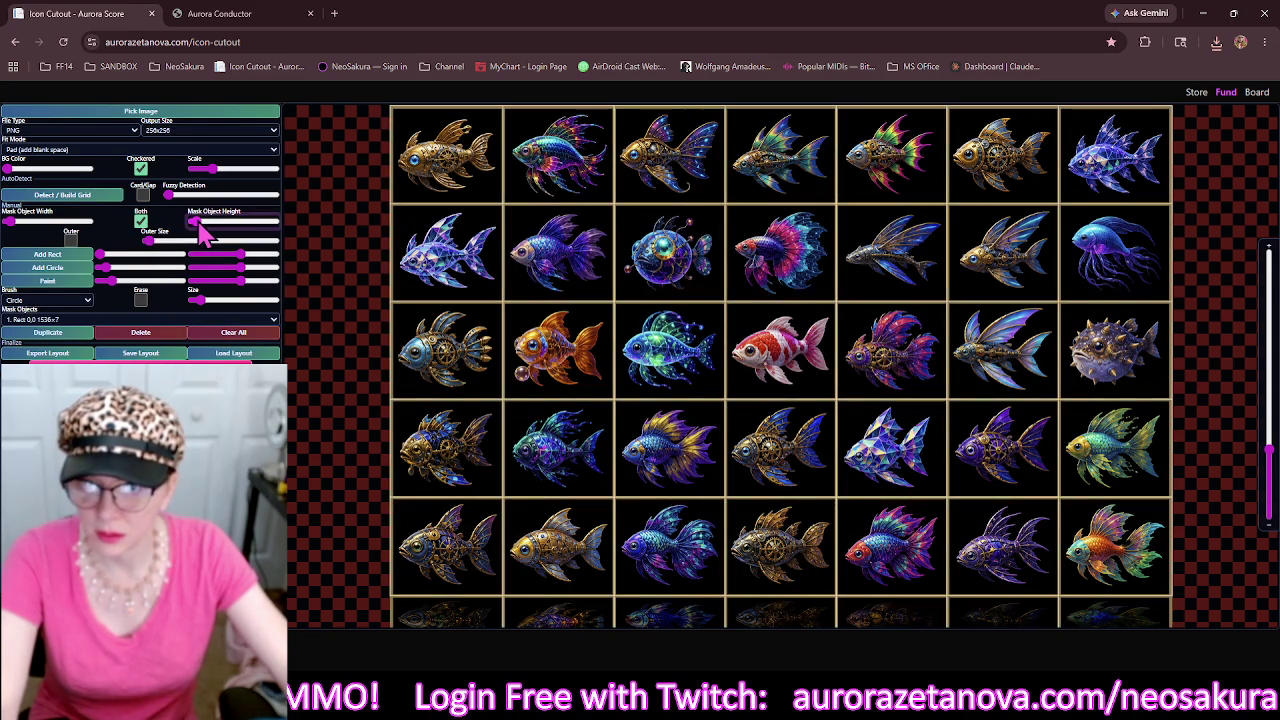
scroll(565, 445, down, 2)
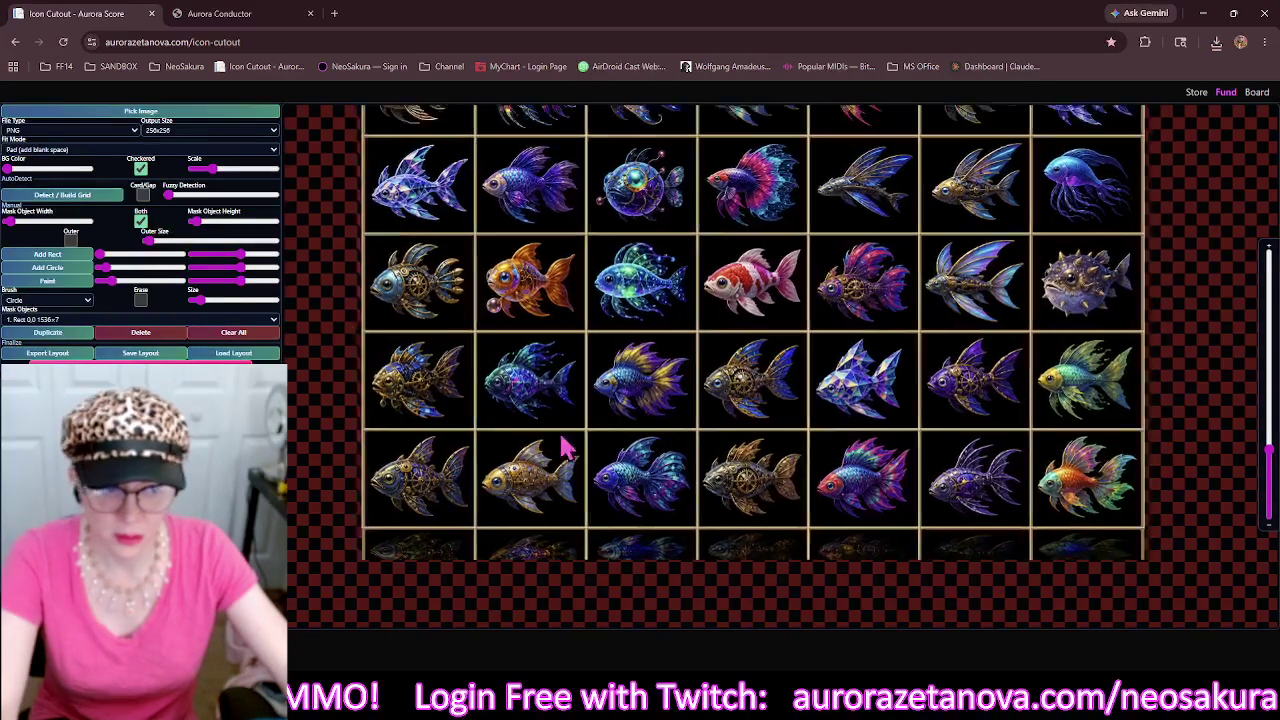
Stretch the bottom grid line into a 1536×73 band over the cut-off last row.
click(560, 533)
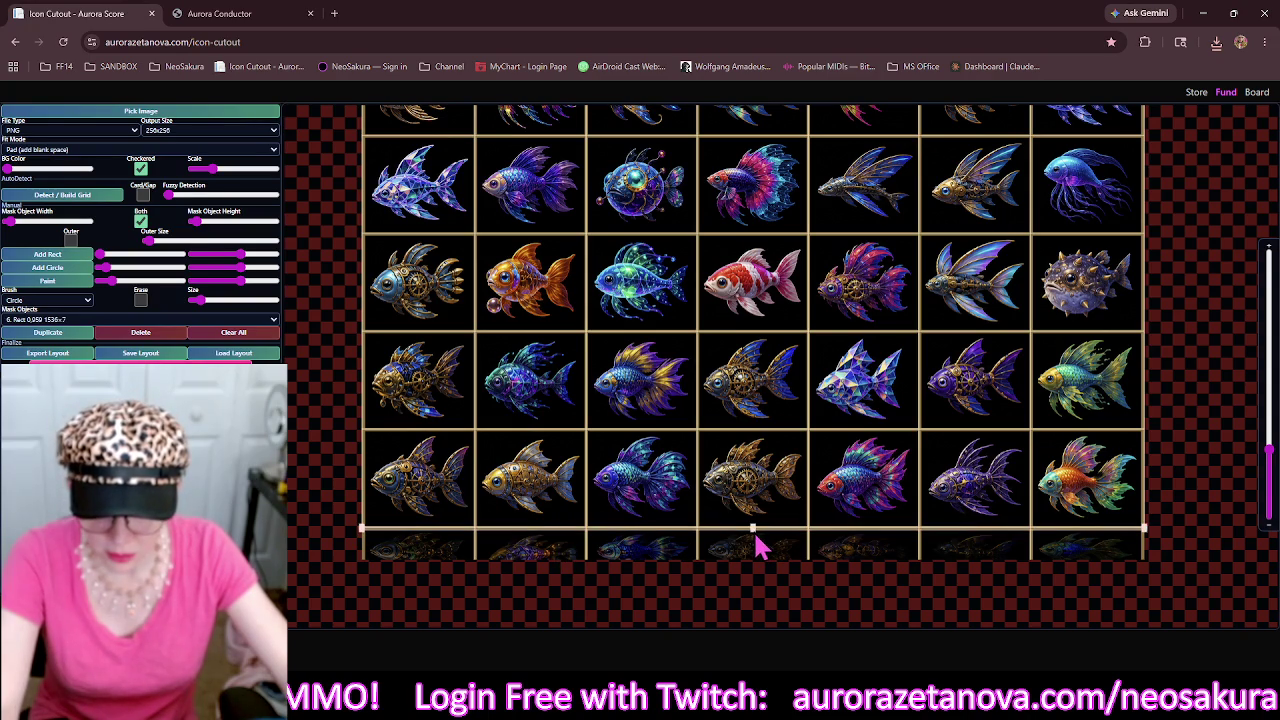
drag(757, 536, 752, 605)
drag(750, 502, 751, 526)
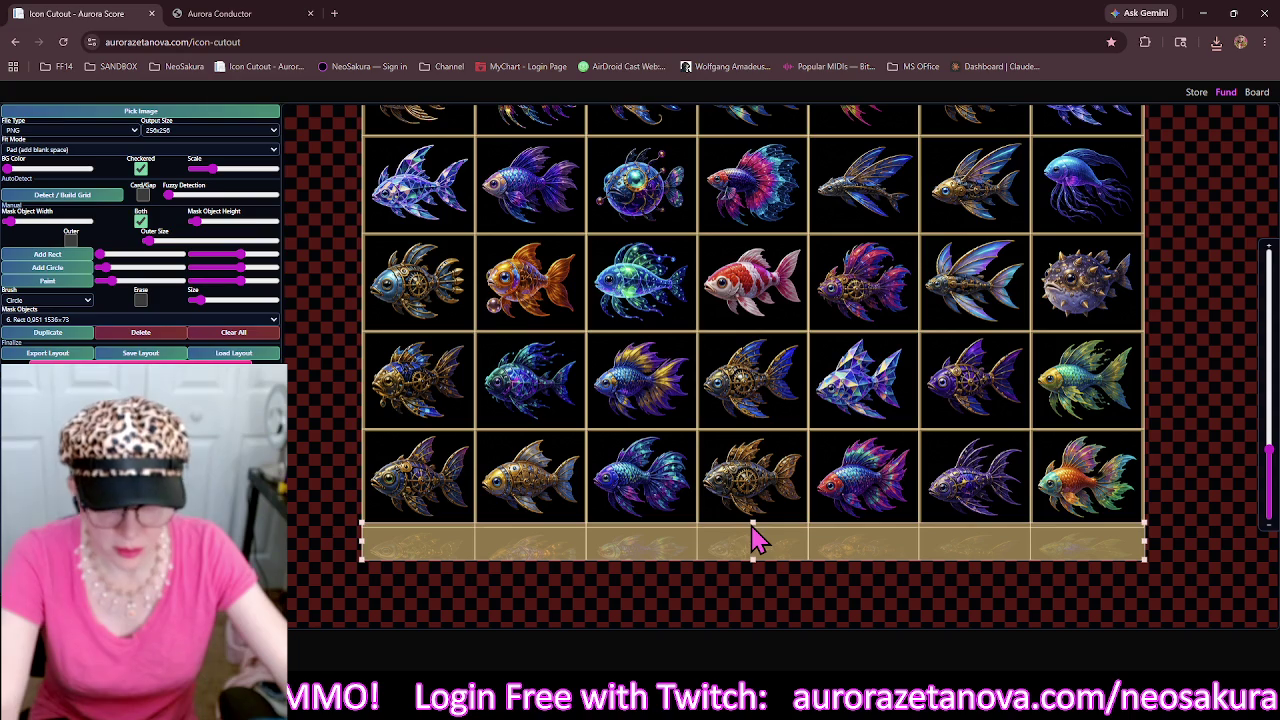
click(228, 116)
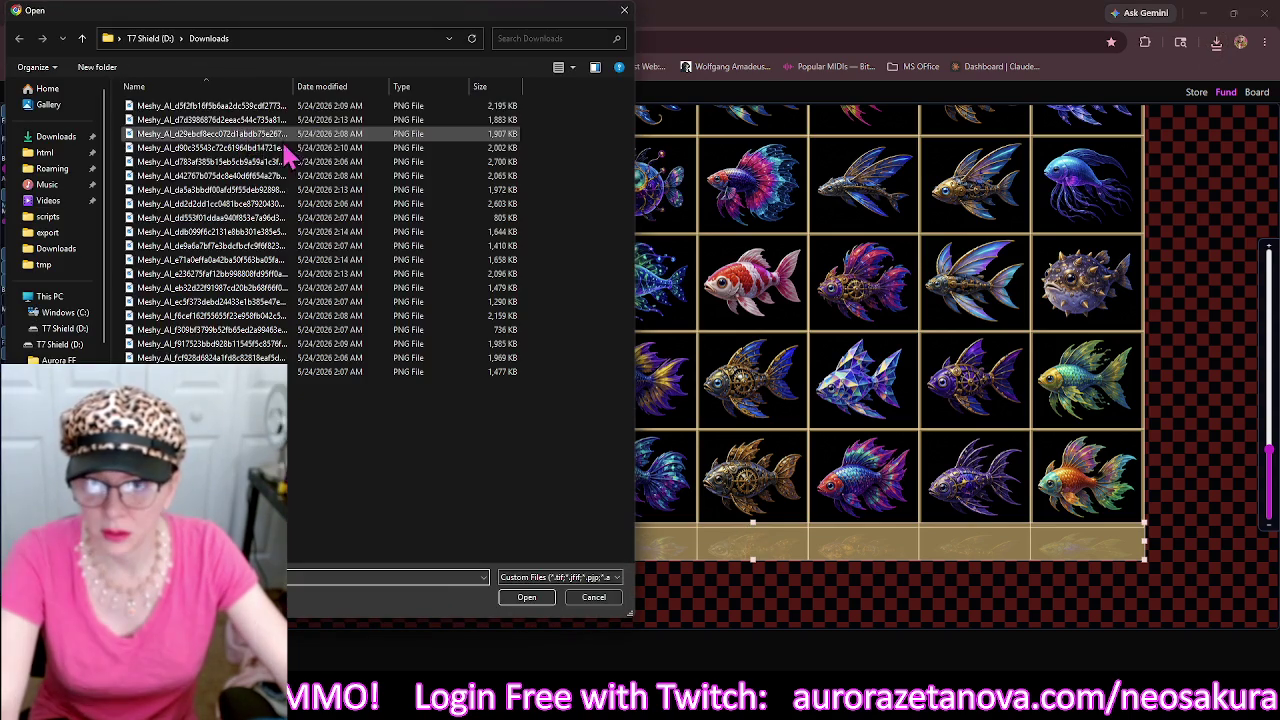
Load the sea creature sheet, clear masks, detect the grid, thicken lines, and add the outer border.
click(356, 106)
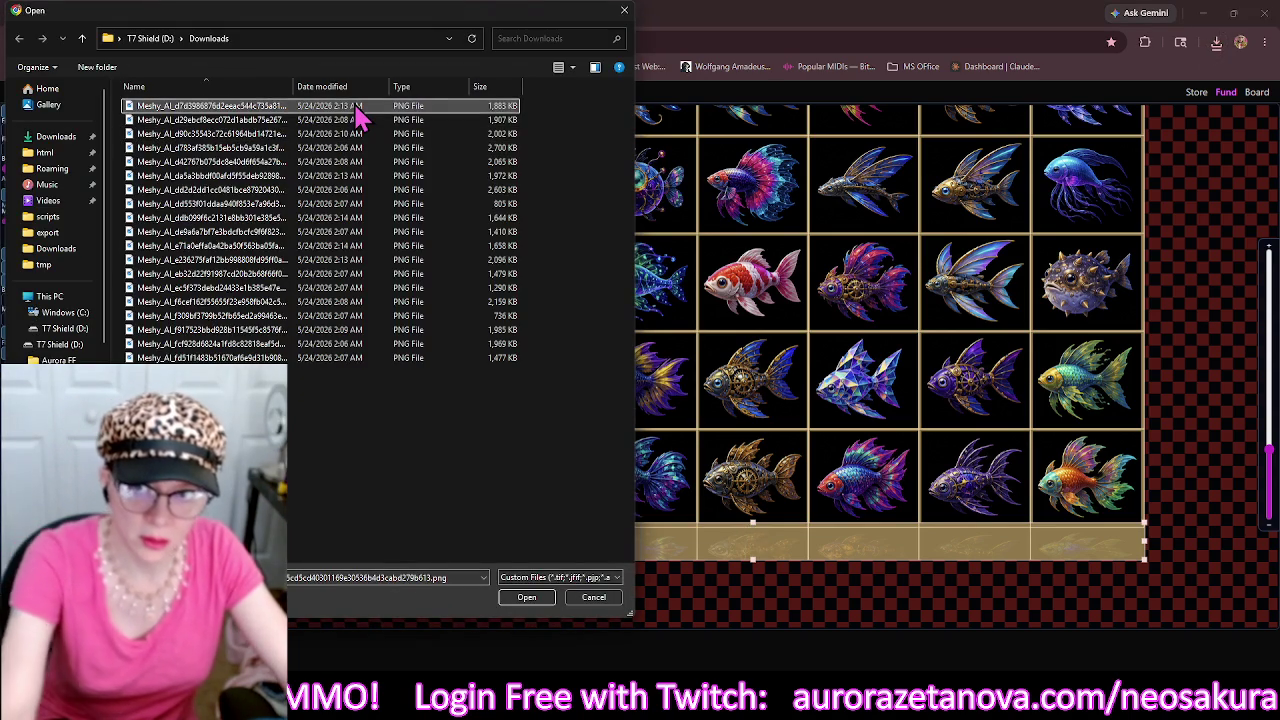
double_click(356, 108)
click(245, 333)
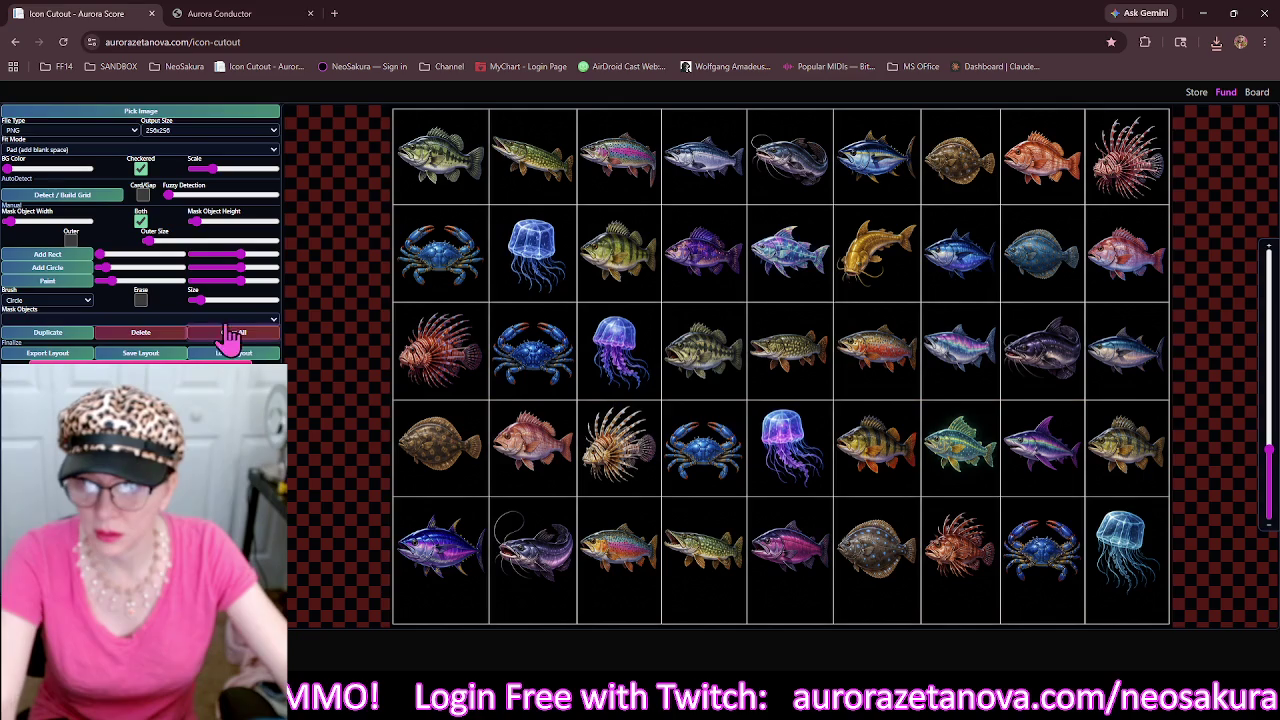
click(105, 197)
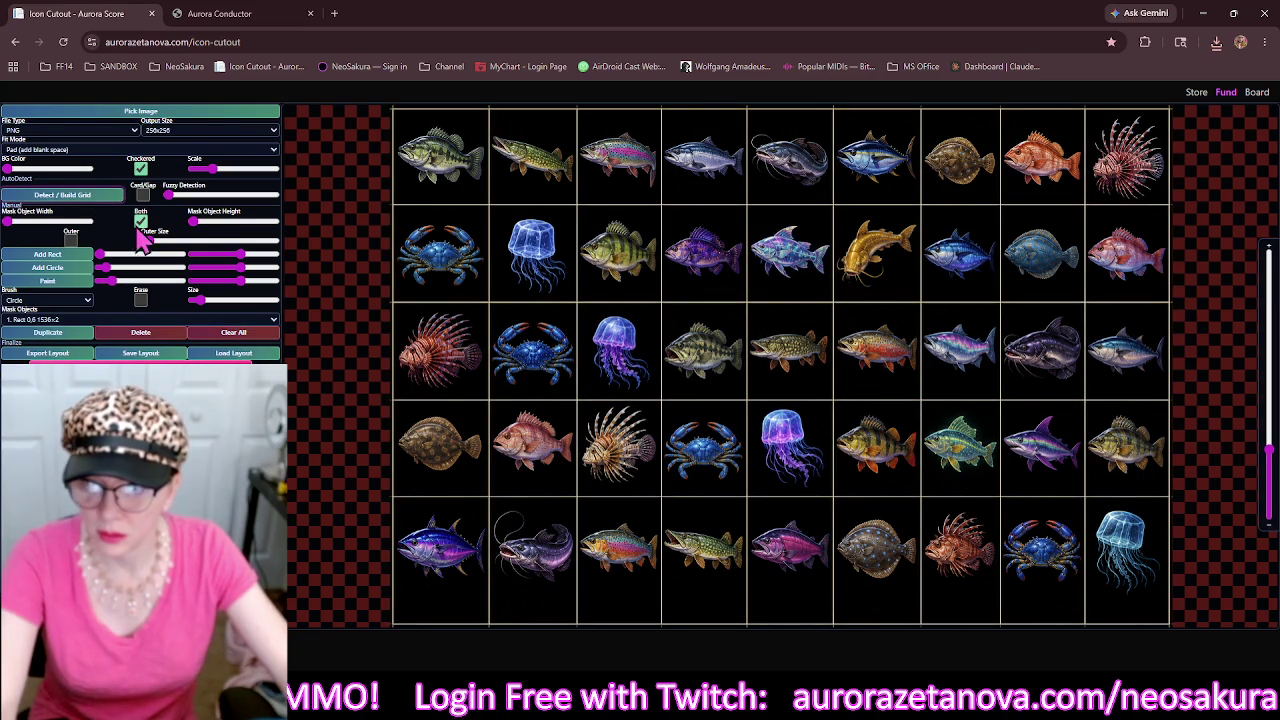
click(192, 224)
drag(197, 226, 202, 229)
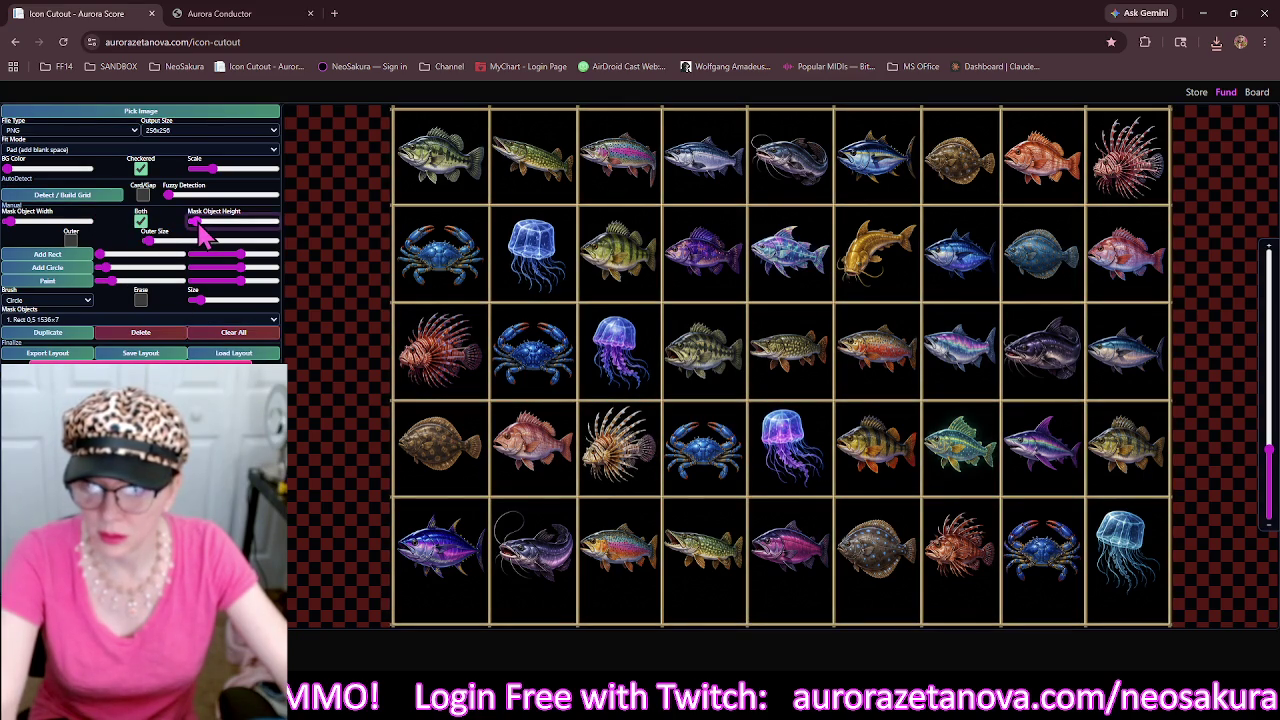
click(70, 242)
Widen the bottom border mask to 1536×64, then pick the first PNG in Downloads.
scroll(640, 500, down, 1)
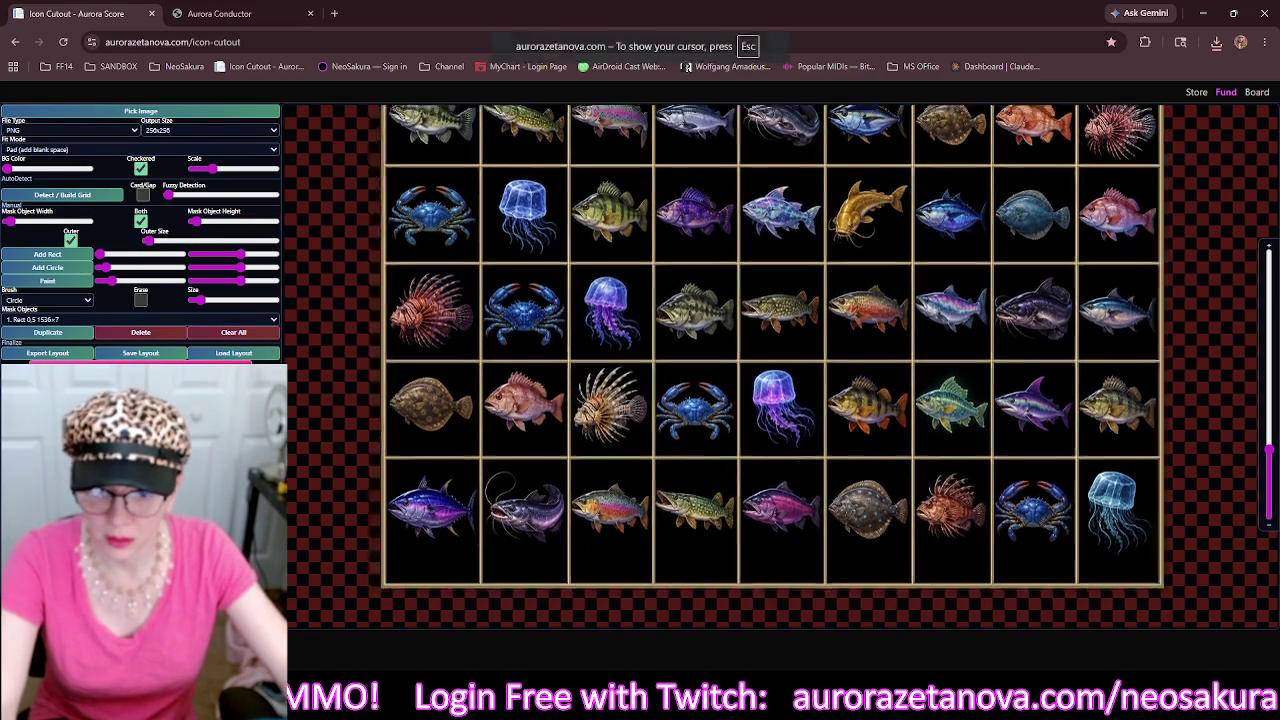
click(755, 523)
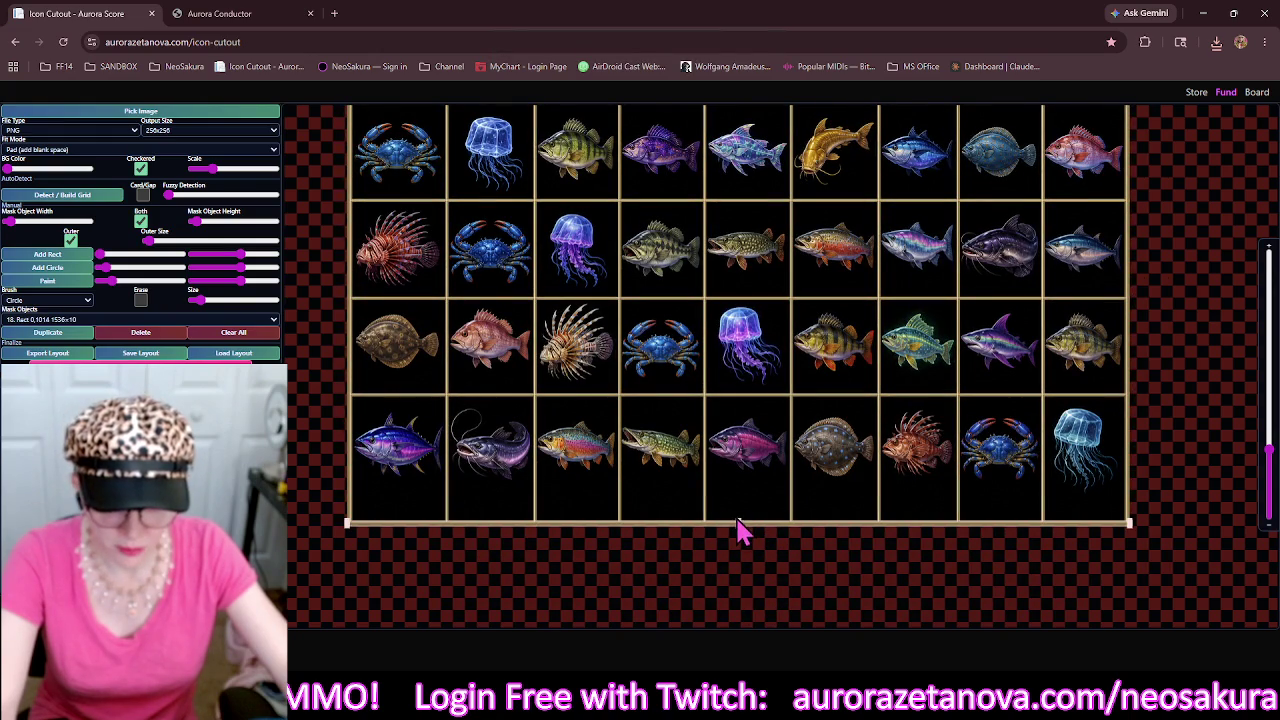
drag(740, 531, 738, 494)
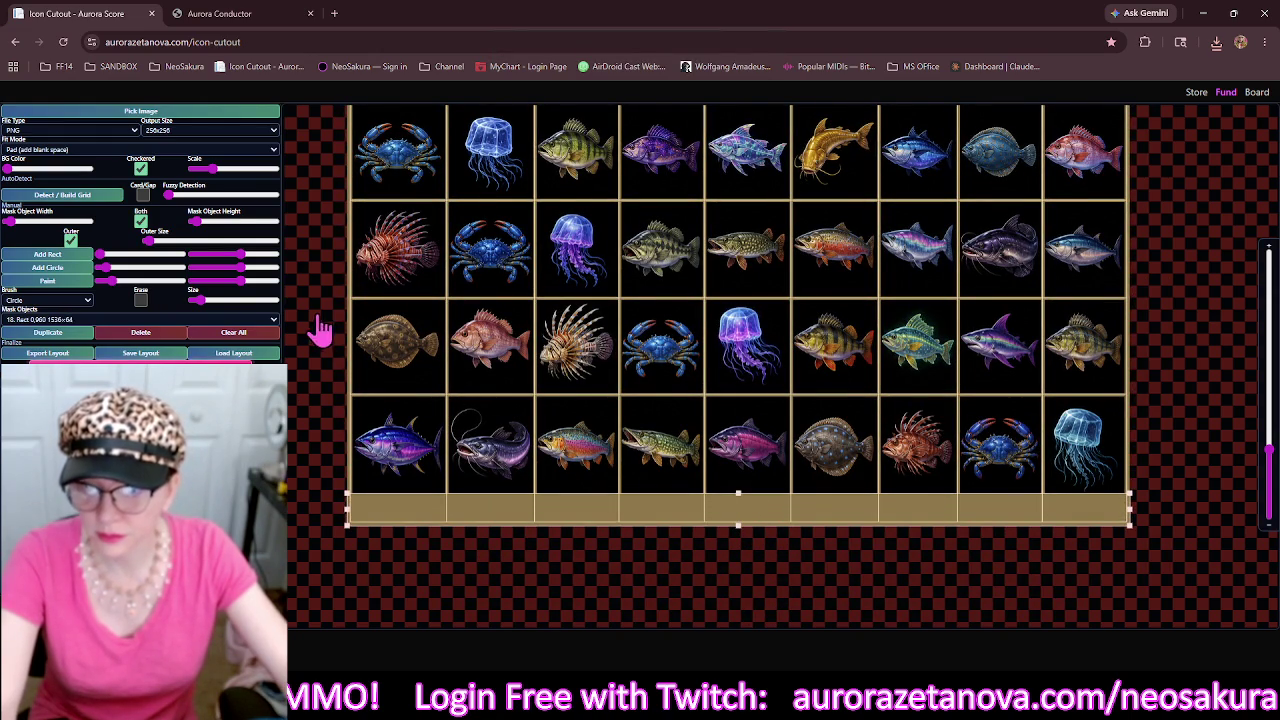
click(214, 112)
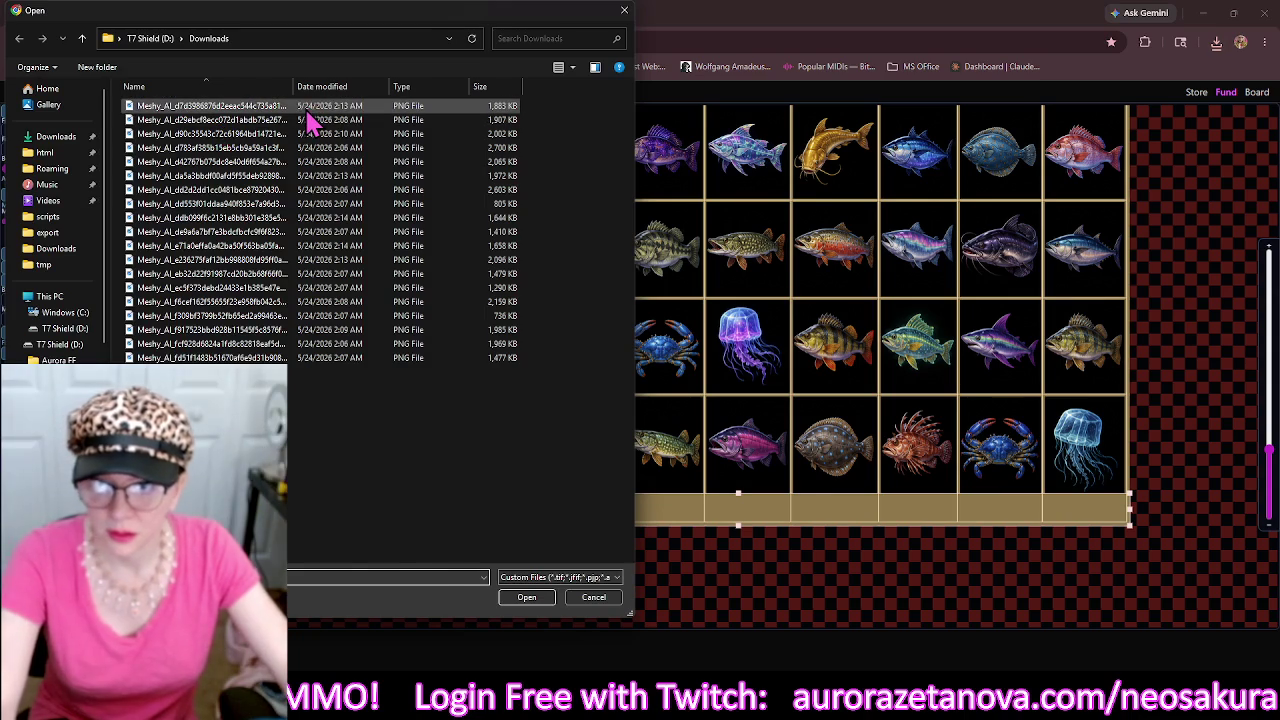
click(306, 107)
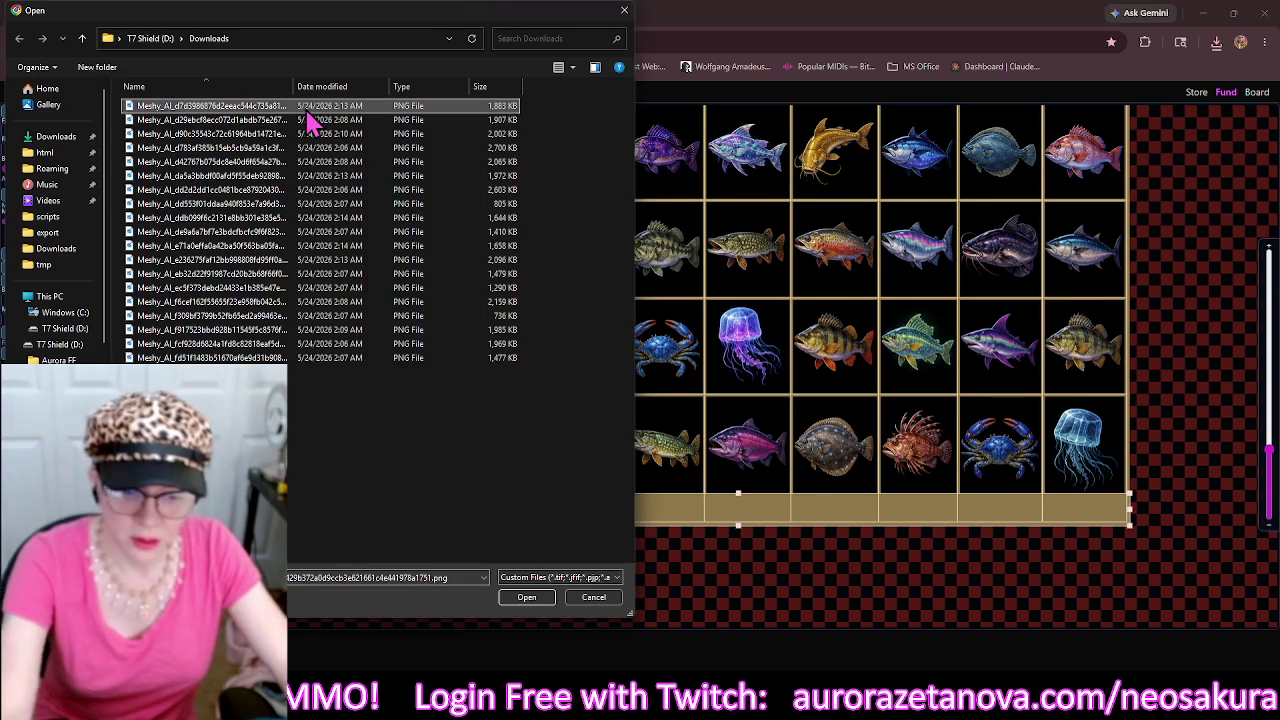
Load the fish sheet, clear masks, detect the grid, thicken lines, and add an outer border.
double_click(310, 119)
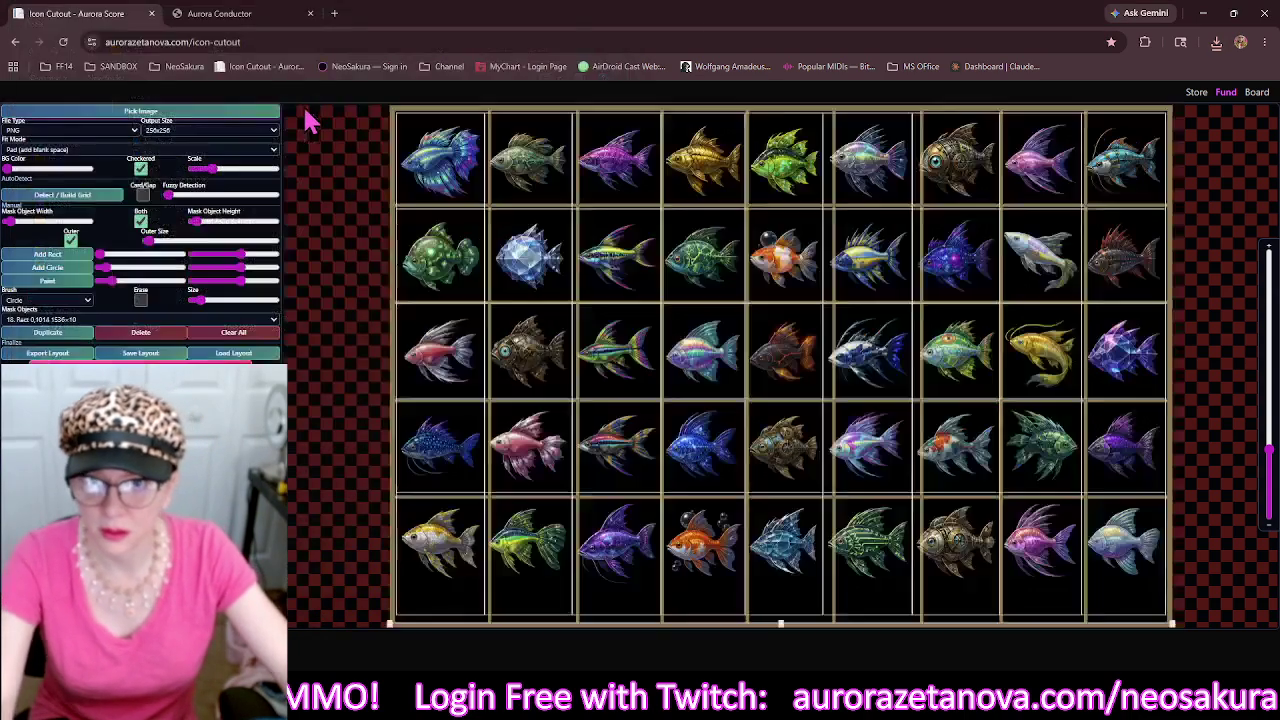
click(238, 333)
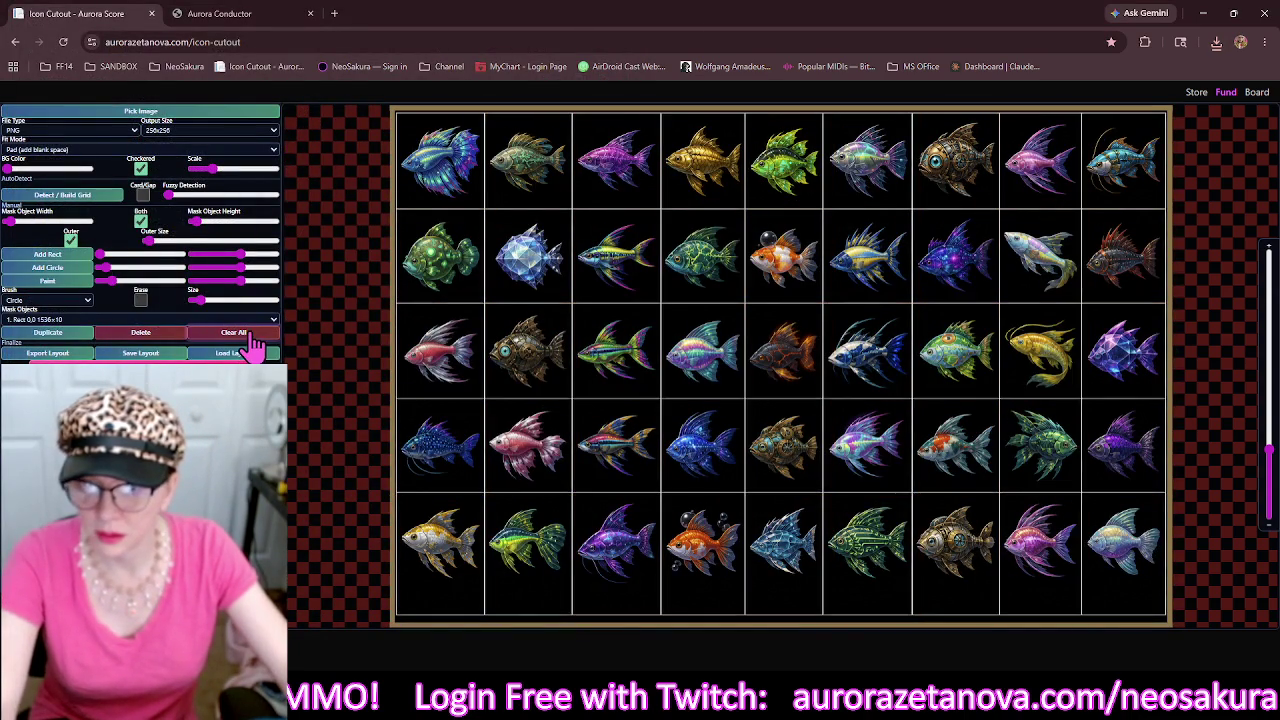
click(100, 198)
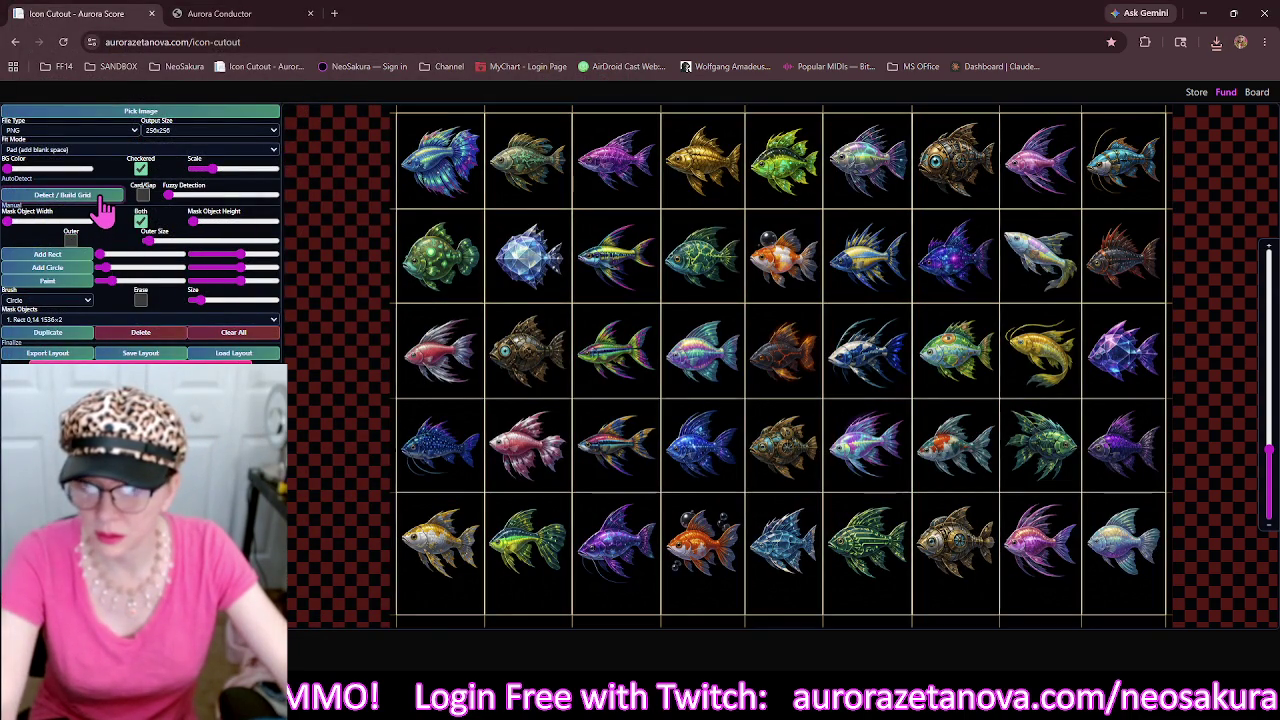
click(197, 222)
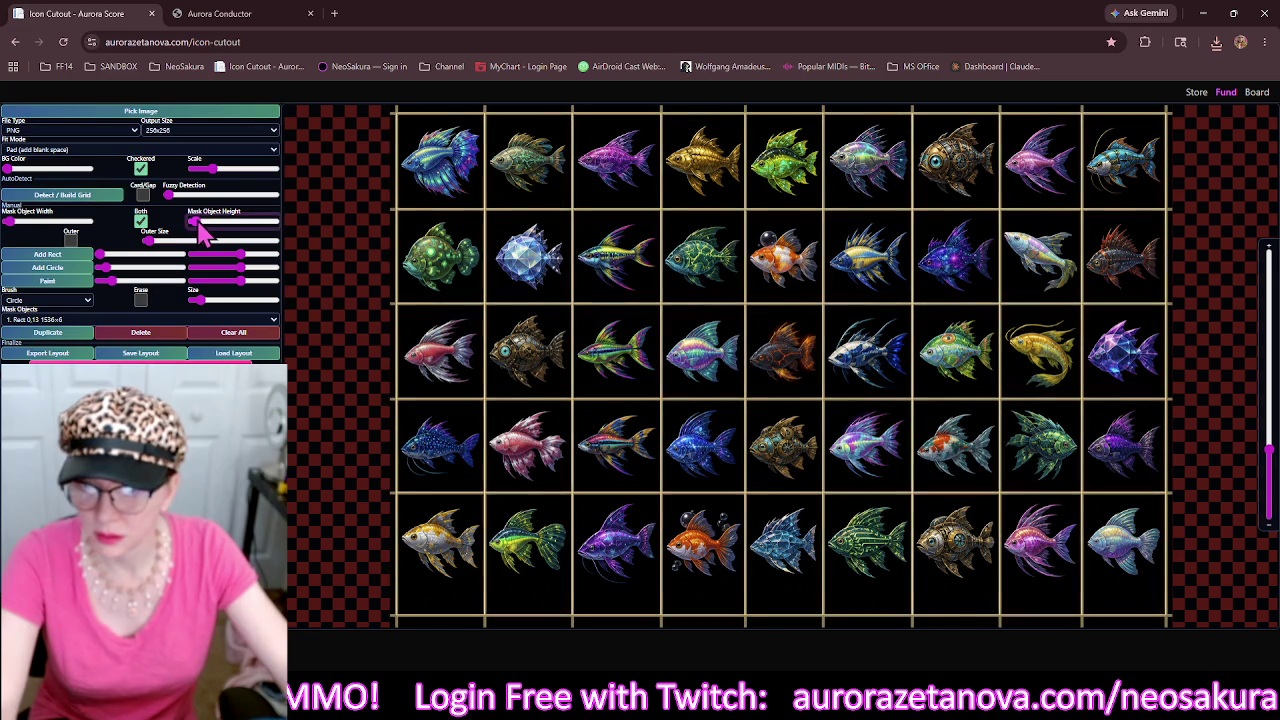
click(70, 241)
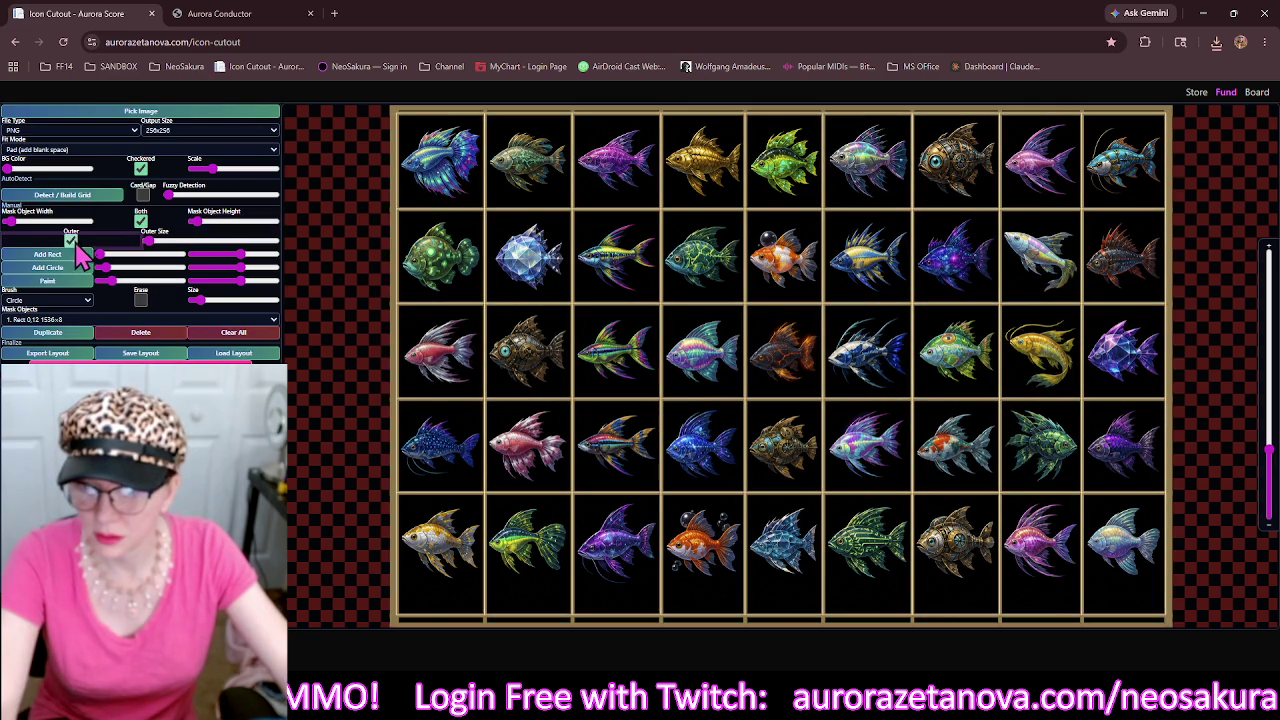
Thicken the top border bar, stretch the bottom bar to 1536×62, and select the next PNG.
click(563, 112)
drag(781, 111, 783, 120)
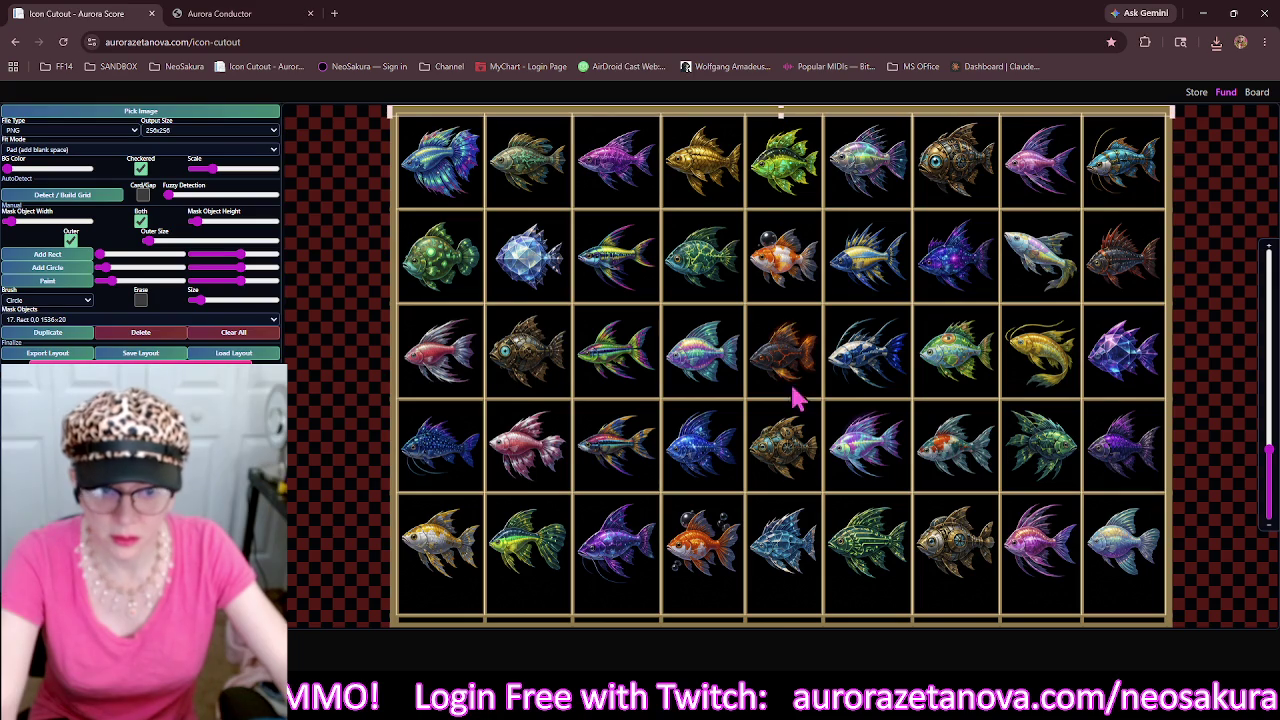
click(762, 628)
drag(777, 626, 781, 596)
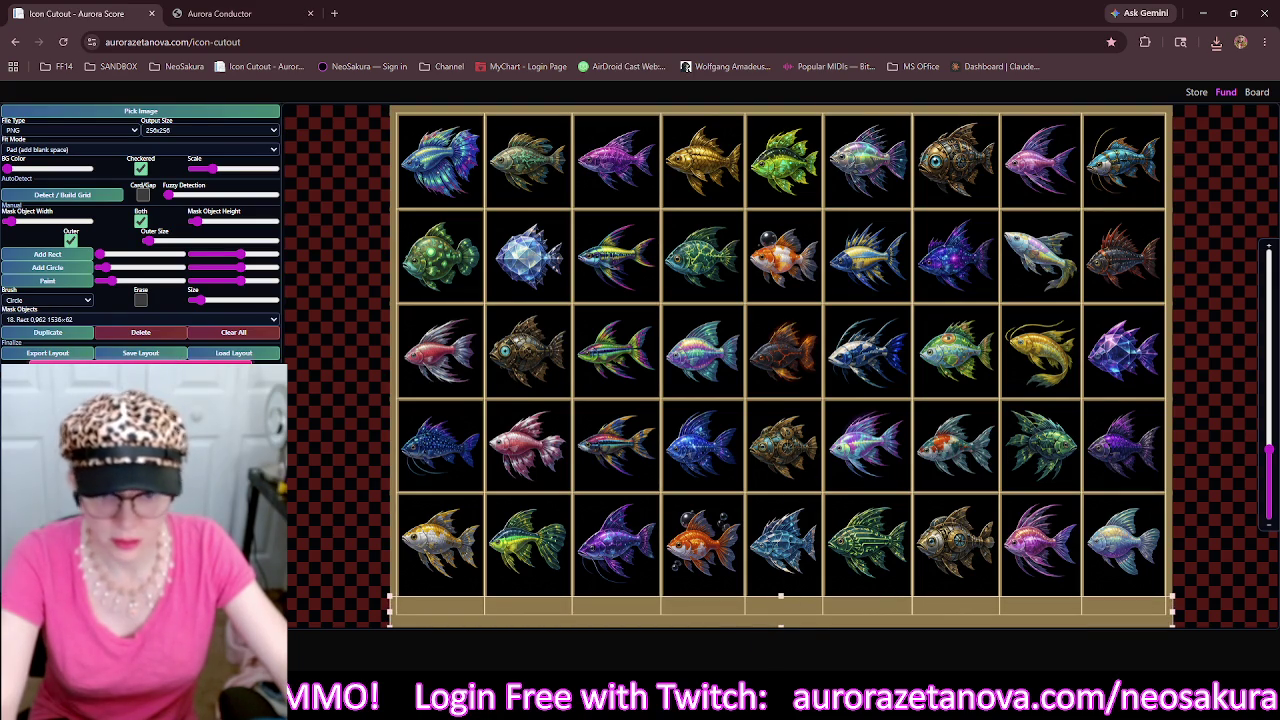
click(180, 112)
click(498, 107)
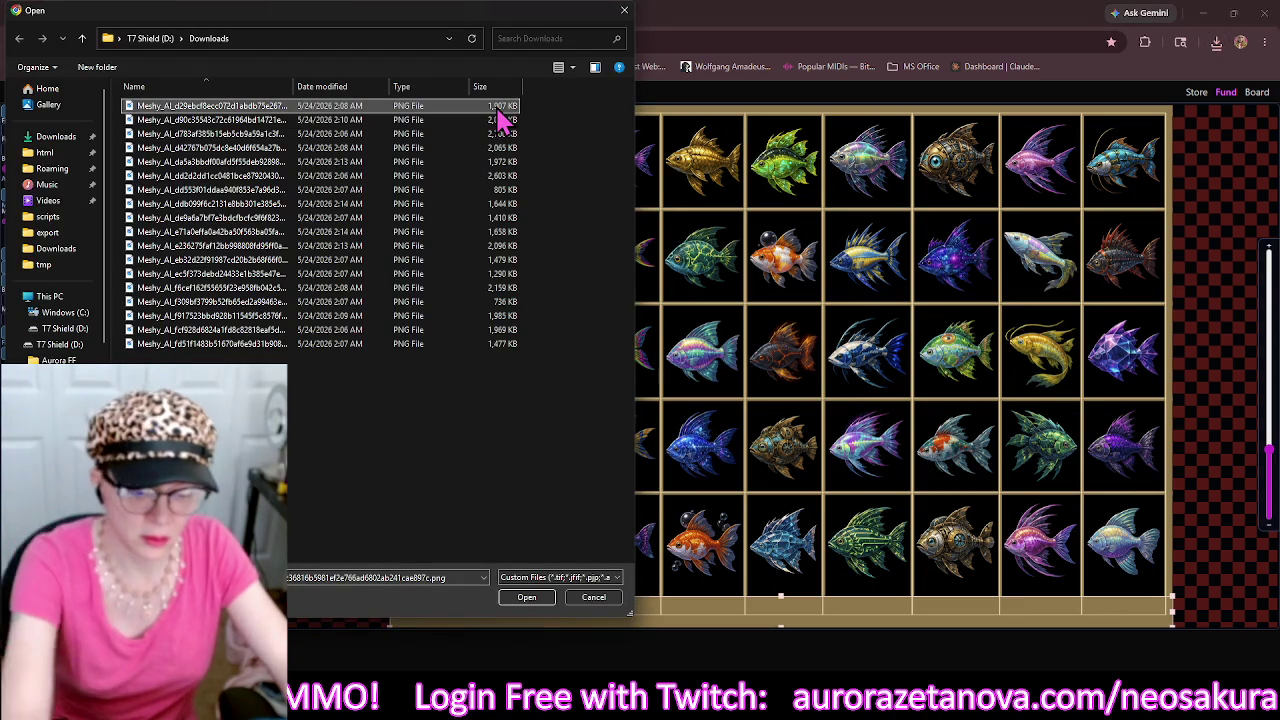
Load the sea-creature sheet, detect its grid, thicken mask lines, and add a thicker outer border.
double_click(497, 110)
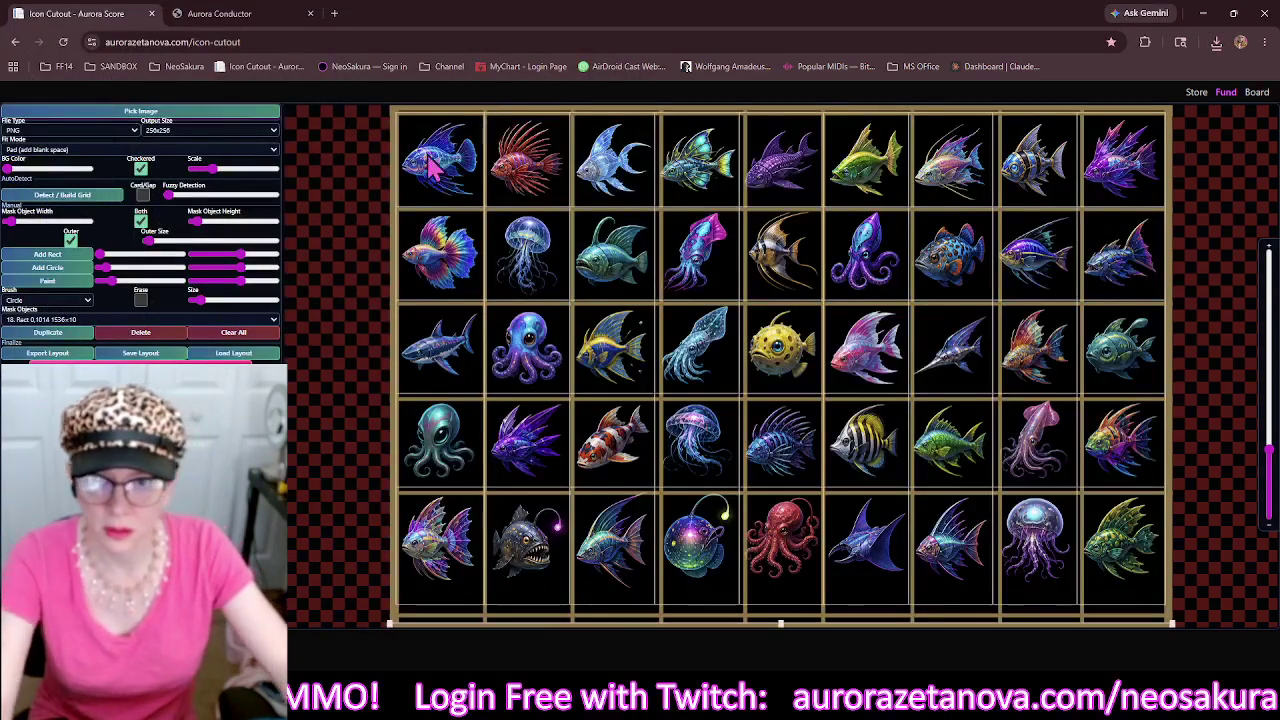
click(233, 332)
click(95, 195)
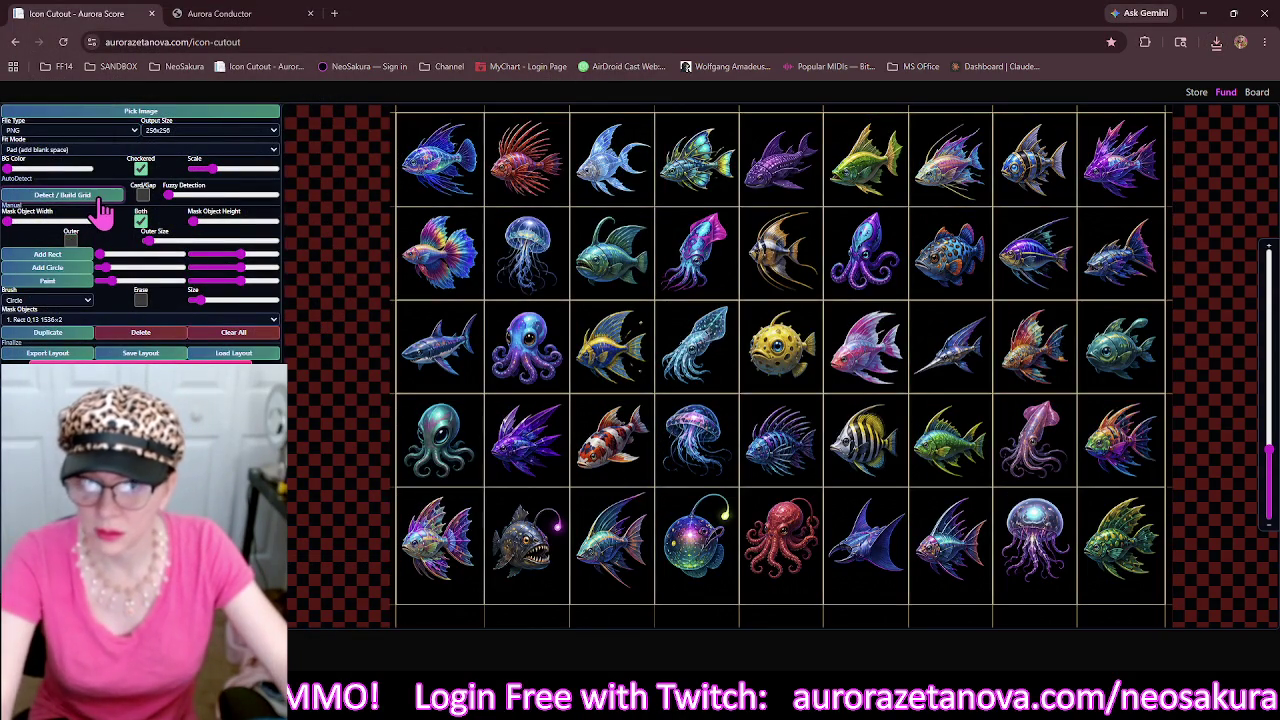
click(202, 224)
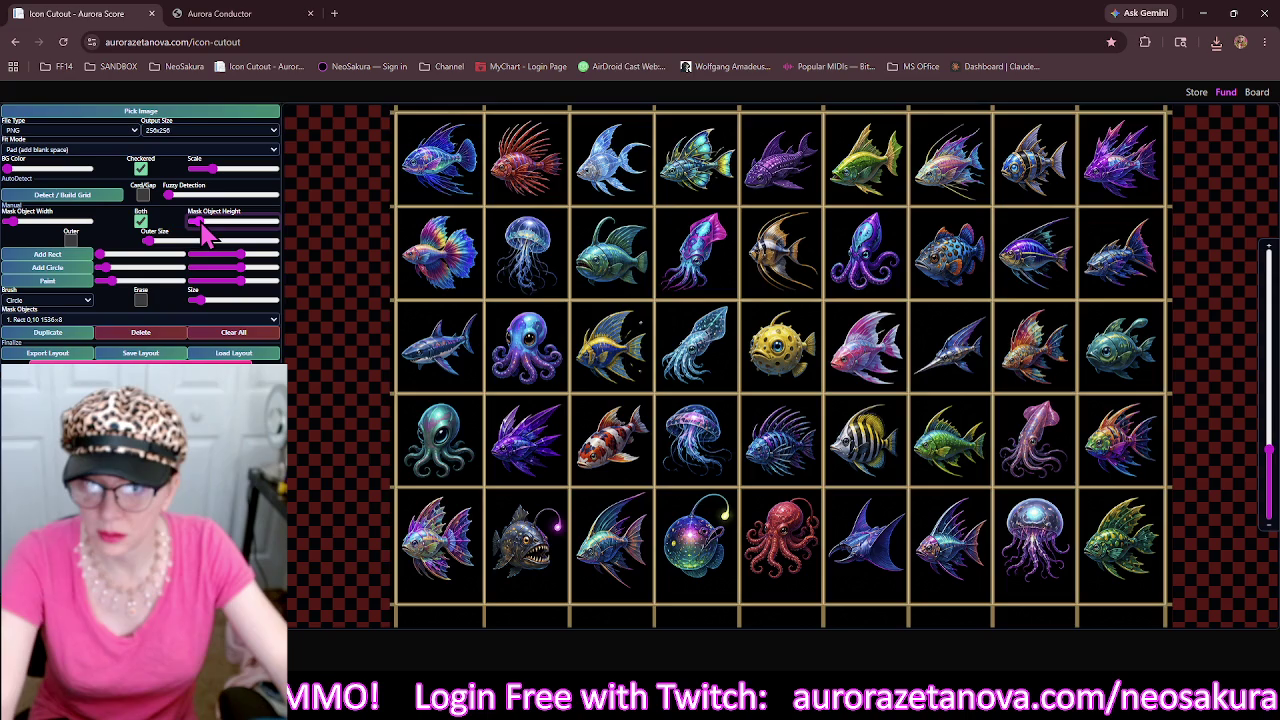
click(71, 240)
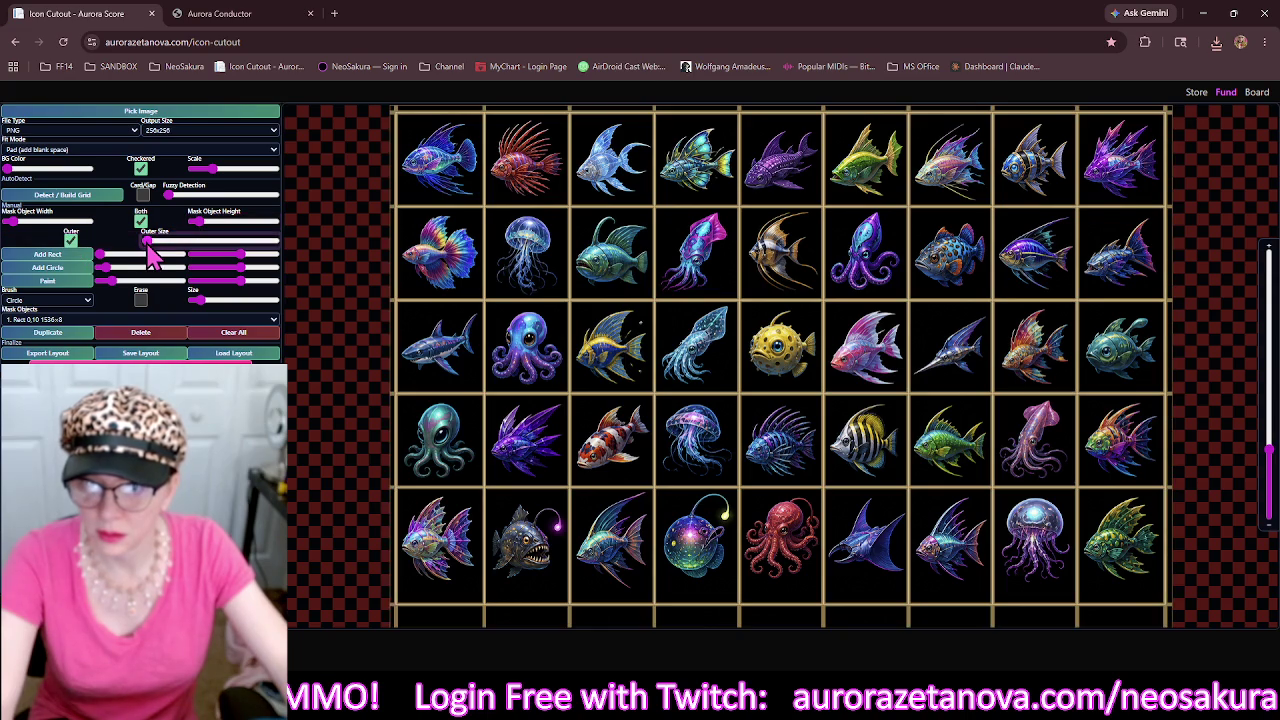
drag(147, 244, 154, 247)
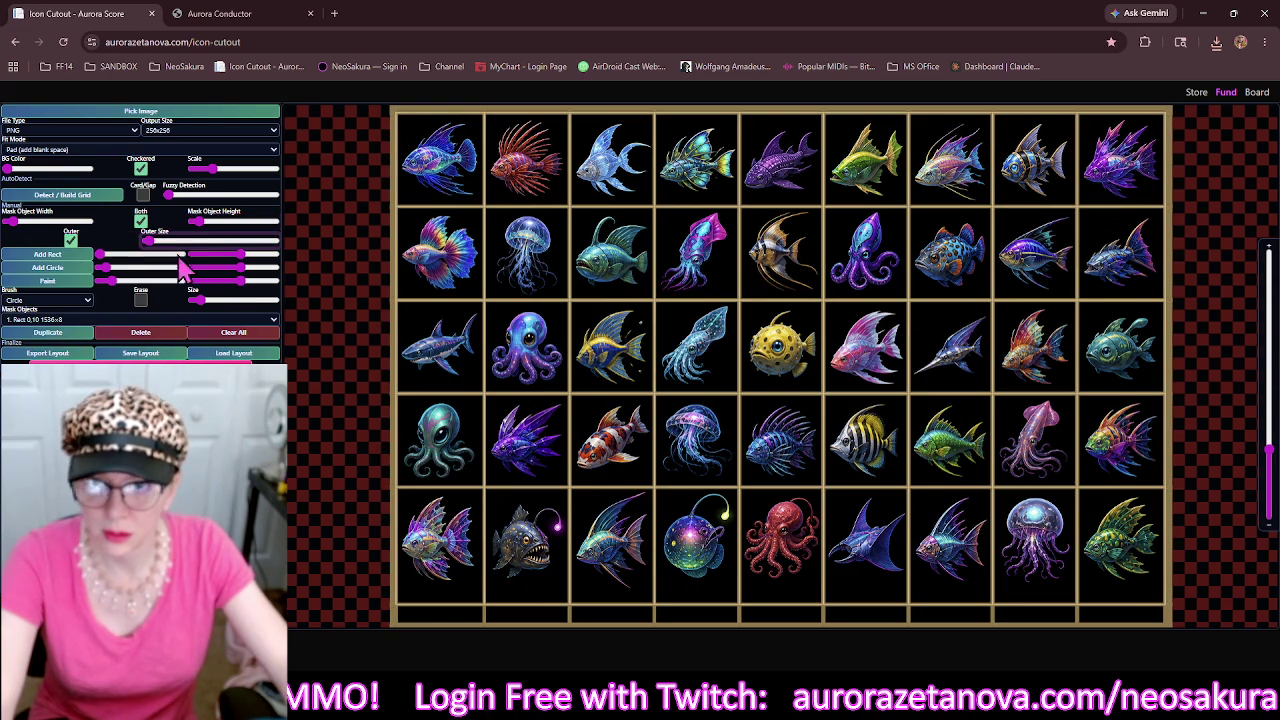
Enlarge the brush size and stretch the bottom bar to 1536×74 at y 950.
click(206, 307)
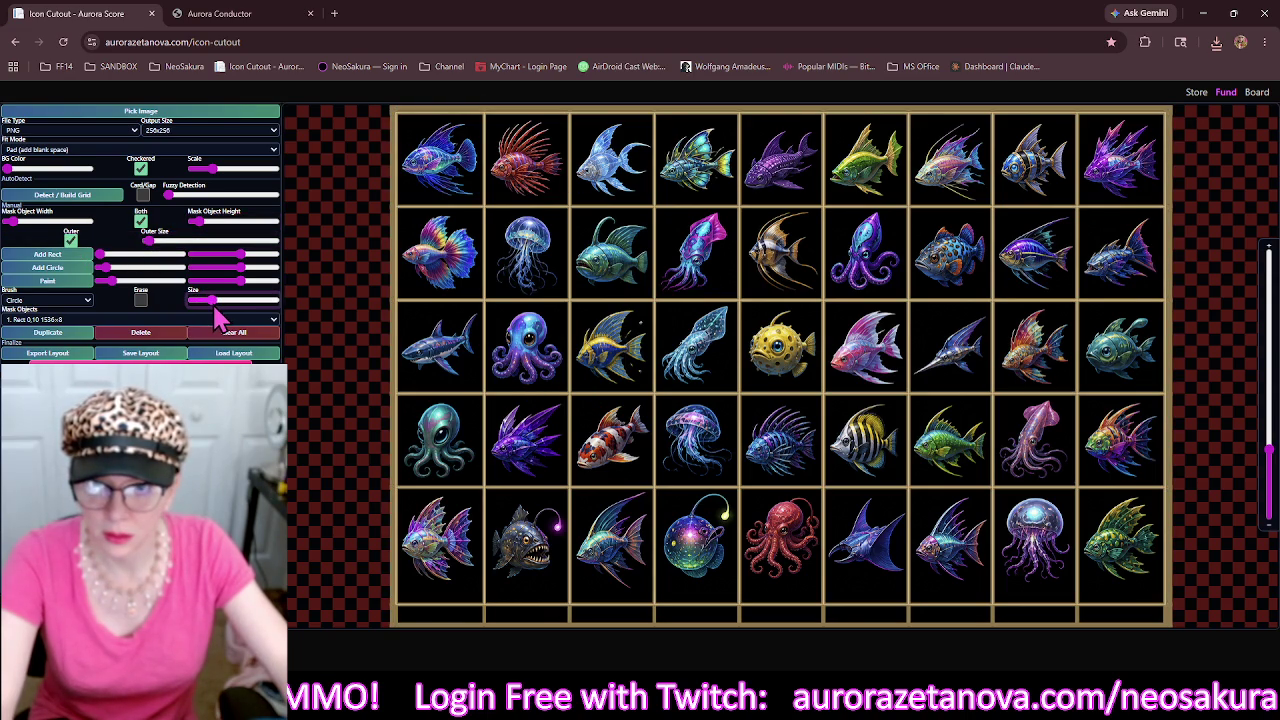
drag(213, 308, 227, 303)
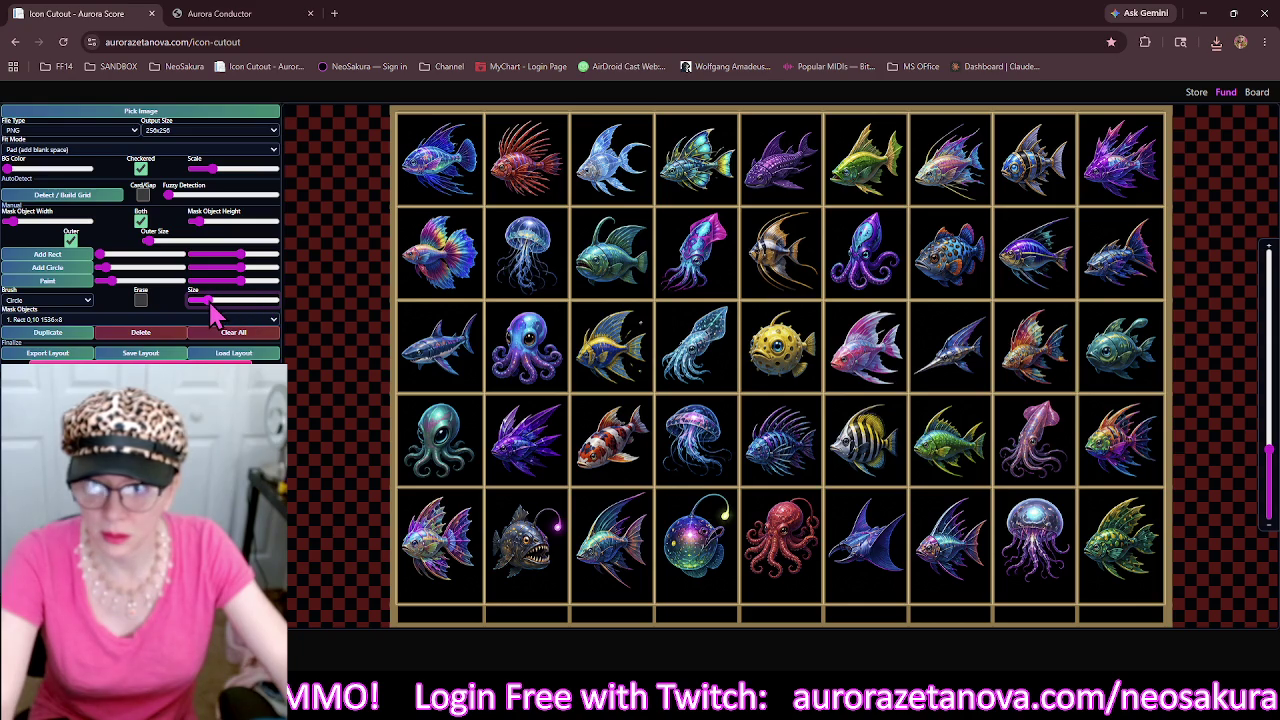
click(149, 242)
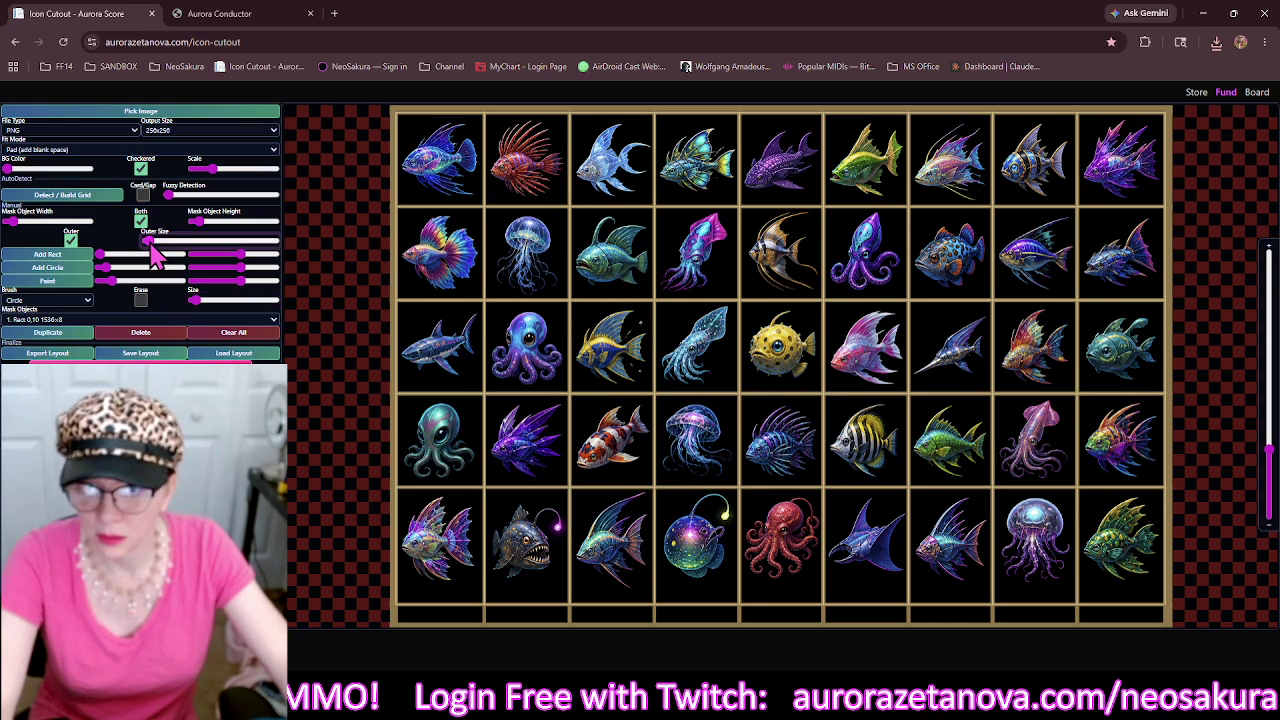
click(566, 626)
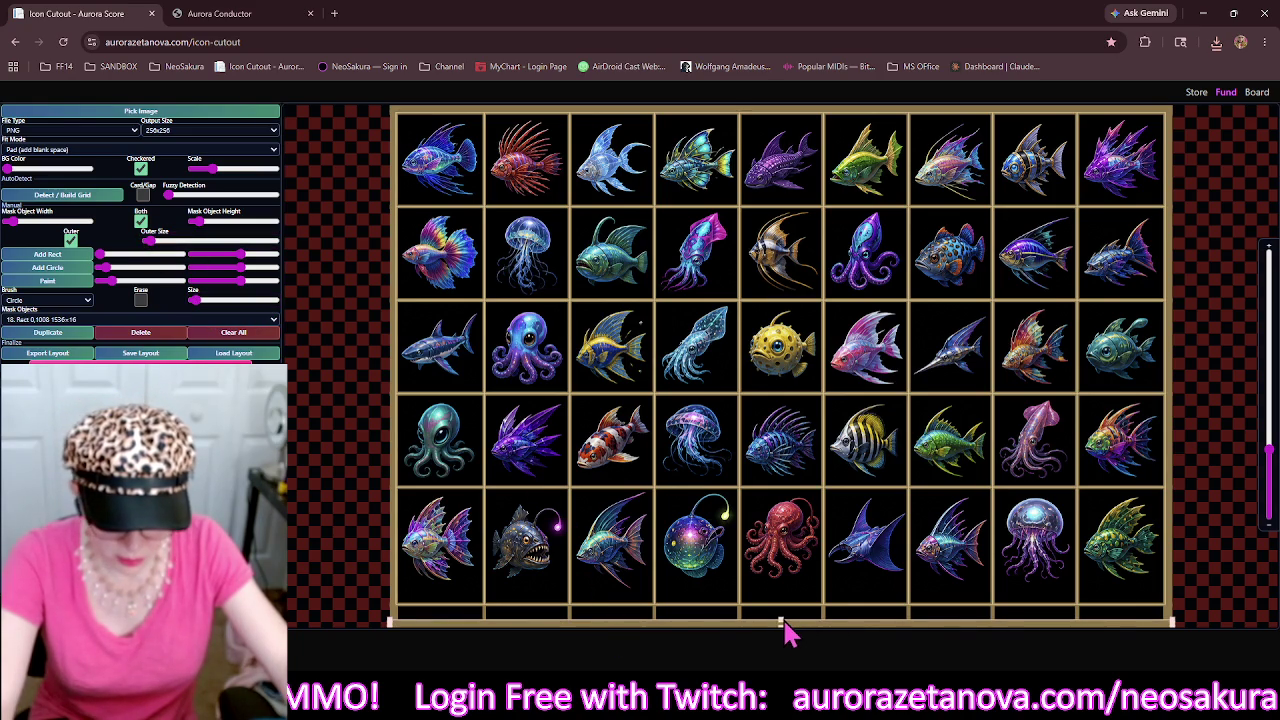
drag(783, 621, 785, 595)
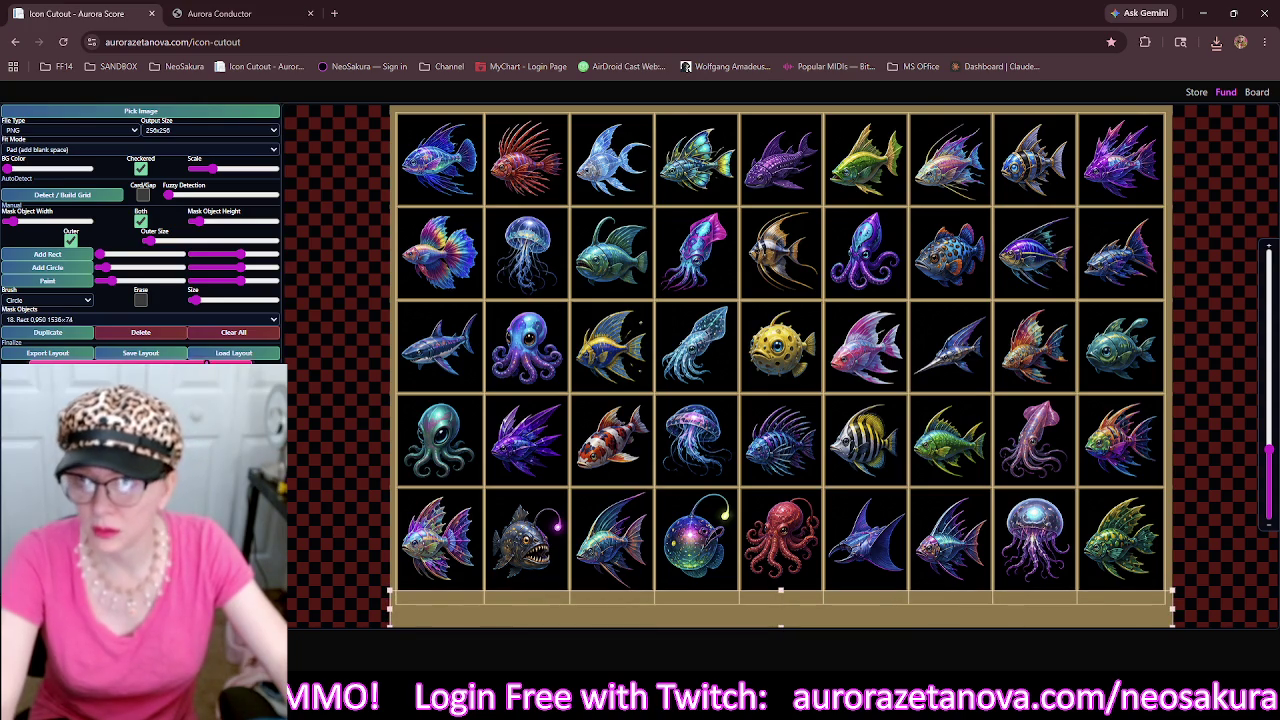
click(262, 114)
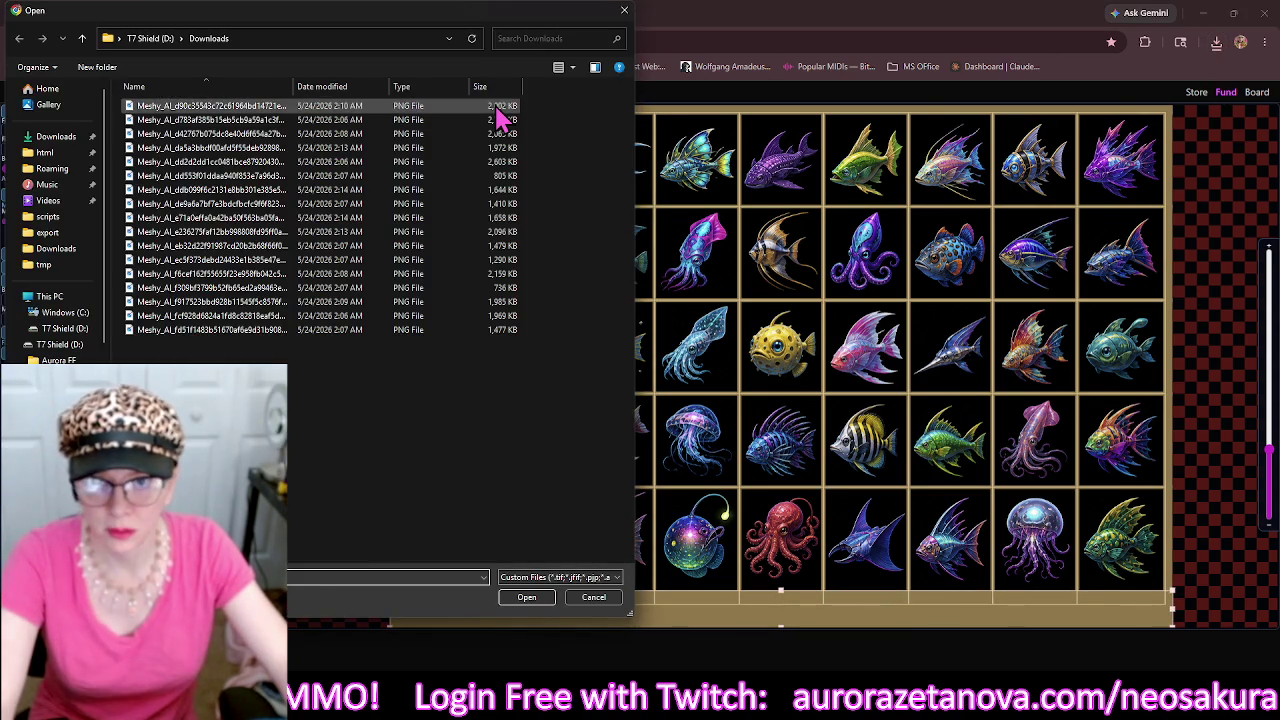
Load the pink dragon emote sheet and detect its 9-column grid with 6 px mask lines.
click(495, 110)
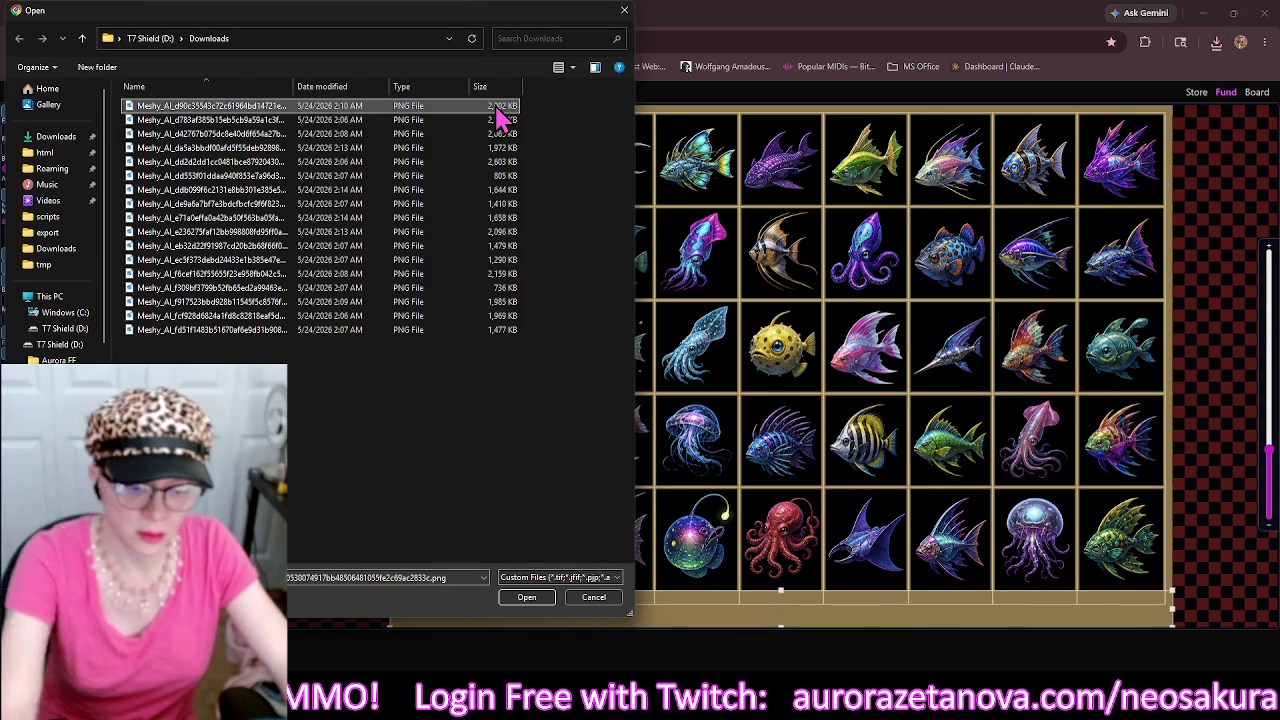
double_click(500, 115)
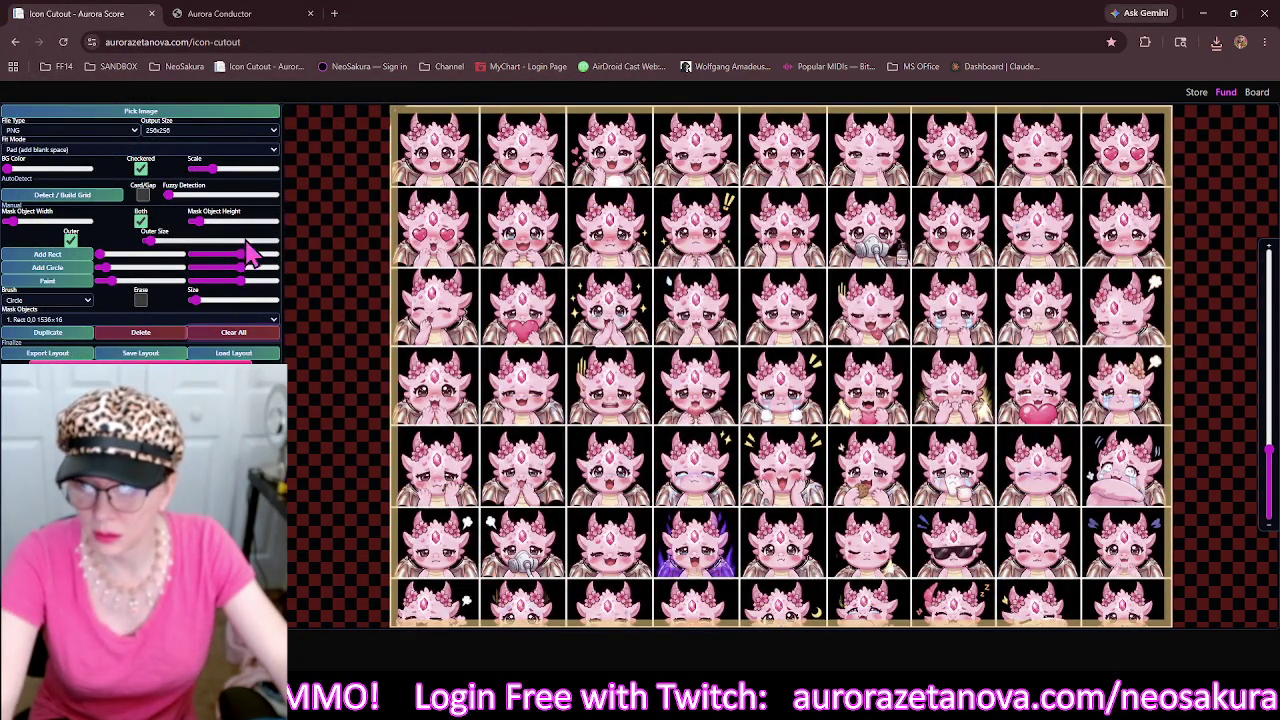
click(75, 197)
drag(197, 226, 202, 227)
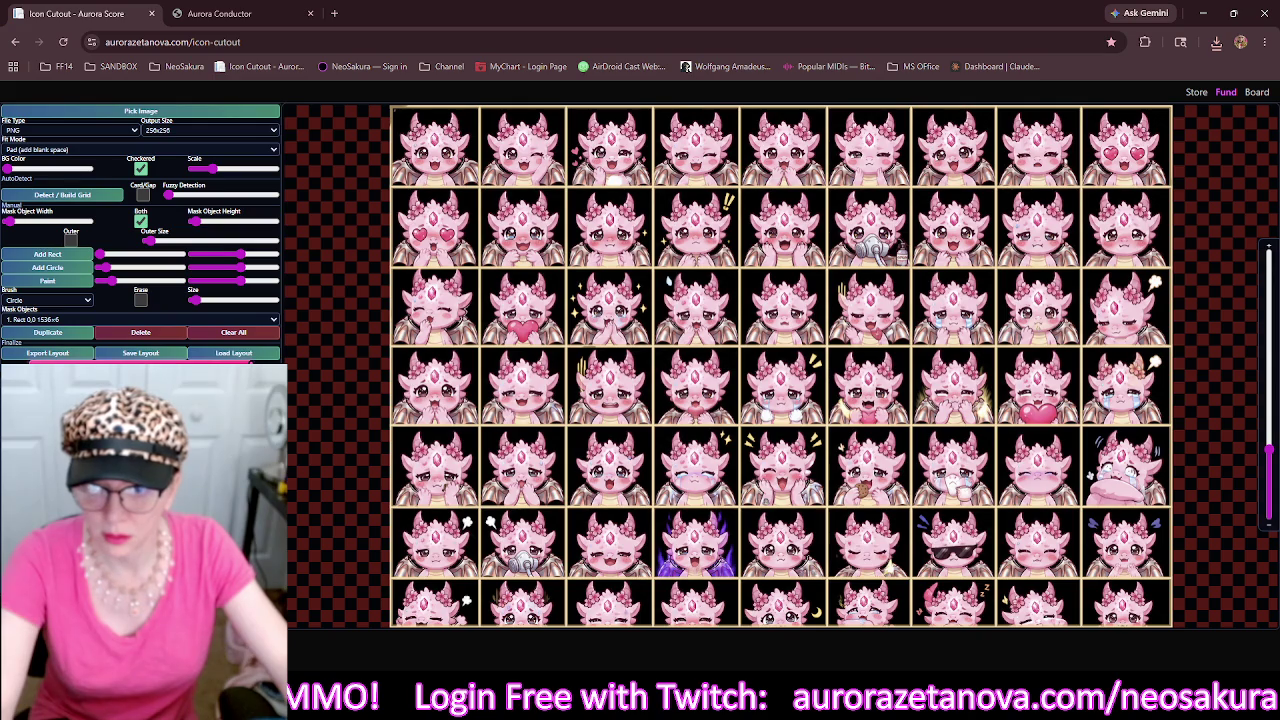
Load the fantasy fish sheet, clear masks, detect the grid, thicken lines, and add an outer frame.
click(244, 114)
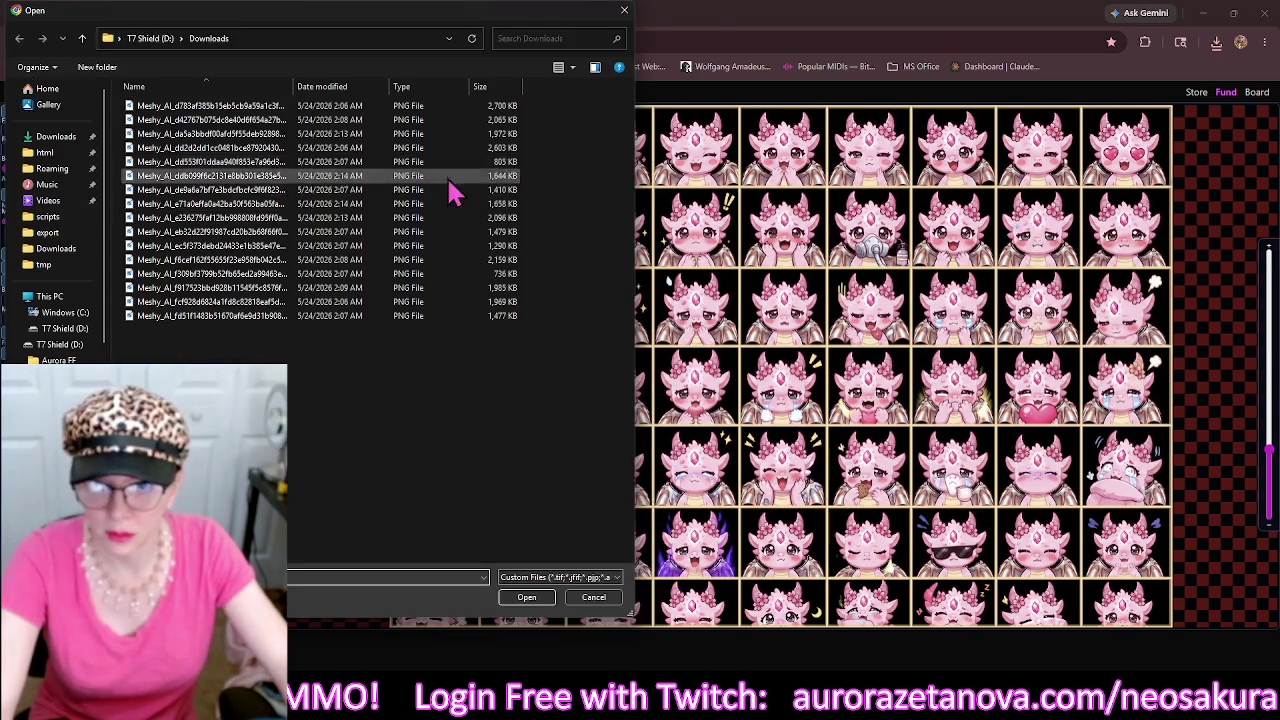
click(460, 106)
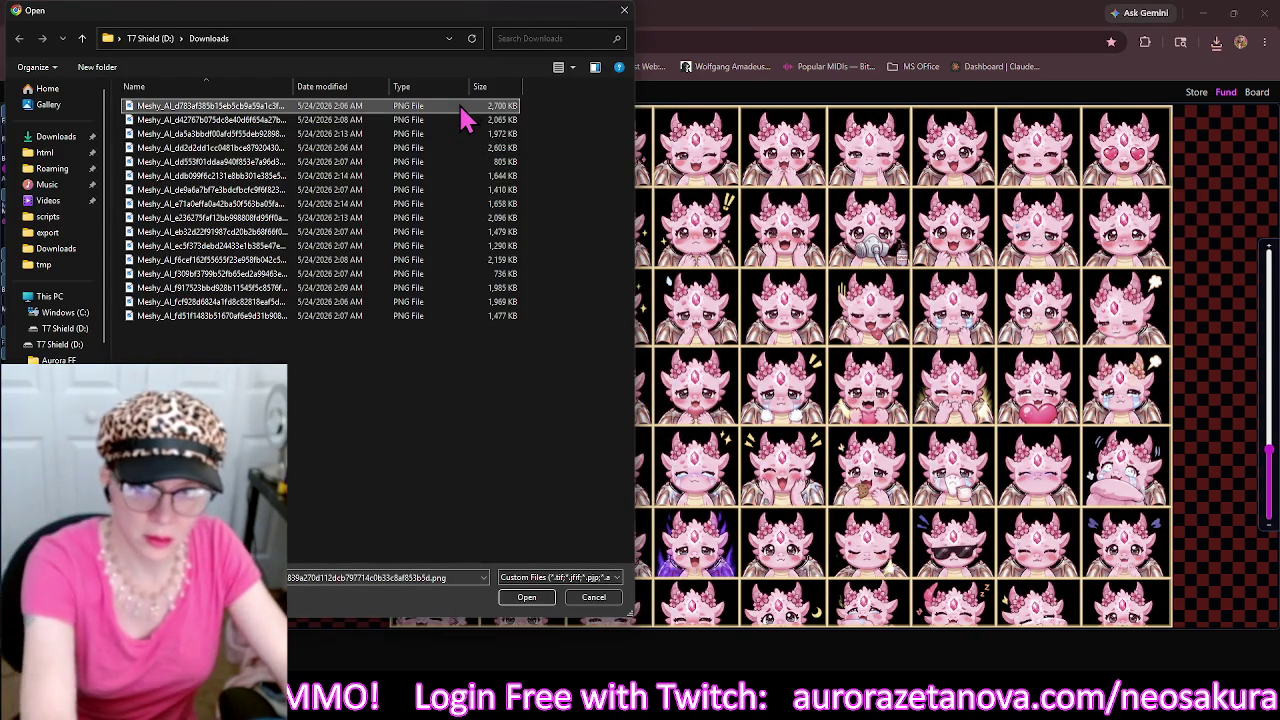
double_click(460, 106)
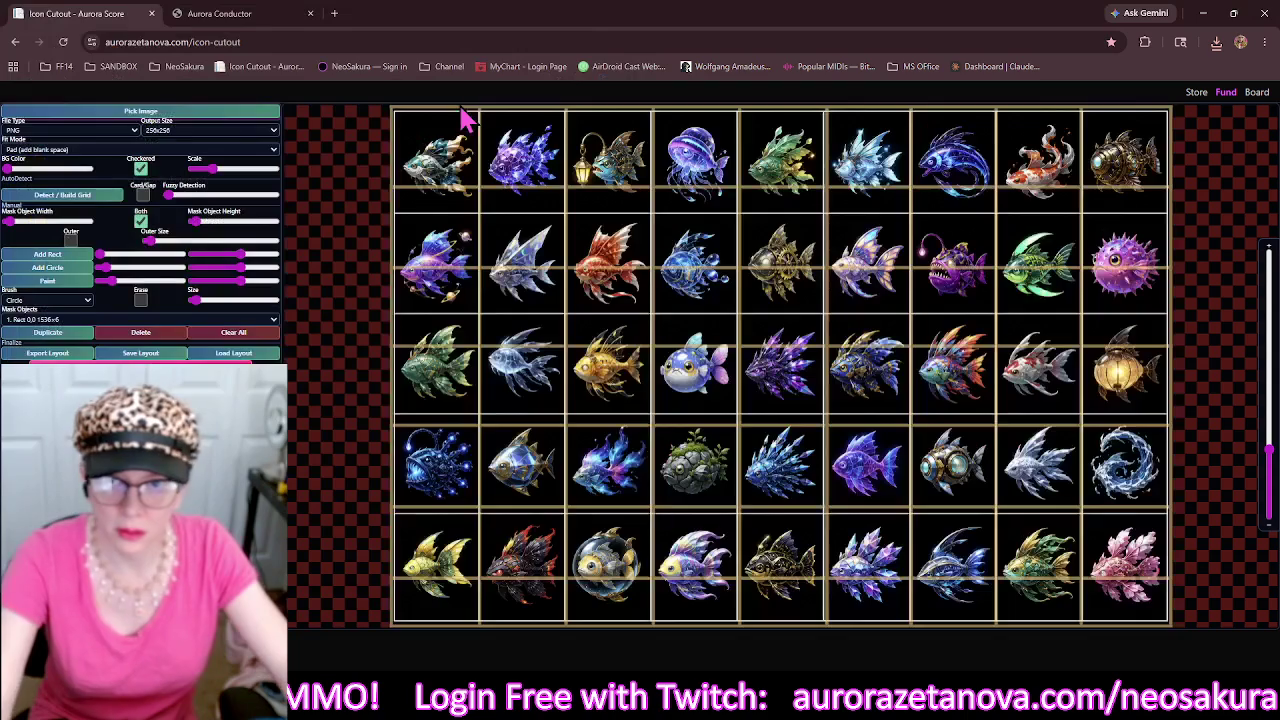
click(245, 333)
click(95, 198)
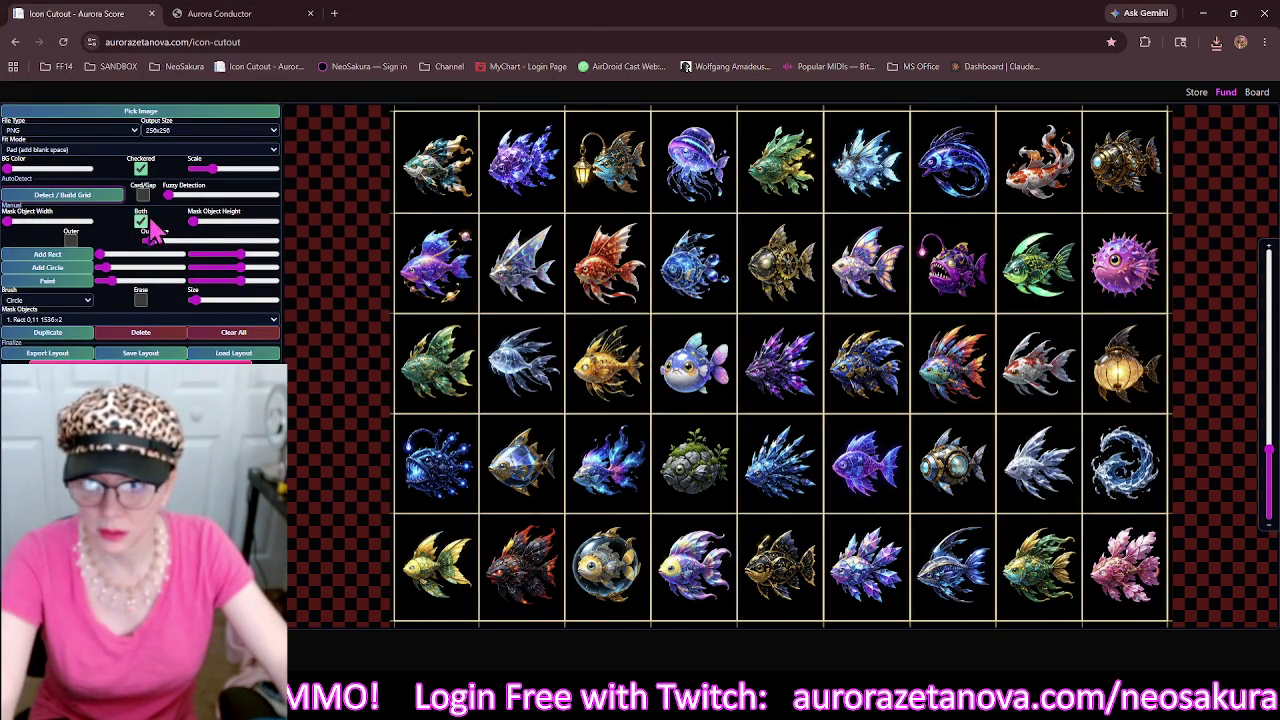
drag(190, 222, 200, 224)
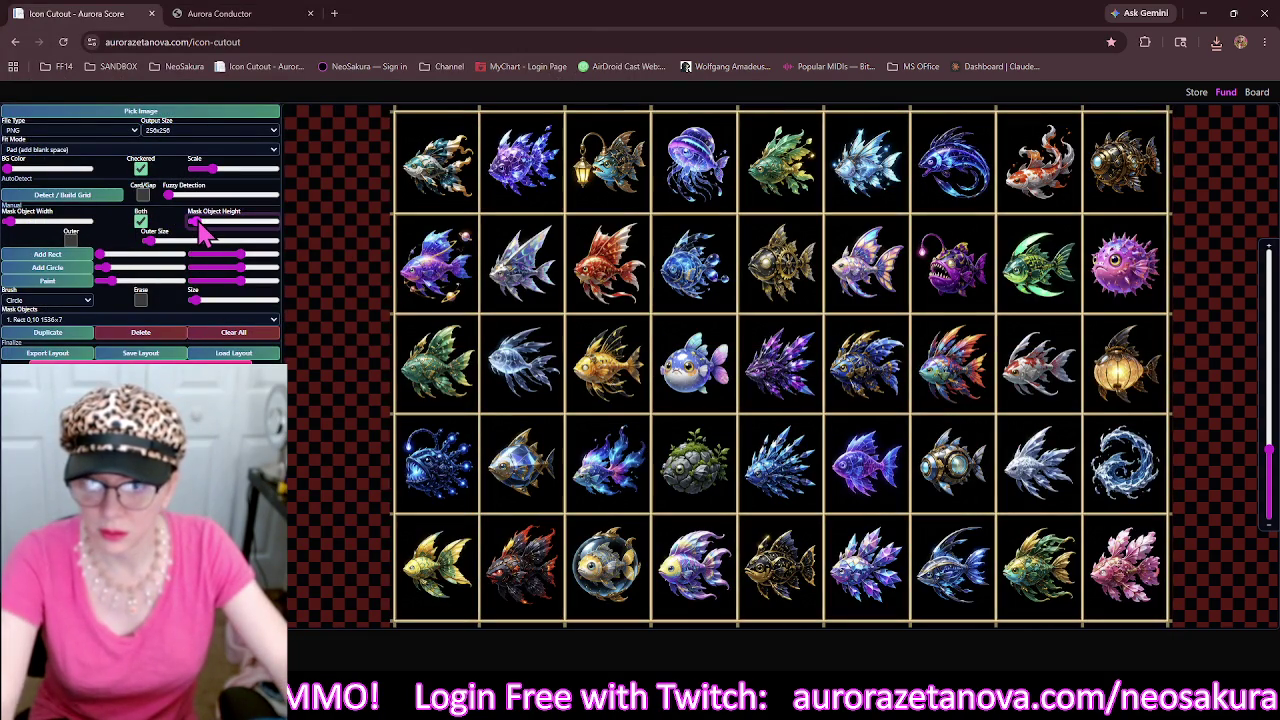
click(71, 242)
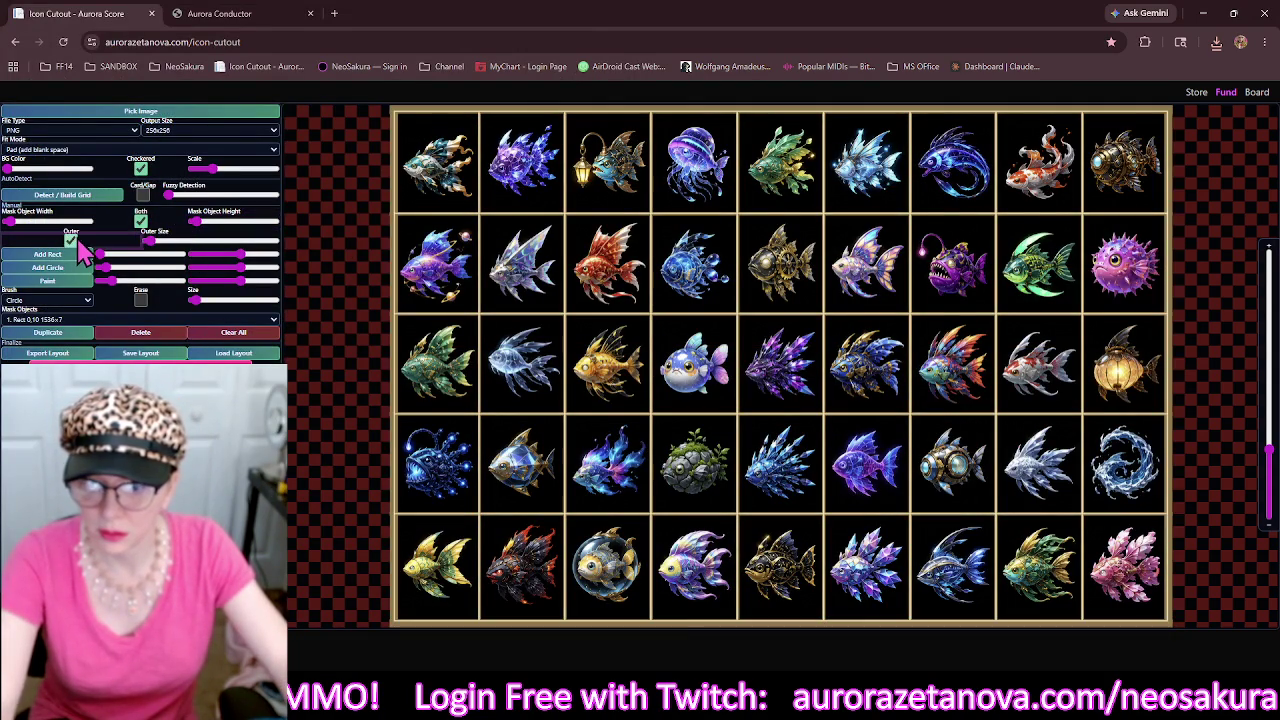
Widen the bottom border bar to a 1536×26 rectangle.
scroll(515, 470, down, 1)
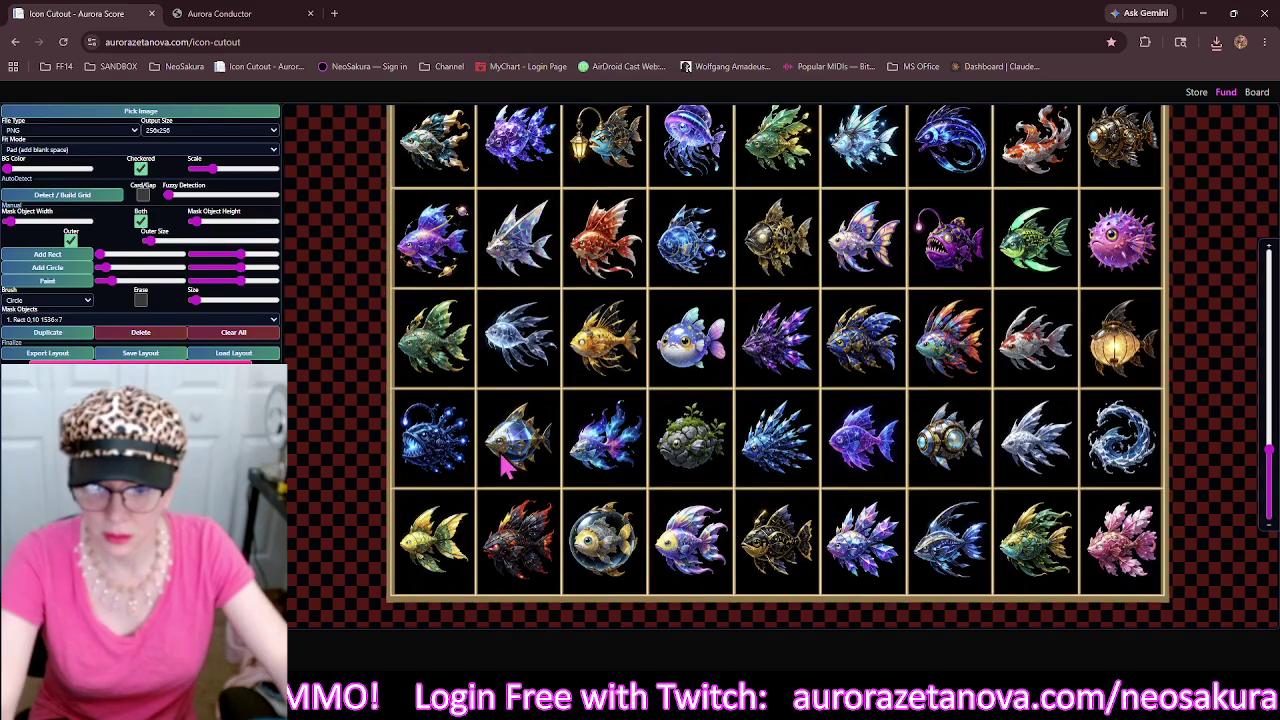
click(592, 600)
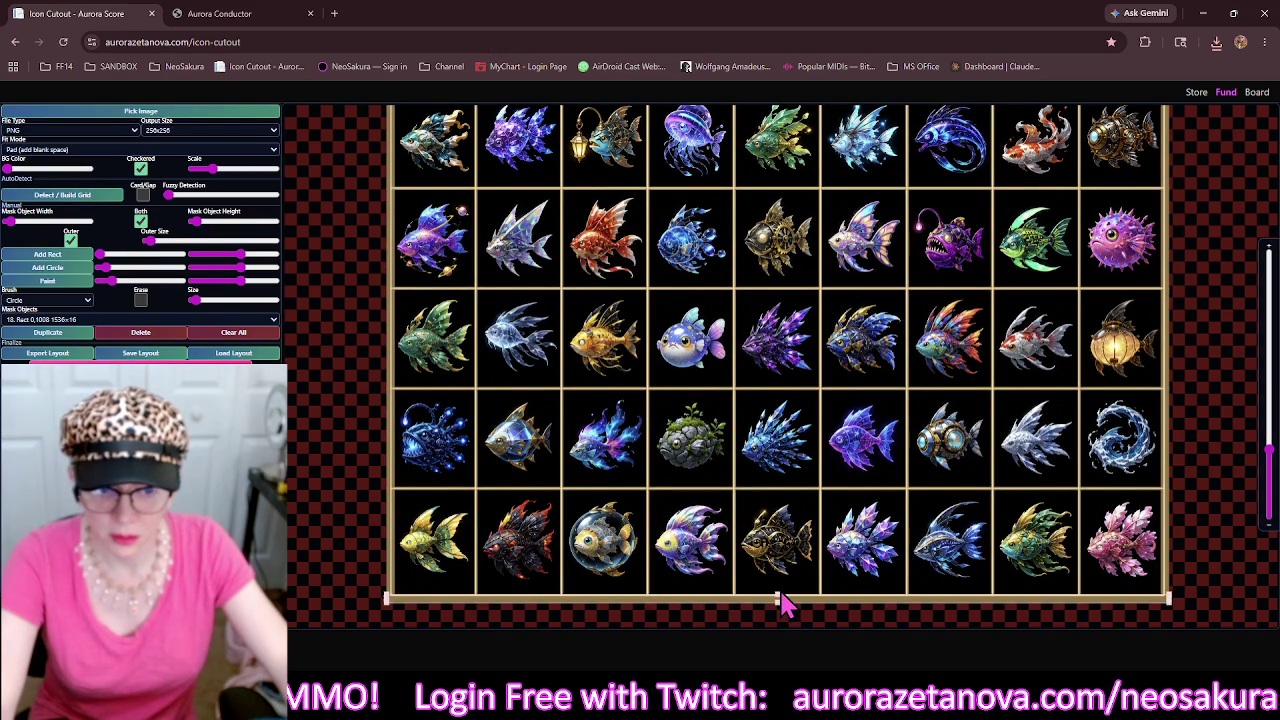
drag(778, 593, 778, 588)
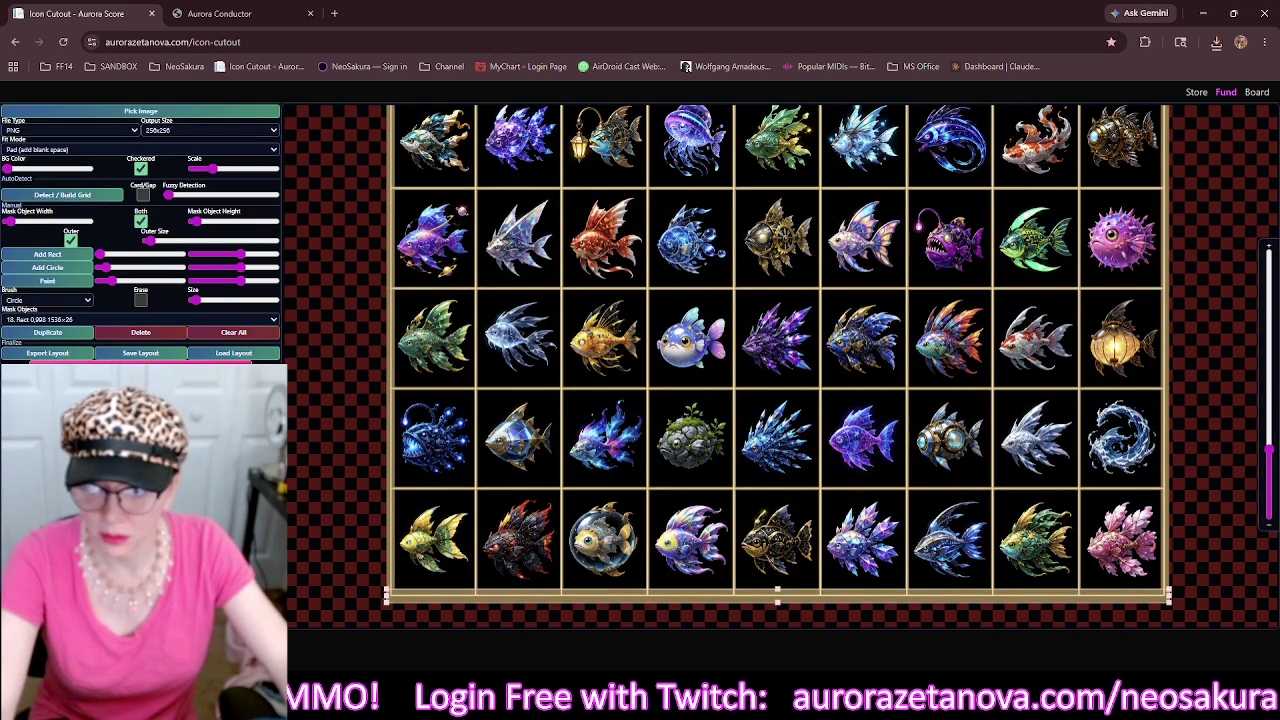
click(211, 112)
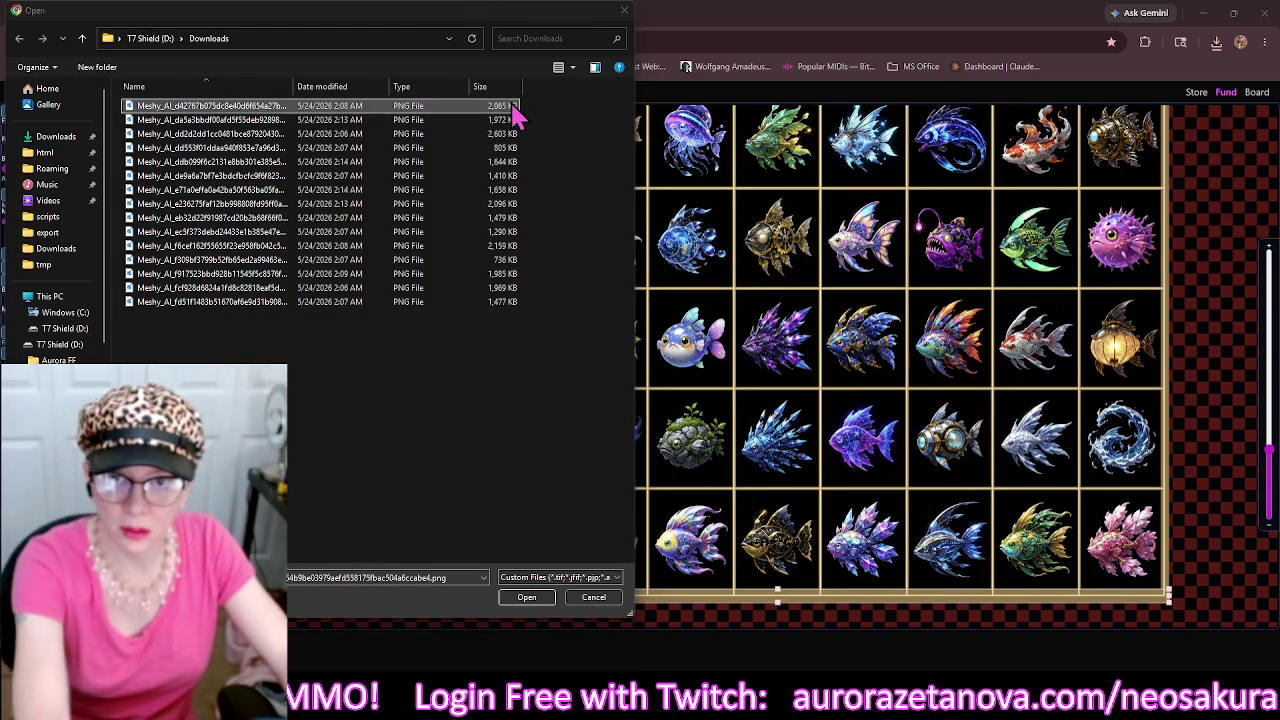
Load the sea-fish and crab PNG, clear old masks, detect its grid and thicken the lines.
double_click(514, 112)
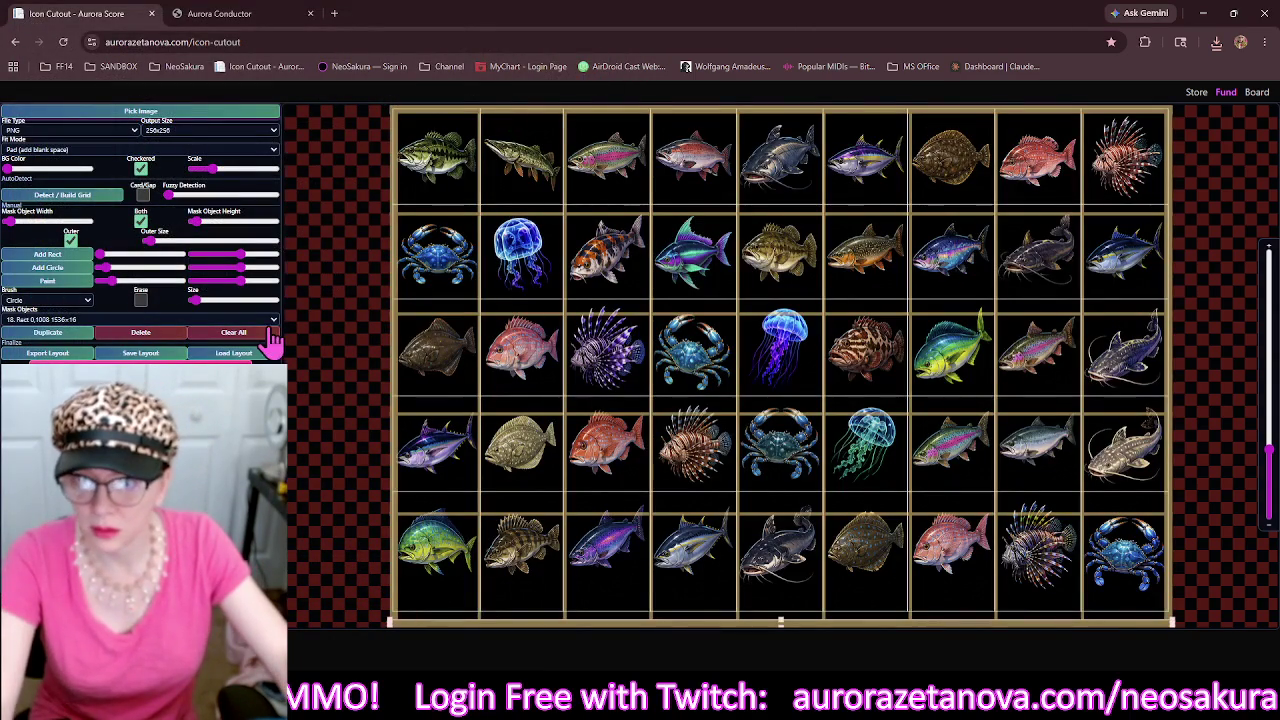
click(260, 333)
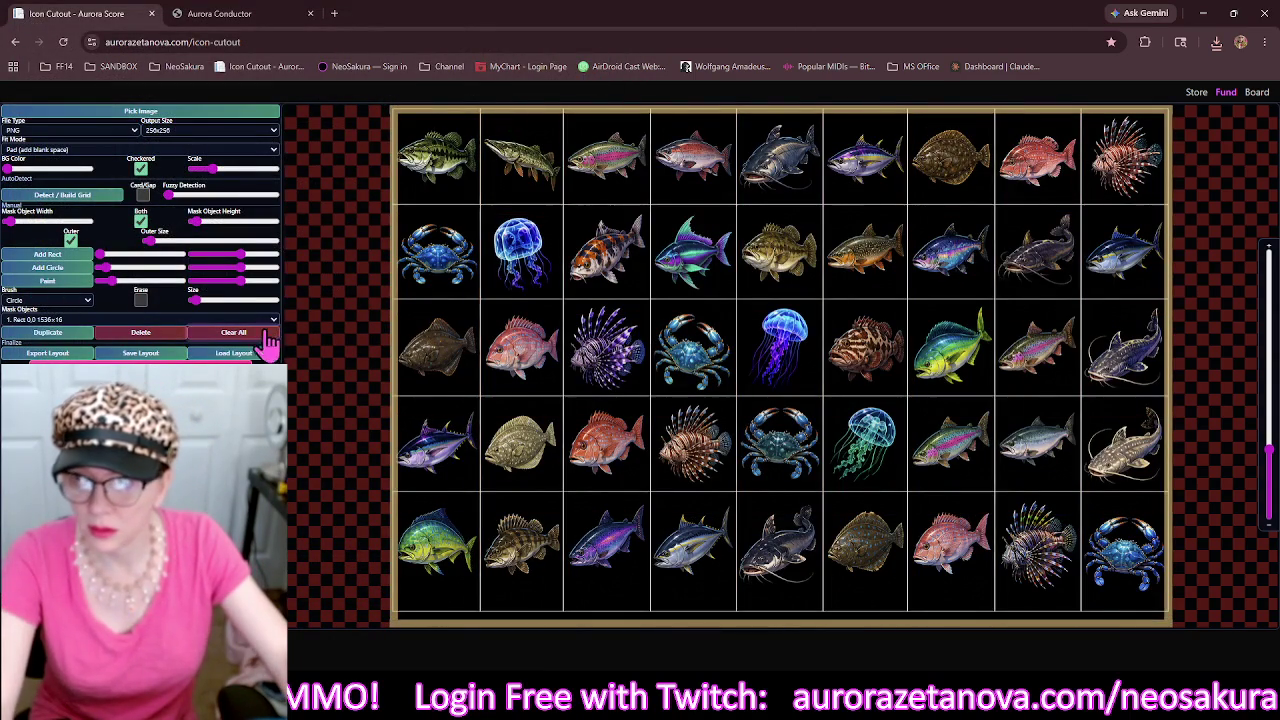
click(114, 204)
drag(187, 222, 200, 225)
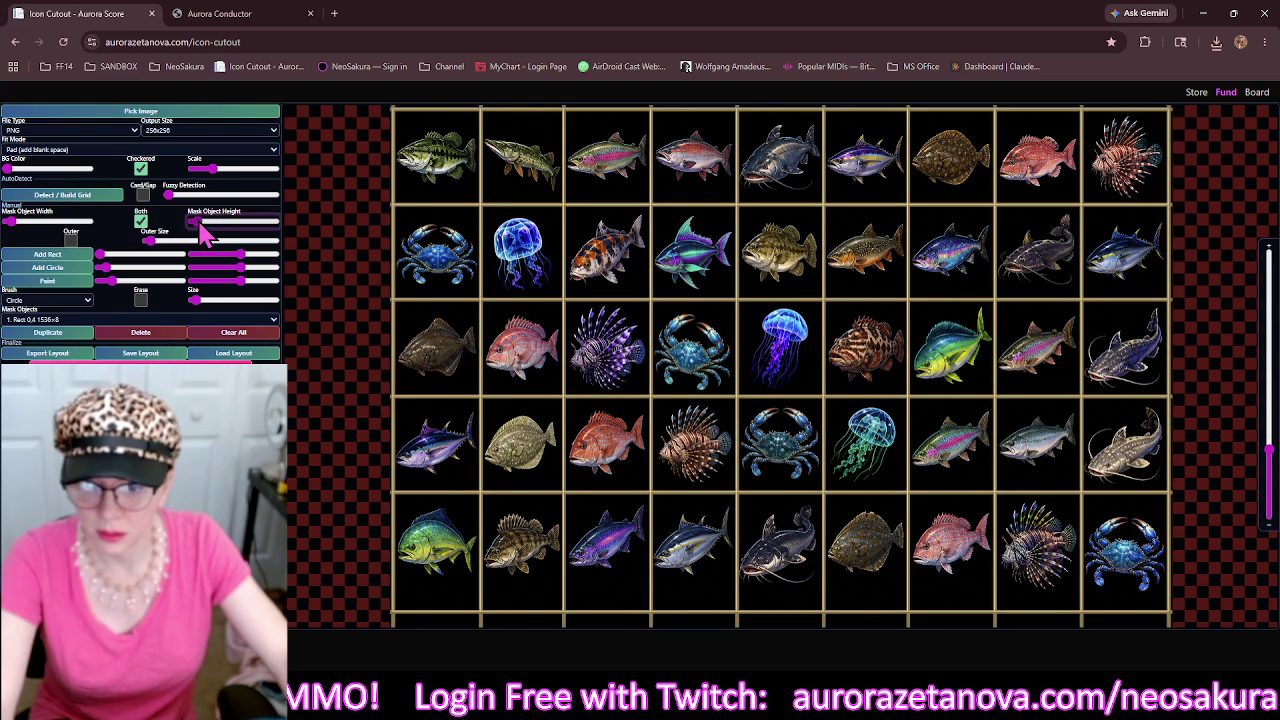
Add an outer frame, adjust its size and stretch the bottom bar to 1536×62.
click(71, 240)
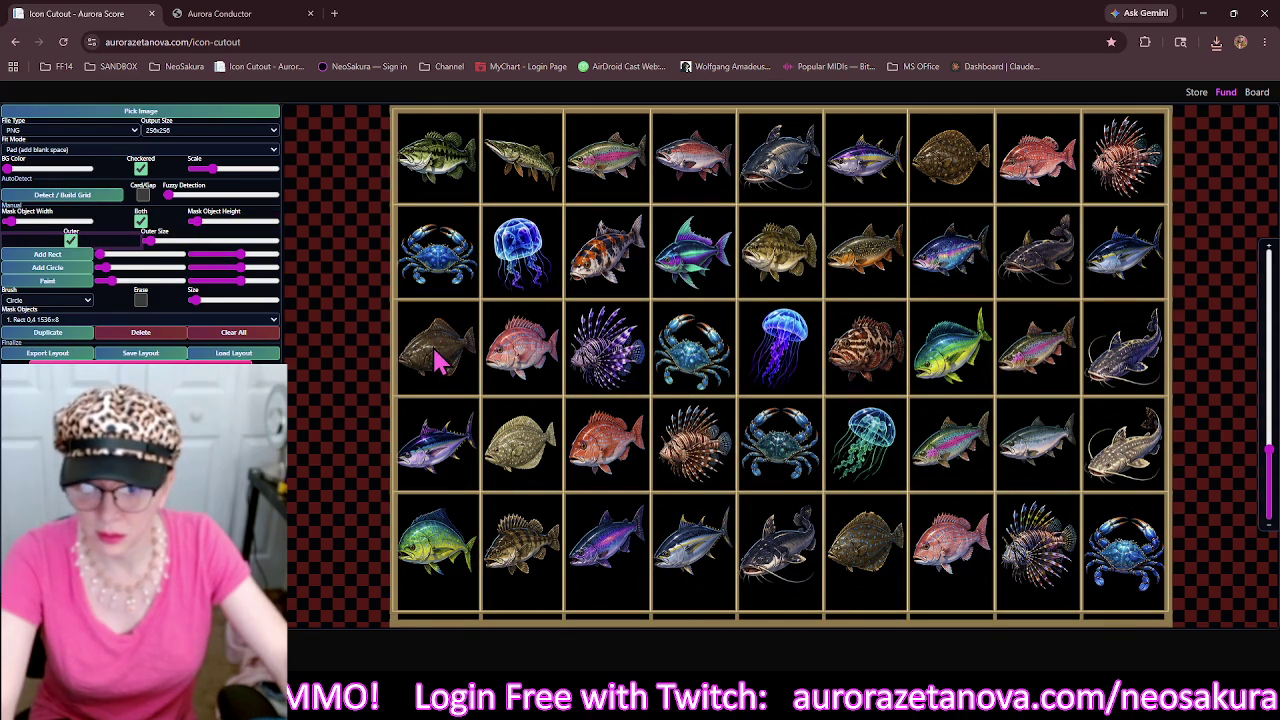
click(147, 242)
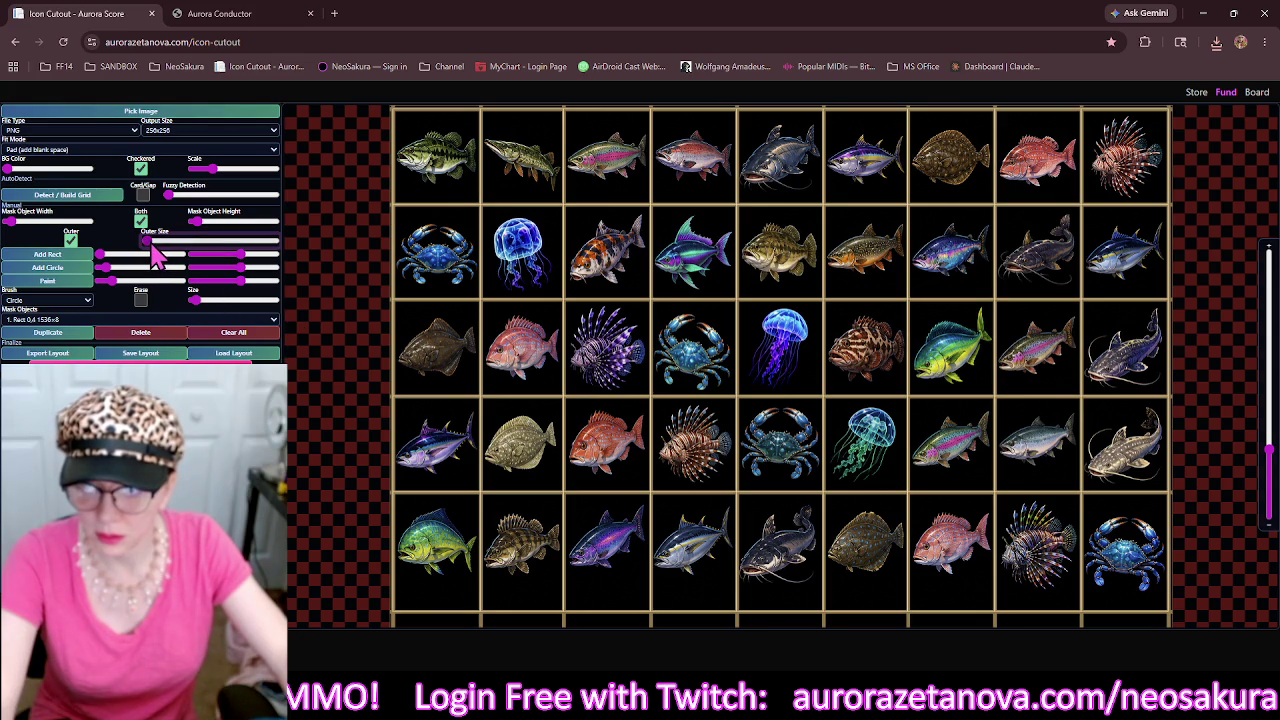
click(150, 243)
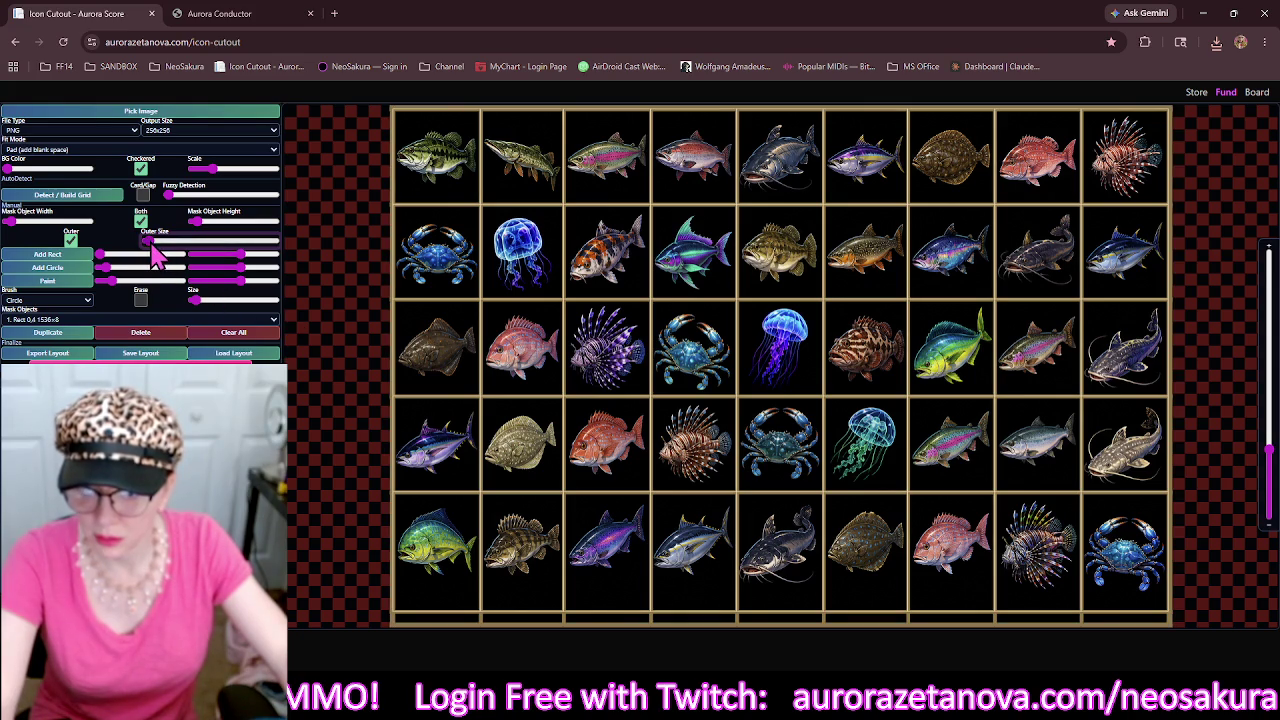
scroll(530, 488, down, 1)
click(620, 513)
drag(777, 517, 775, 481)
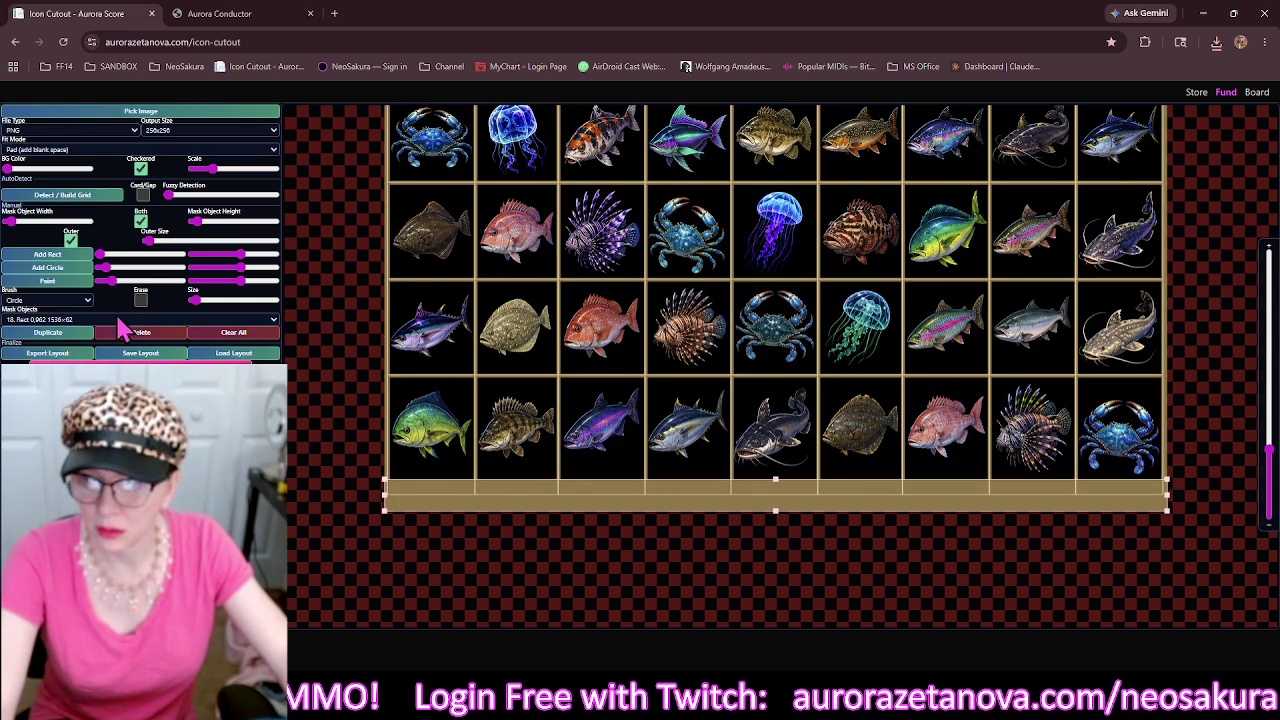
click(250, 113)
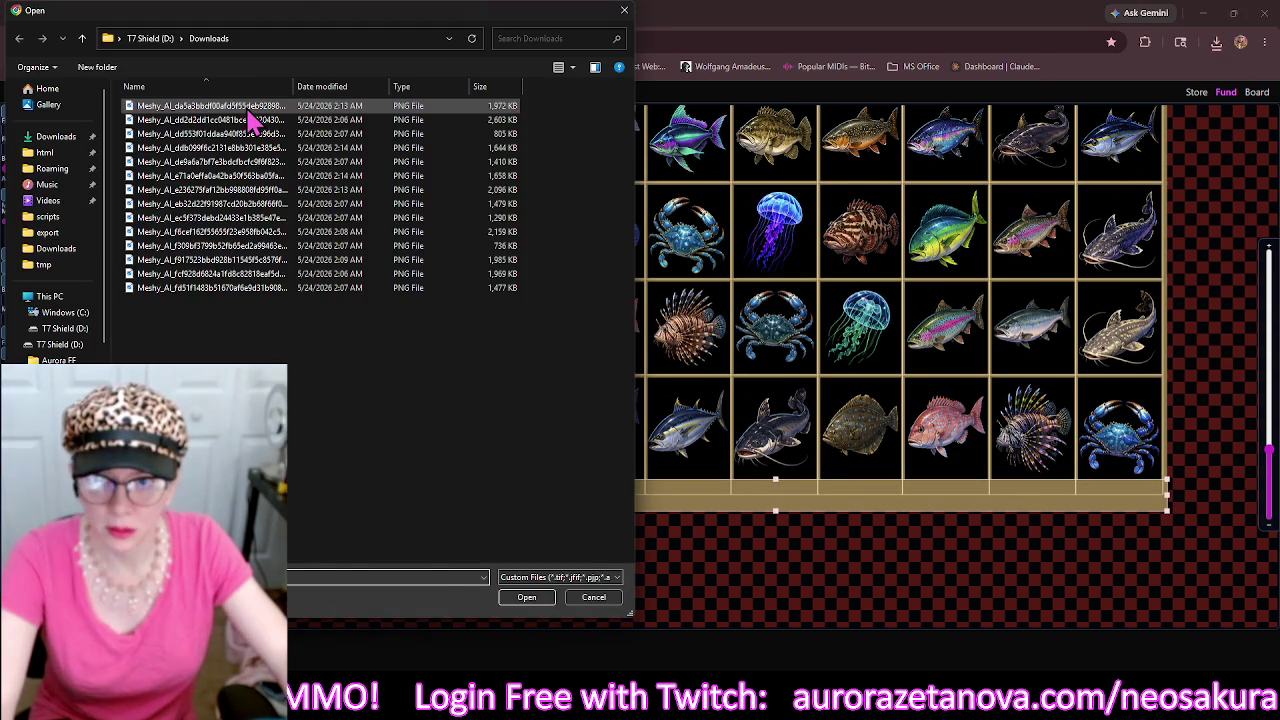
Load the pink baby-dragon PNG, detect its 10×6 grid, set 11 px mask lines and add an outer frame.
click(251, 108)
double_click(251, 118)
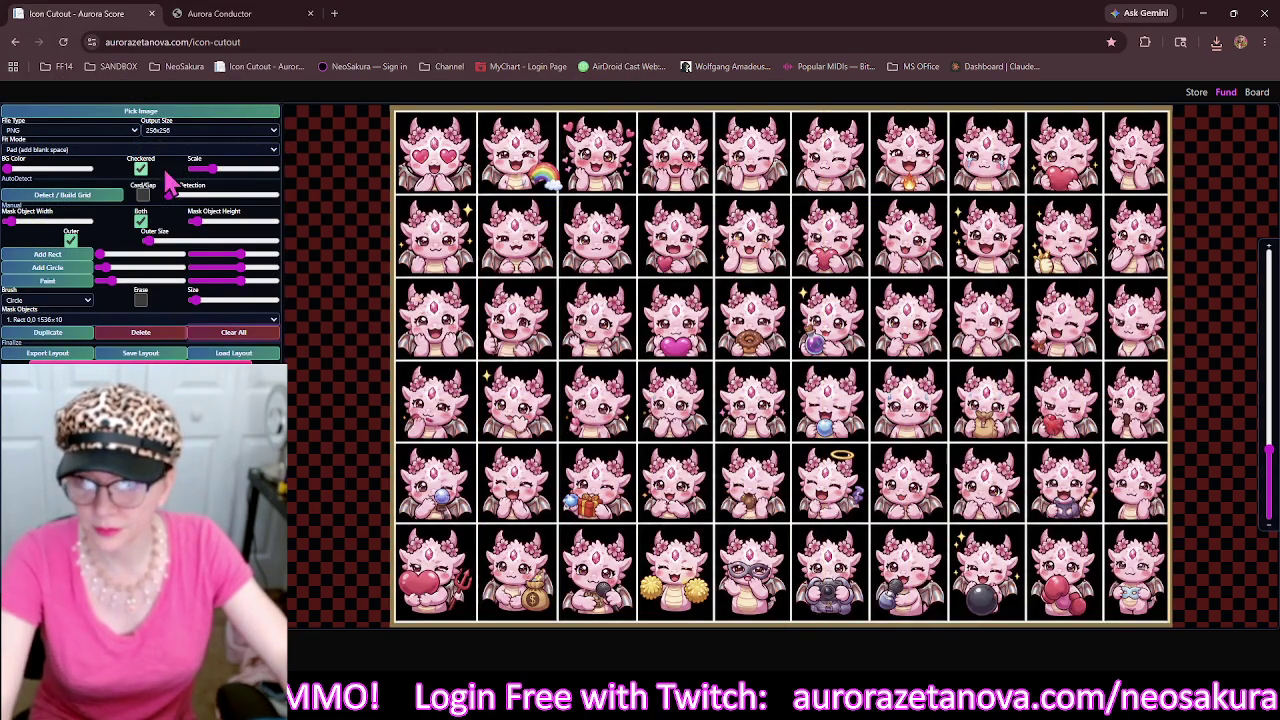
click(62, 196)
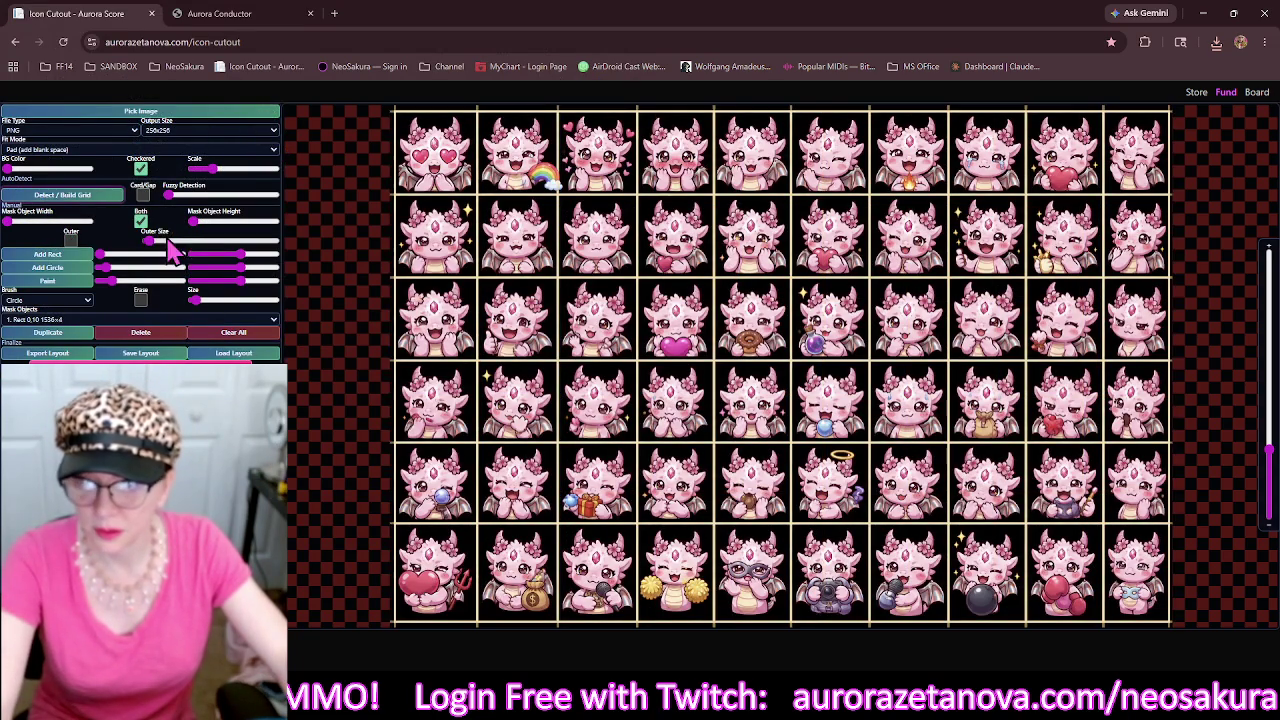
drag(197, 230, 205, 230)
click(71, 240)
scroll(440, 348, down, 1)
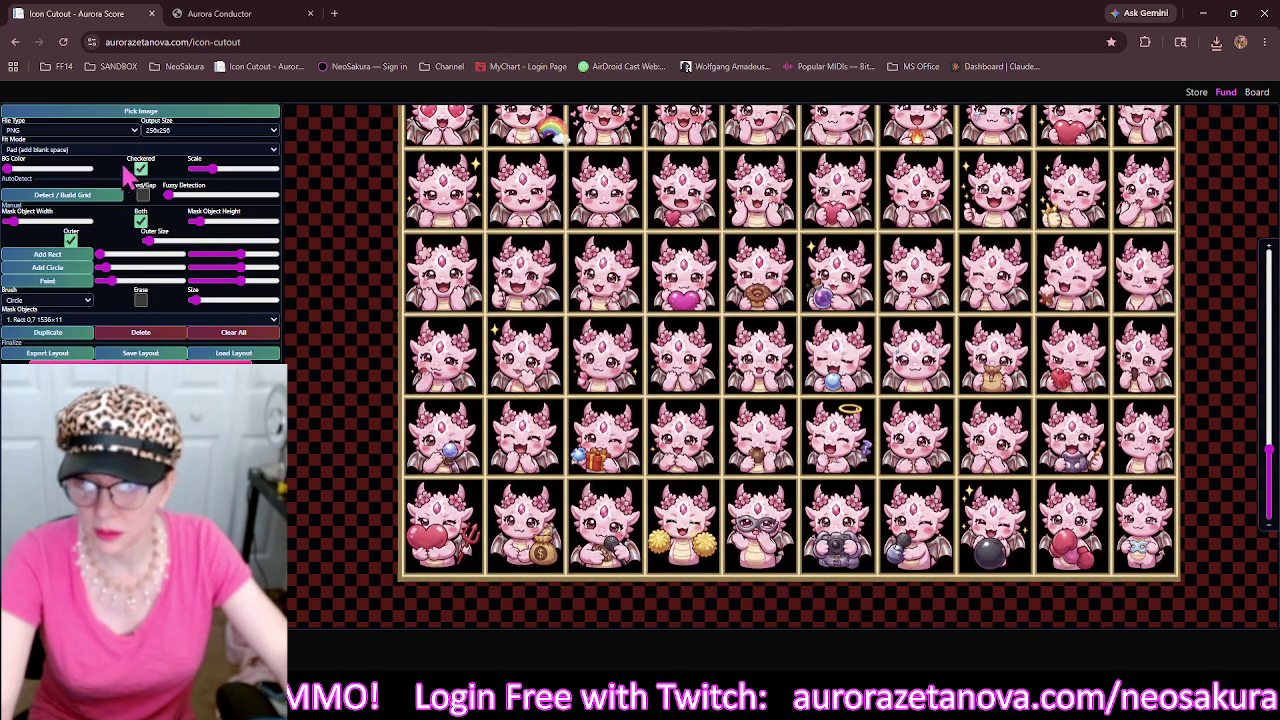
click(267, 114)
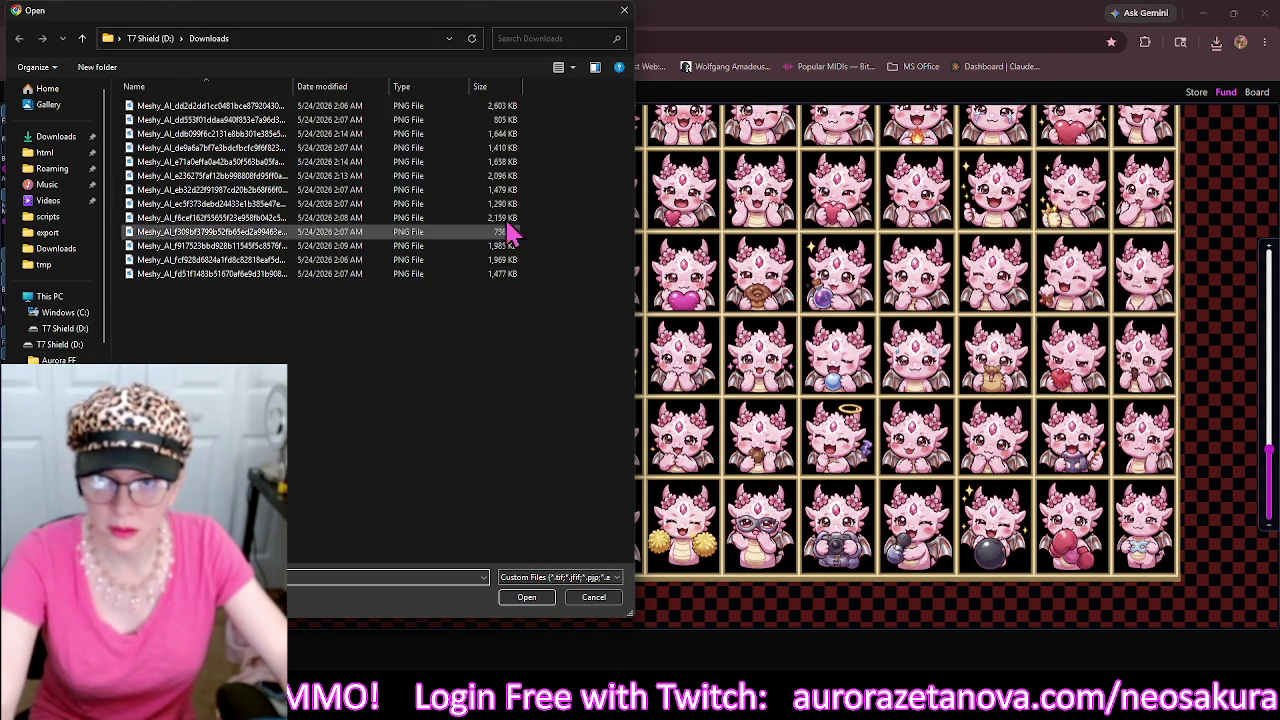
Load the iridescent fish PNG, detect its 7×7 grid and thicken the mask lines to 7 px.
click(508, 108)
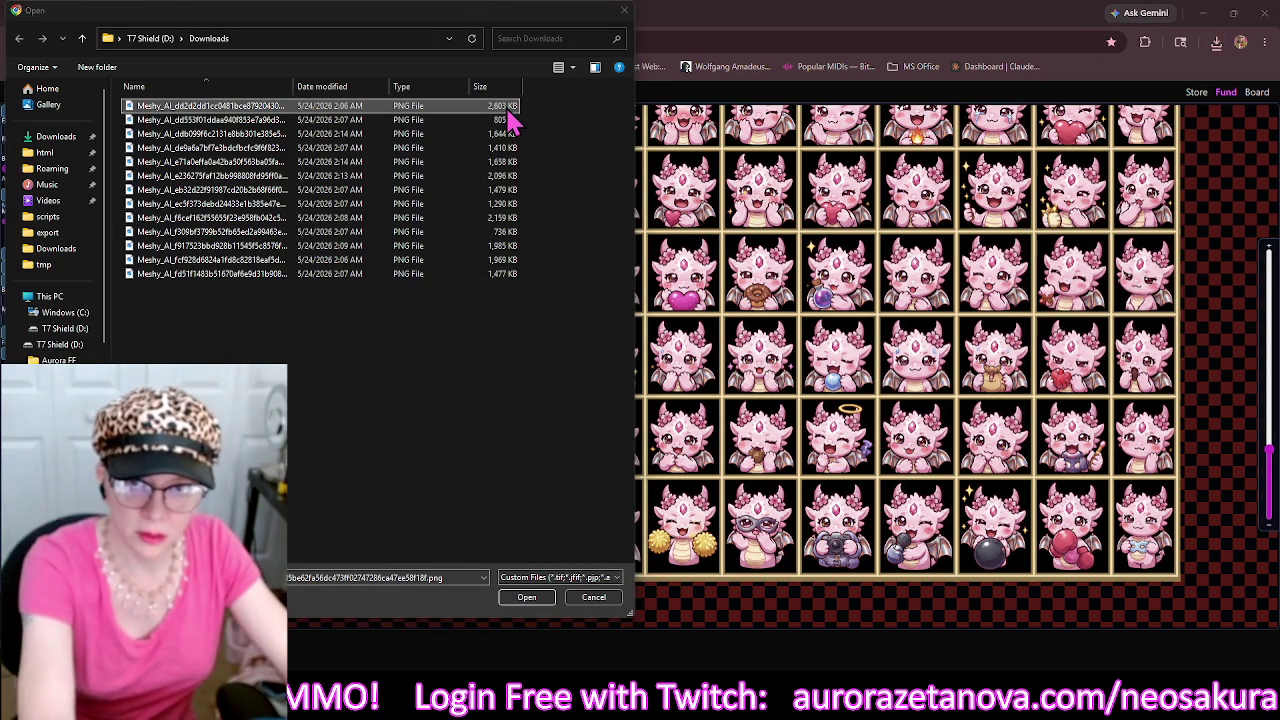
double_click(508, 112)
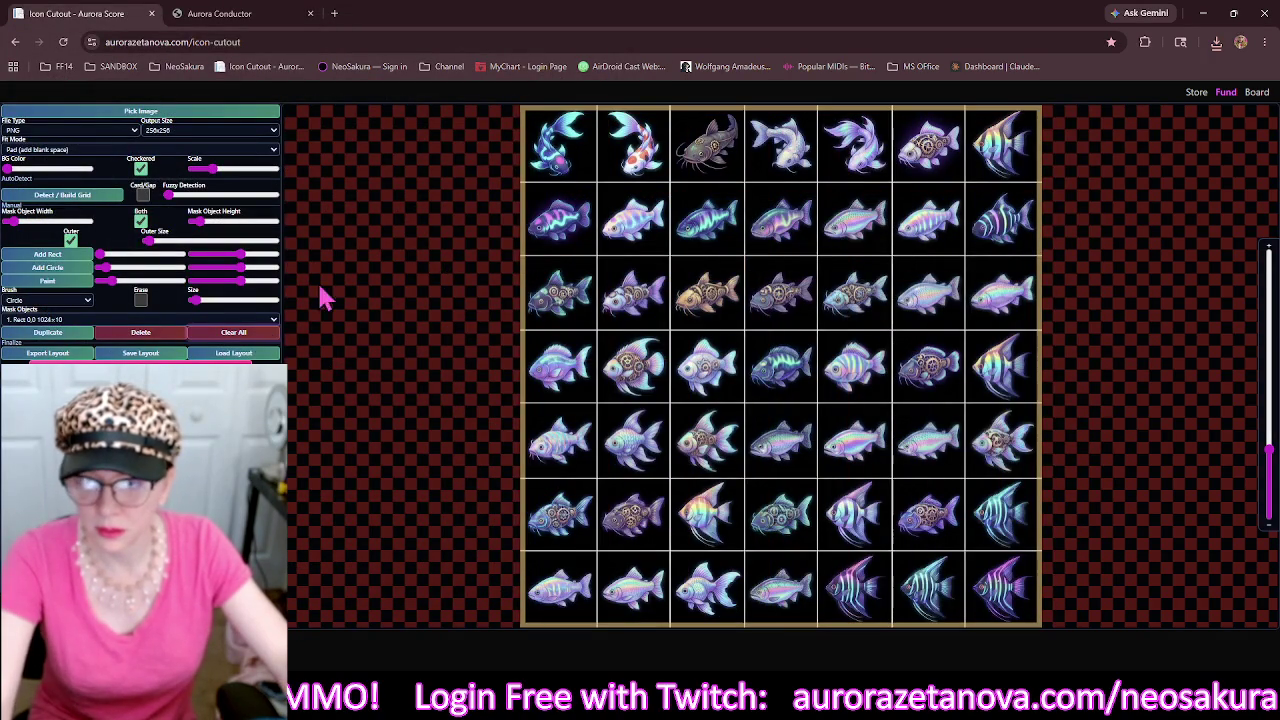
click(78, 197)
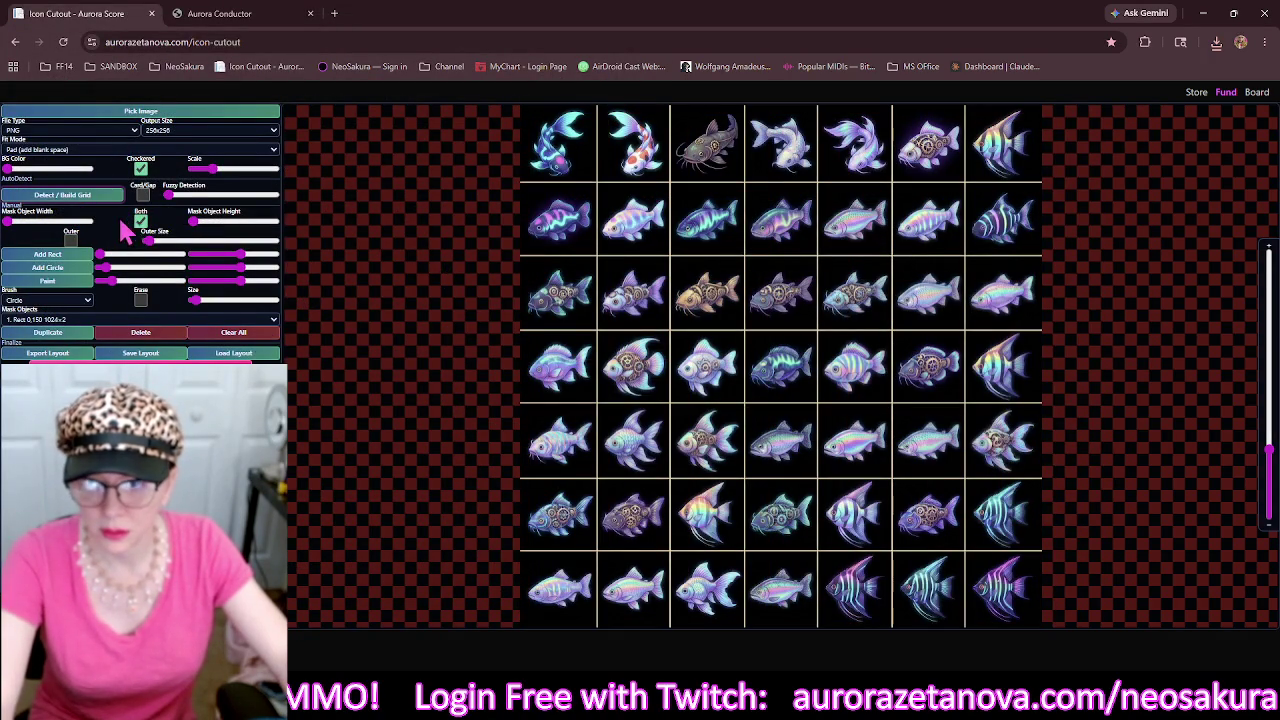
click(197, 223)
drag(197, 222, 199, 222)
drag(517, 366, 197, 352)
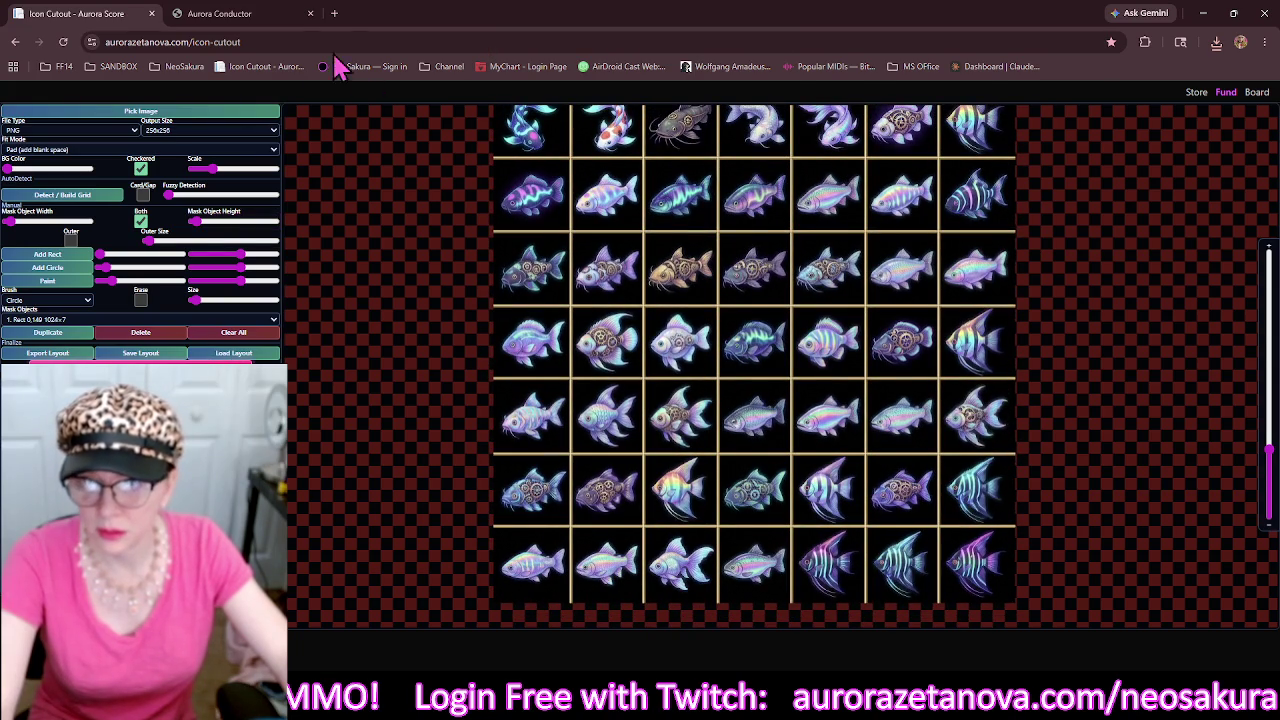
click(236, 112)
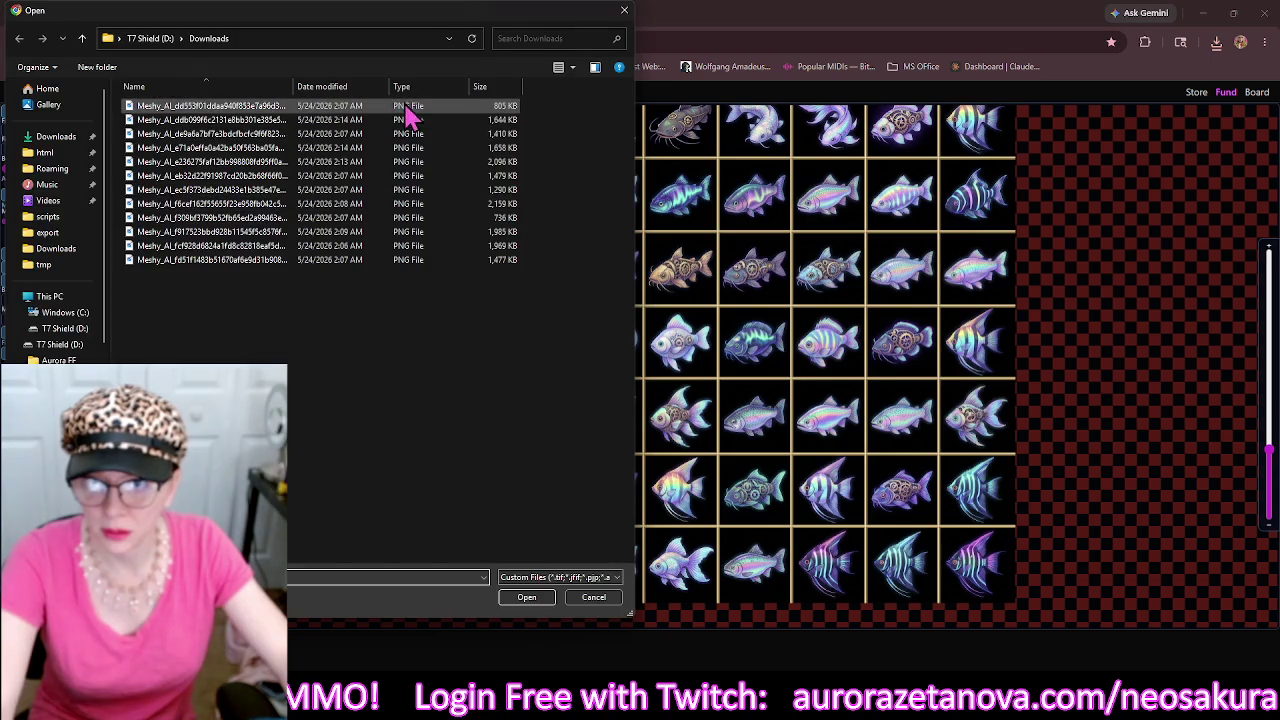
Load the colourful sea-creature PNG, clear the leftover mask, detect its 9×5 grid and thicken the lines.
click(409, 112)
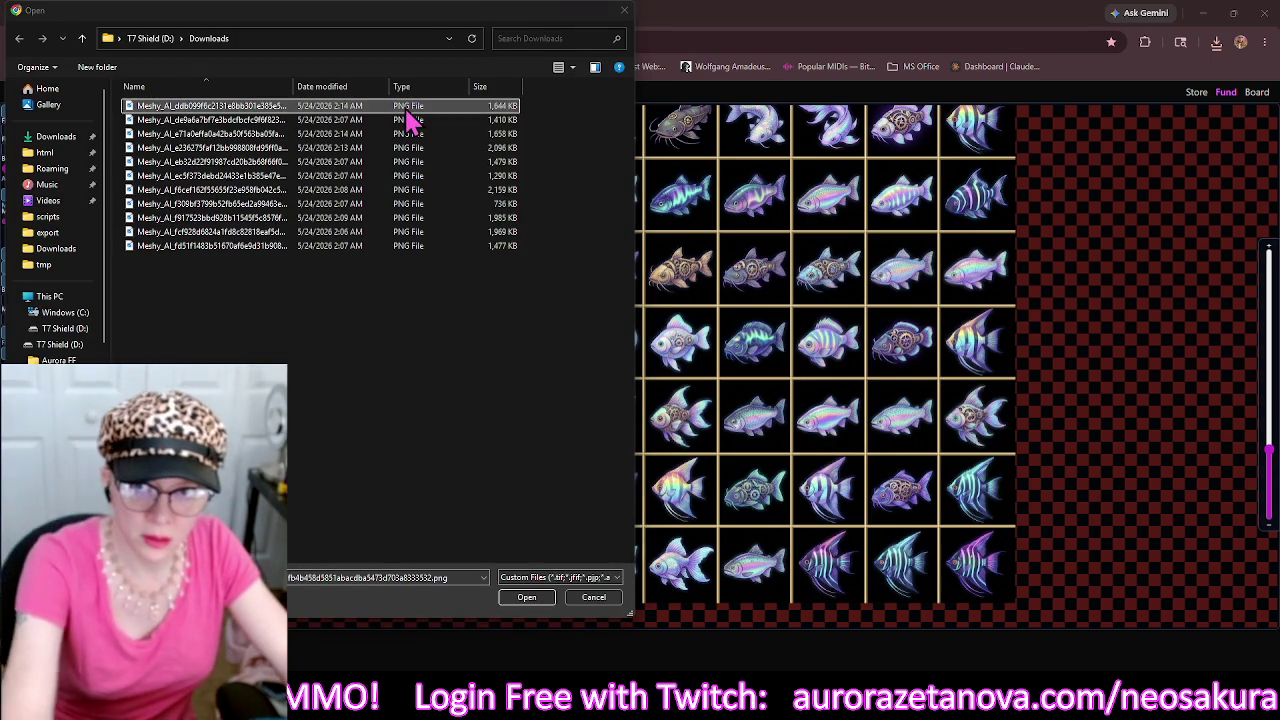
double_click(407, 110)
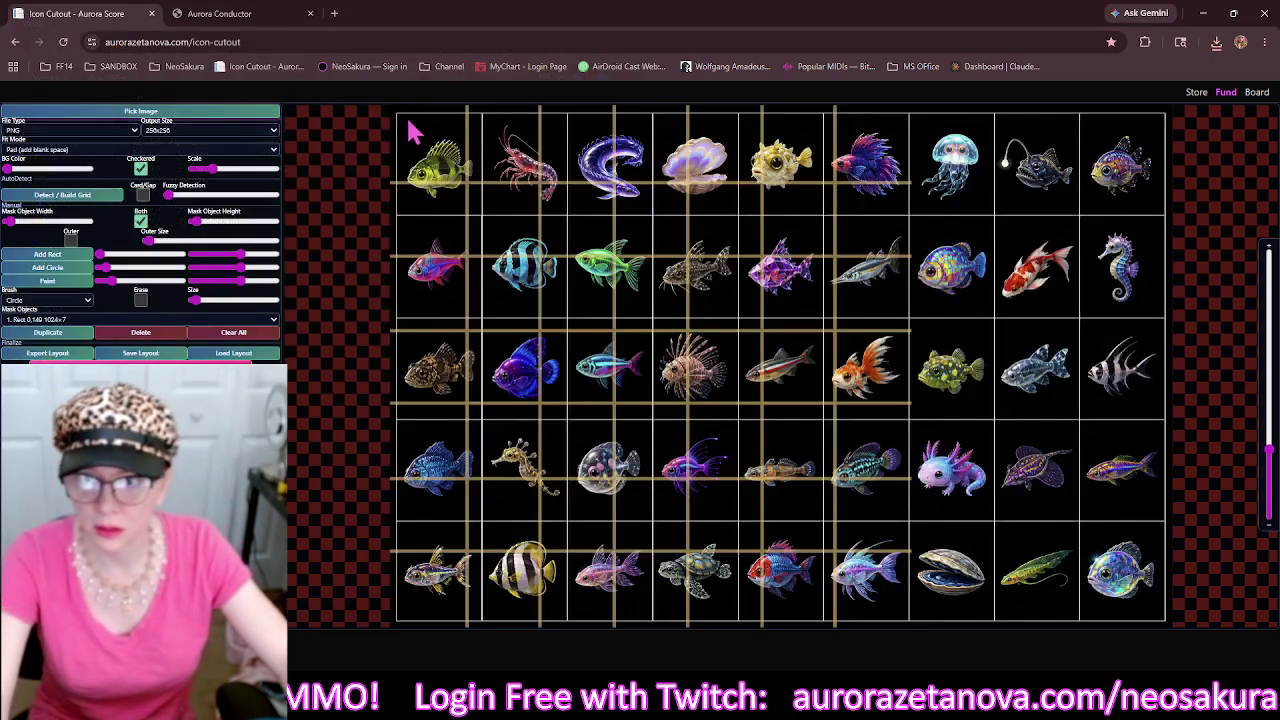
click(240, 334)
click(112, 197)
drag(195, 224, 202, 224)
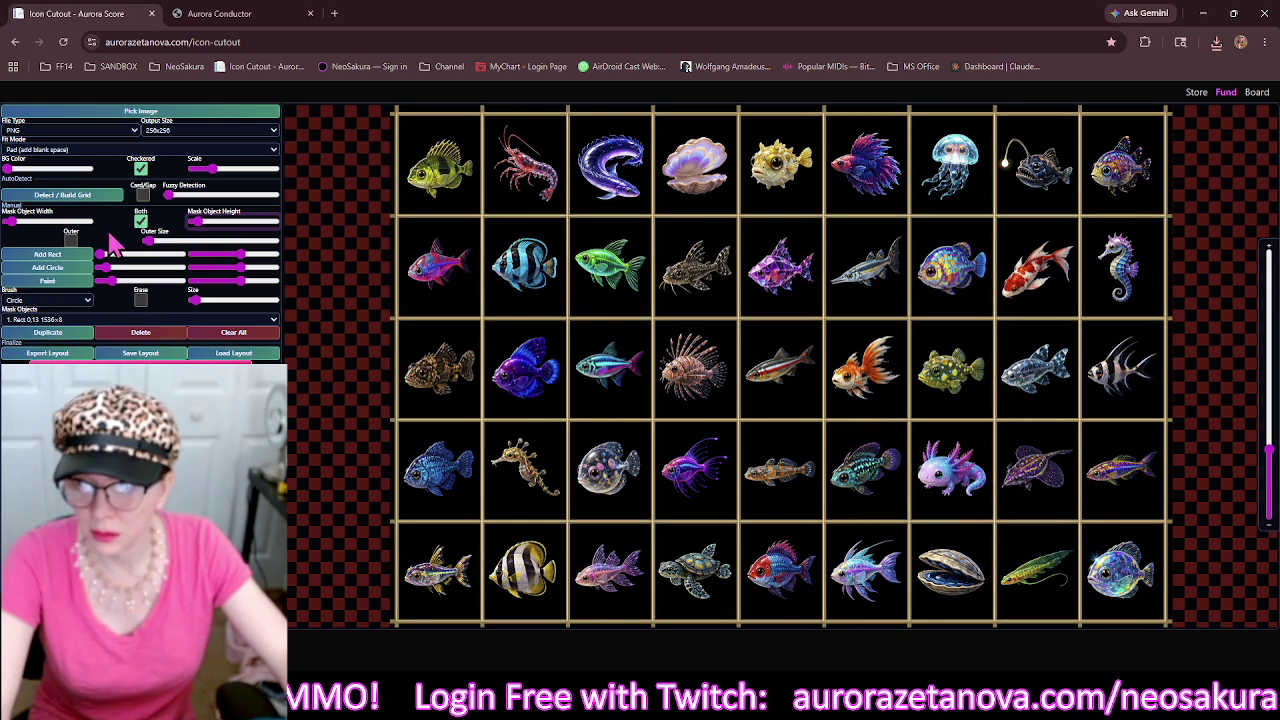
Add a thicker outer frame, then select the first PNG for the next sheet.
click(70, 240)
drag(147, 241, 150, 241)
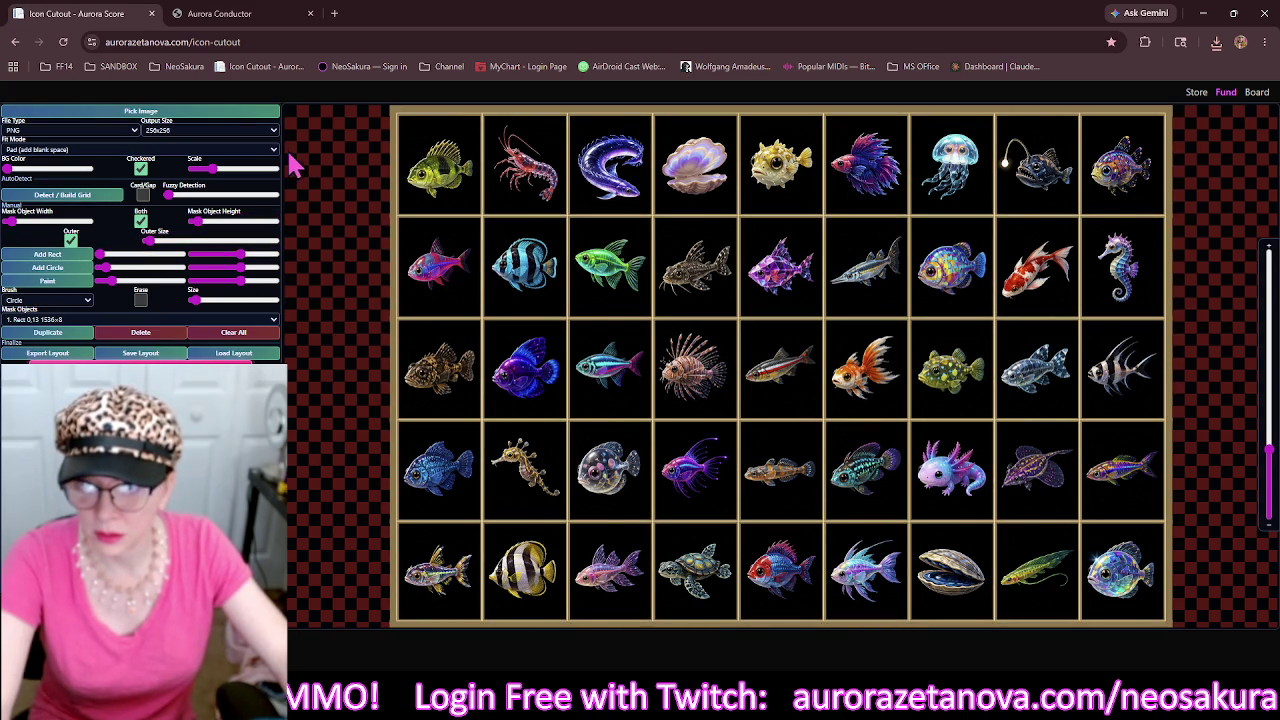
click(265, 111)
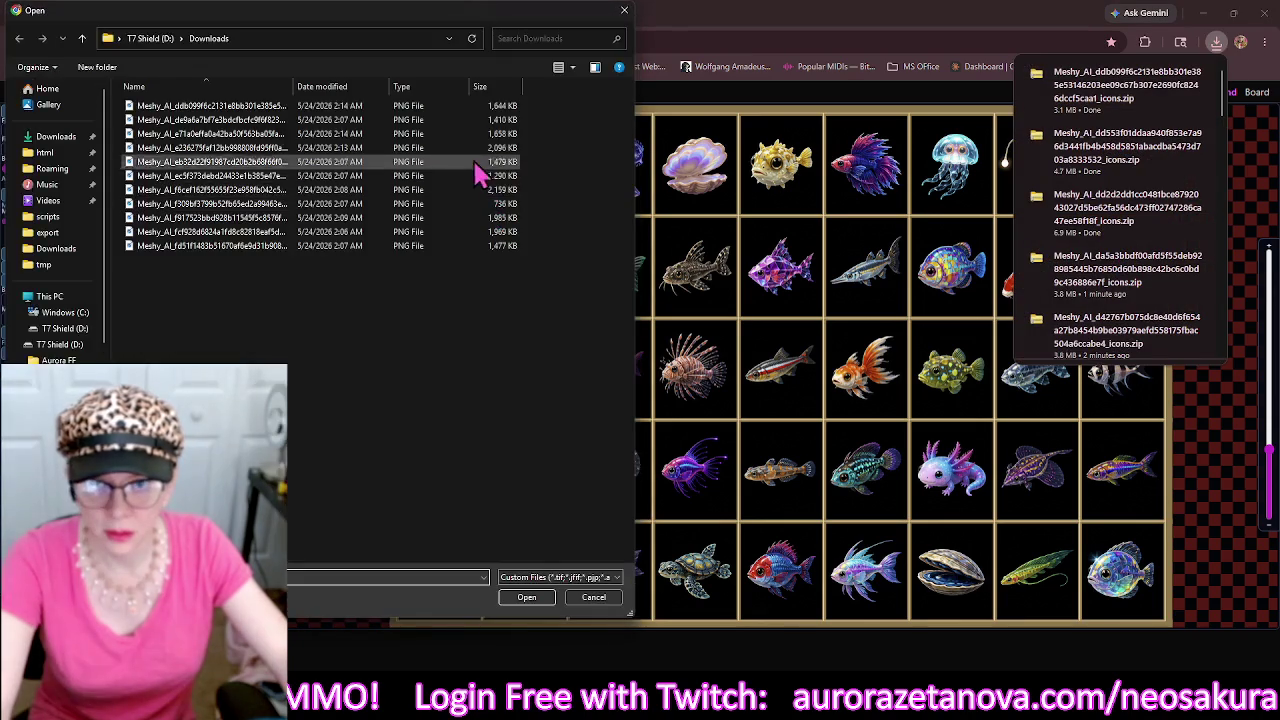
click(497, 107)
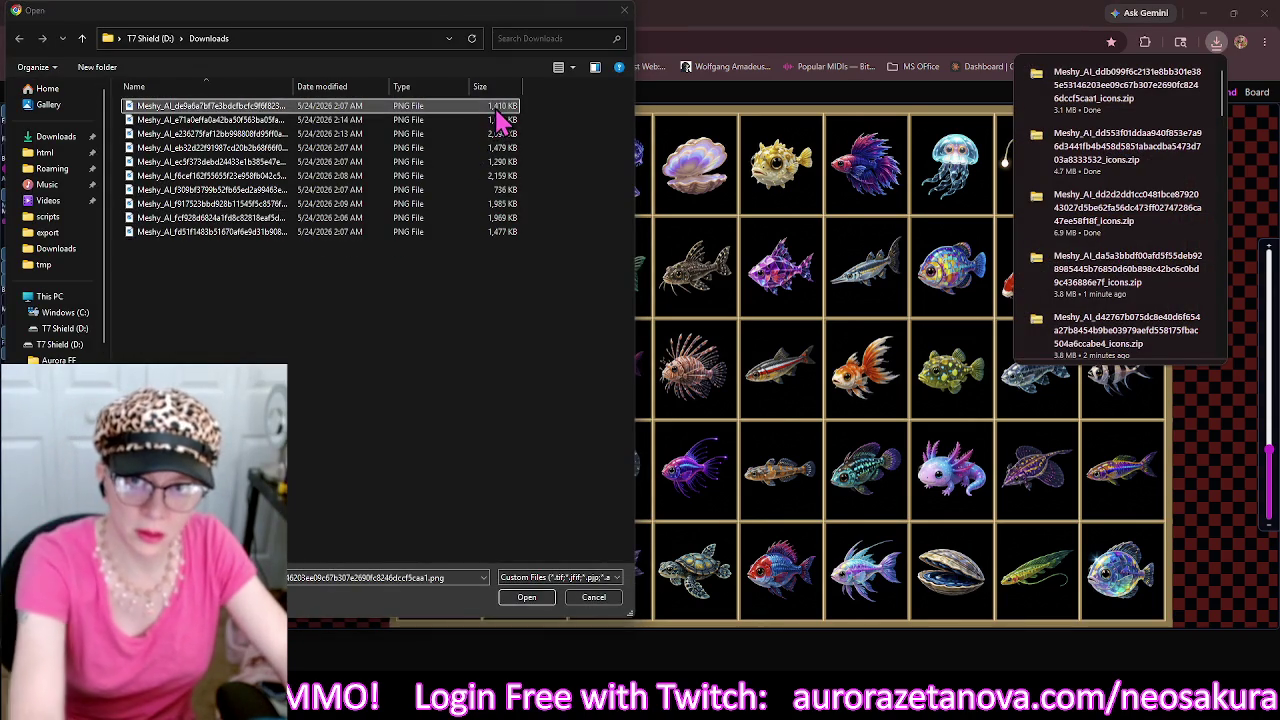
Load the next fish sheet, detect its grid and thicken the grid lines.
double_click(496, 111)
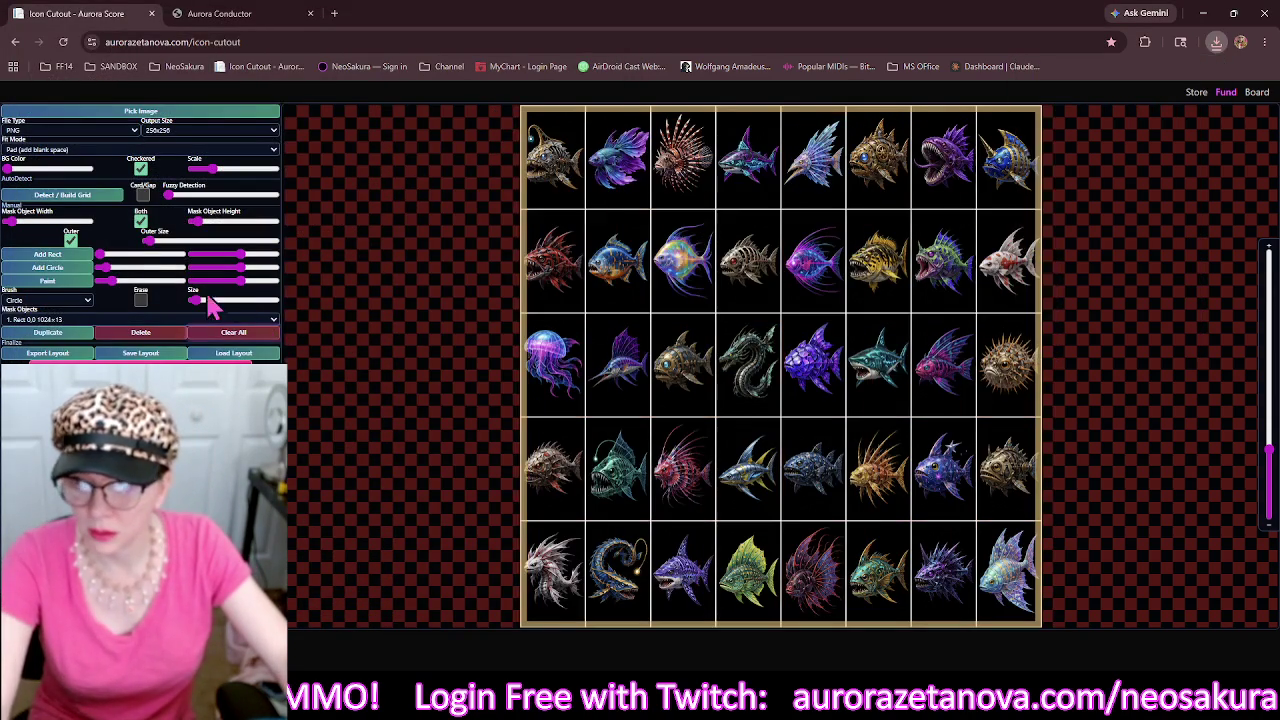
click(98, 198)
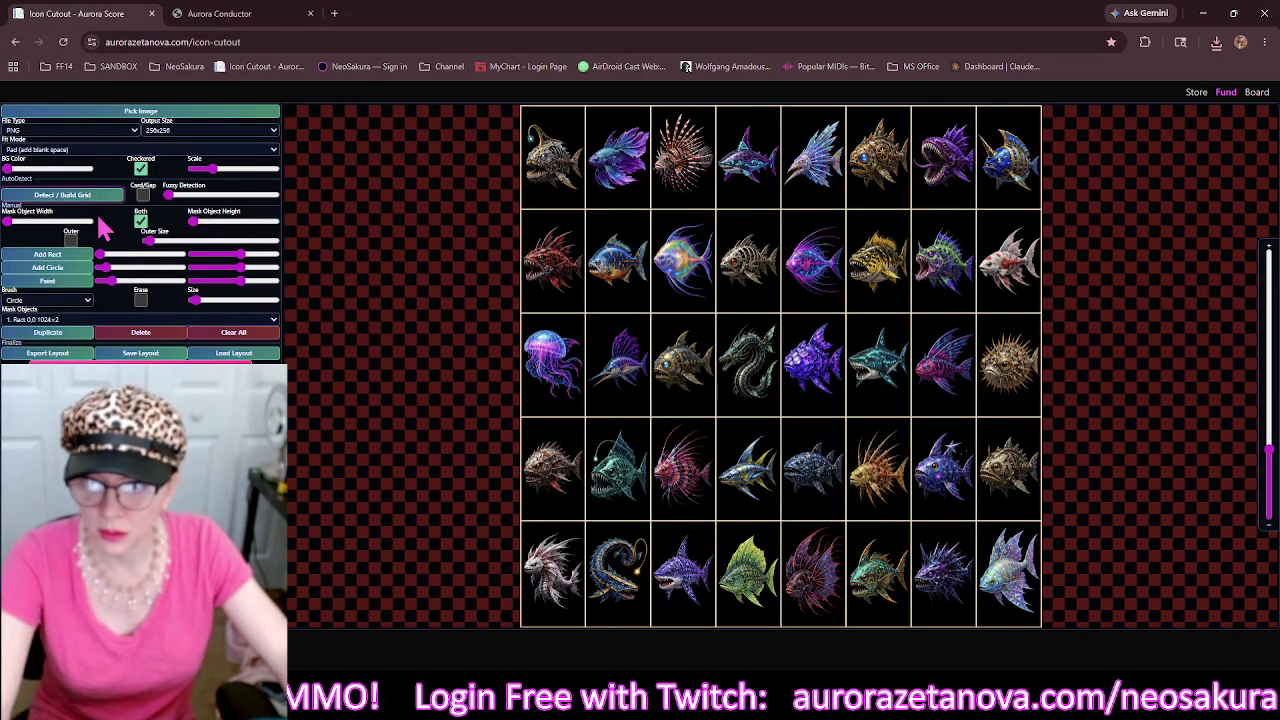
click(195, 221)
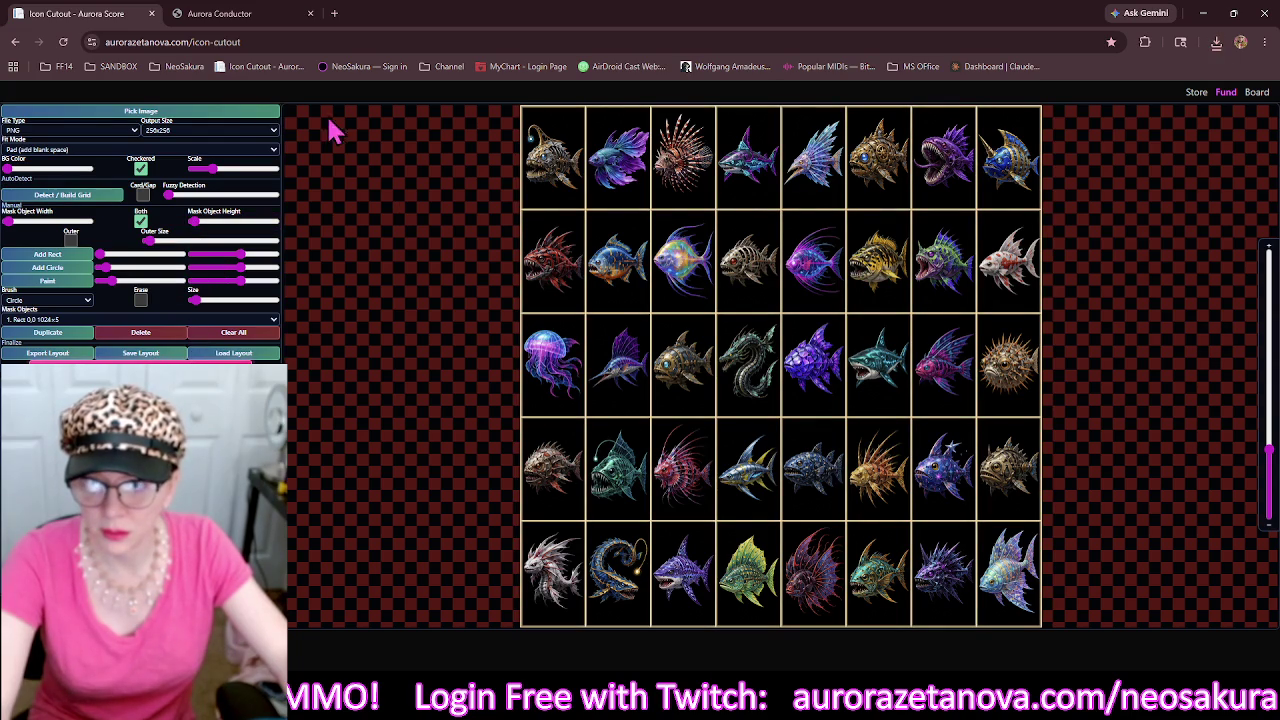
Swap in the aquarium fish PNG, clear masks, rebuild a 9×5 grid and thicken its lines.
click(272, 114)
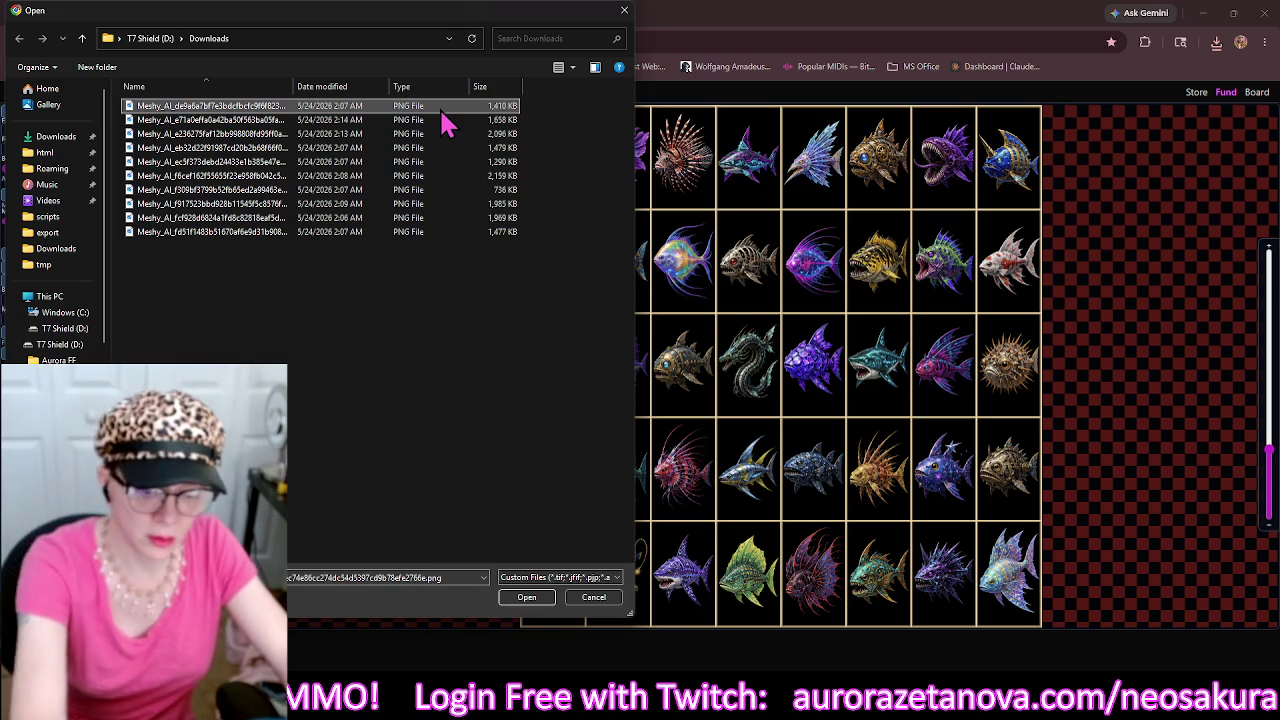
double_click(445, 121)
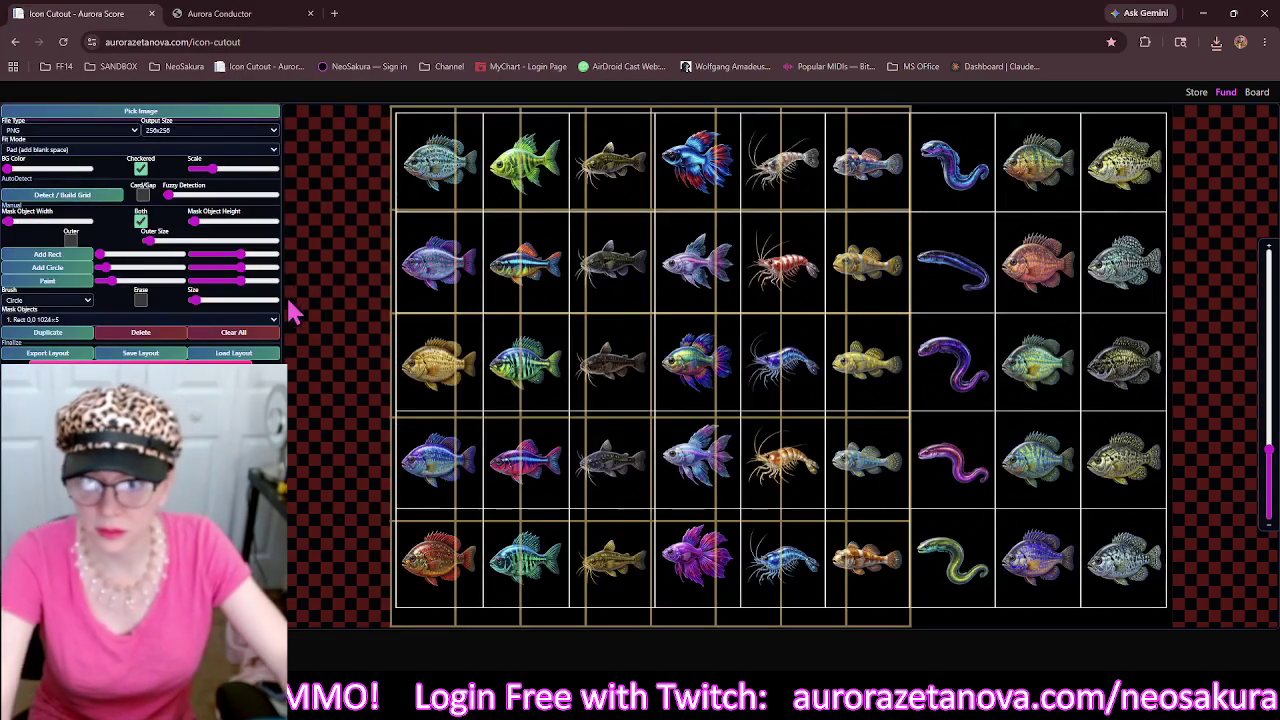
click(233, 332)
click(86, 206)
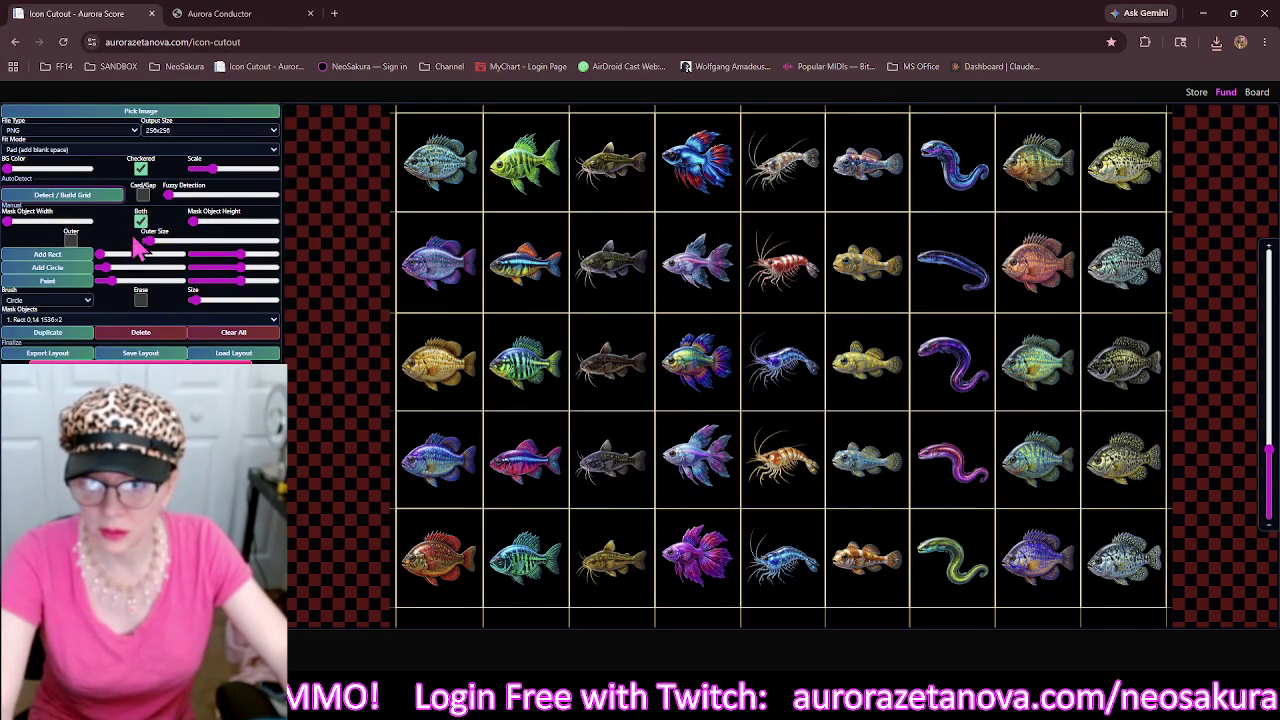
click(198, 222)
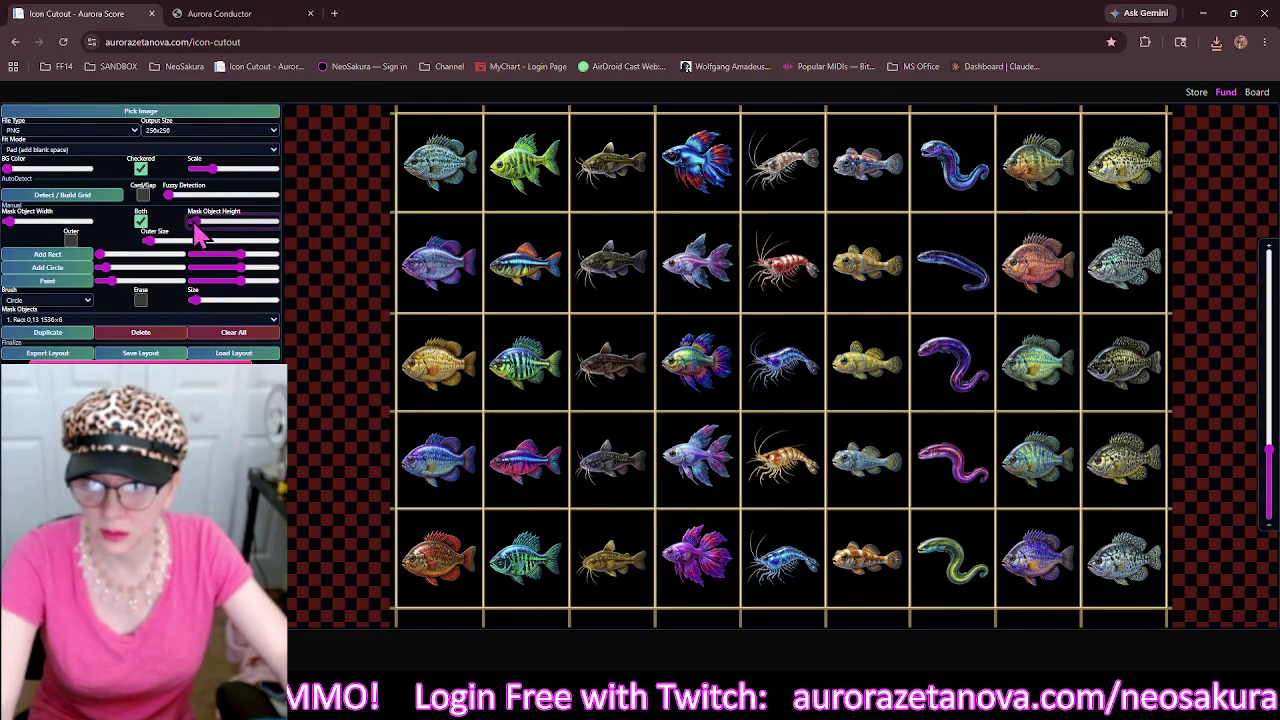
Add a thicker outer frame and raise the bottom strip to 1536×45, then pick the next PNG.
click(70, 240)
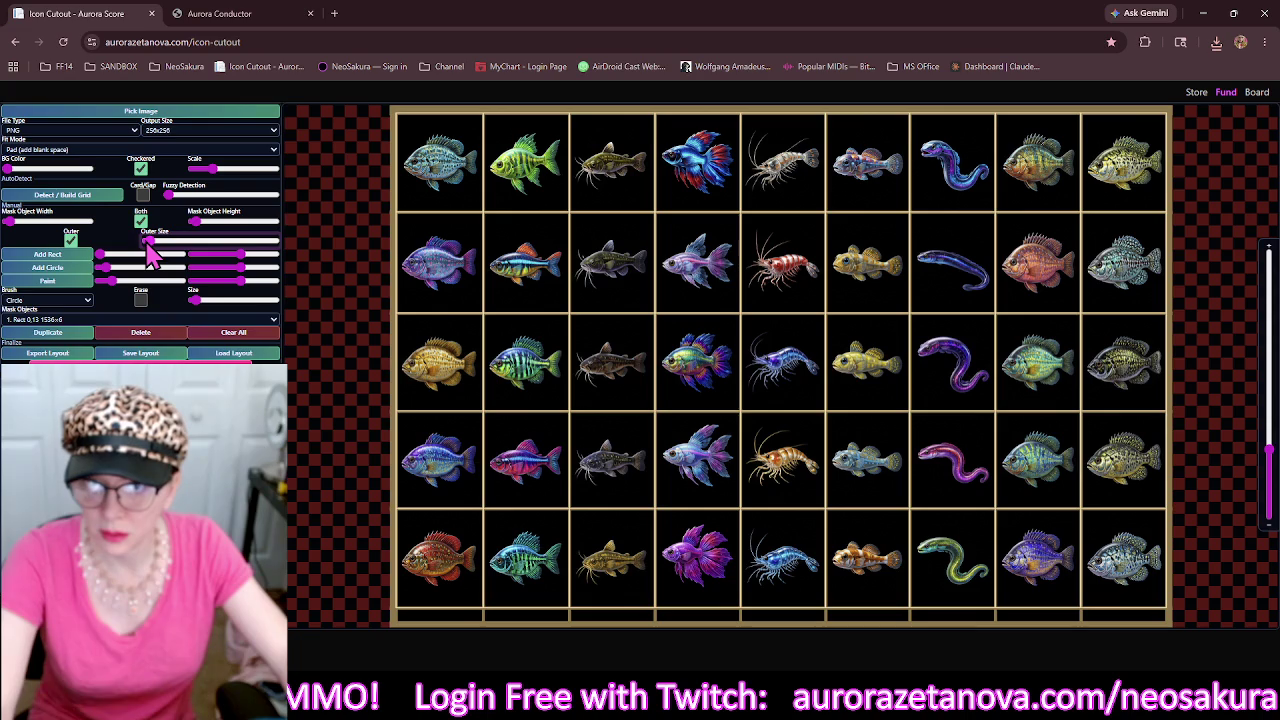
click(147, 248)
drag(147, 250, 153, 254)
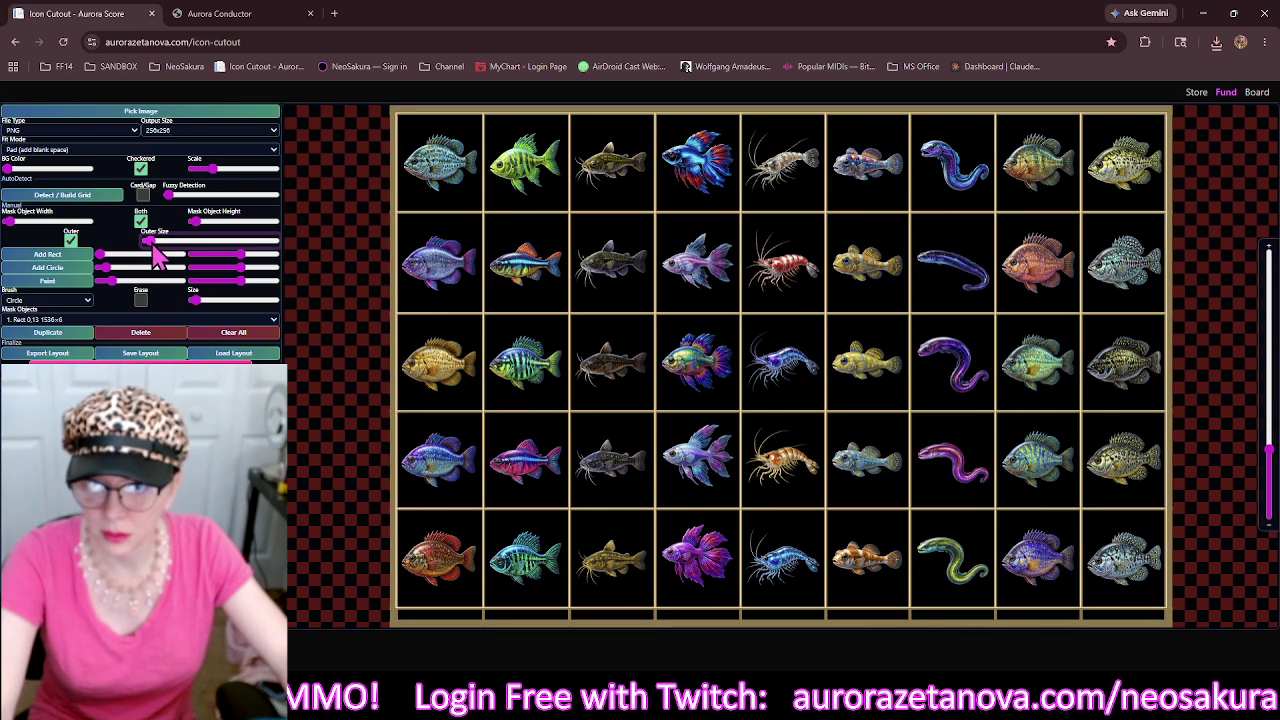
click(535, 621)
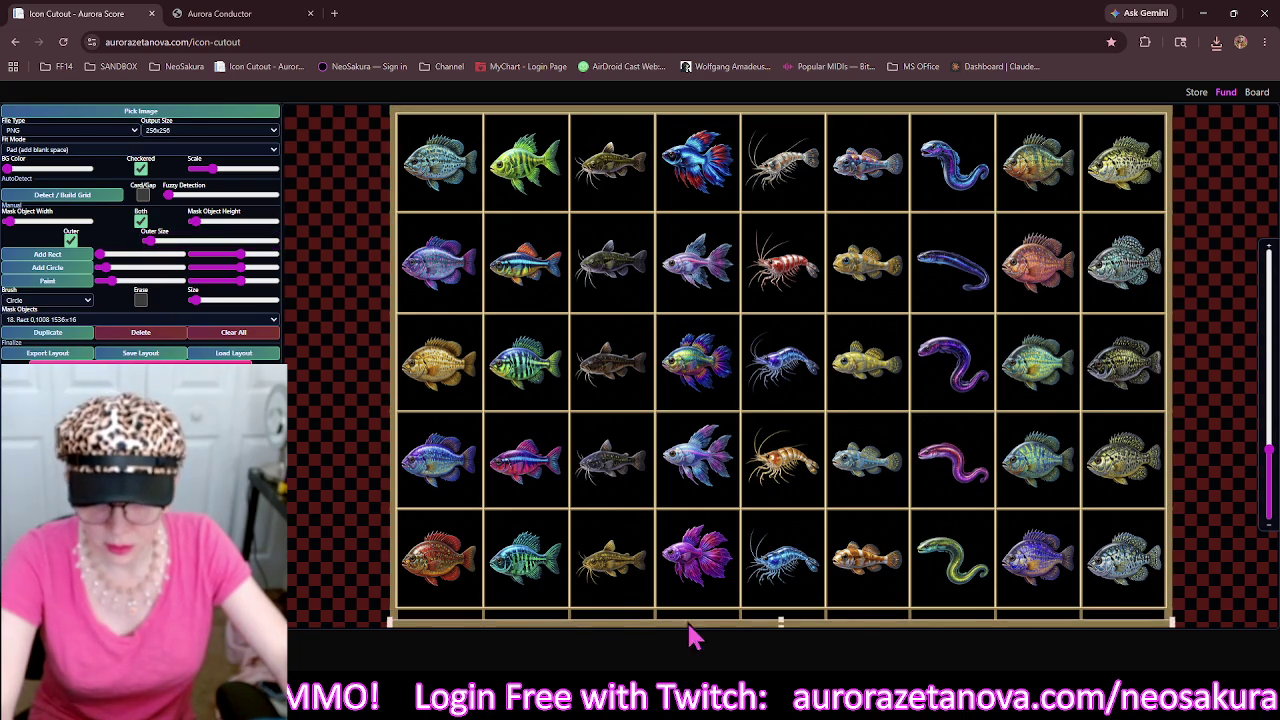
drag(782, 621, 787, 607)
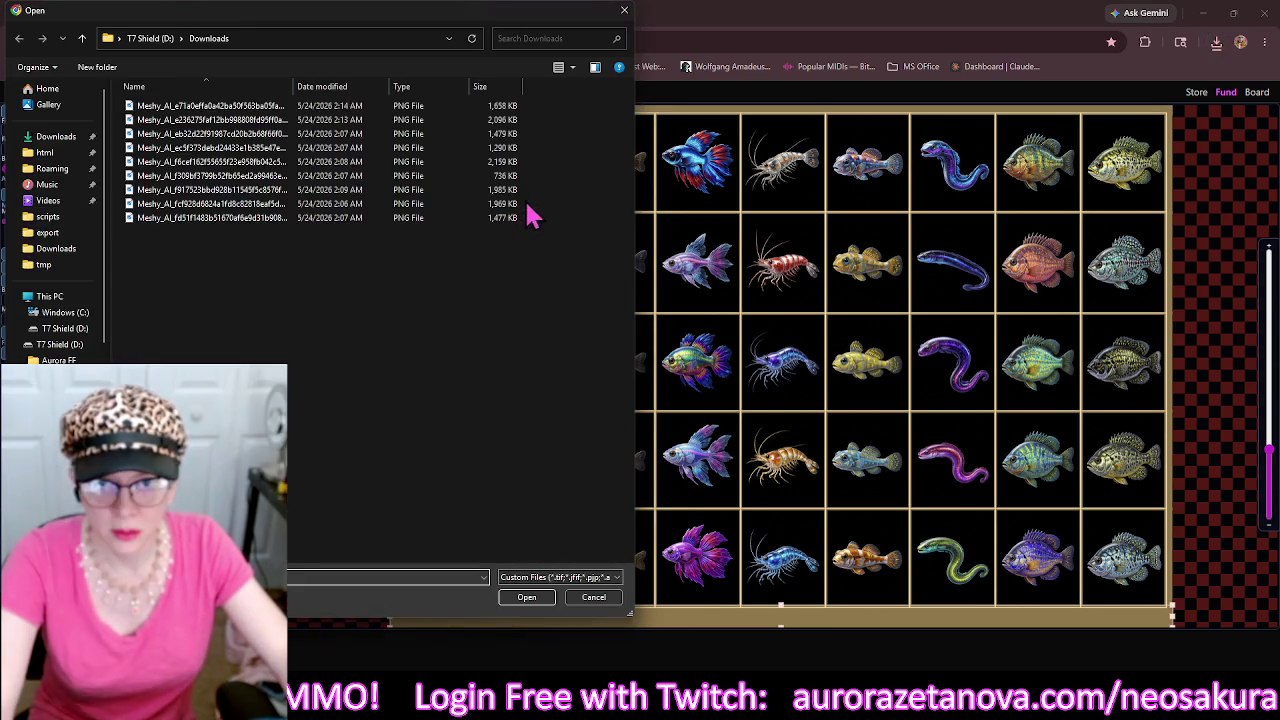
click(510, 106)
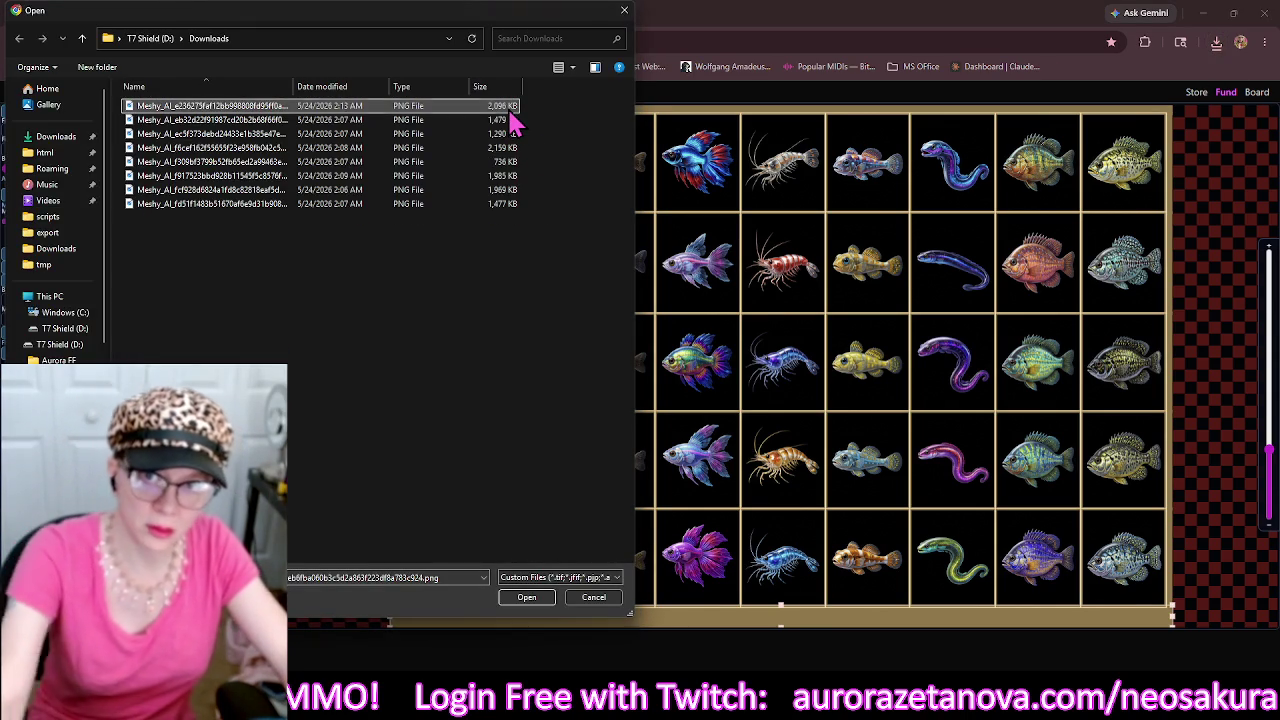
Load the crab-and-jellyfish sheet, clear old rectangles, build a fresh grid and thicken its lines.
double_click(512, 110)
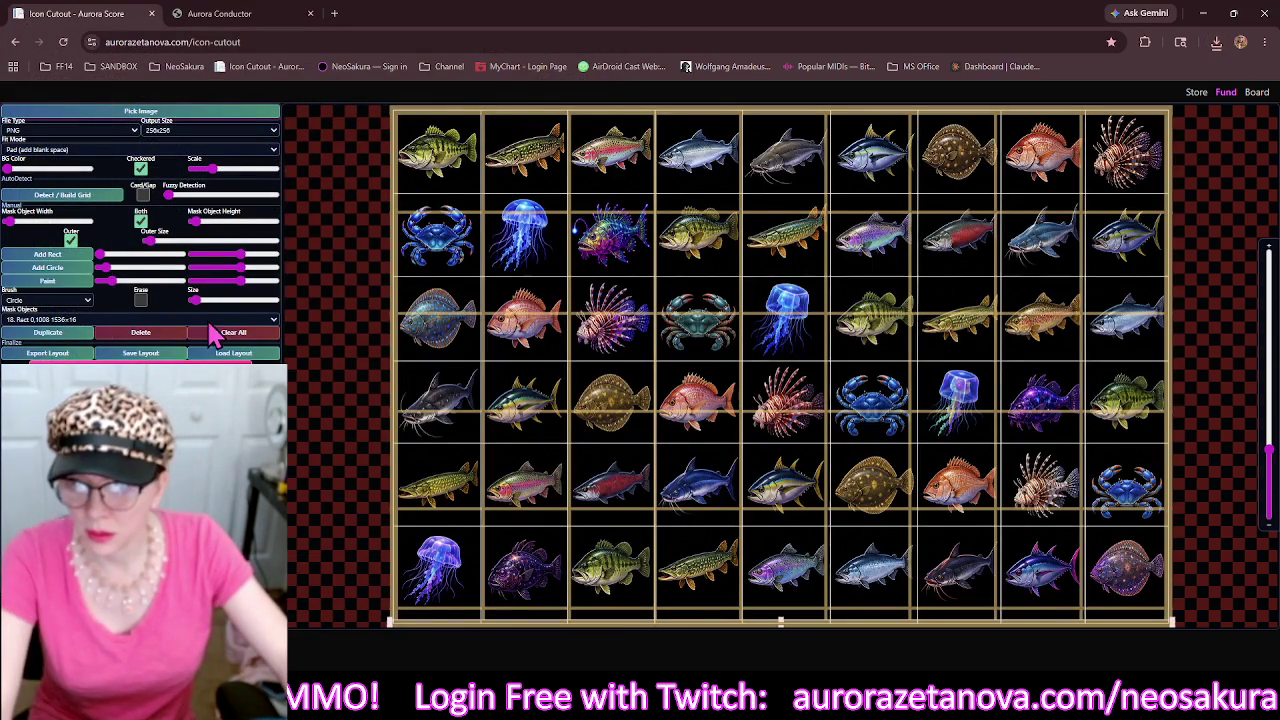
click(235, 333)
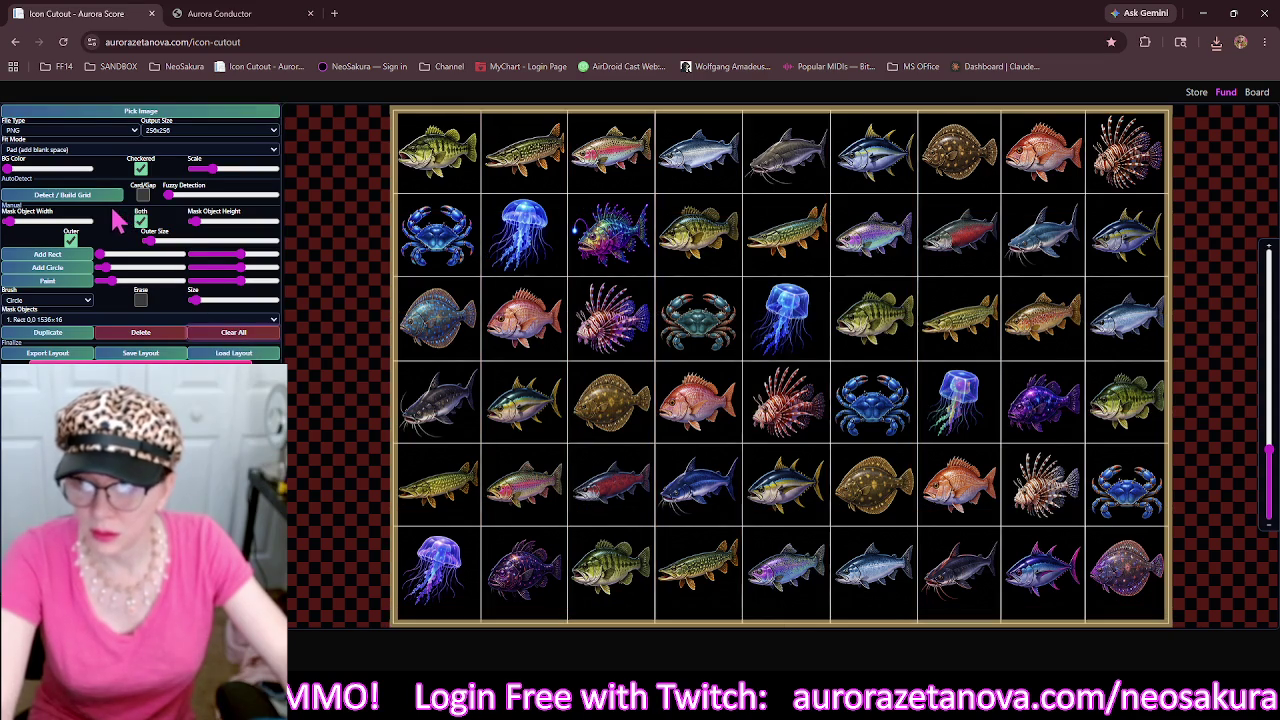
click(112, 196)
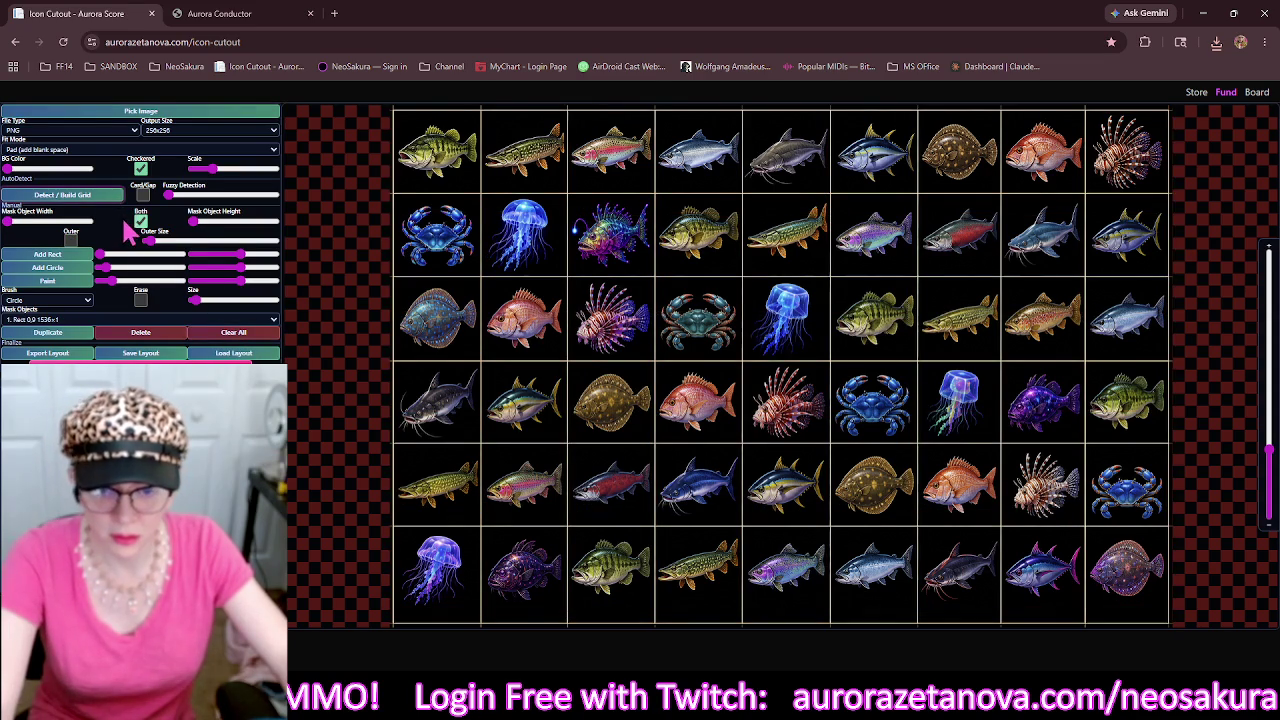
drag(190, 221, 200, 224)
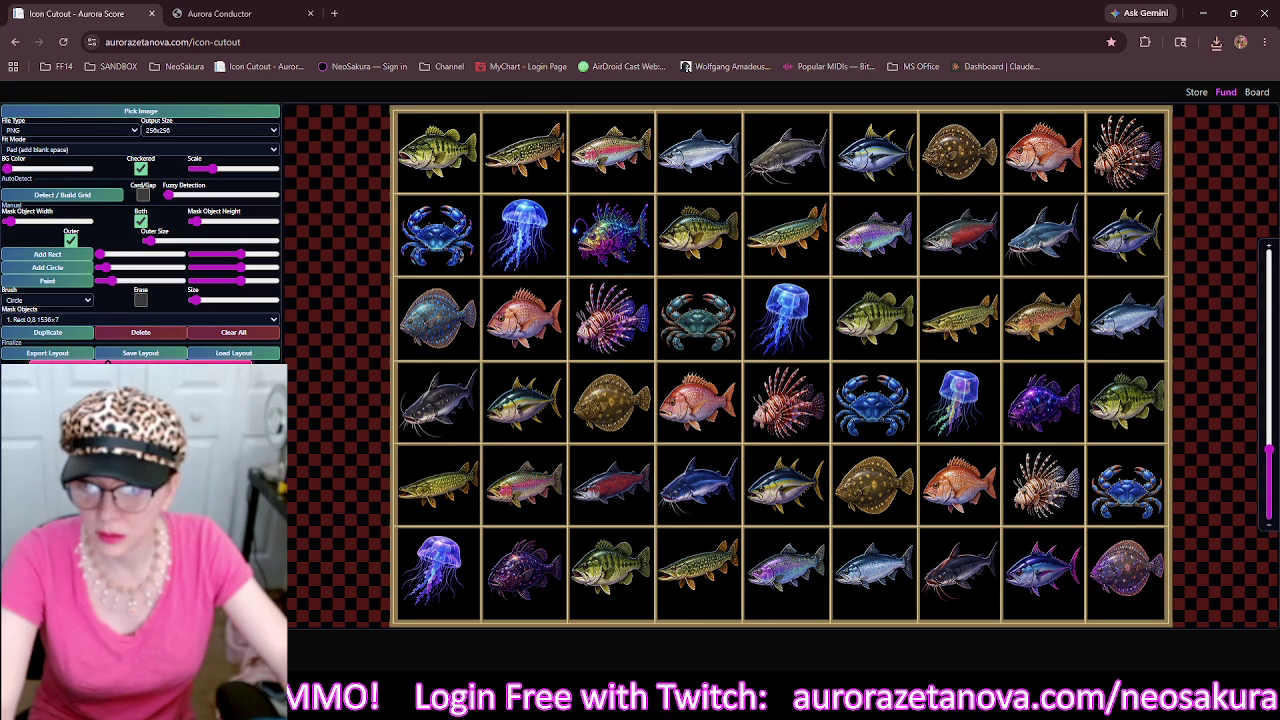
Load the fantasy fish PNG, reset the masks, rebuild the grid with thick cell borders.
click(258, 111)
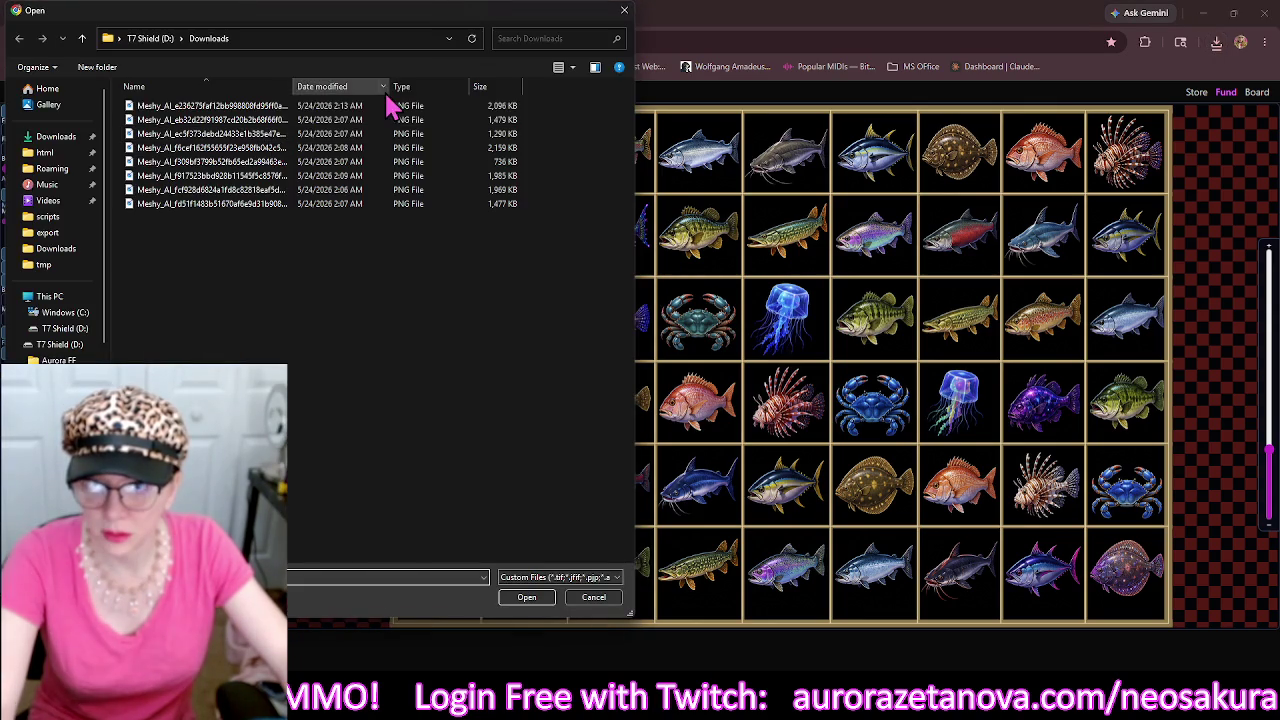
click(386, 106)
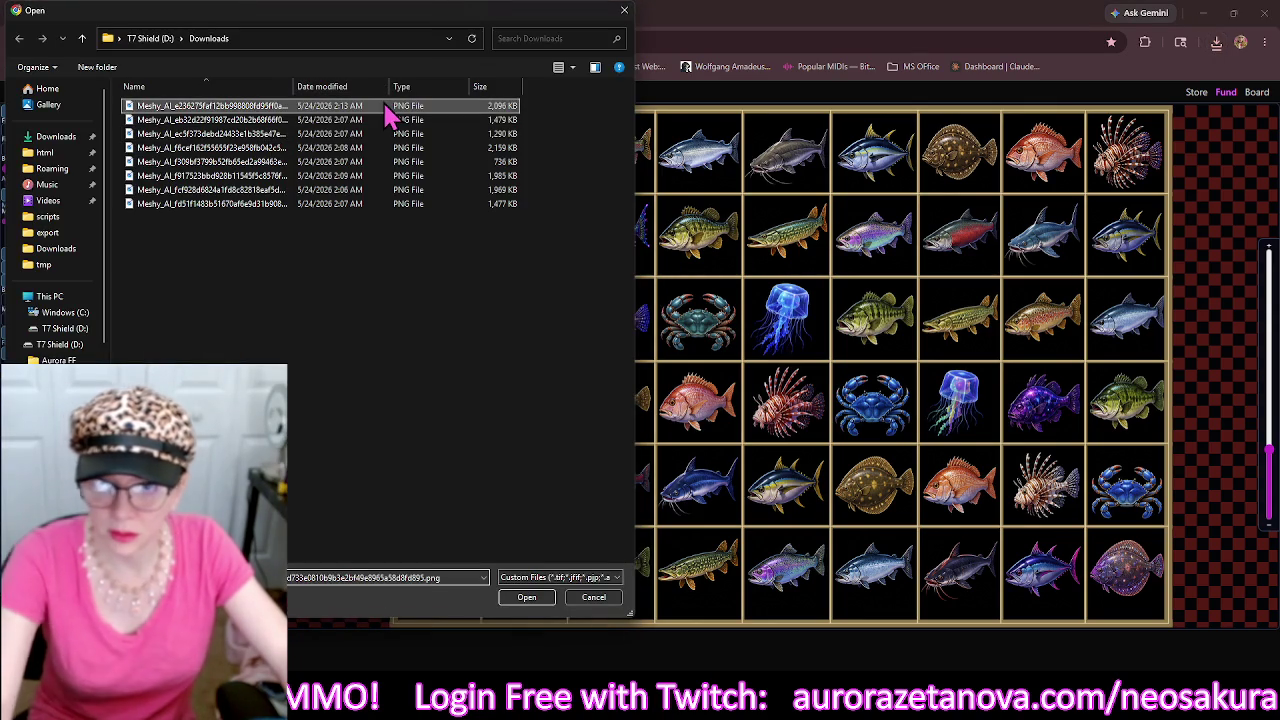
double_click(385, 108)
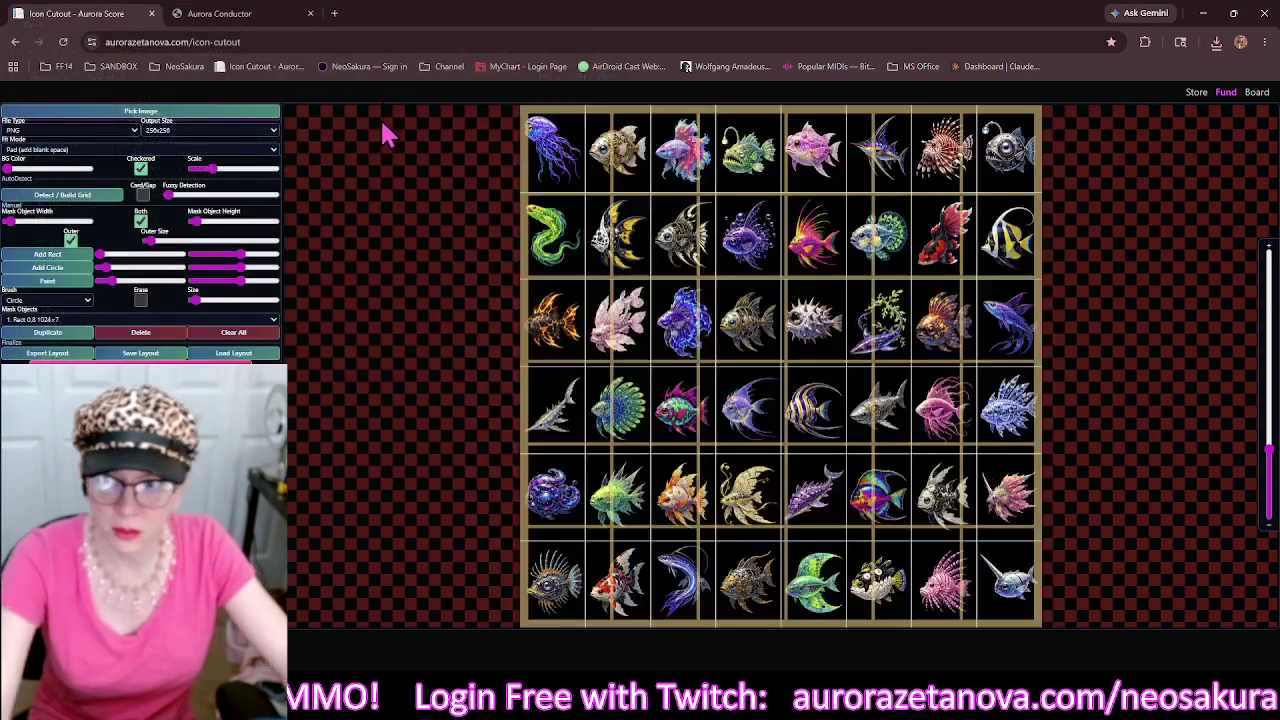
click(250, 333)
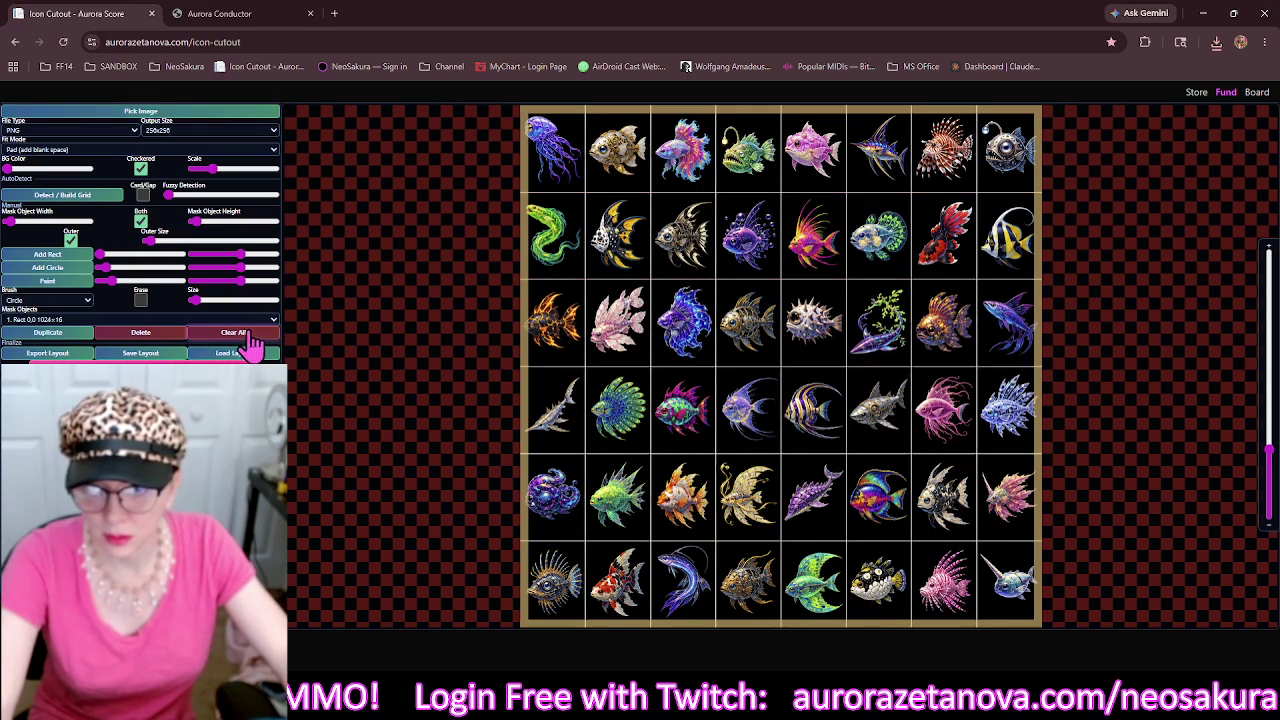
click(95, 198)
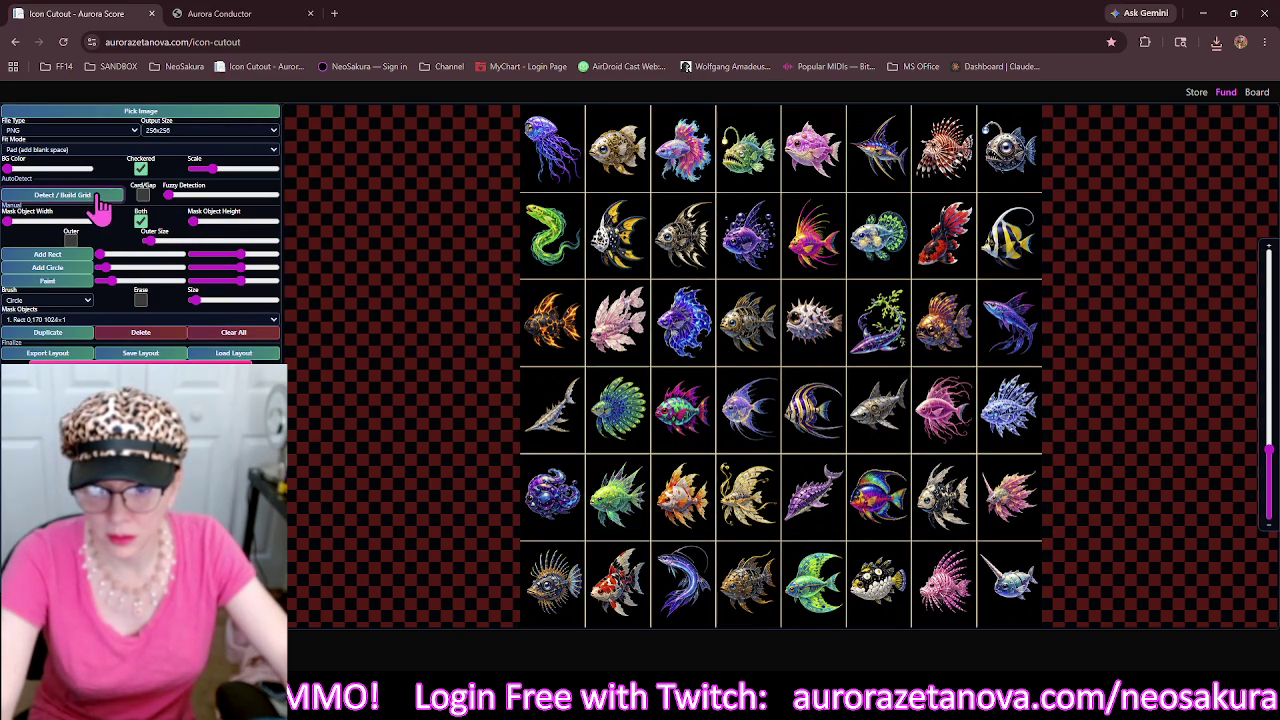
click(199, 223)
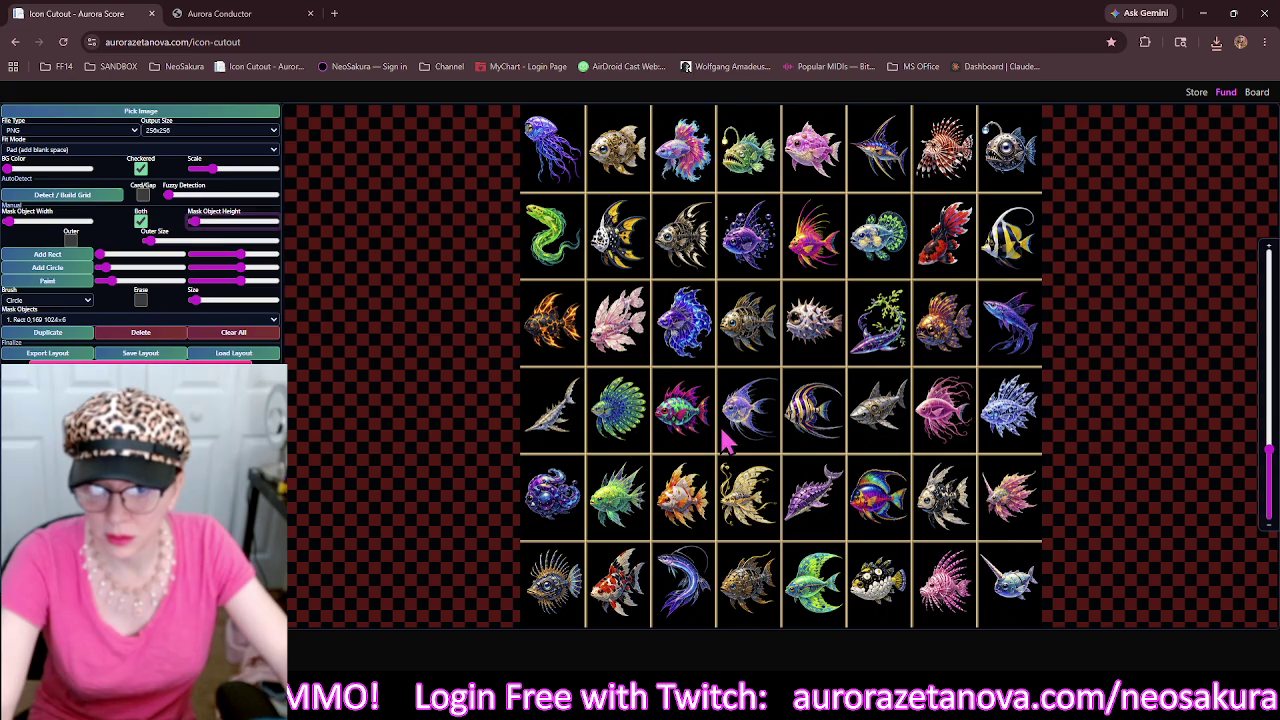
drag(620, 425, 333, 445)
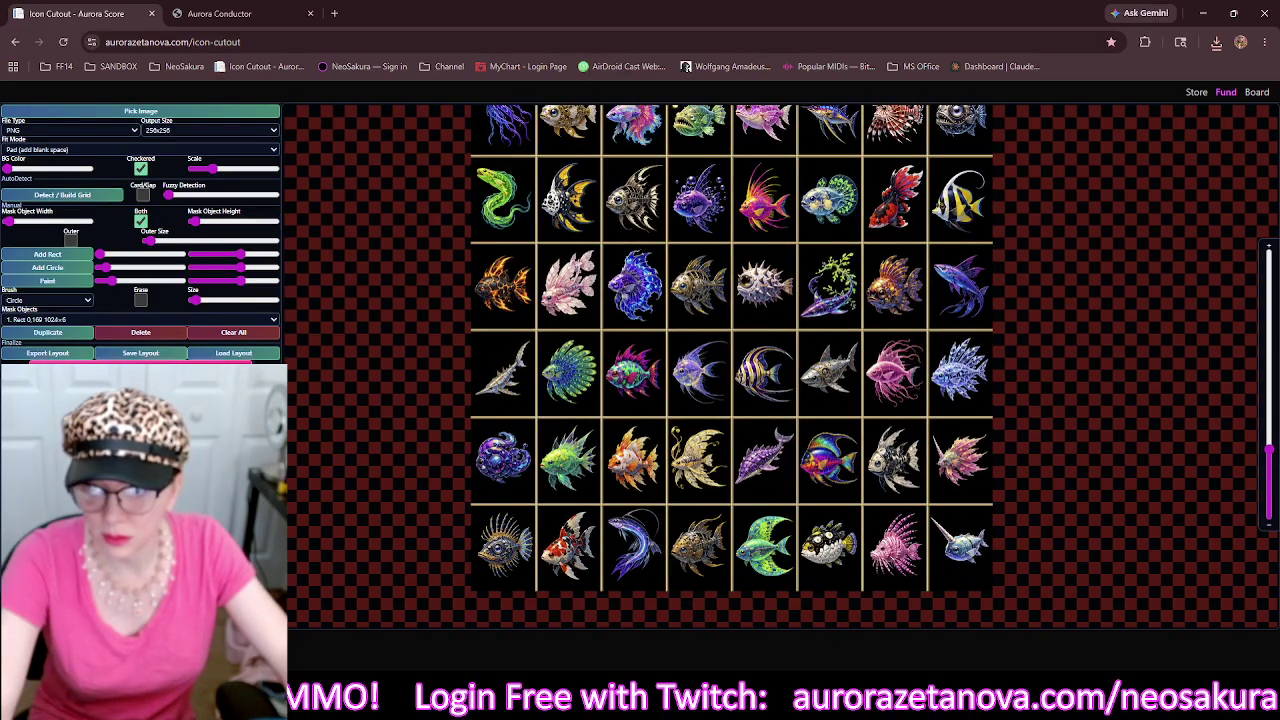
Load the next PNG, a 9×5 aquarium fish sheet.
click(266, 115)
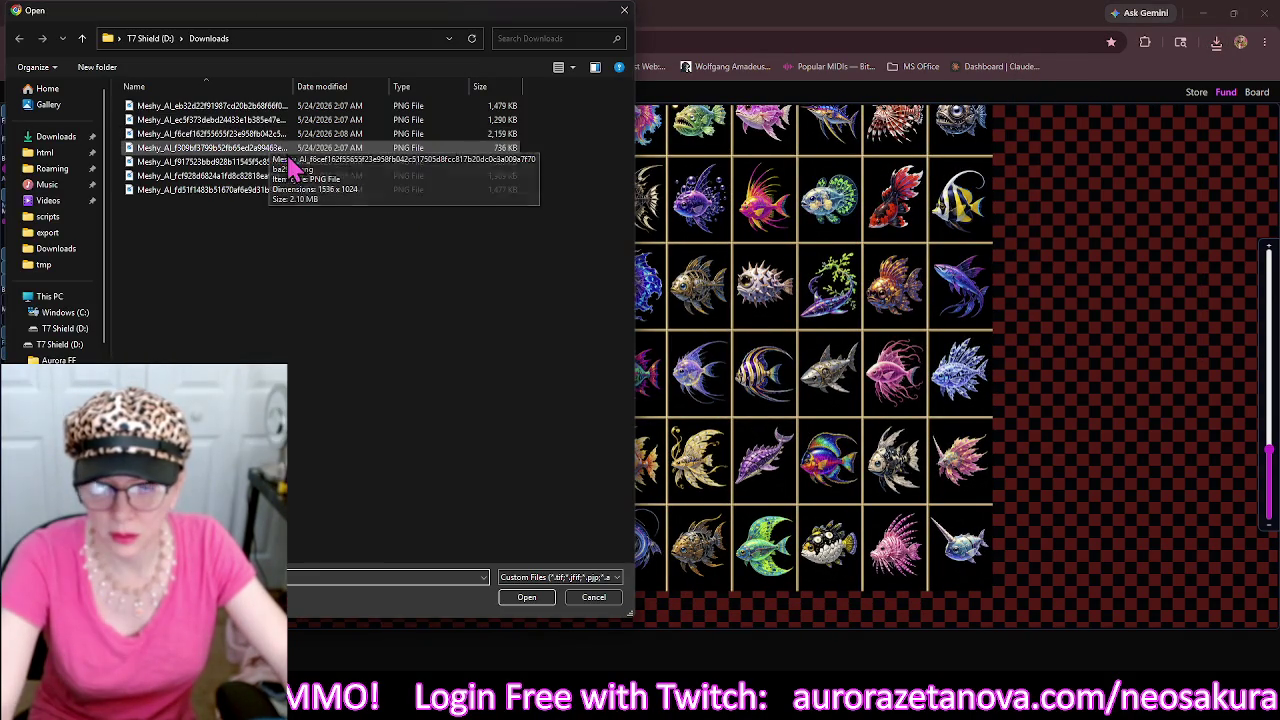
click(420, 115)
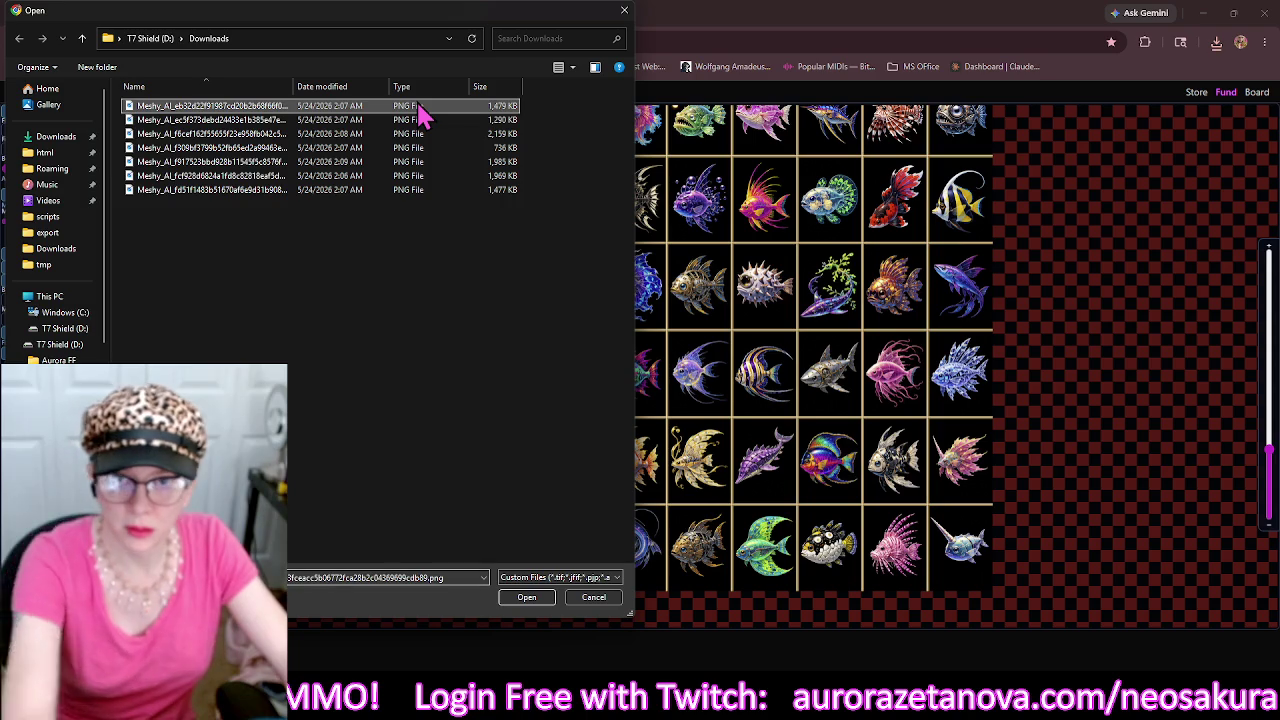
double_click(420, 115)
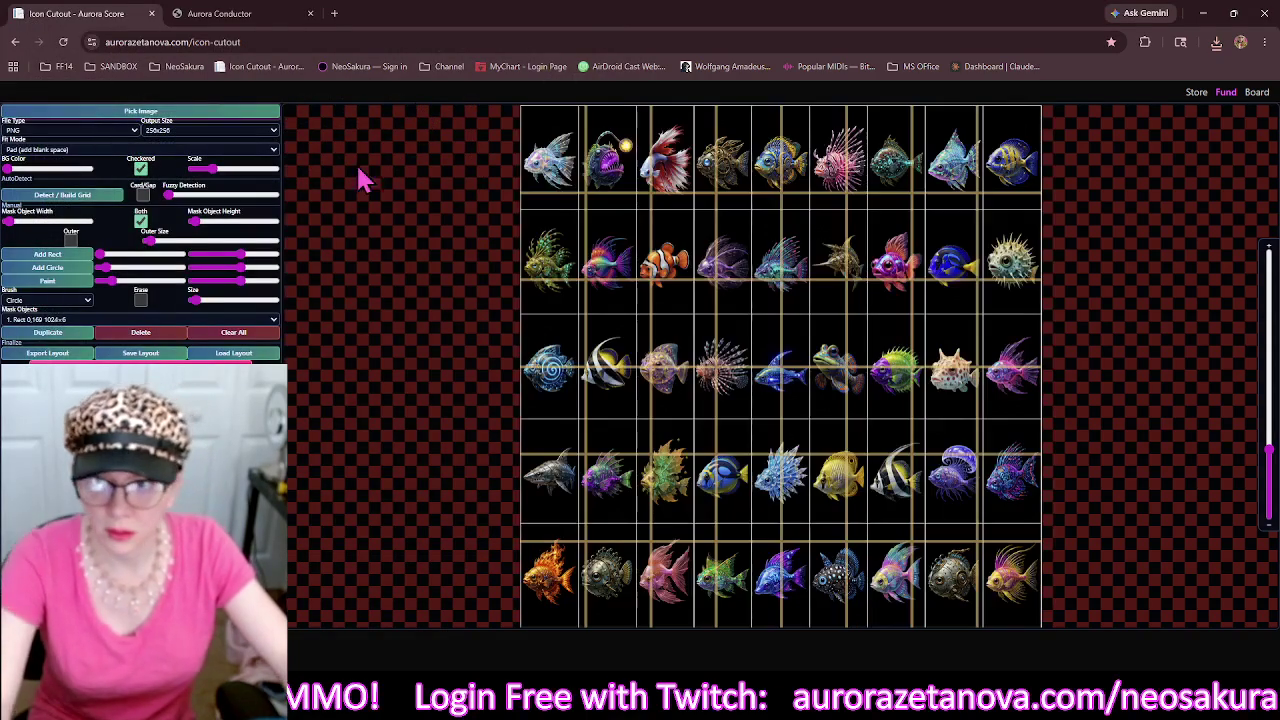
Build a grid over the loaded fish sheet and thicken its lines.
click(100, 198)
click(197, 222)
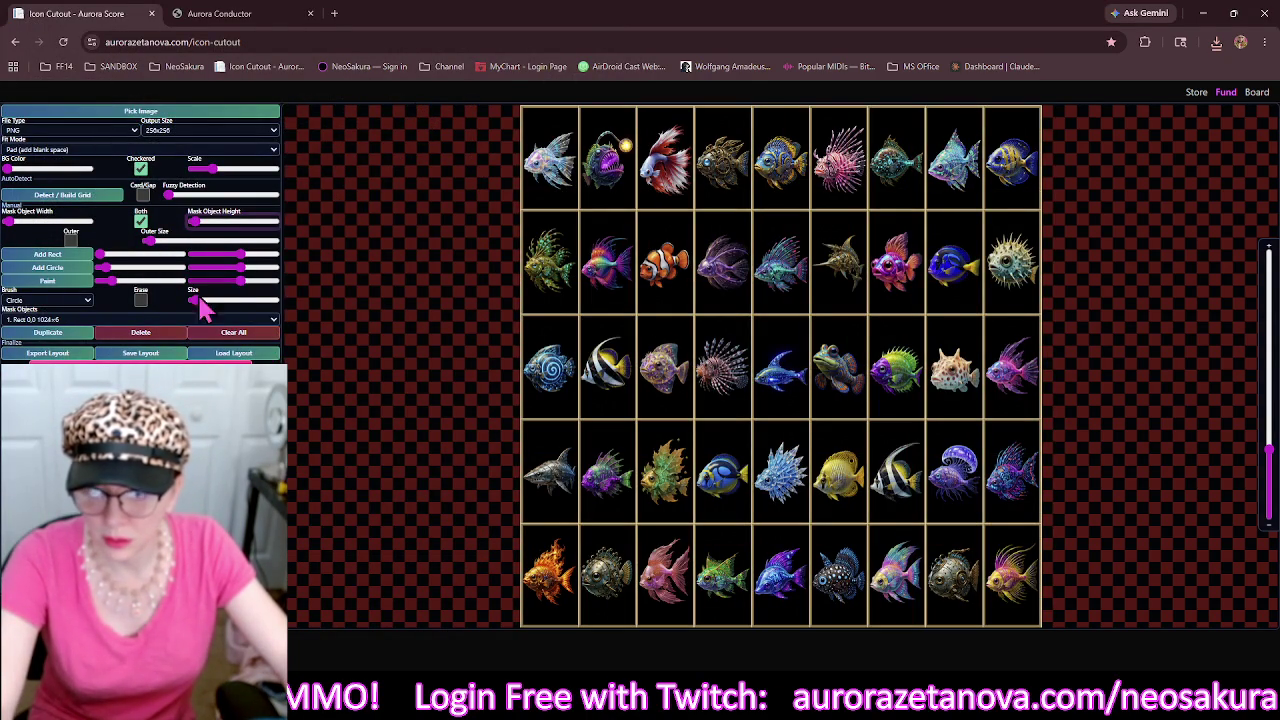
click(272, 112)
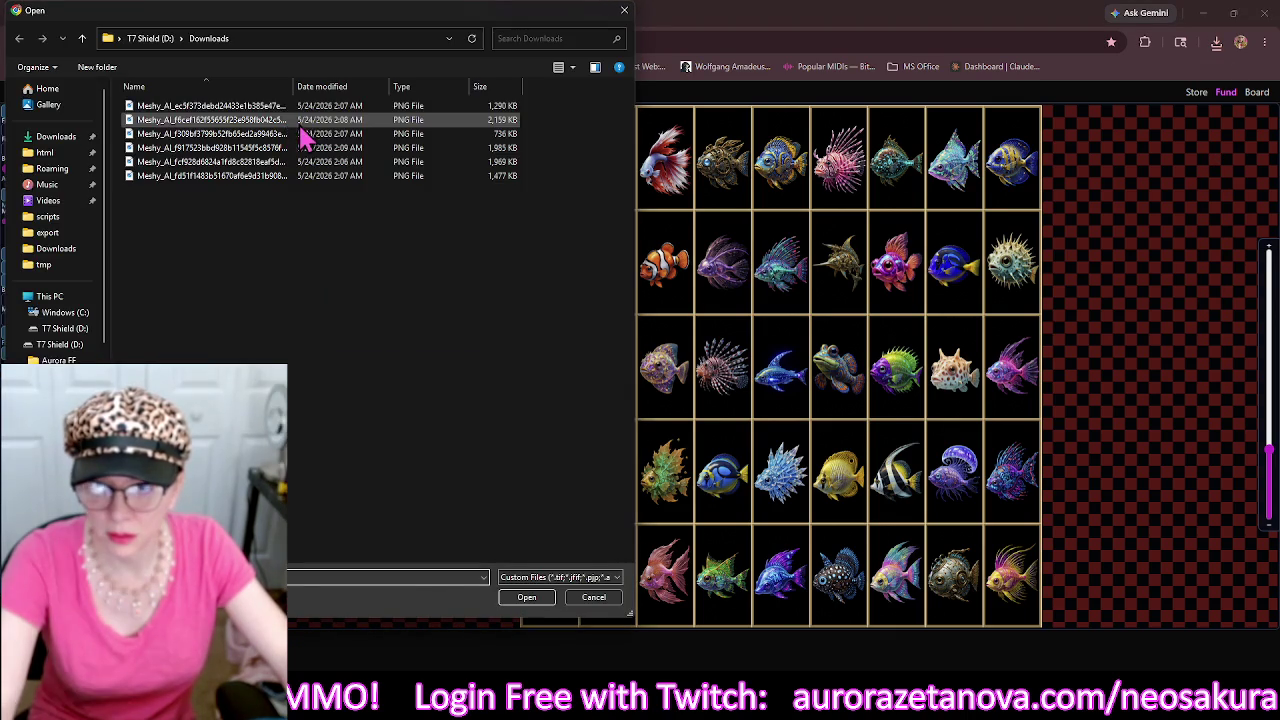
Load the next fish PNG, remove all mask rectangles and leave the locked canvas mode with Escape.
click(338, 106)
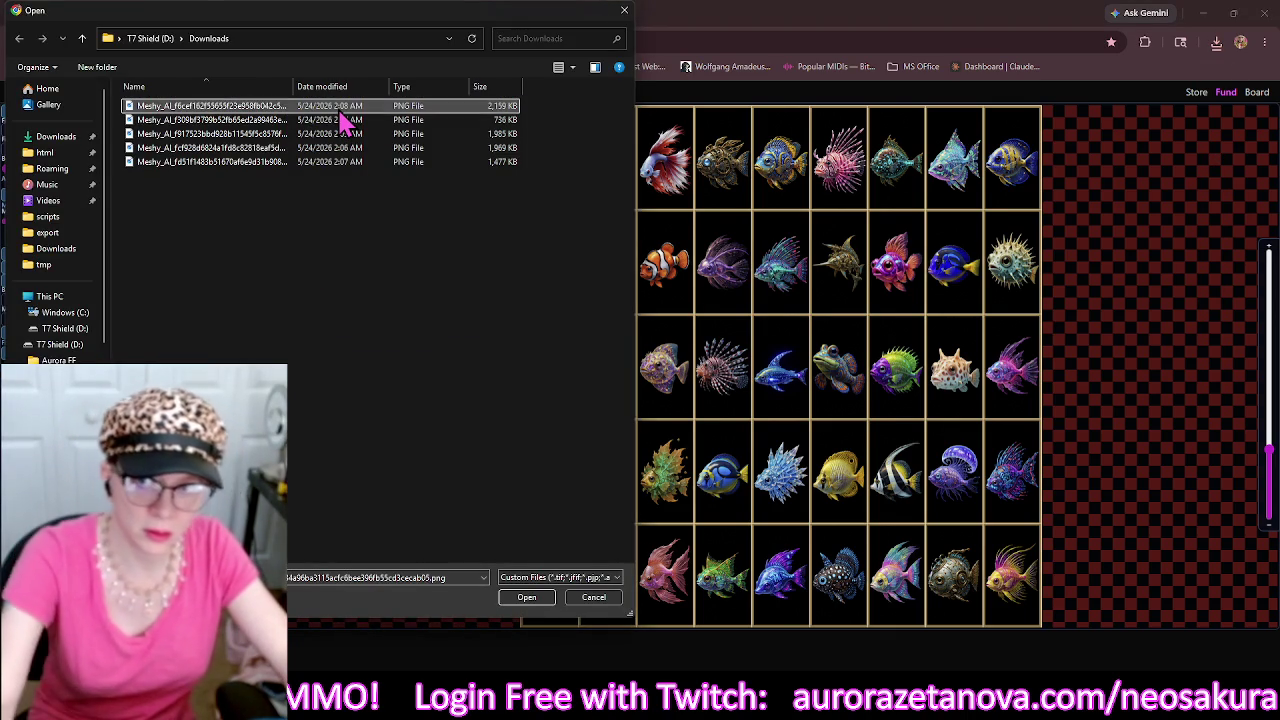
double_click(338, 108)
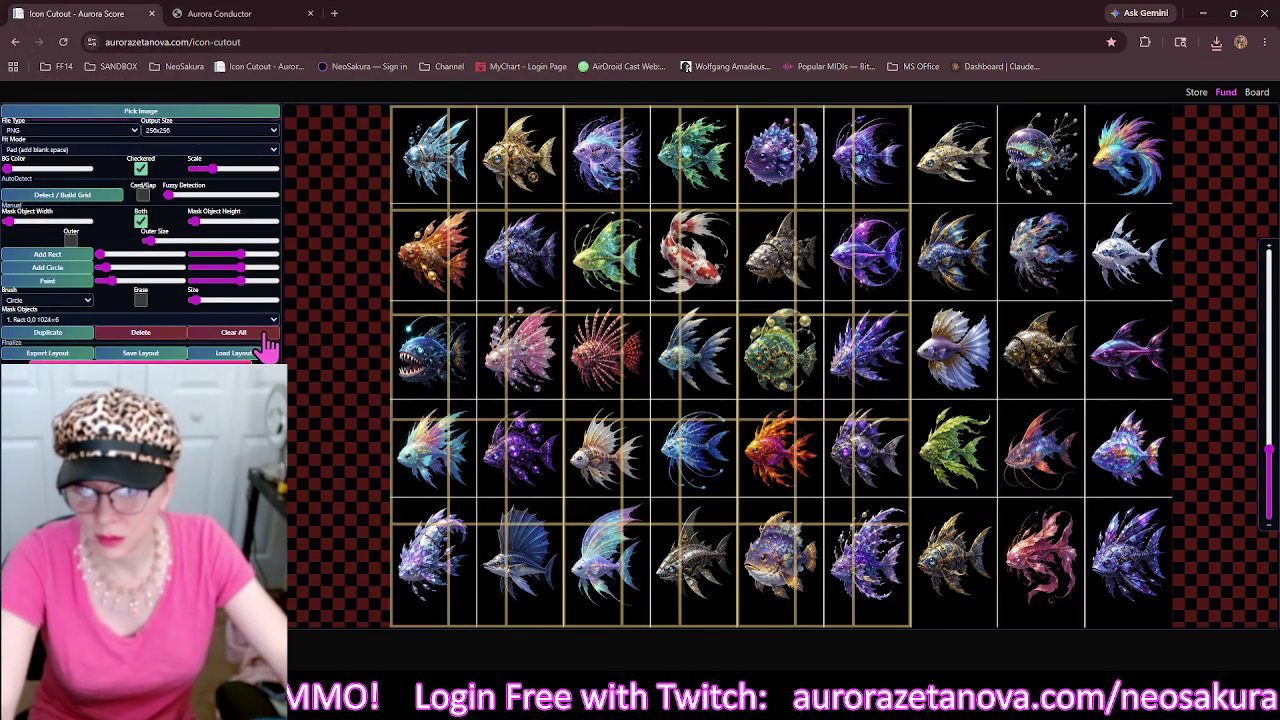
click(268, 334)
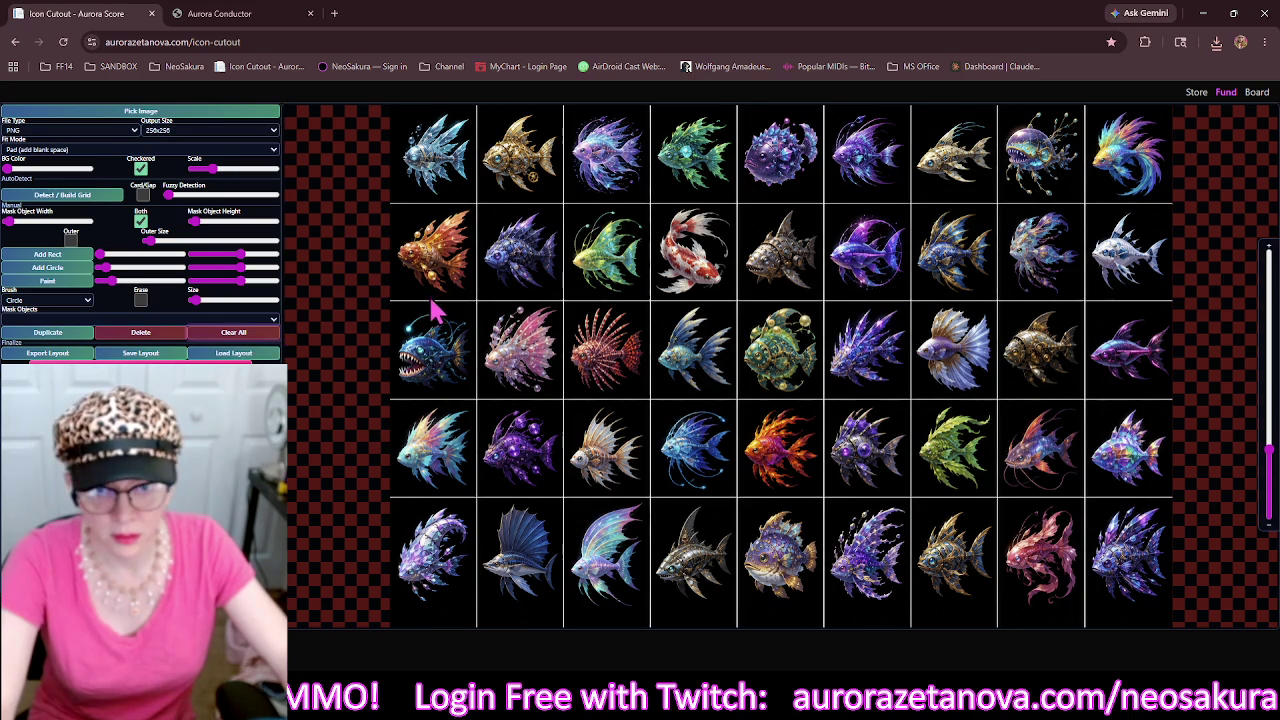
click(435, 340)
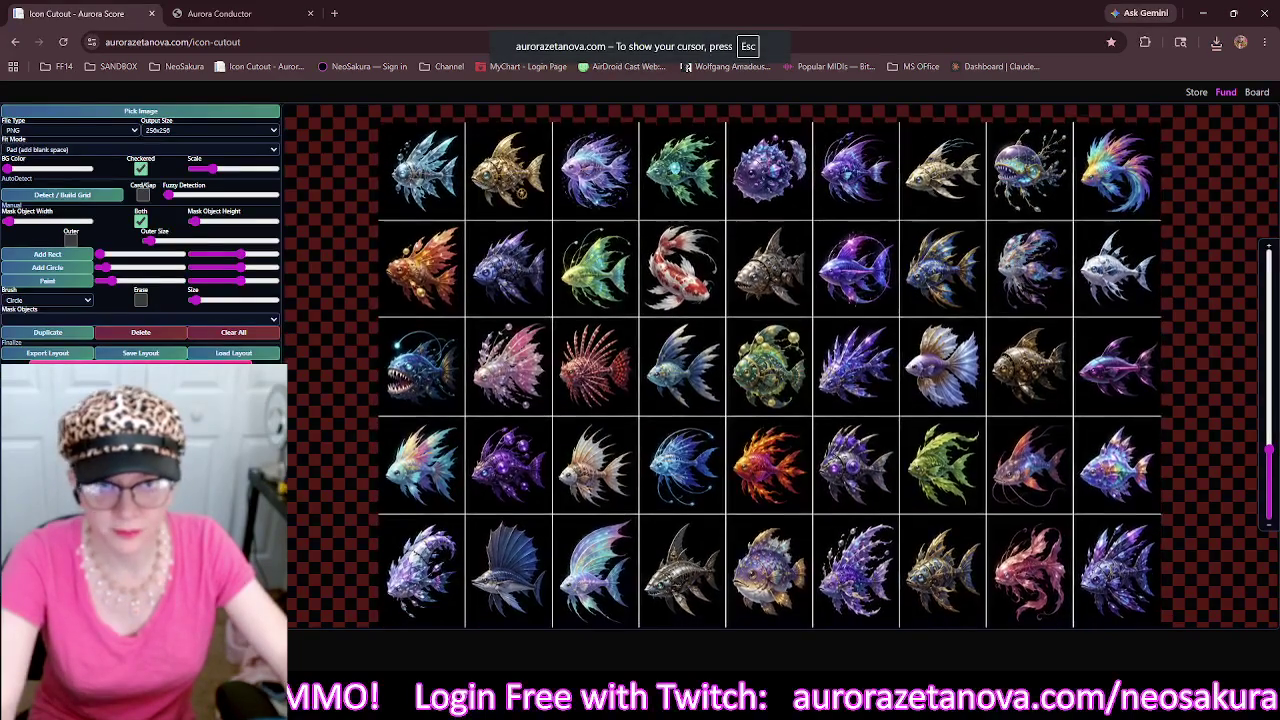
key(Escape)
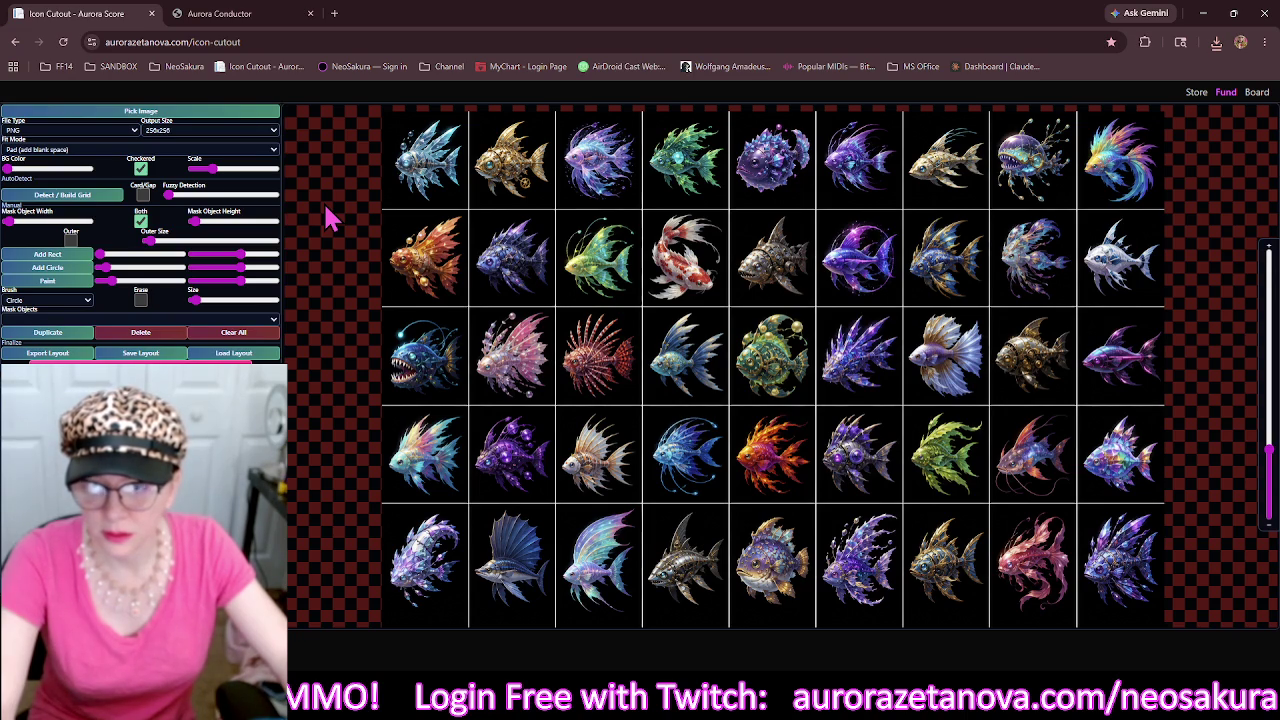
Detect the grid, thicken lines, and duplicate a line into a 1536×34 bottom band.
click(86, 196)
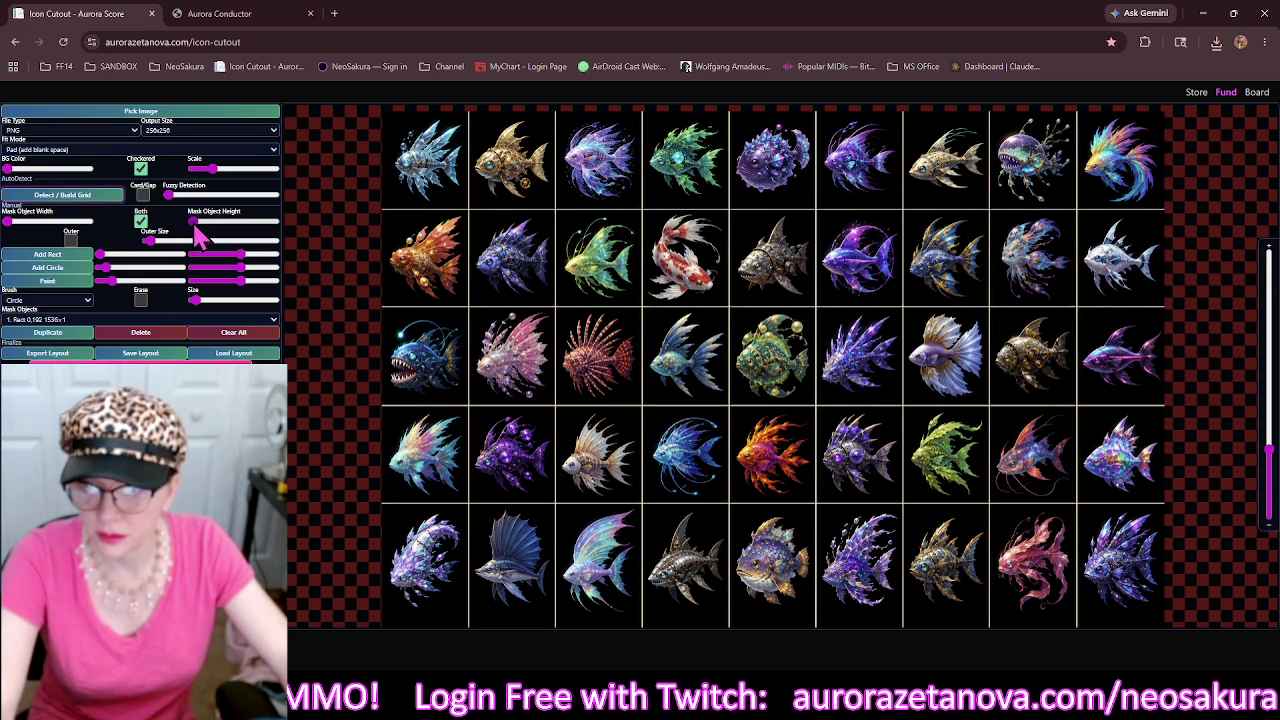
drag(196, 226, 201, 228)
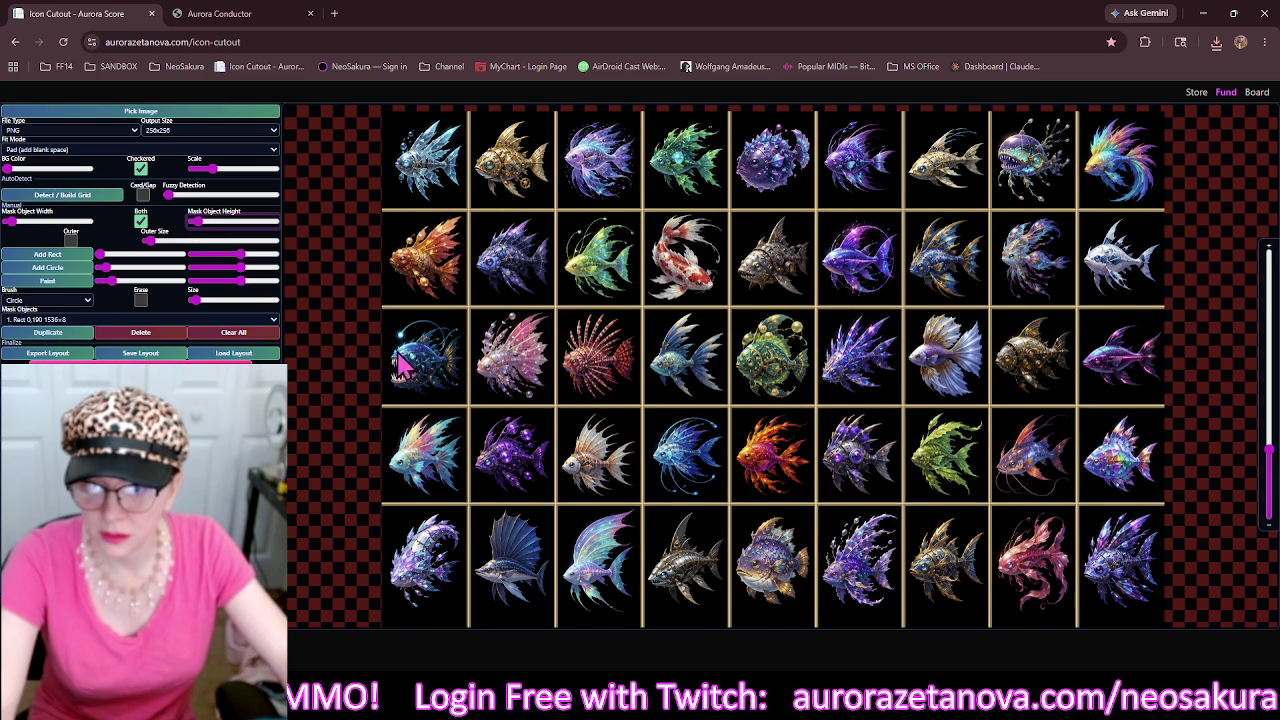
scroll(478, 440, down, 1)
click(477, 435)
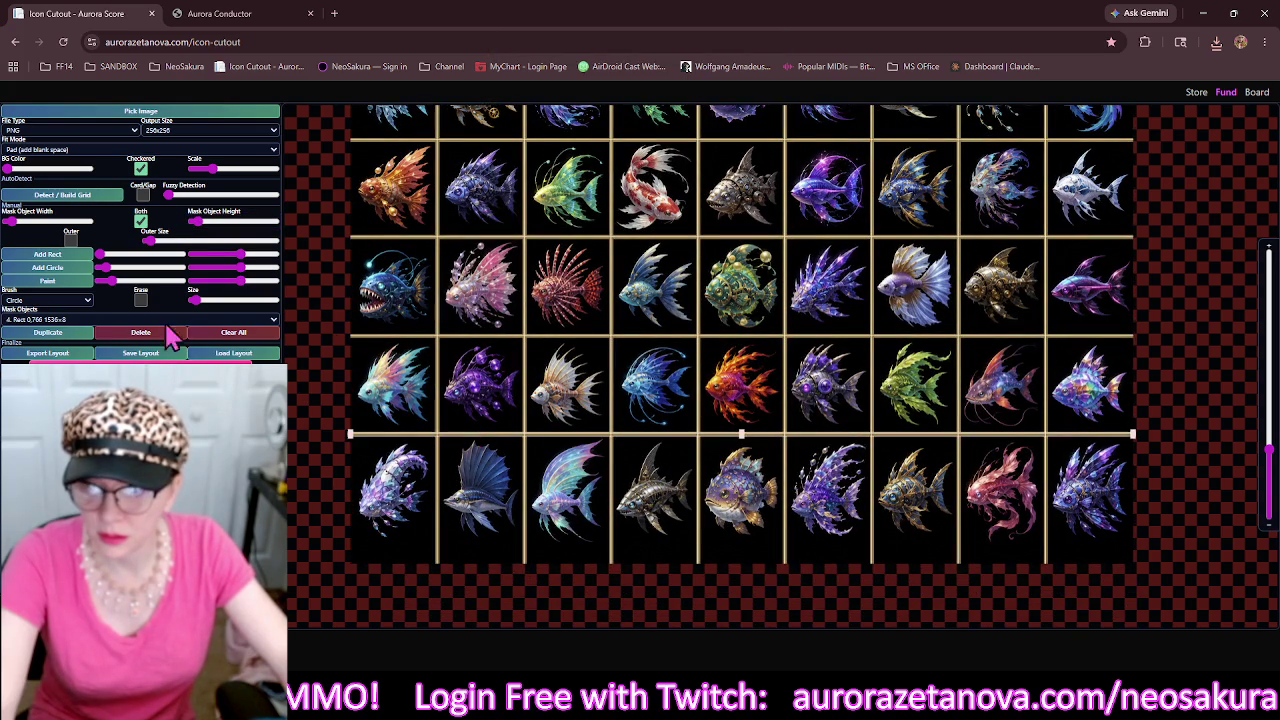
click(74, 334)
mouse_move(597, 455)
mouse_down()
mouse_move(640, 402)
mouse_move(639, 529)
mouse_up()
drag(729, 521, 732, 509)
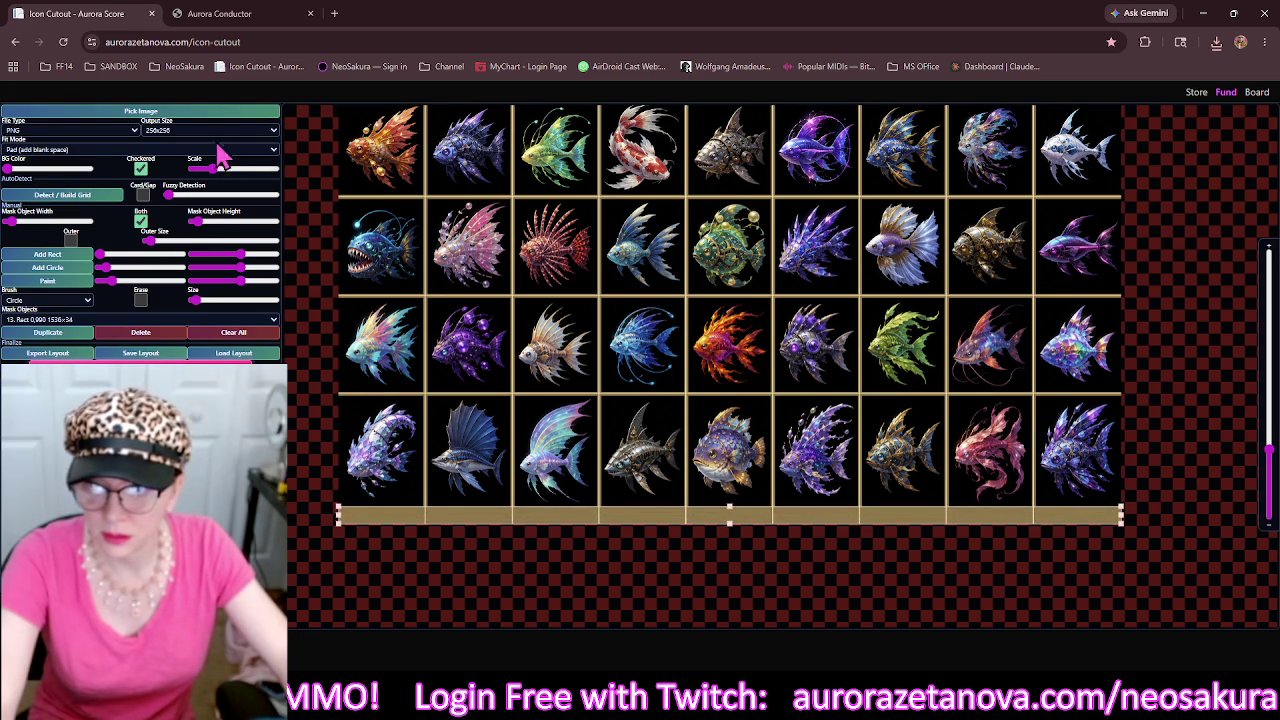
click(206, 112)
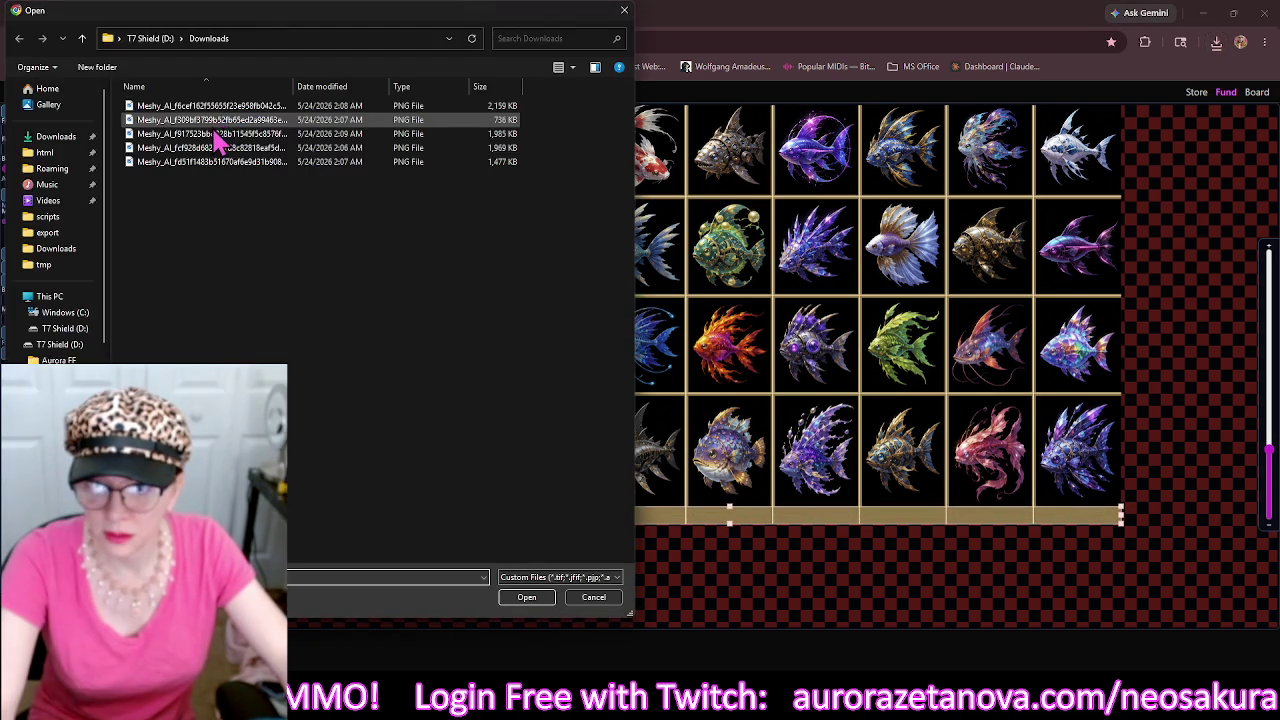
double_click(335, 108)
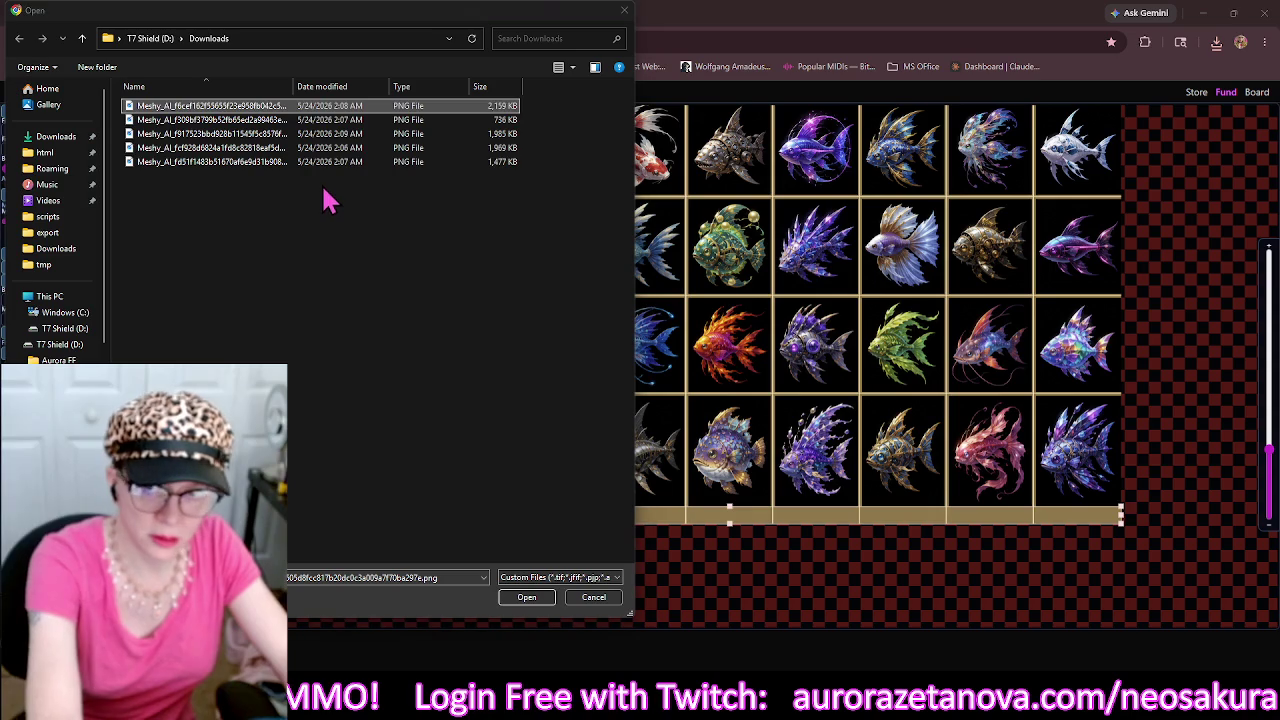
Load the silver fish PNG, clear old masks, rebuild the grid and thicken its lines.
double_click(345, 119)
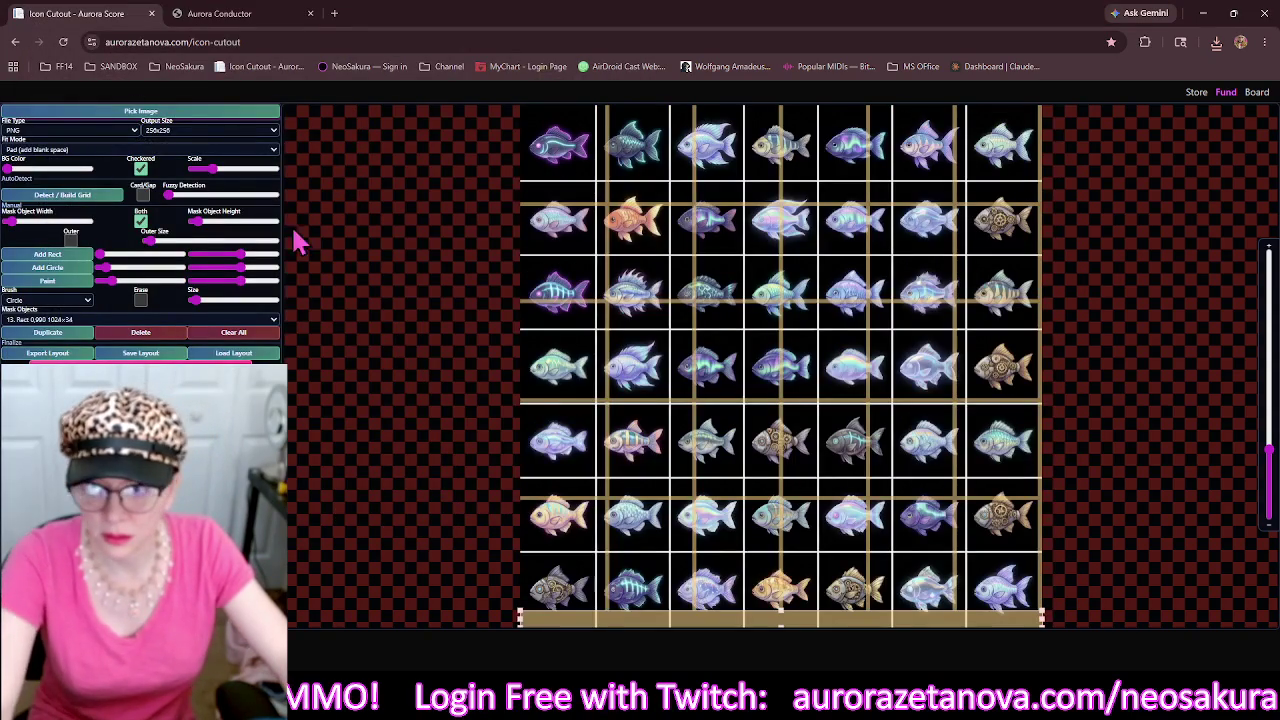
click(234, 332)
click(93, 197)
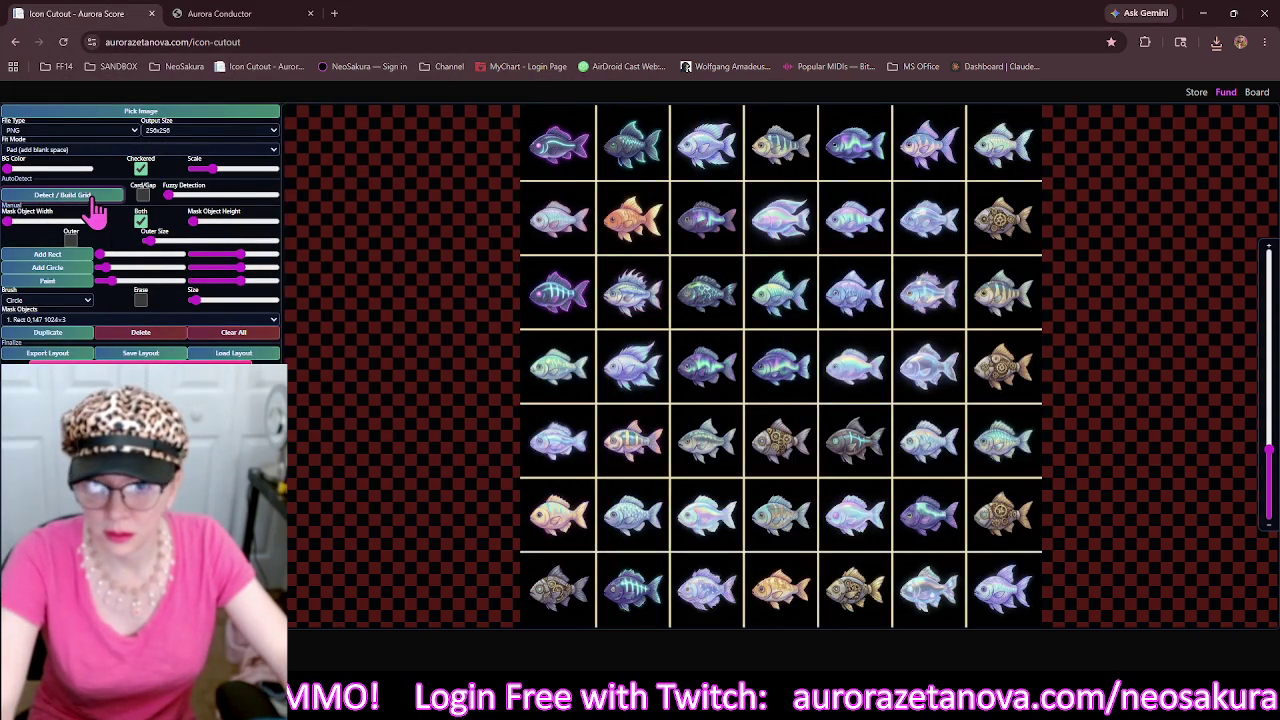
drag(192, 221, 205, 221)
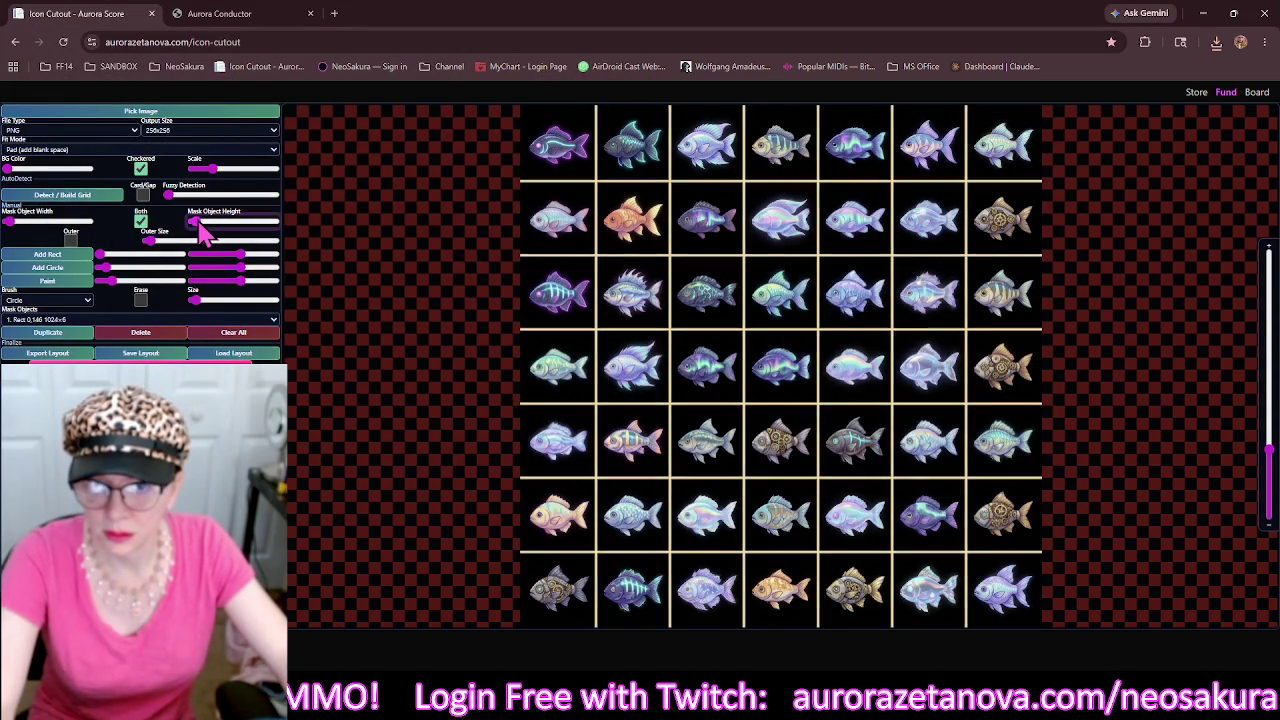
drag(543, 471, 521, 439)
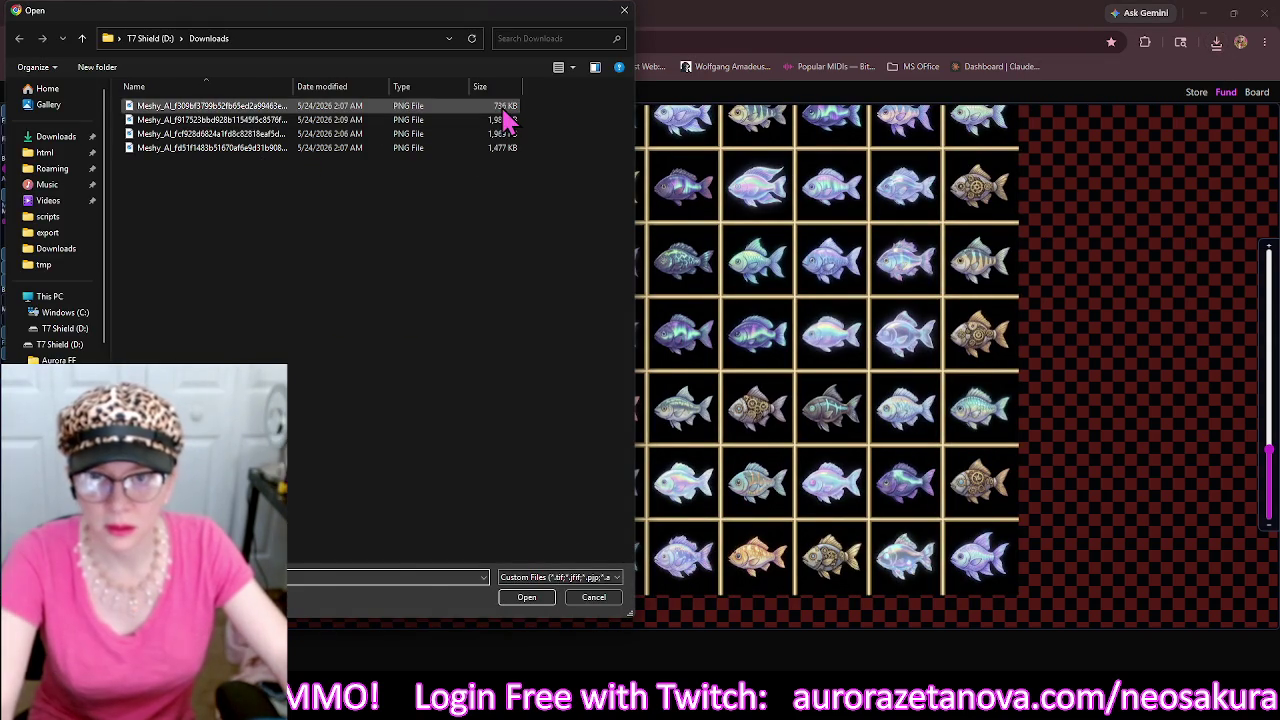
Load the sea-creature sheet, re-grid with thick lines and outer border, and raise the bottom strip to 1536×40.
double_click(471, 108)
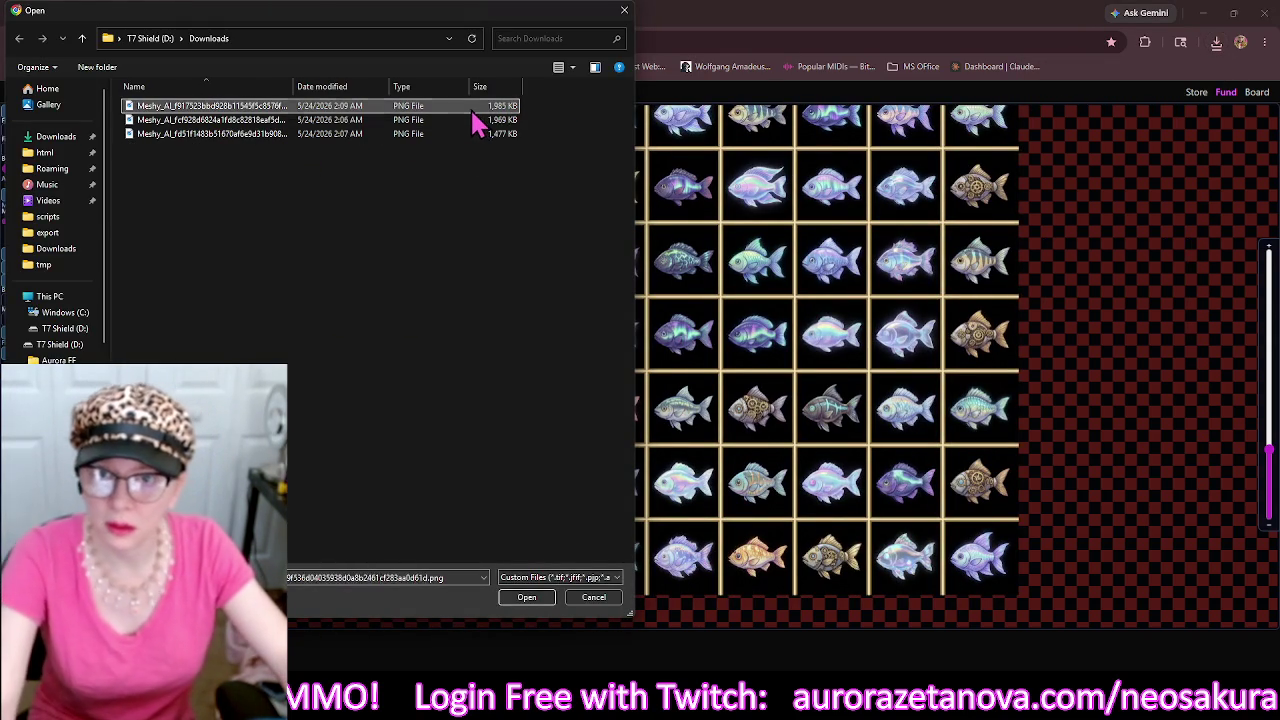
click(233, 332)
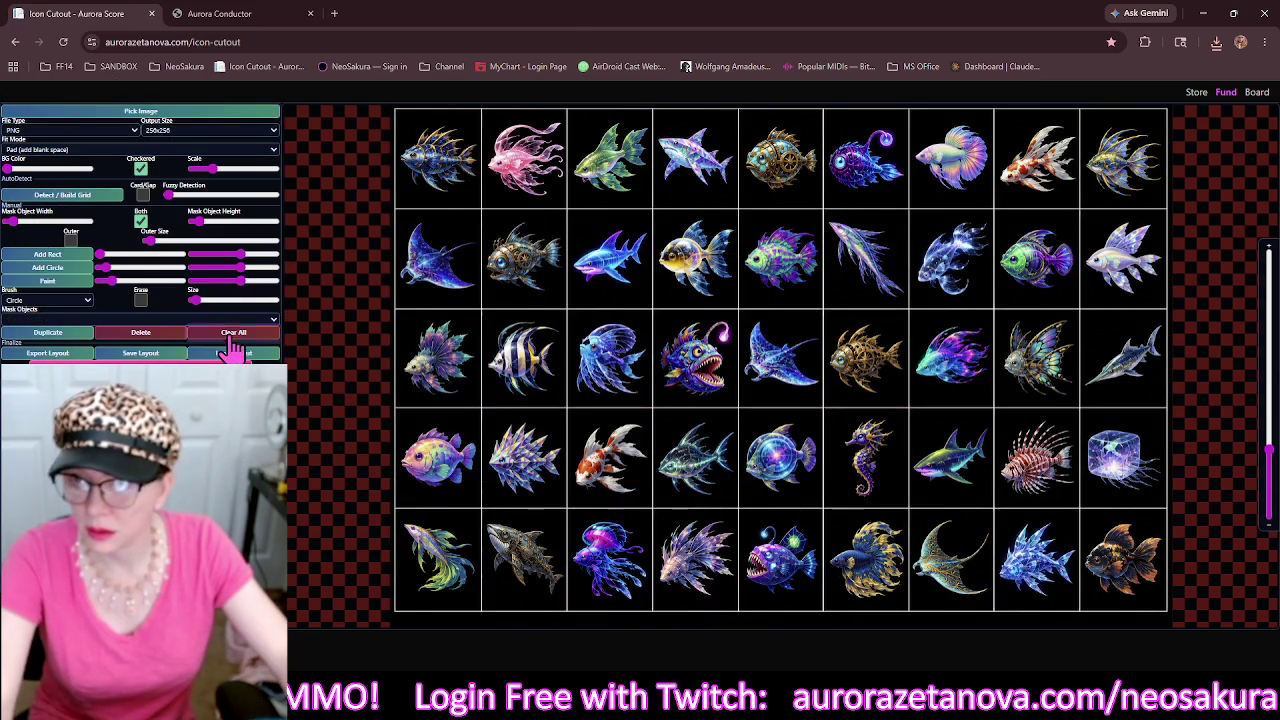
click(118, 198)
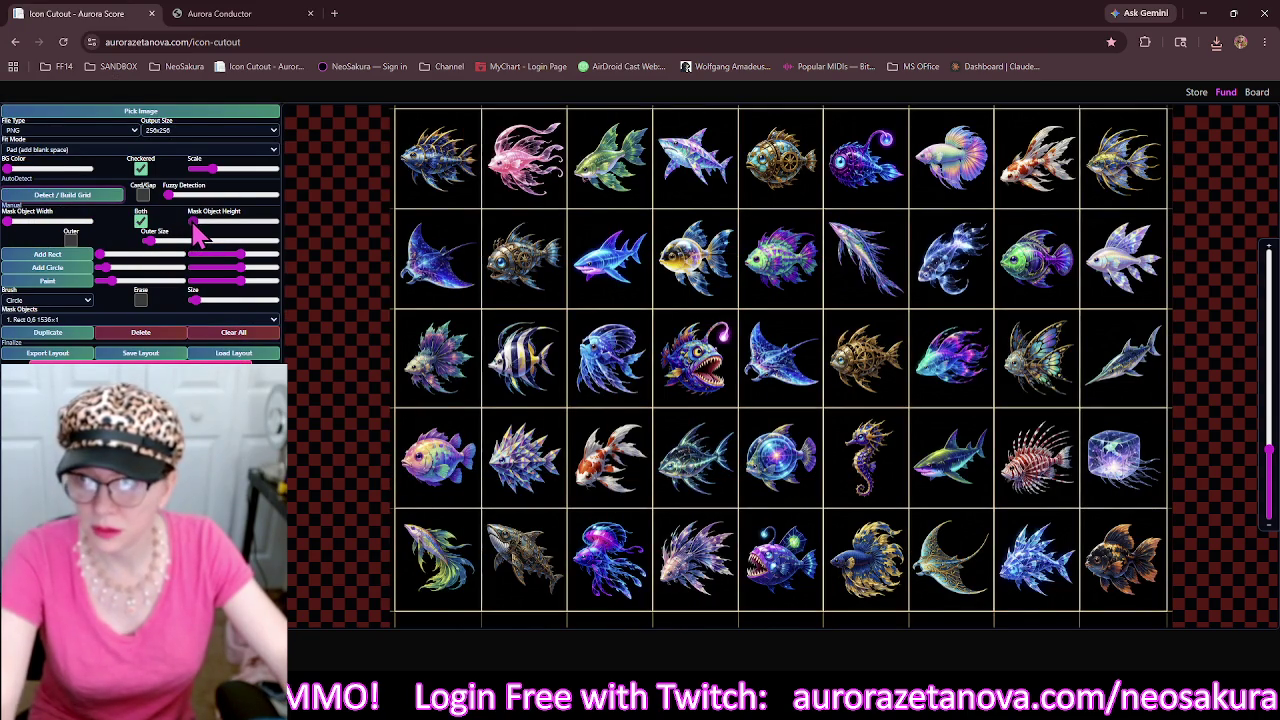
drag(193, 221, 198, 221)
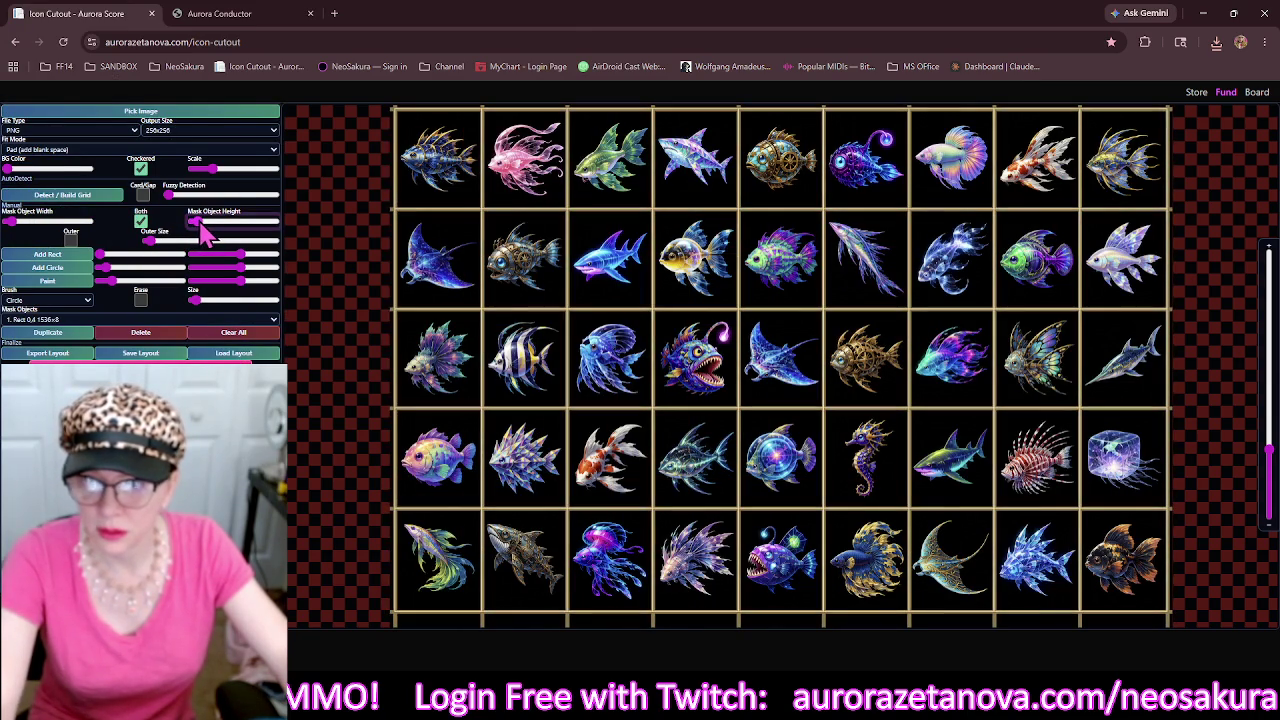
click(71, 240)
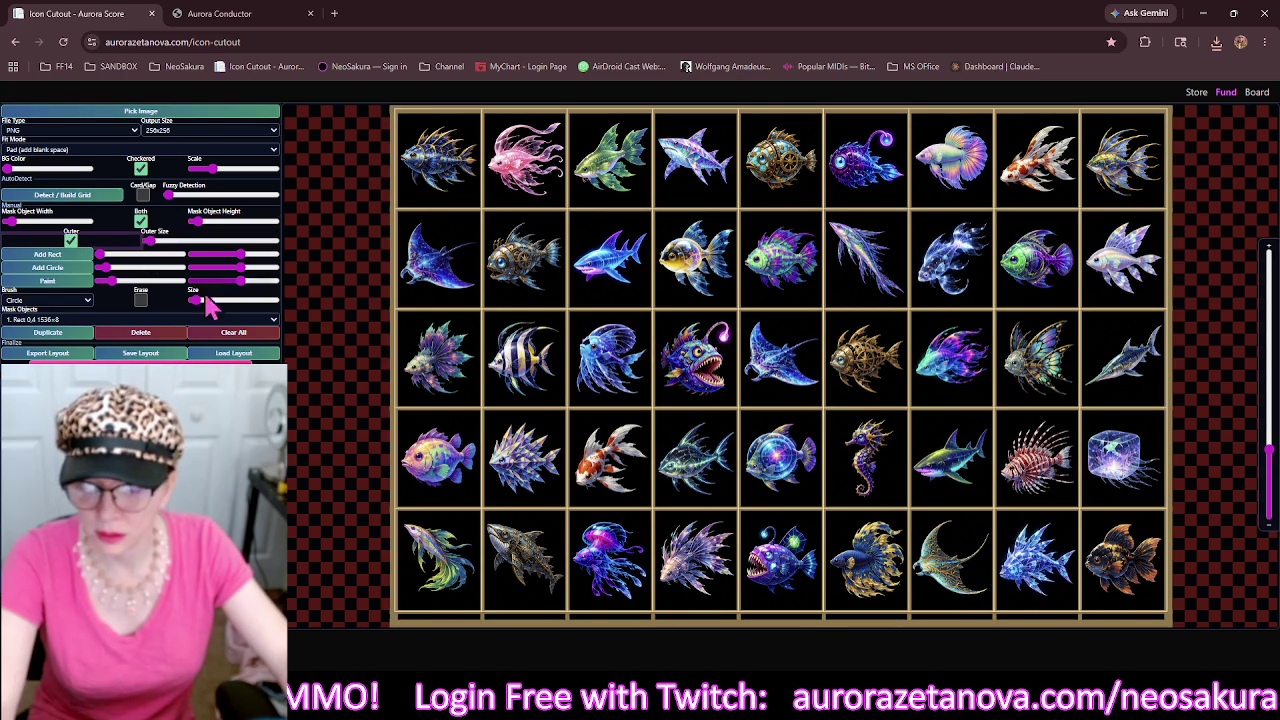
click(464, 624)
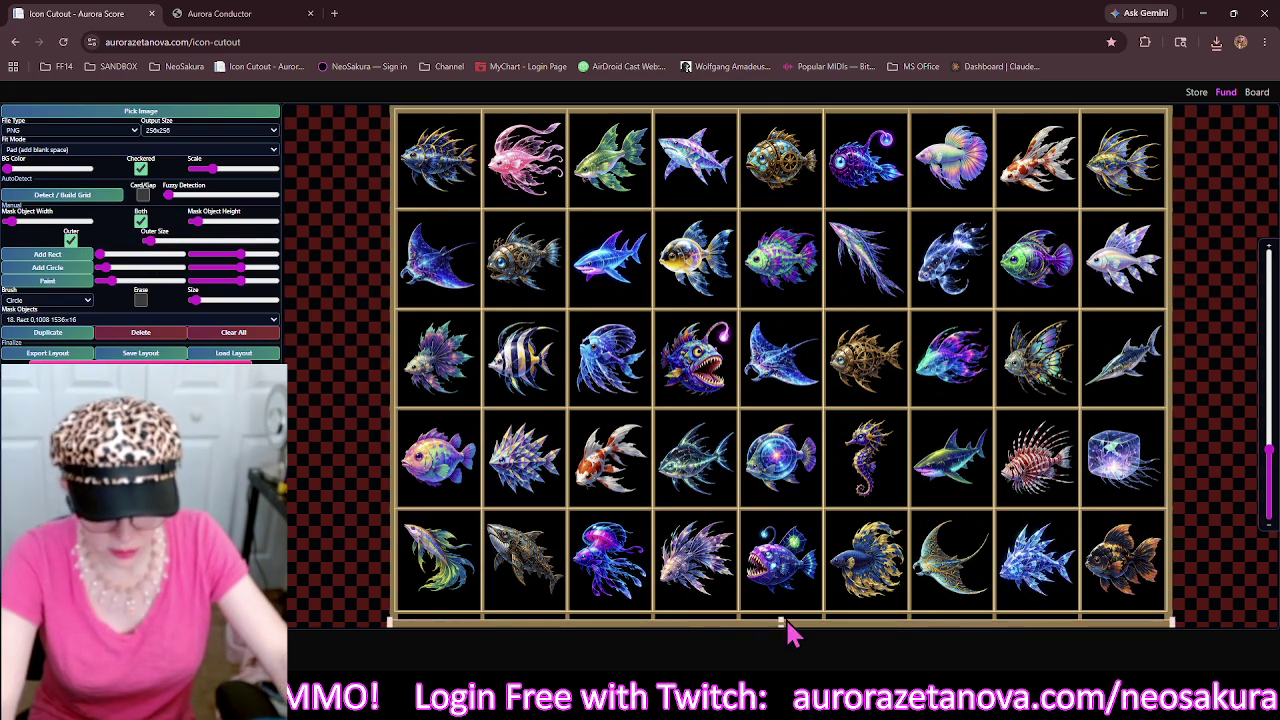
drag(782, 622, 782, 606)
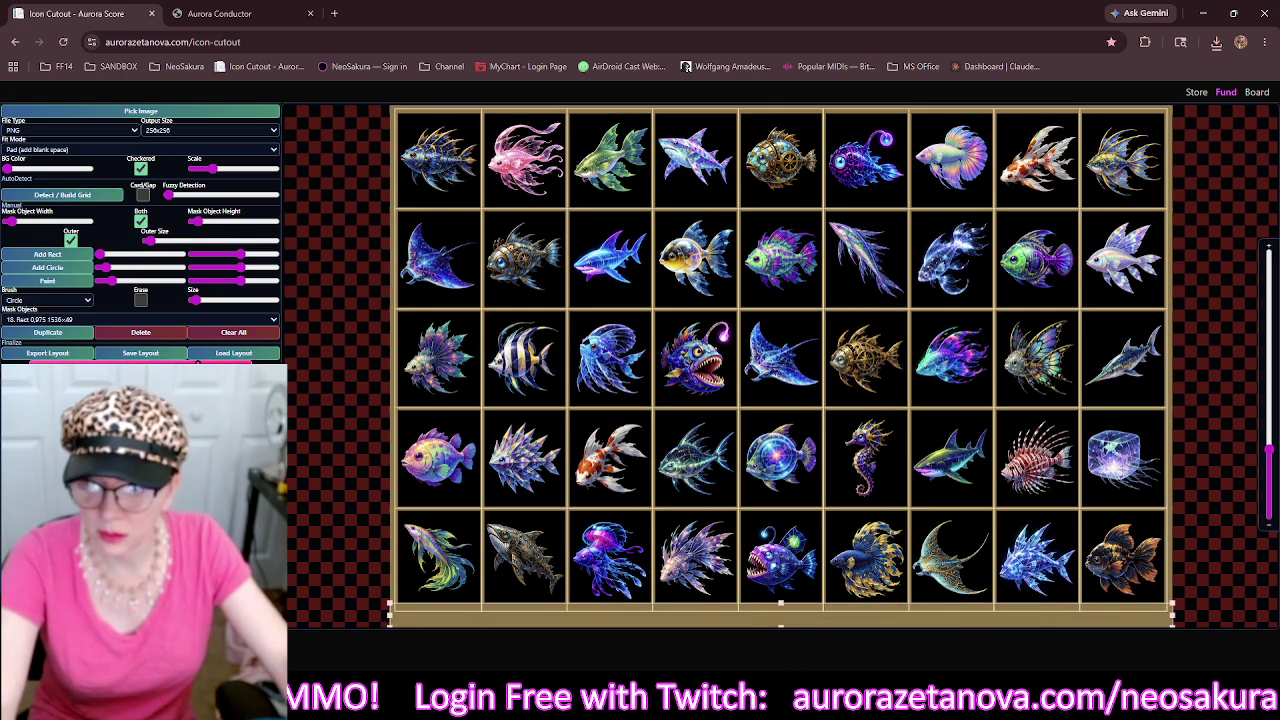
click(237, 120)
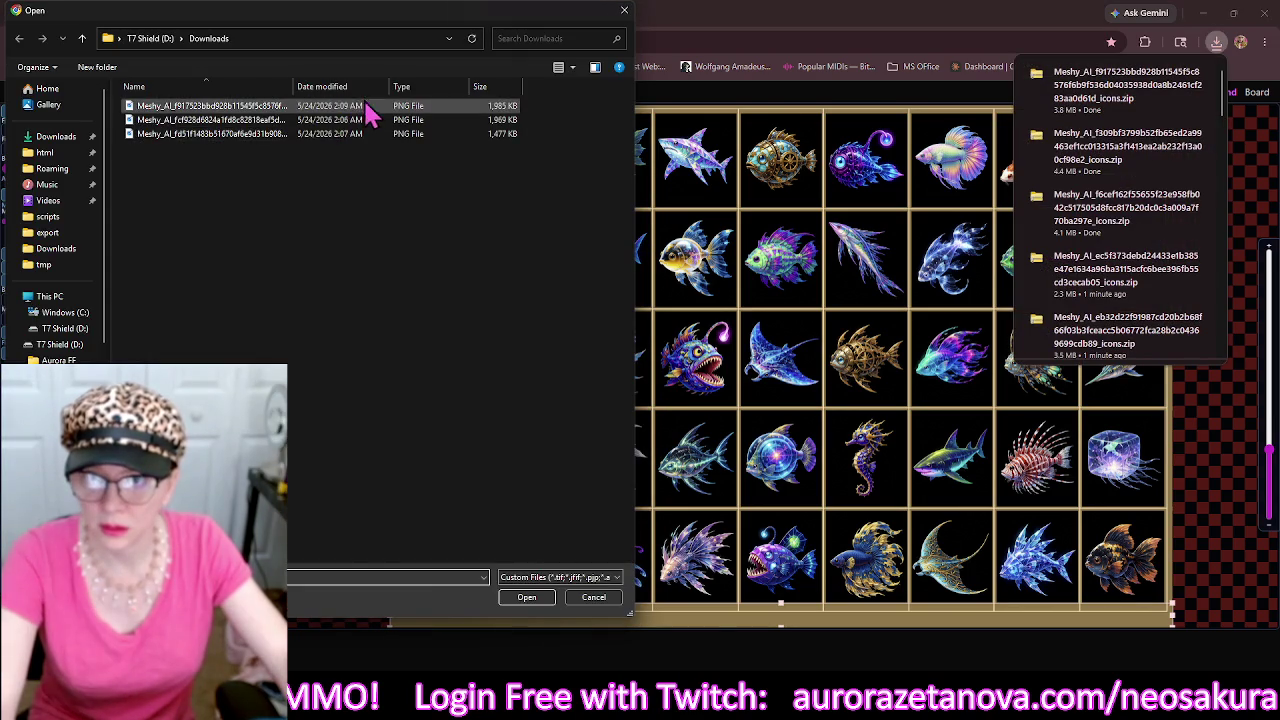
Load the pink dragon emote sheet, clear masks, rebuild the grid and thicken its lines.
click(370, 113)
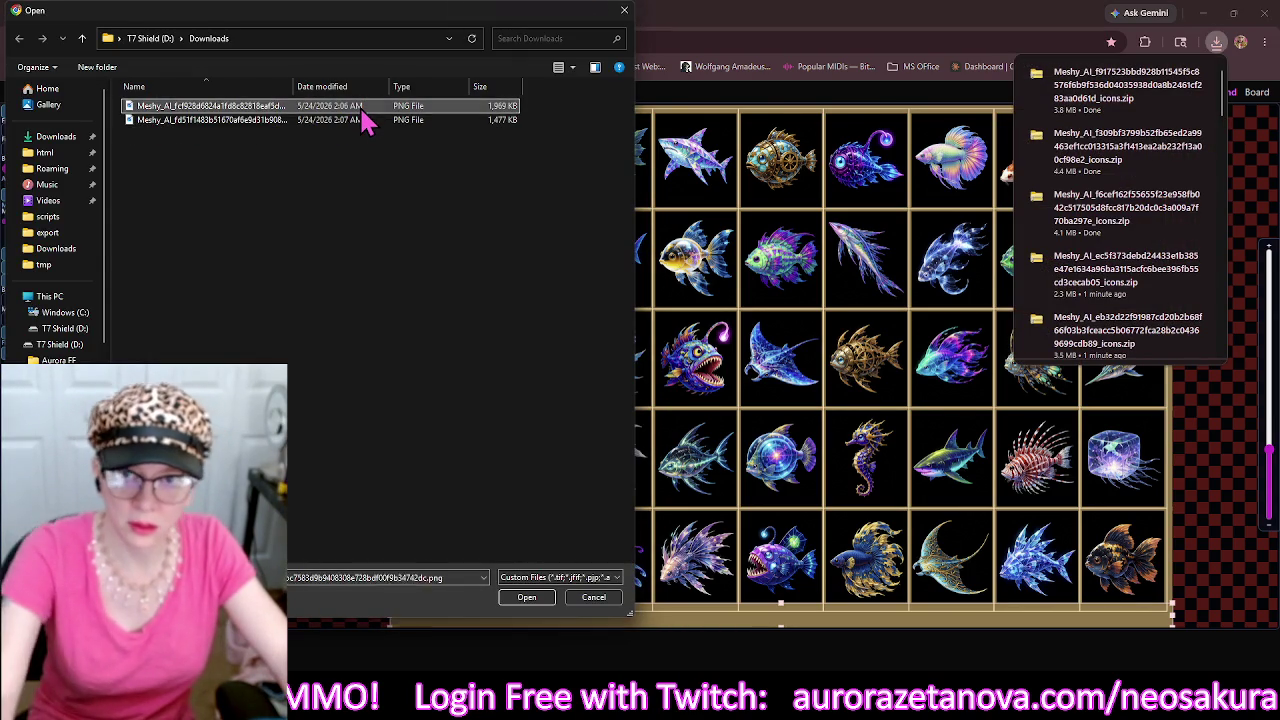
double_click(368, 118)
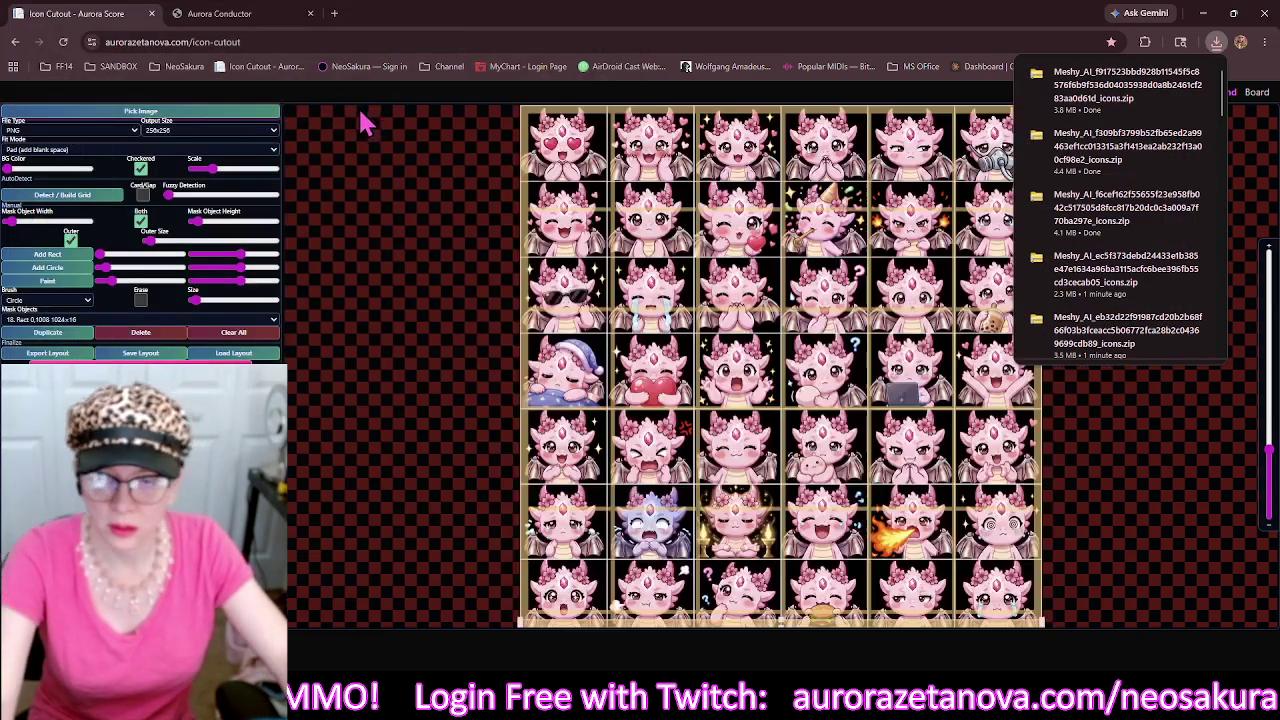
click(233, 332)
click(90, 199)
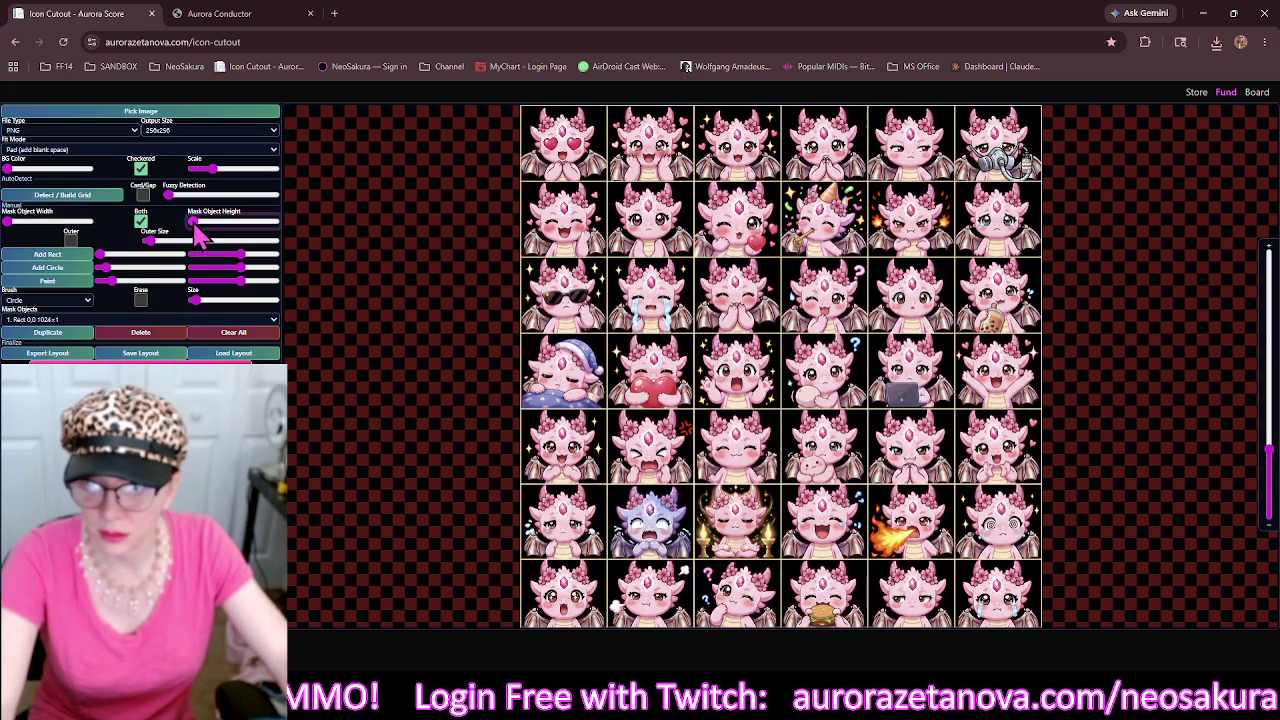
drag(196, 226, 201, 228)
drag(414, 434, 388, 402)
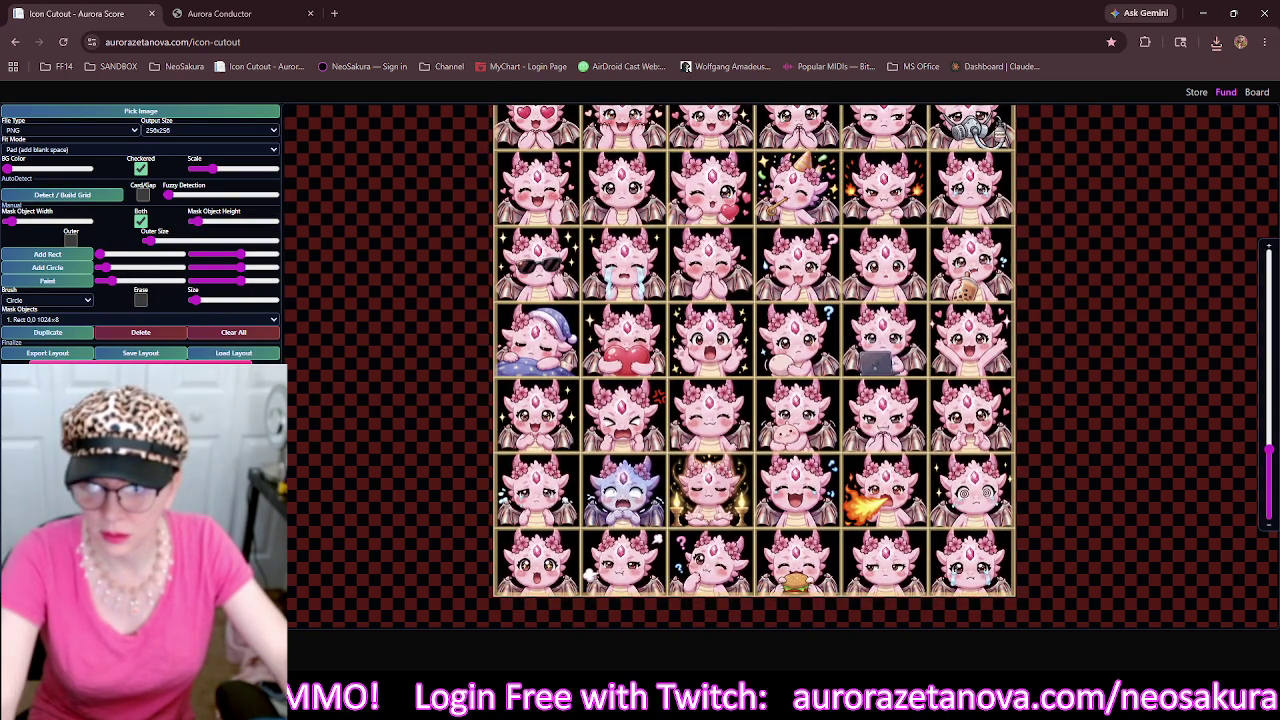
Replace it with the remaining PNG, a 9×5 dark spiky fish sheet.
click(214, 112)
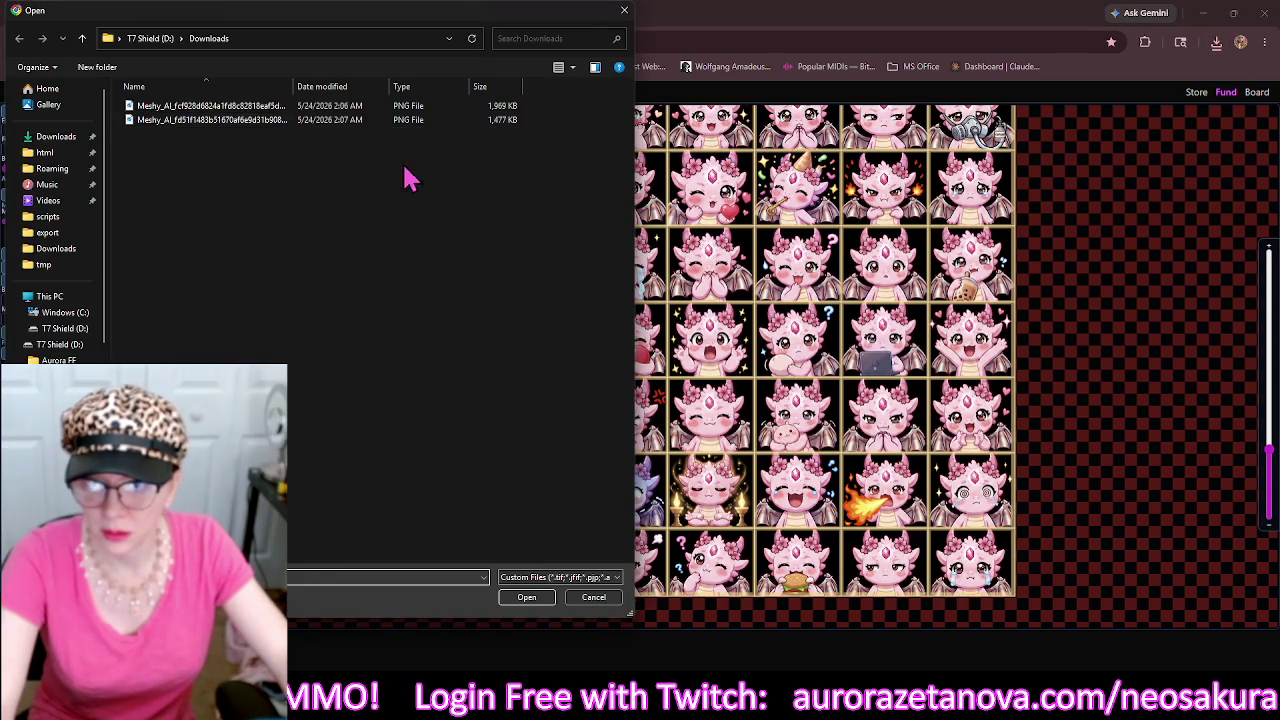
click(496, 109)
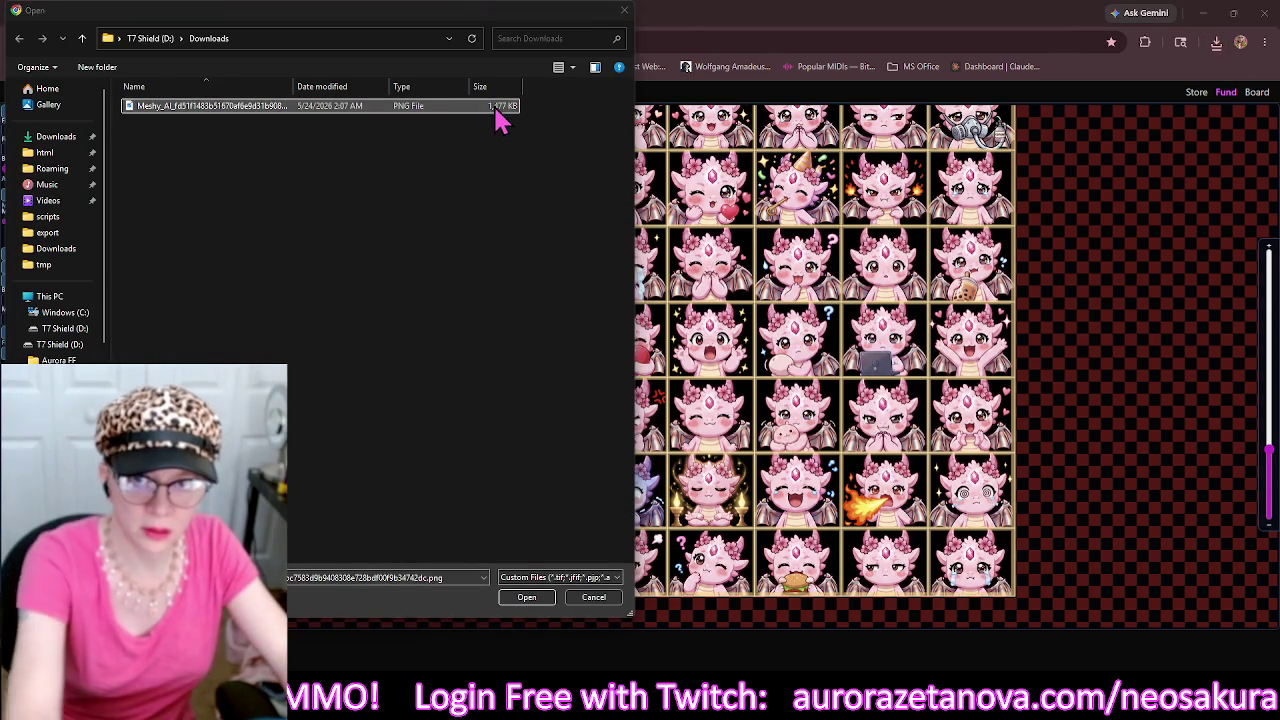
double_click(440, 120)
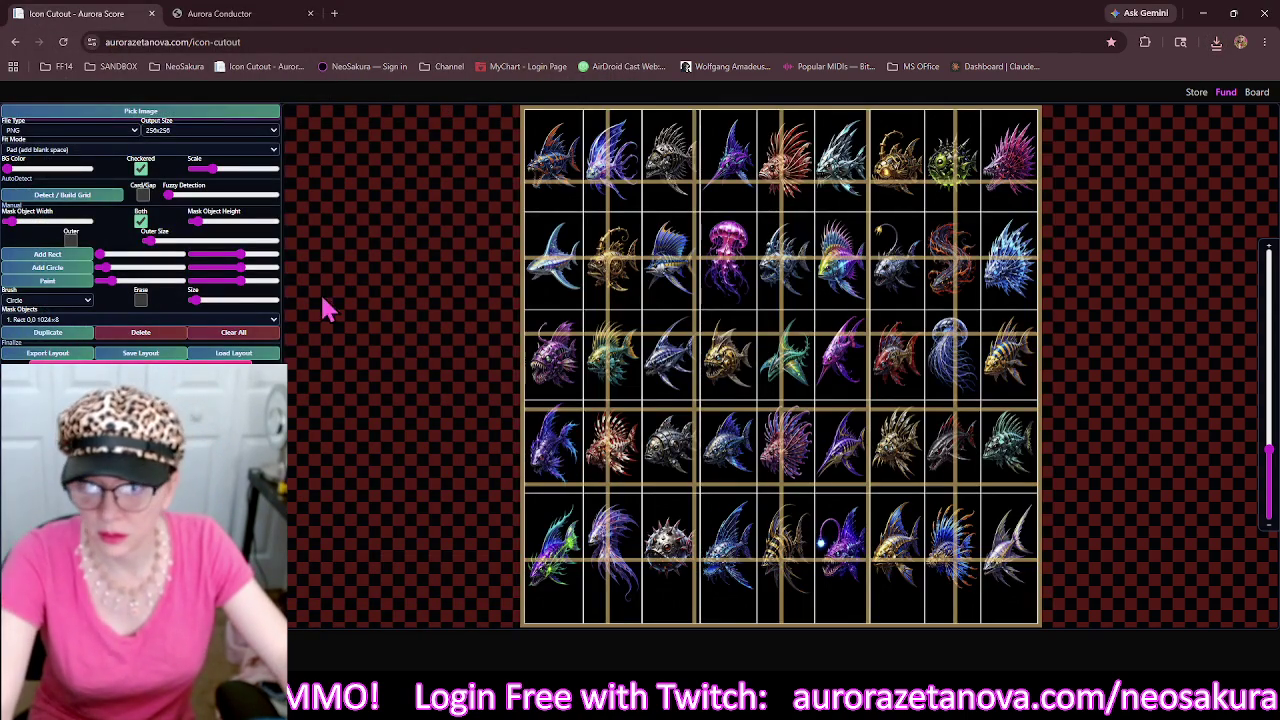
Clear the leftover masks, detect the spiky fish grid and thicken its lines into gold borders.
click(258, 334)
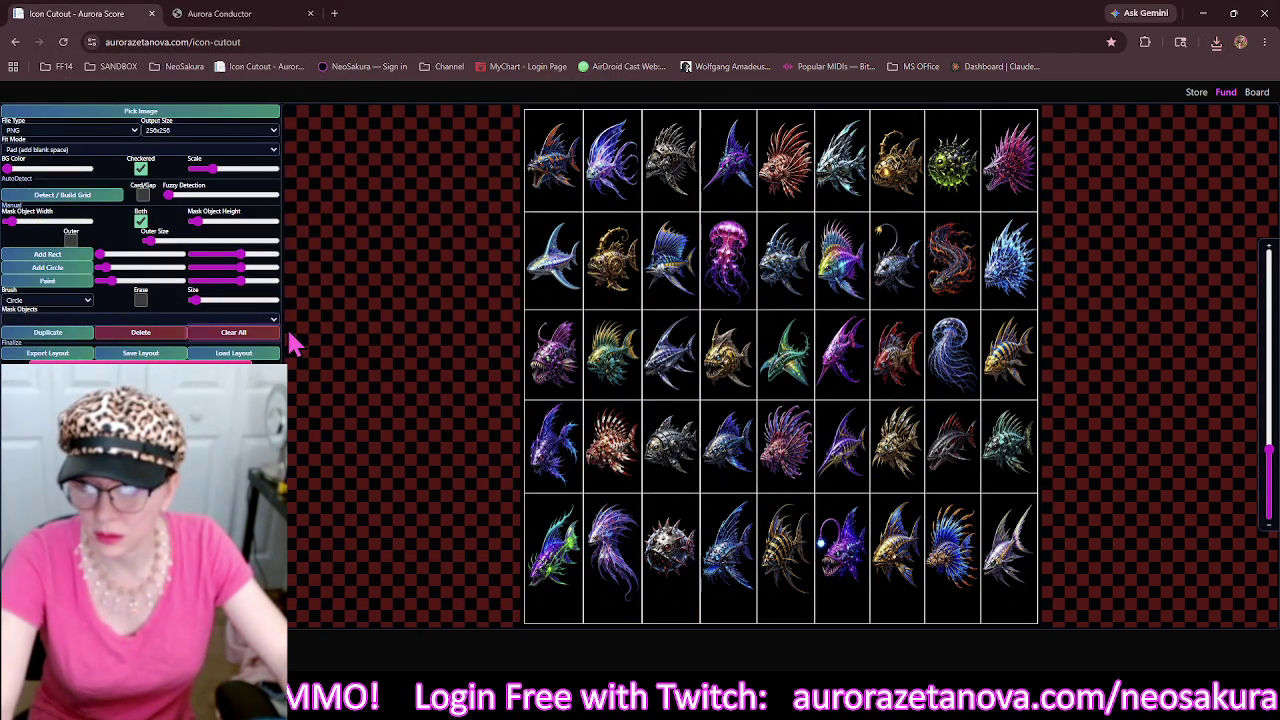
click(97, 197)
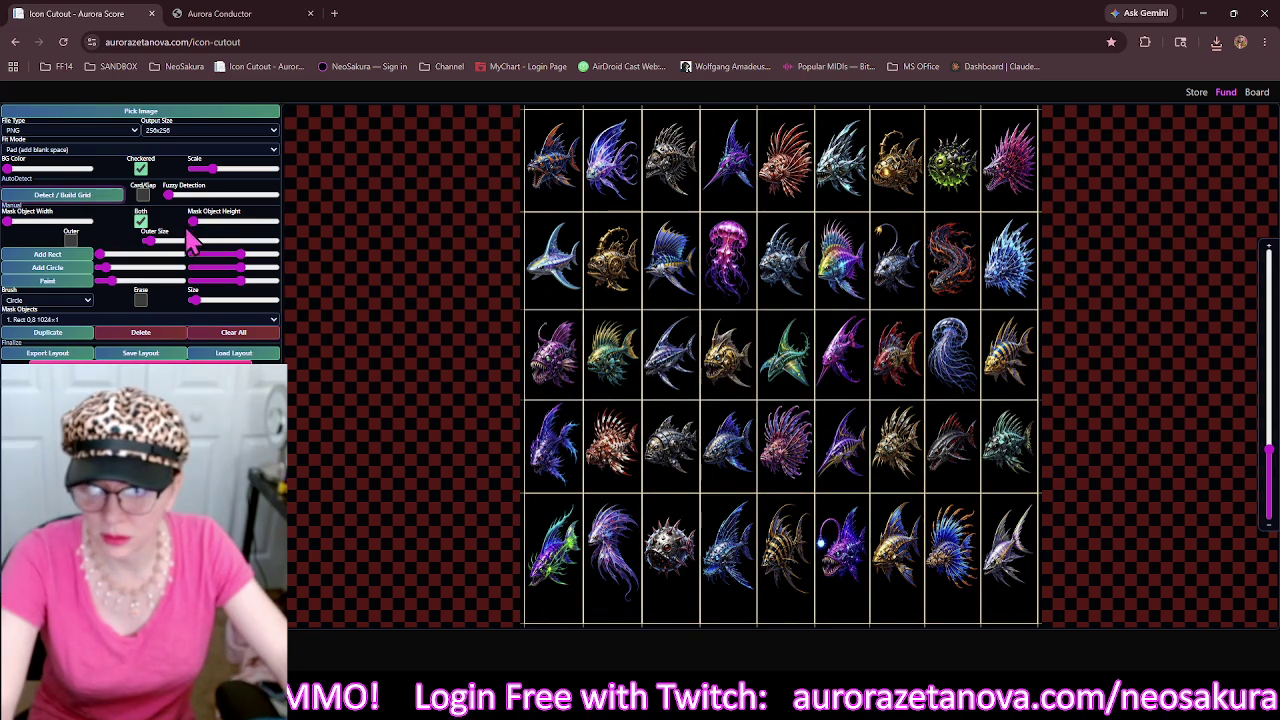
click(191, 225)
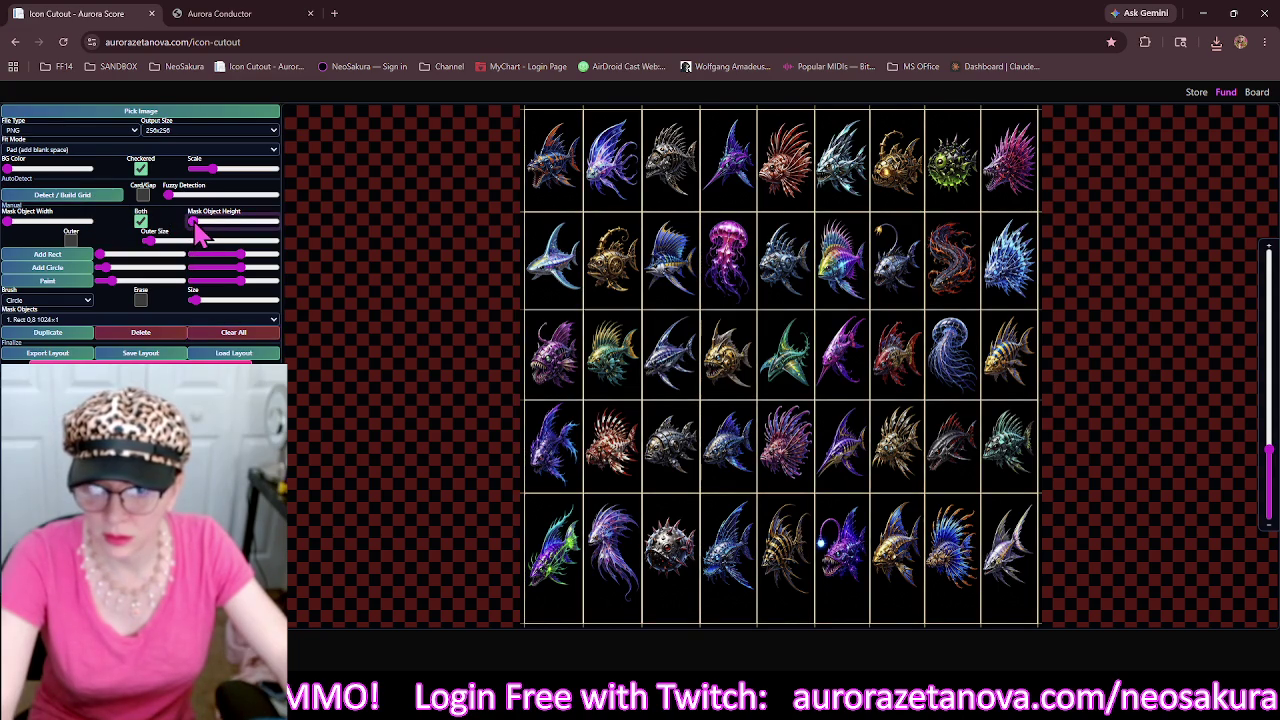
drag(195, 224, 201, 224)
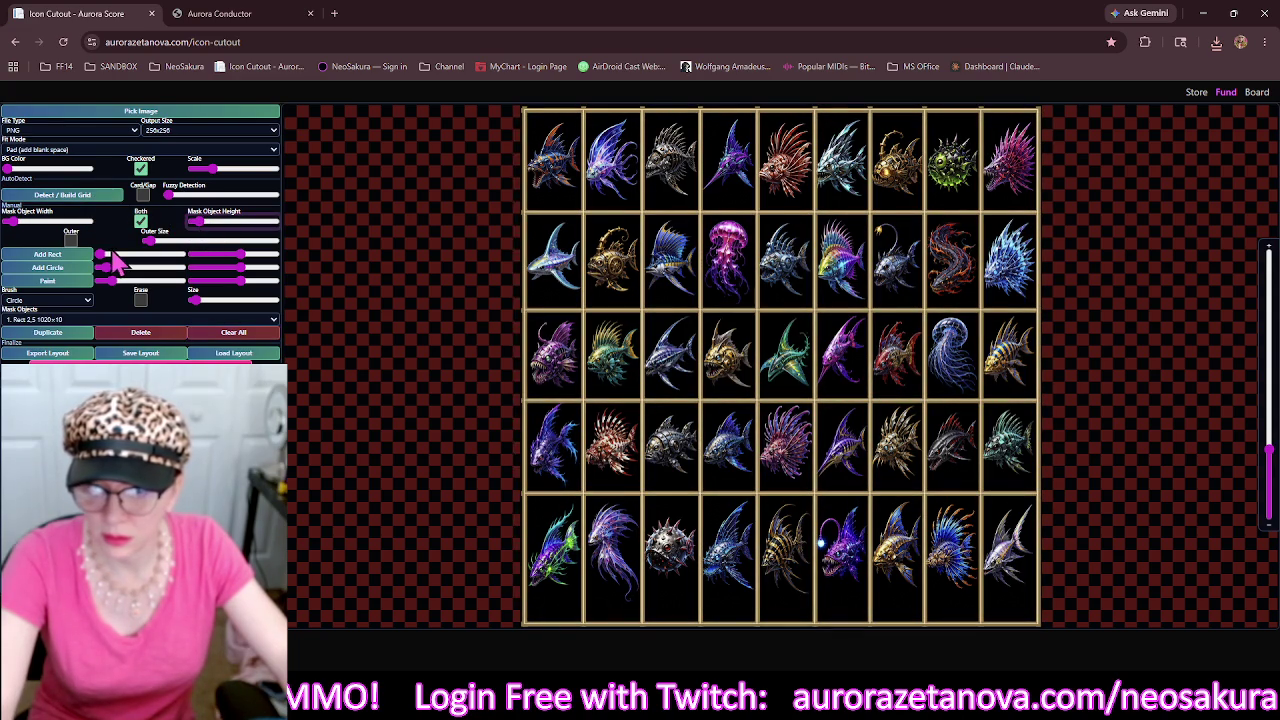
Enable outer masking with its size set and make the bottom strip taller to cover the border.
click(71, 241)
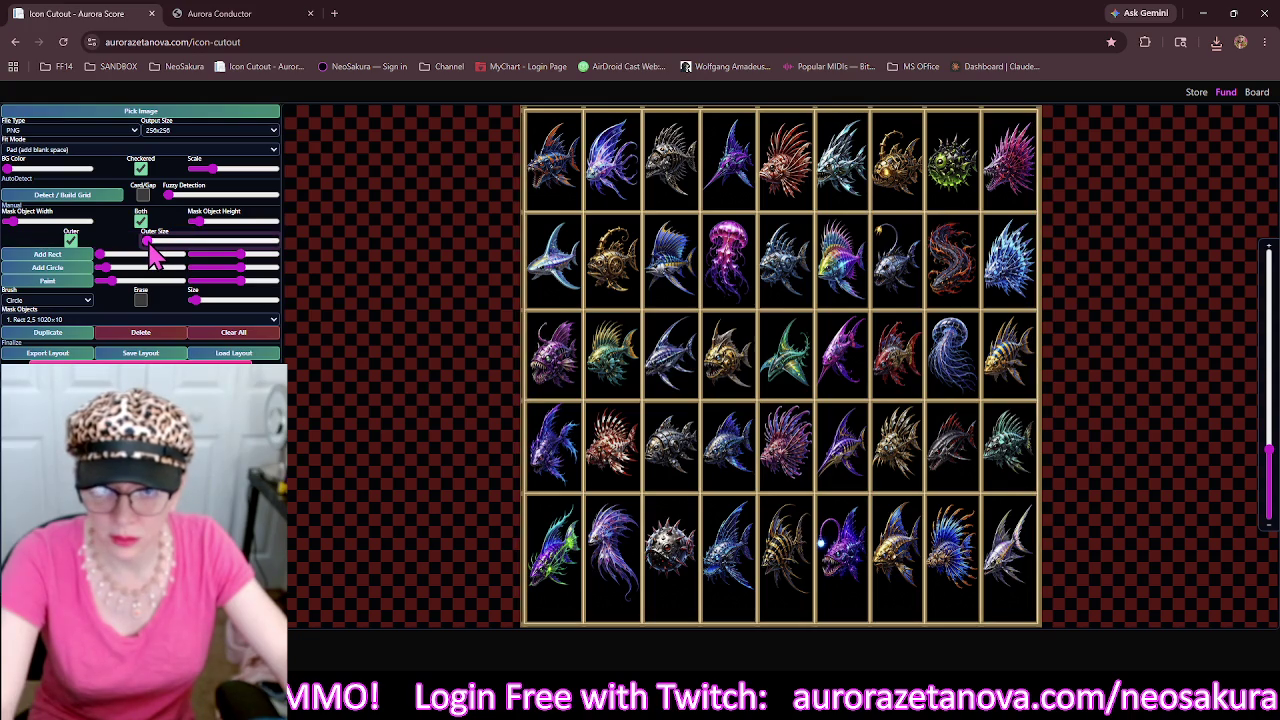
click(148, 243)
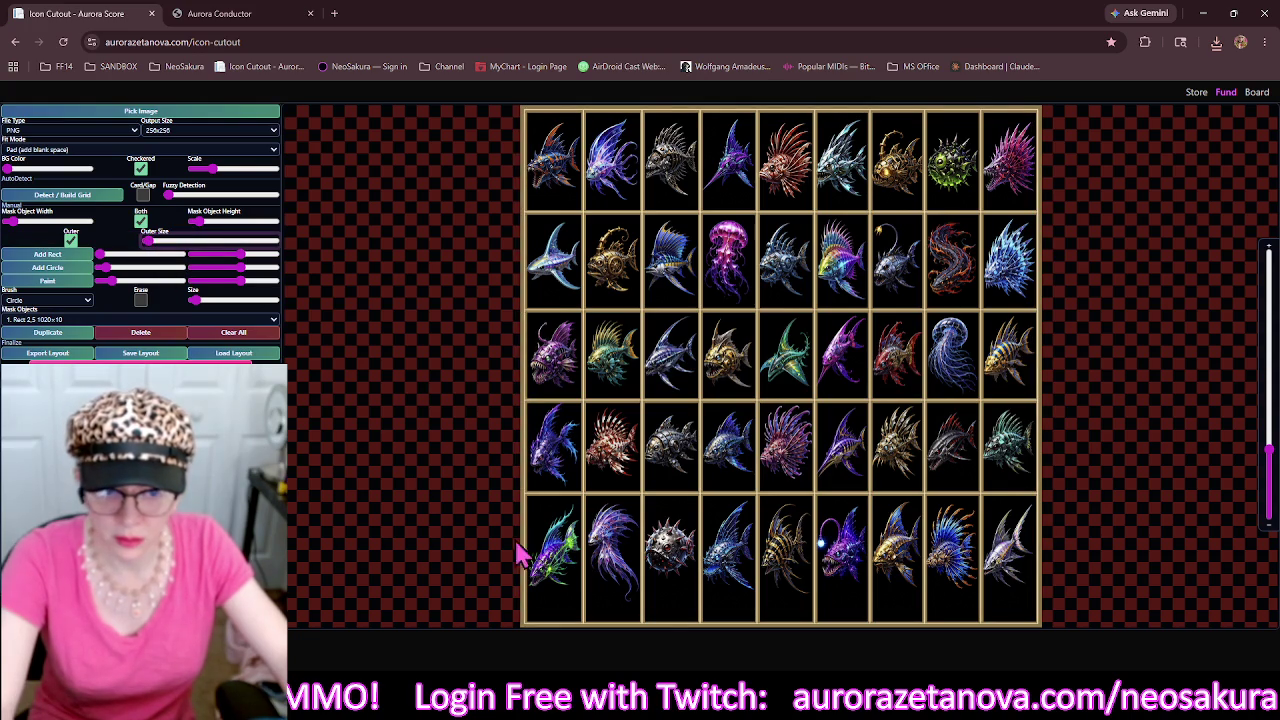
click(738, 632)
drag(785, 628, 789, 607)
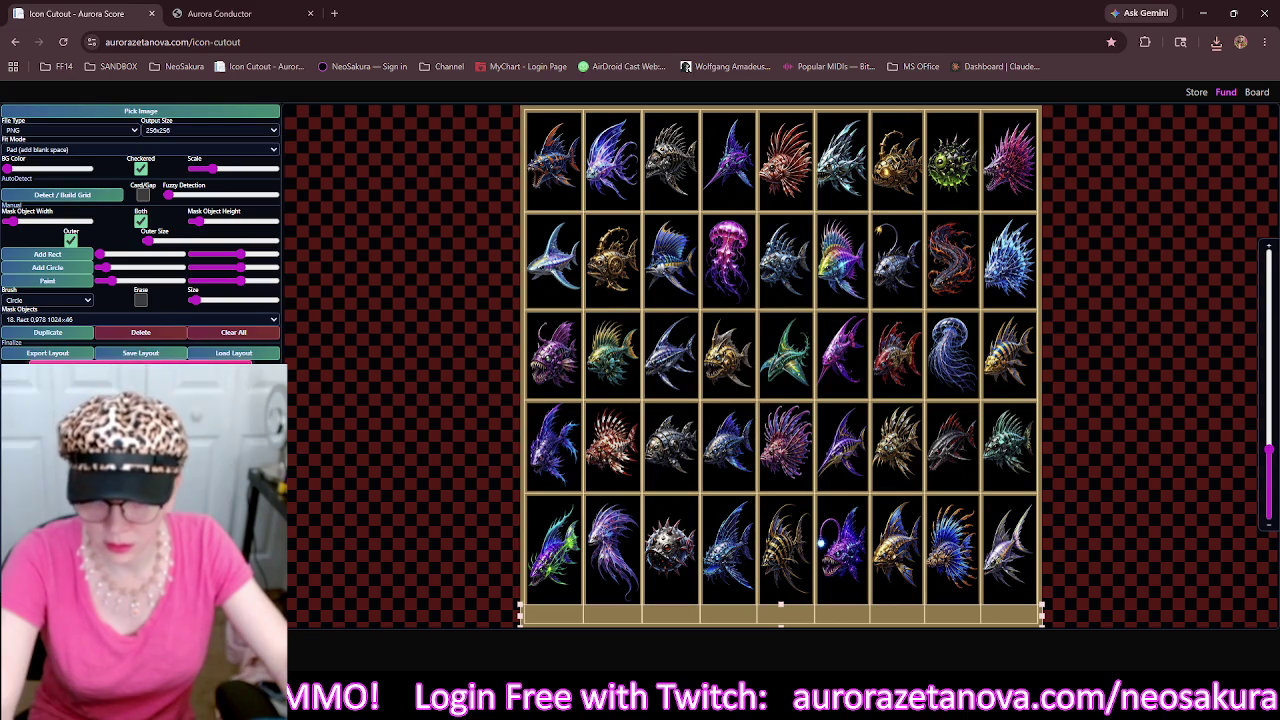
Zoom in on the bottom rows to check the mask, then bring up the image picker.
mouse_move(651, 449)
mouse_down()
mouse_move(720, 330)
mouse_move(525, 515)
mouse_up()
scroll(725, 395, up, 5)
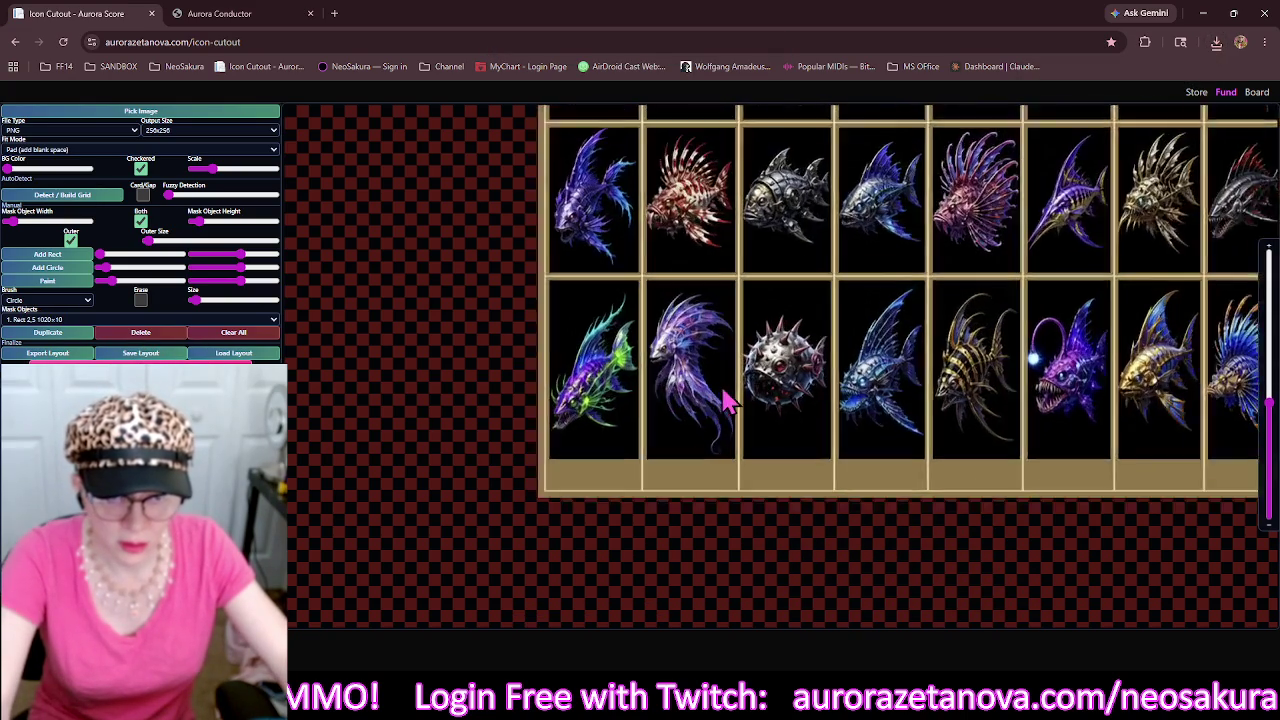
scroll(660, 405, up, 2)
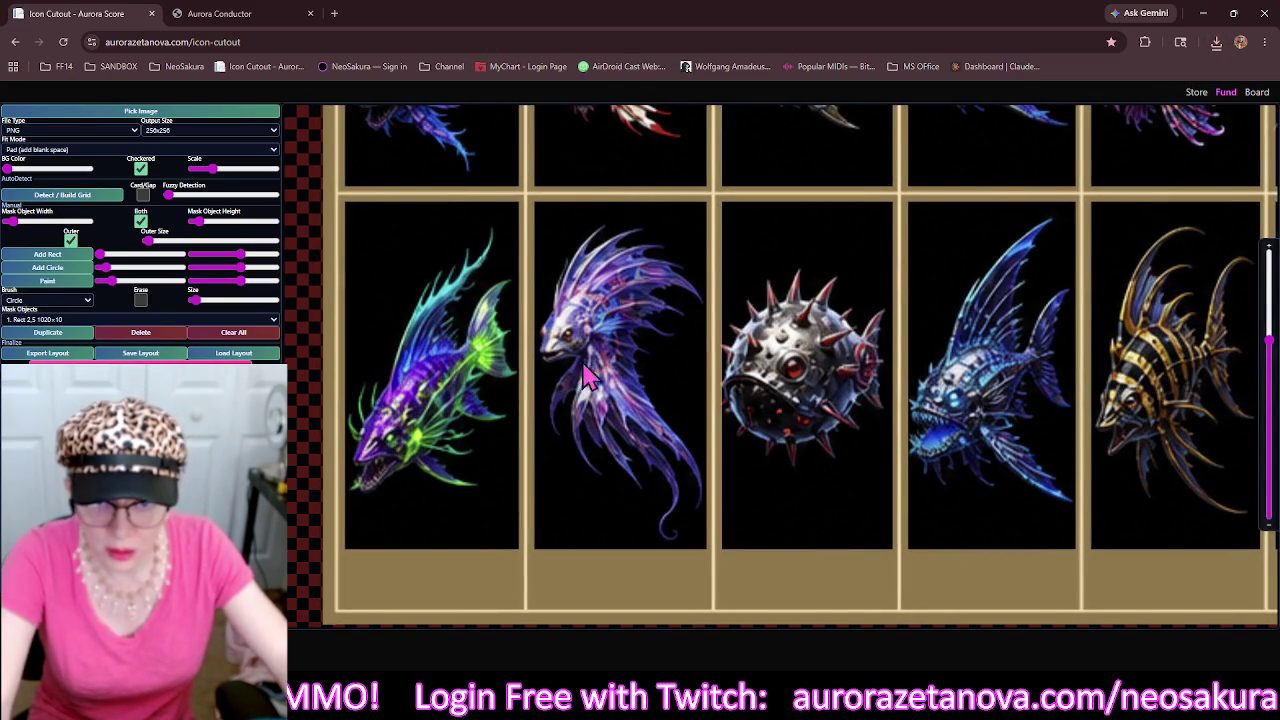
scroll(605, 425, up, 1)
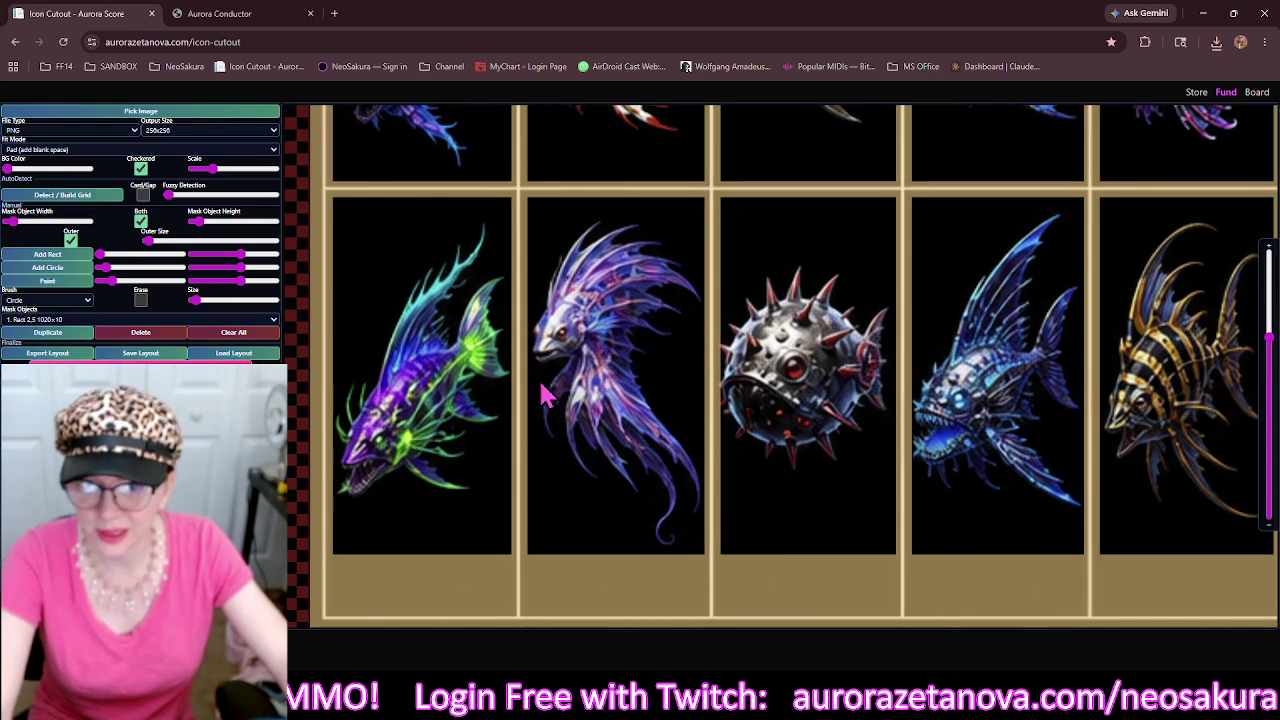
scroll(650, 310, down, 2)
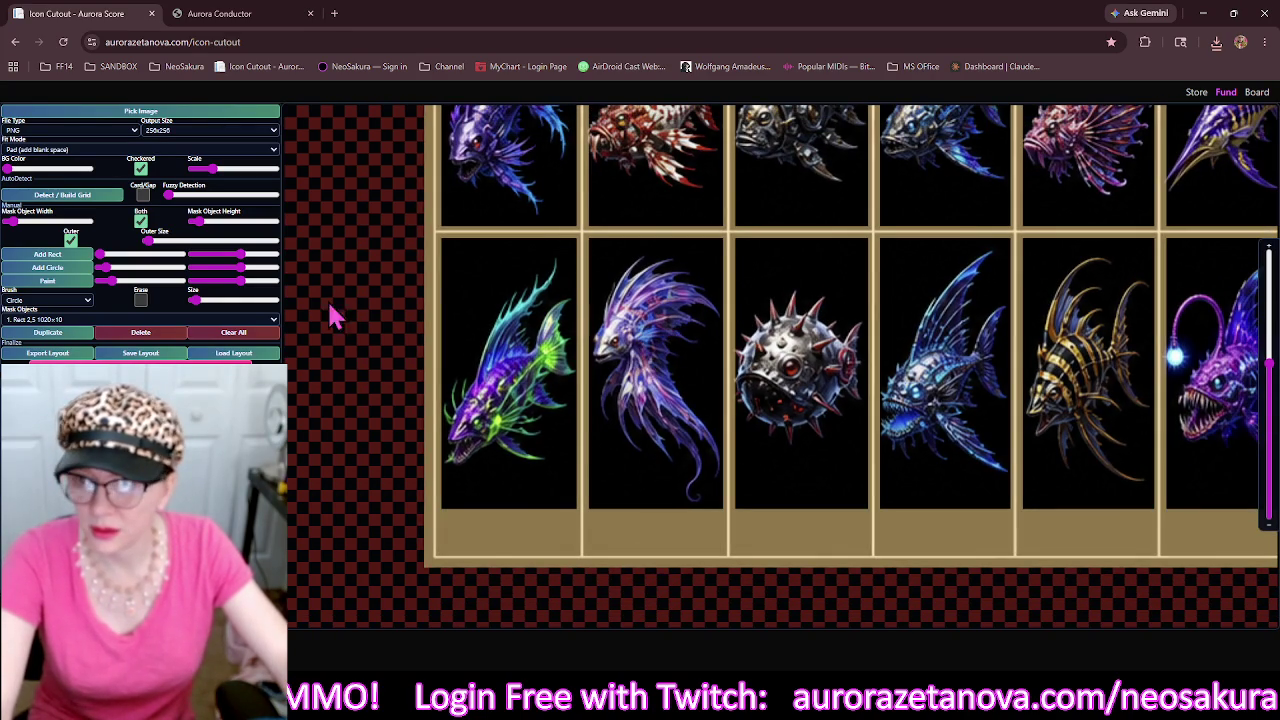
click(213, 115)
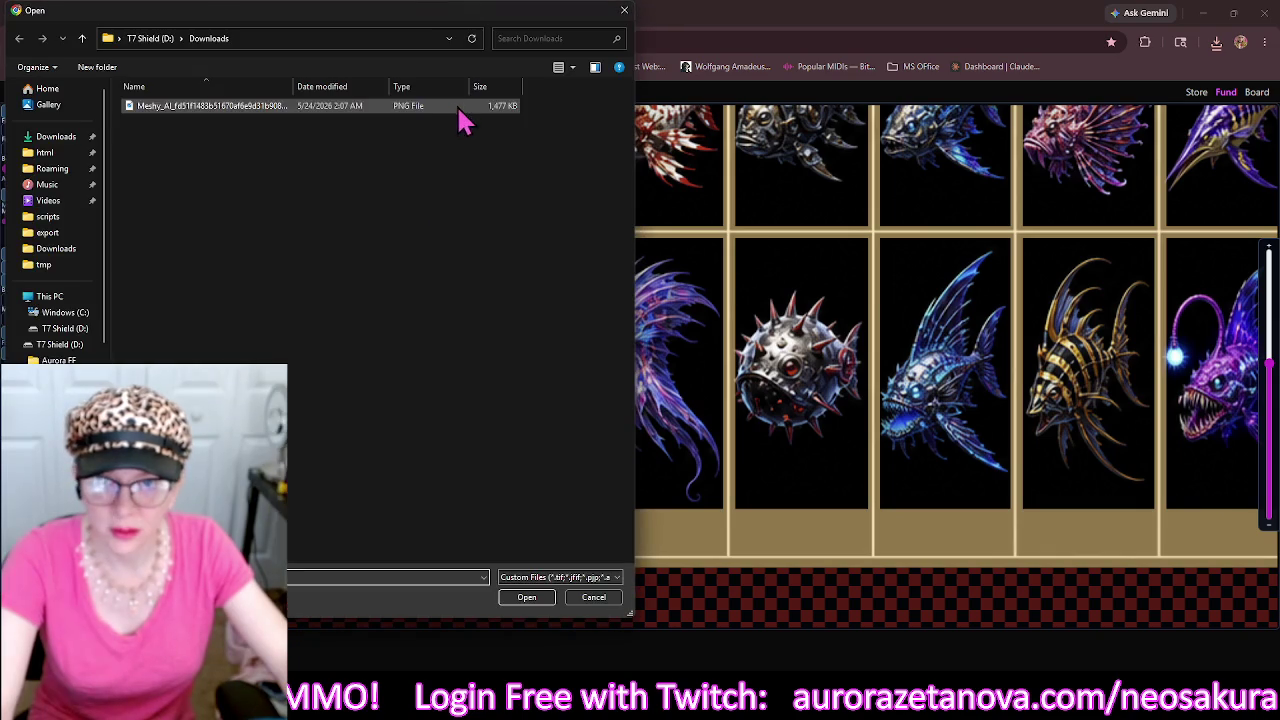
Load the downloaded PNG sprite sheet, then close the browser and the Midi Fixxer console.
double_click(456, 106)
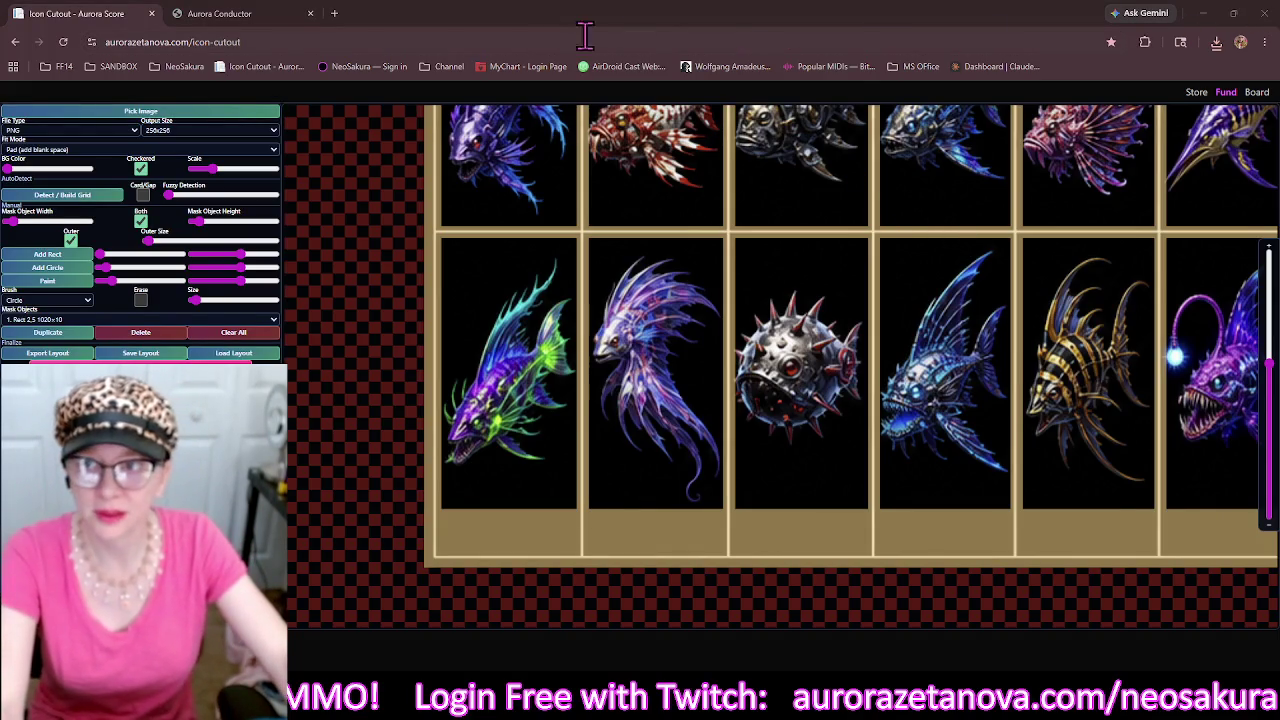
click(1265, 13)
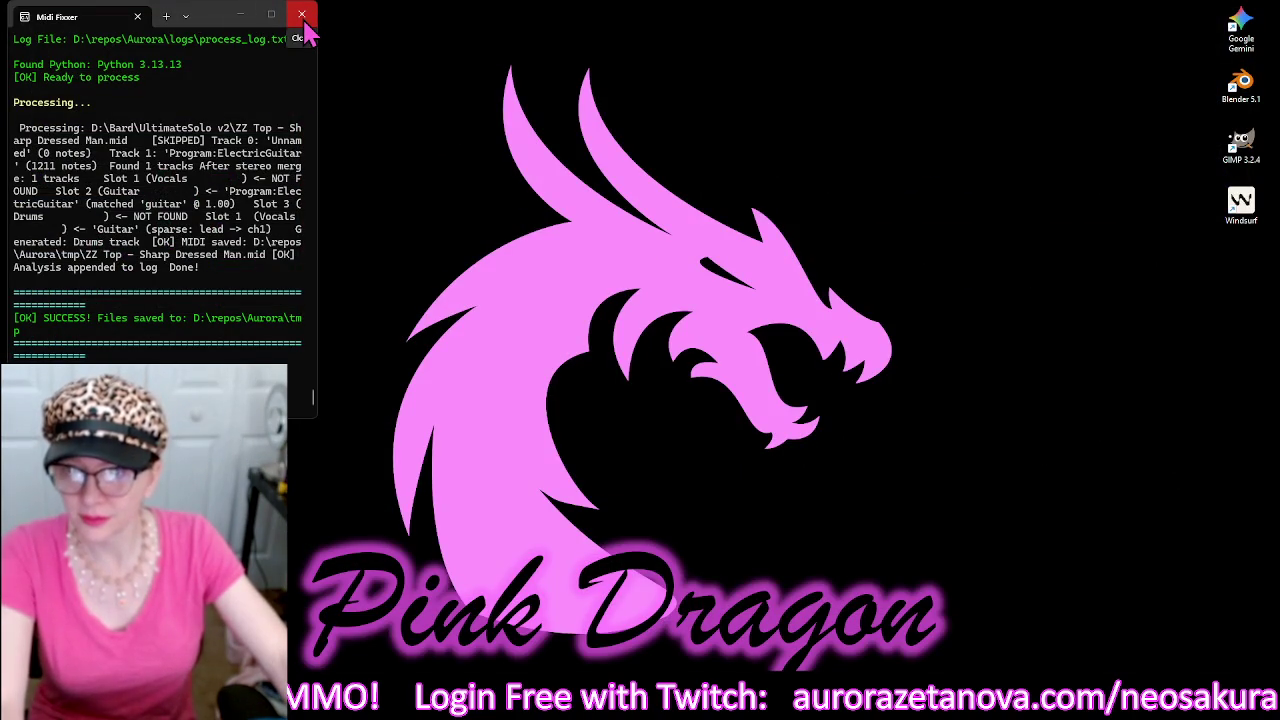
click(302, 16)
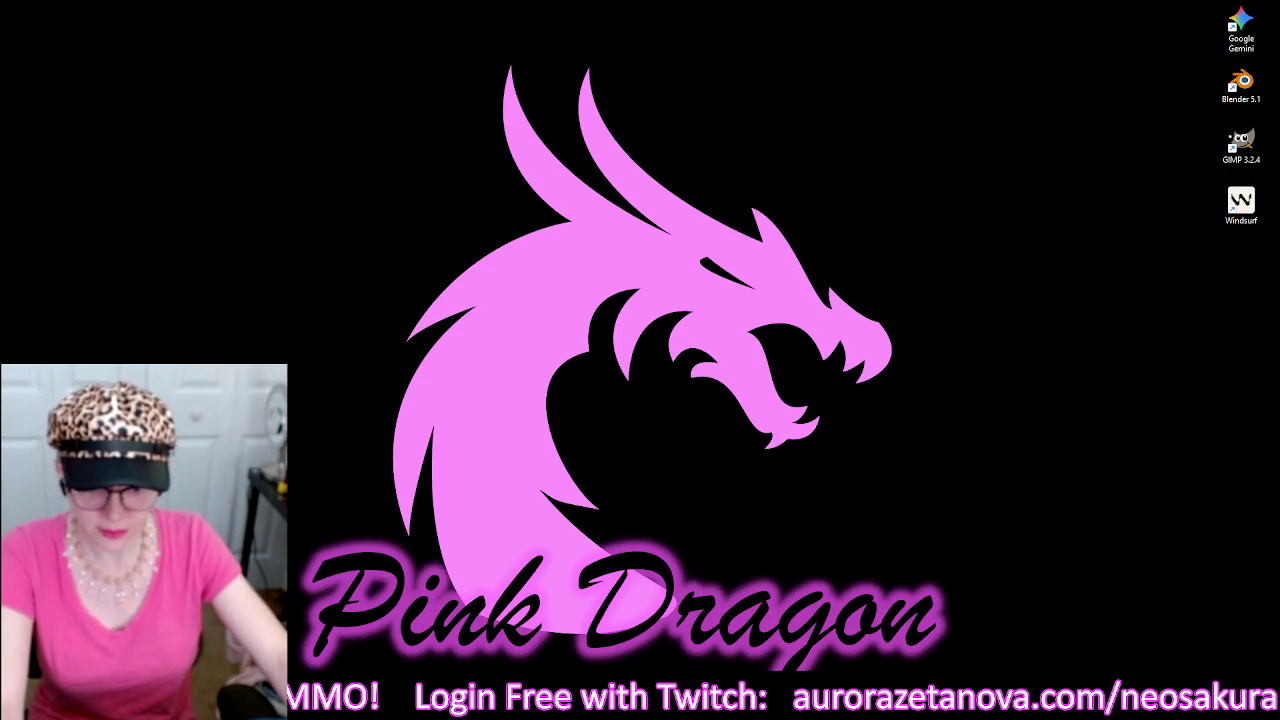
Open the tmp folder in repos\Aurora in a new Explorer window and preview 1.png.
key(super+e)
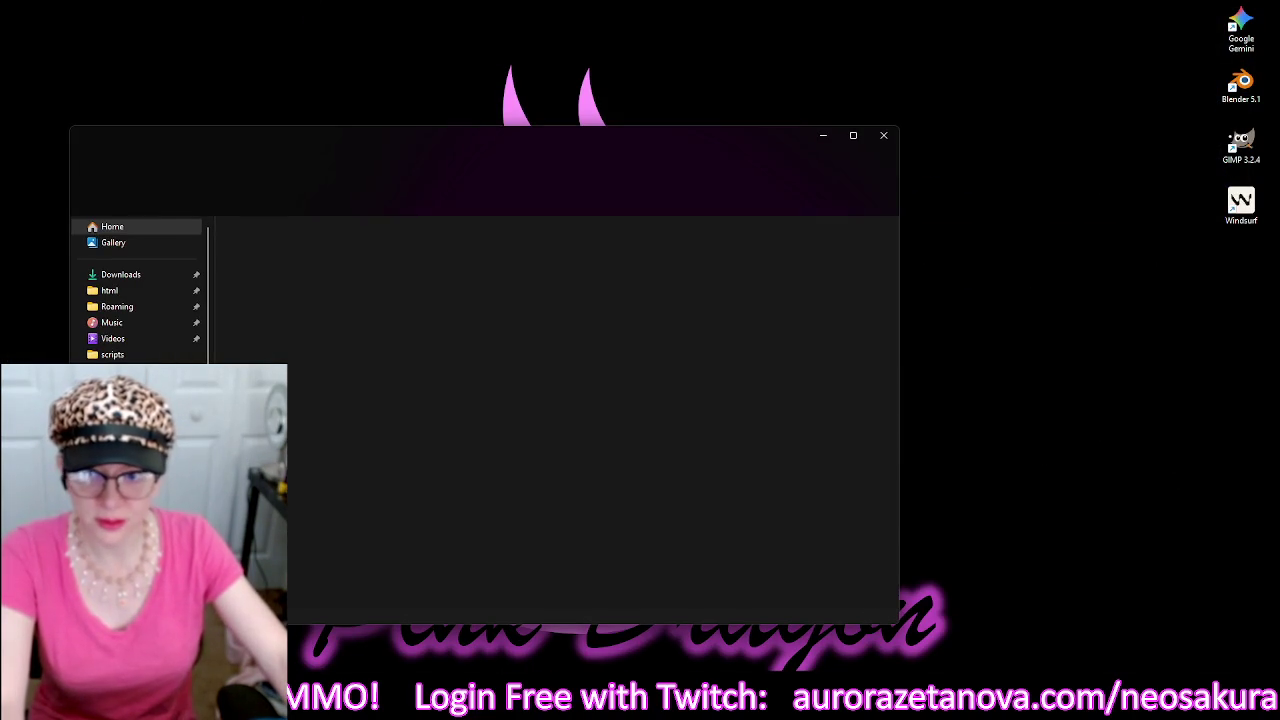
click(668, 350)
double_click(668, 350)
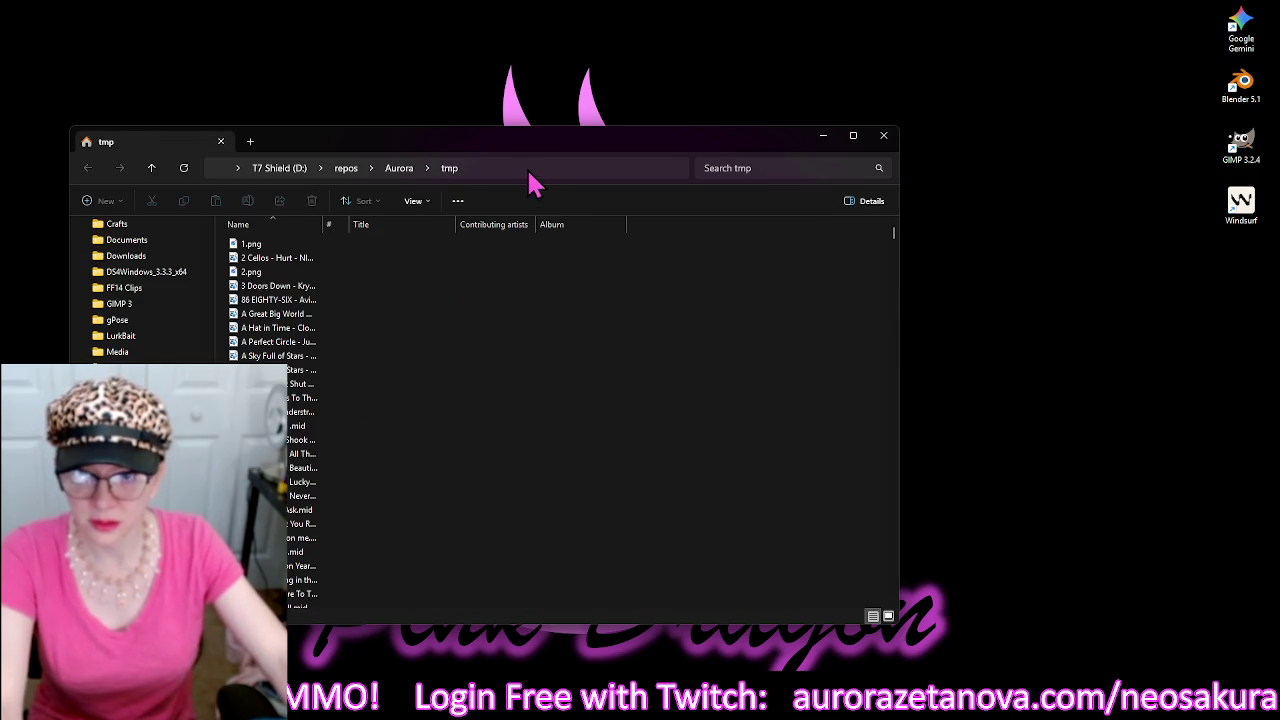
drag(635, 118, 651, 113)
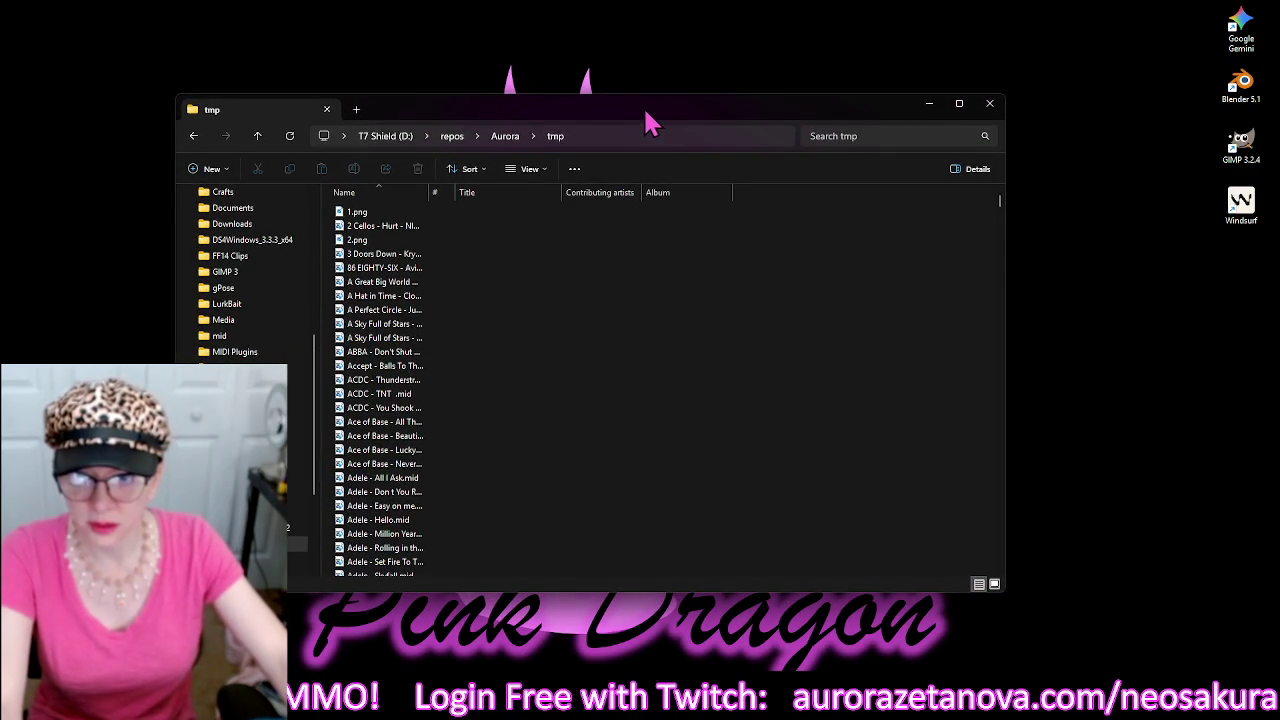
drag(647, 95, 655, 52)
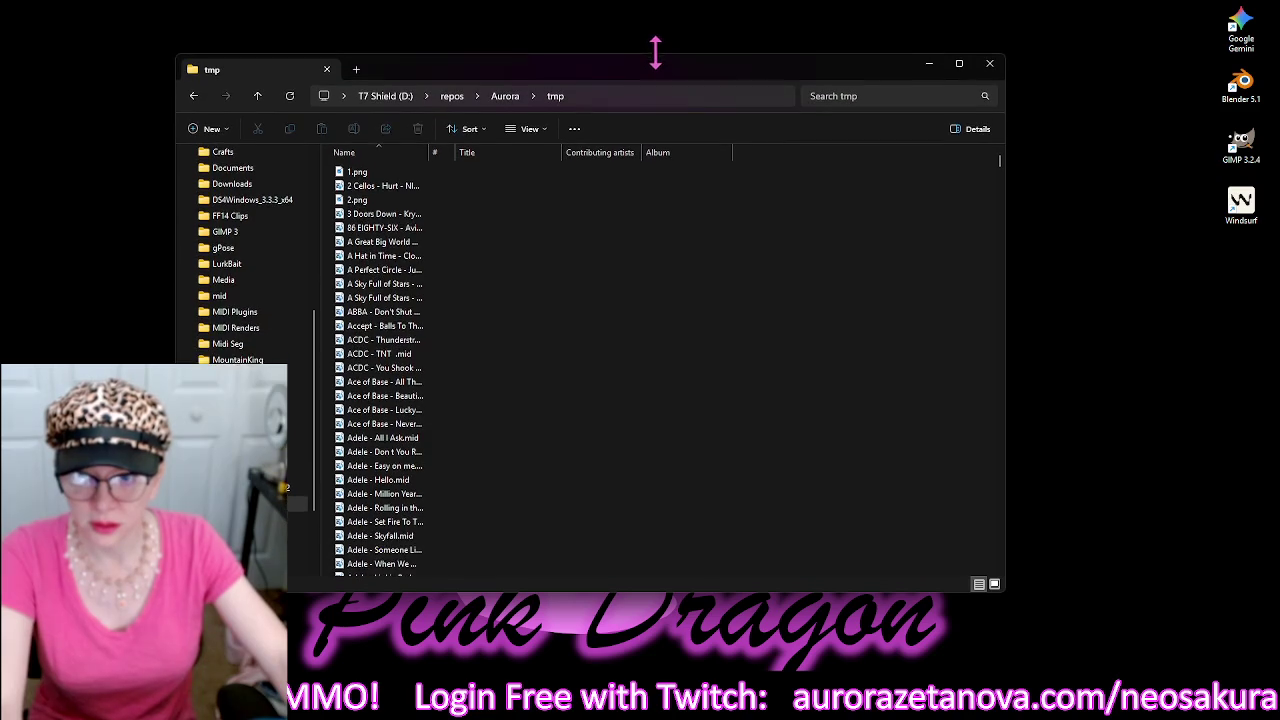
click(372, 172)
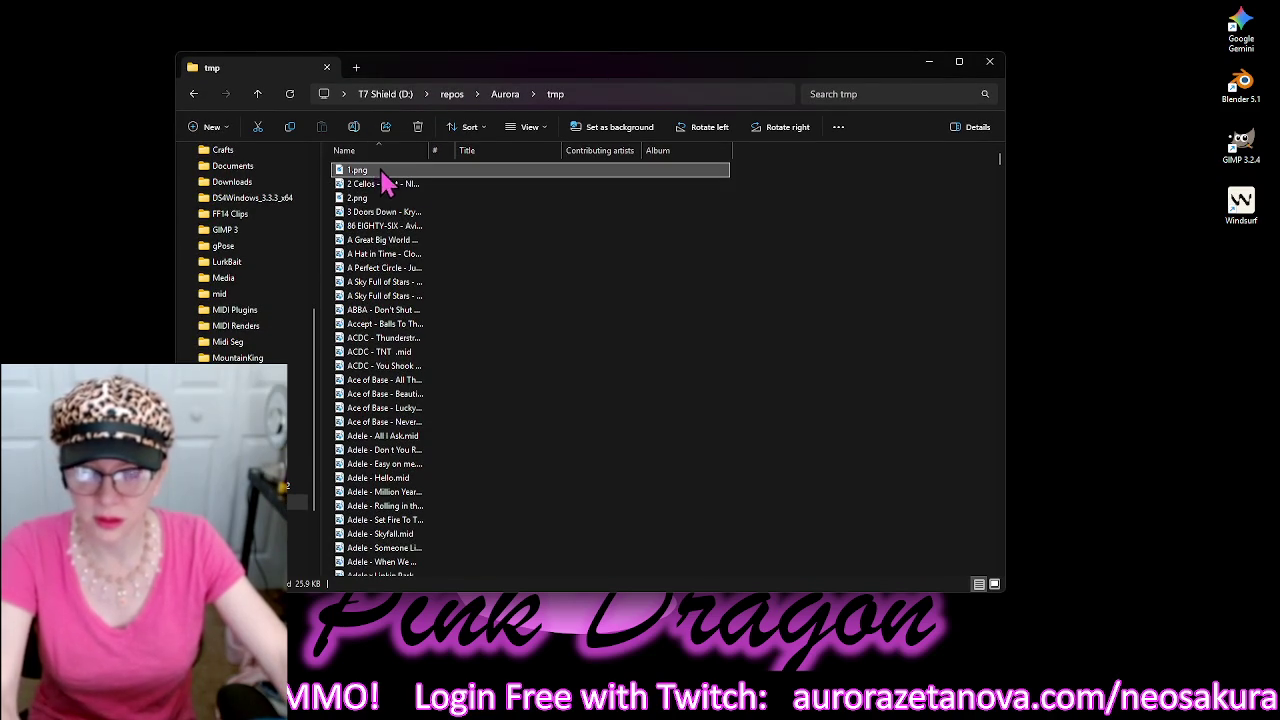
double_click(375, 172)
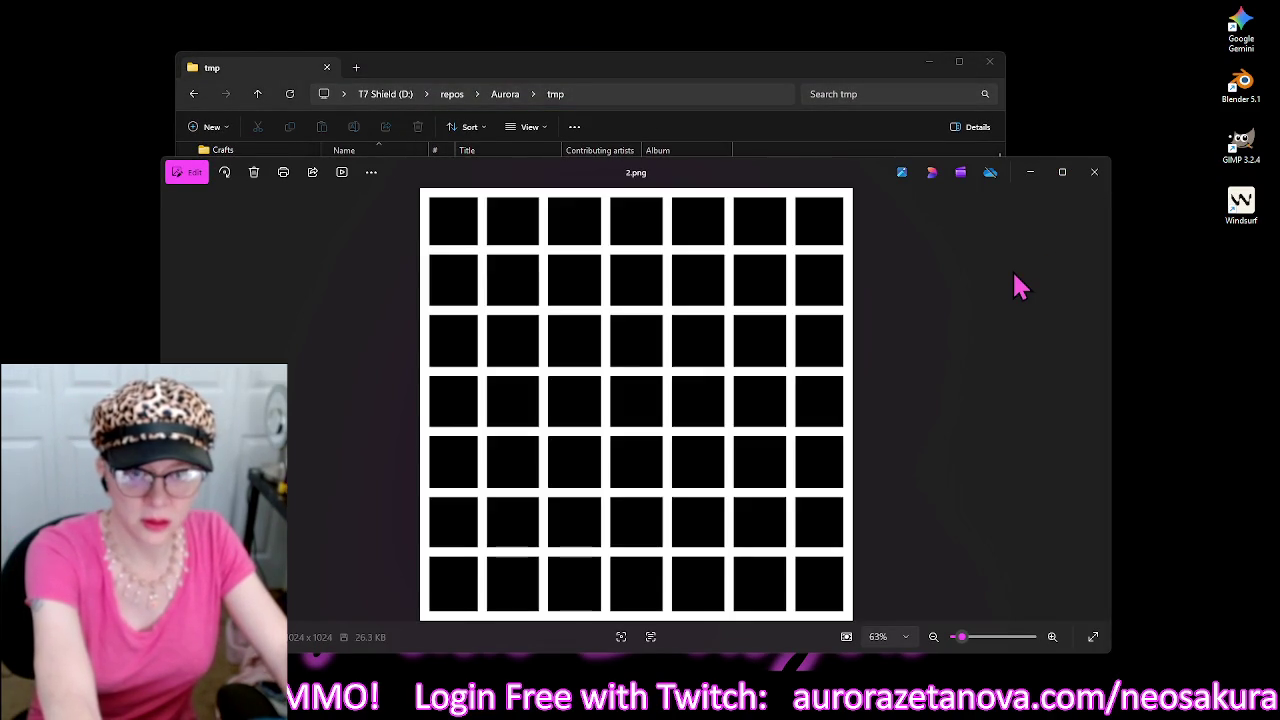
click(1106, 182)
Widen the Name column and move all 1,593 tmp files into the mid folder.
drag(431, 150, 600, 150)
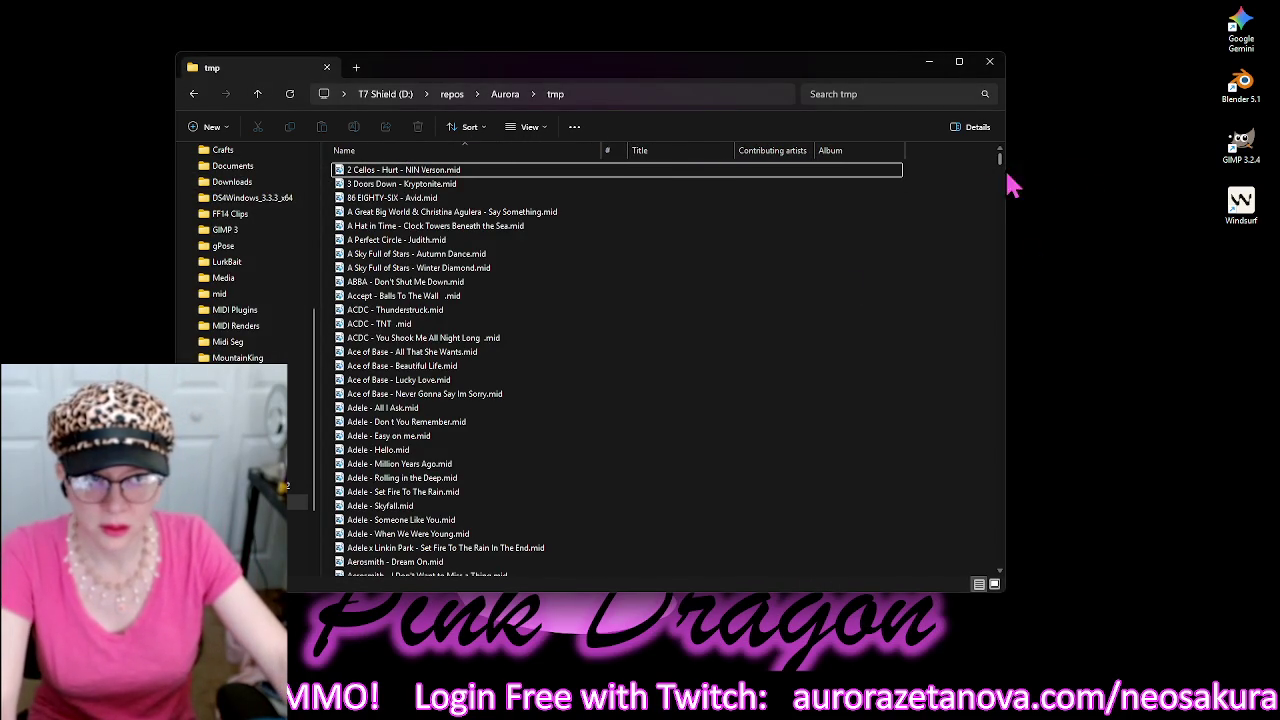
scroll(1005, 172, down, 6)
scroll(1005, 175, down, 12)
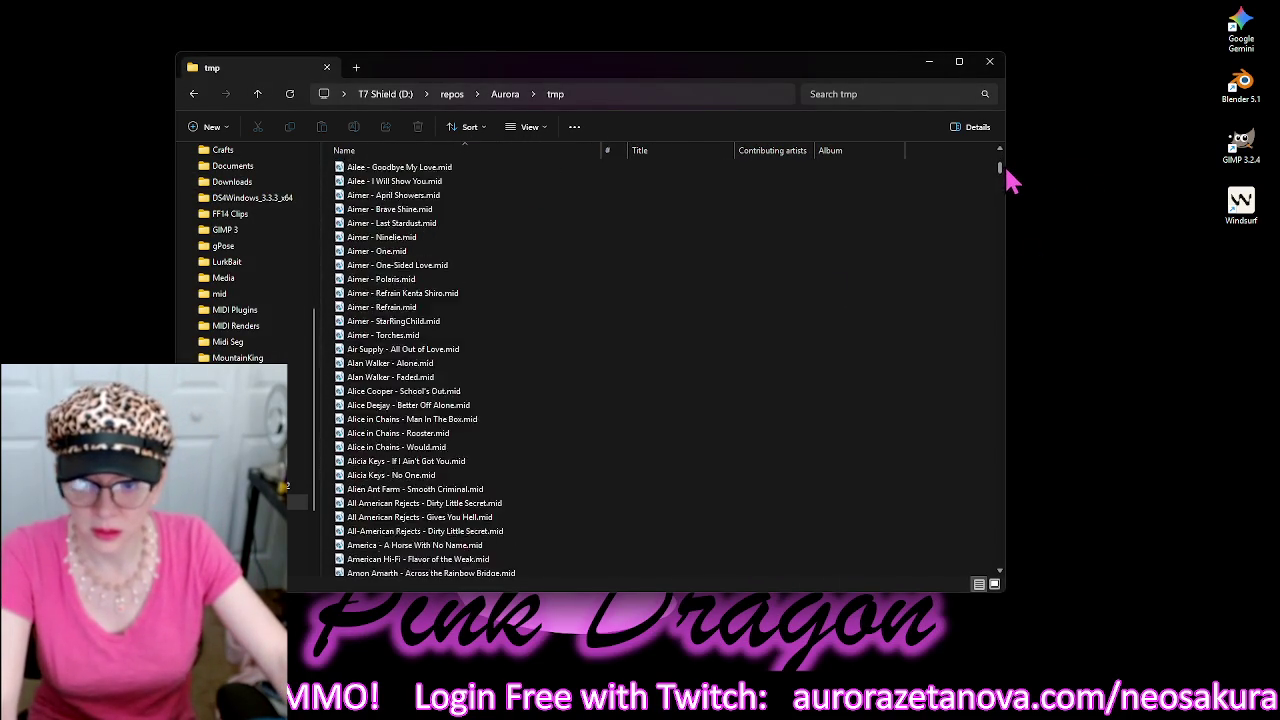
mouse_move(1000, 190)
mouse_down()
mouse_move(1023, 286)
mouse_move(991, 523)
mouse_move(1000, 565)
mouse_move(966, 417)
mouse_move(960, 149)
mouse_up()
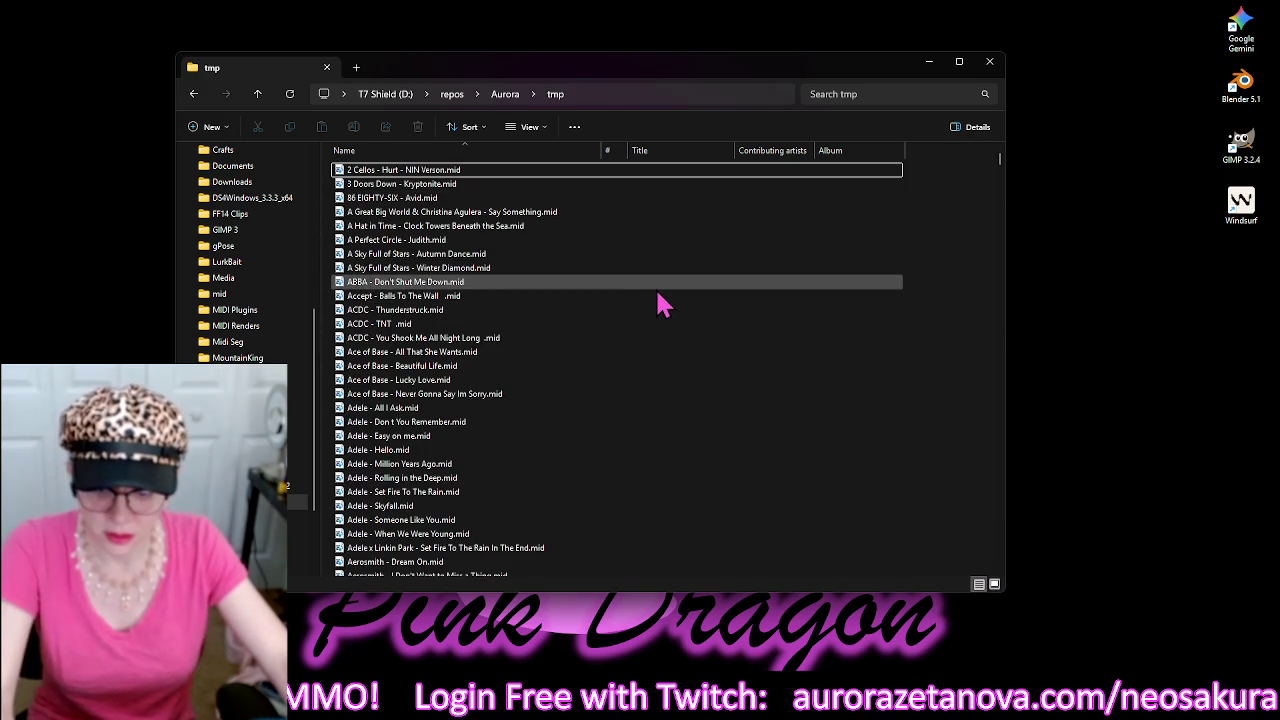
key(ctrl+a)
mouse_move(581, 349)
mouse_down()
mouse_move(391, 363)
mouse_move(371, 320)
mouse_move(268, 308)
mouse_up()
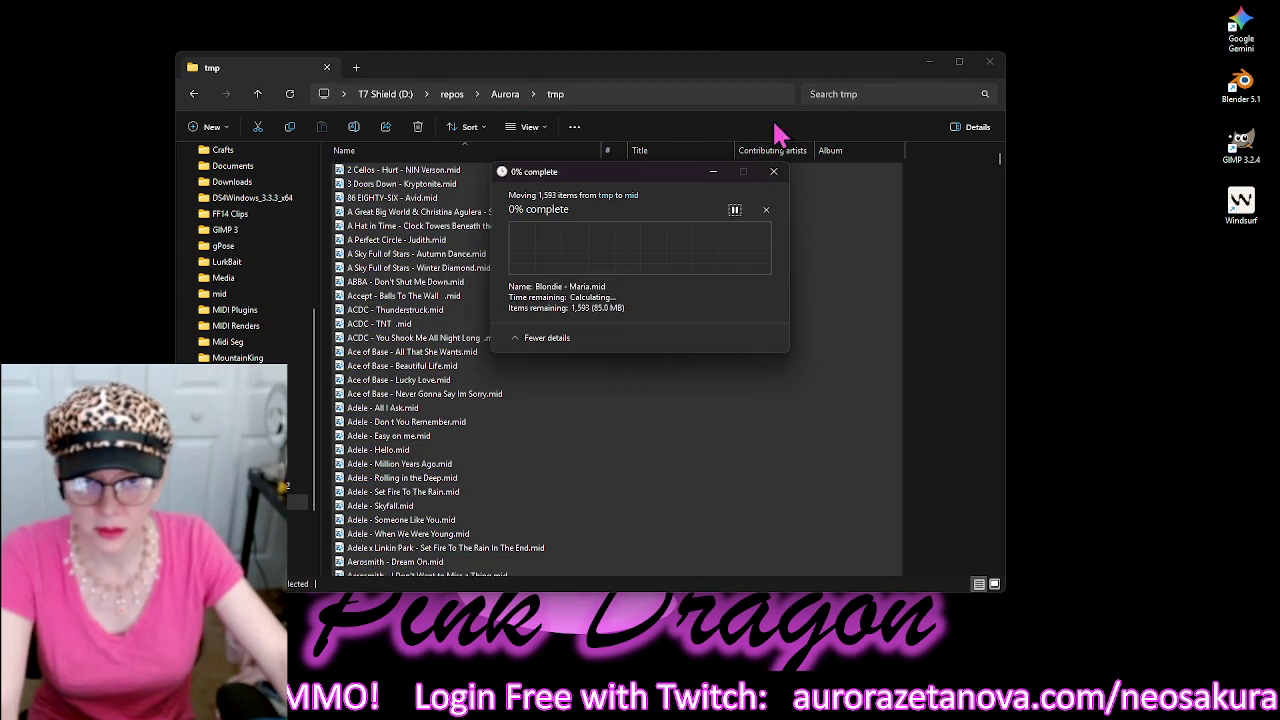
click(990, 61)
Replace the 1591 same-named files in mid, then minimize REAPER to clear the desktop.
drag(668, 172, 241, 60)
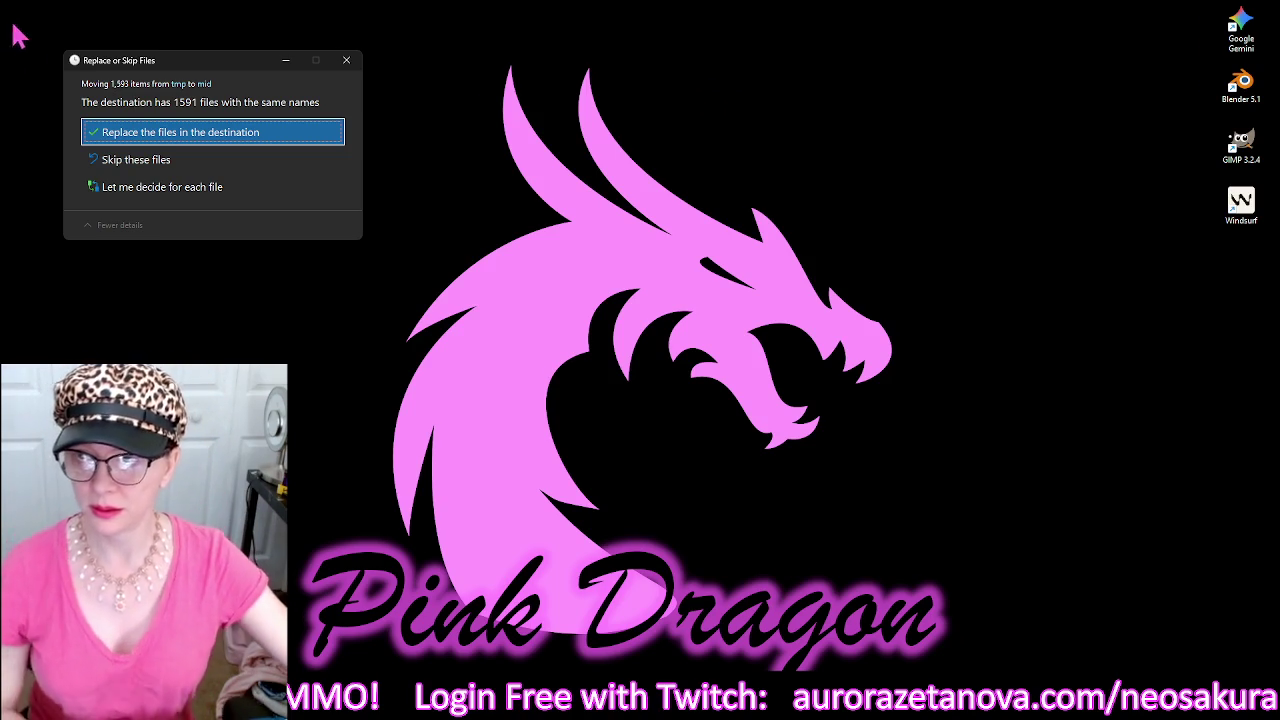
click(200, 133)
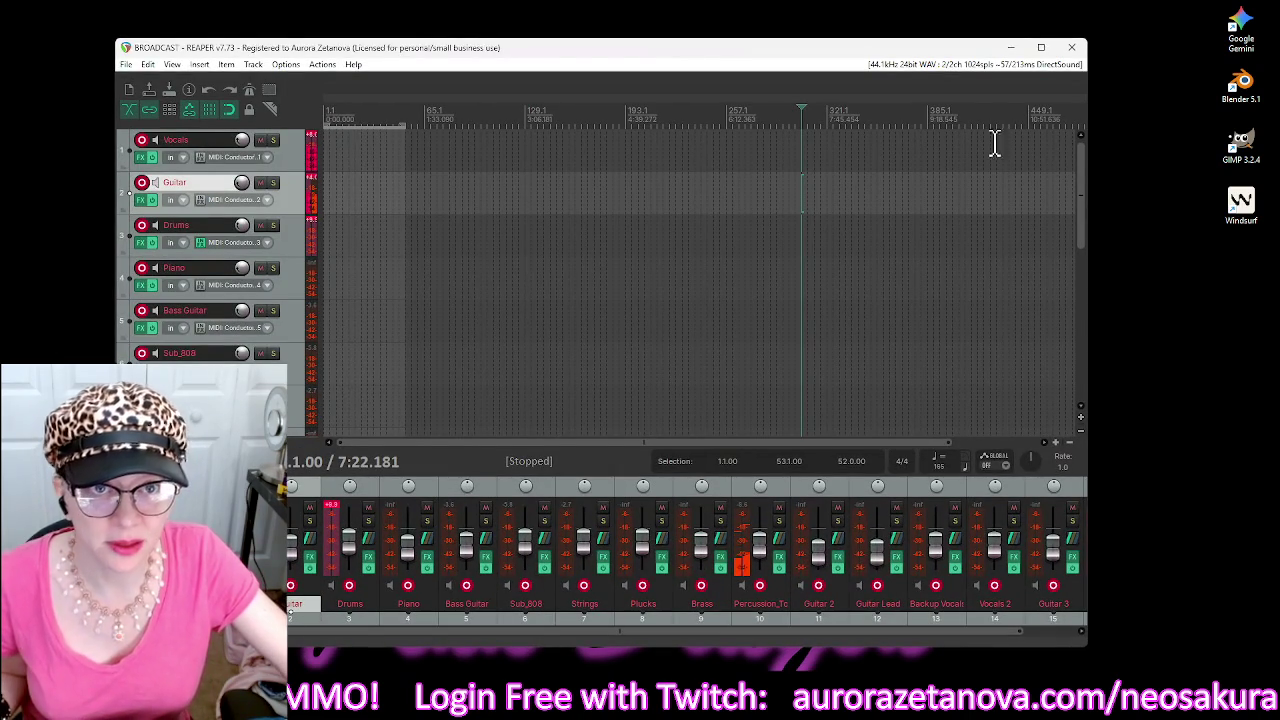
click(1012, 48)
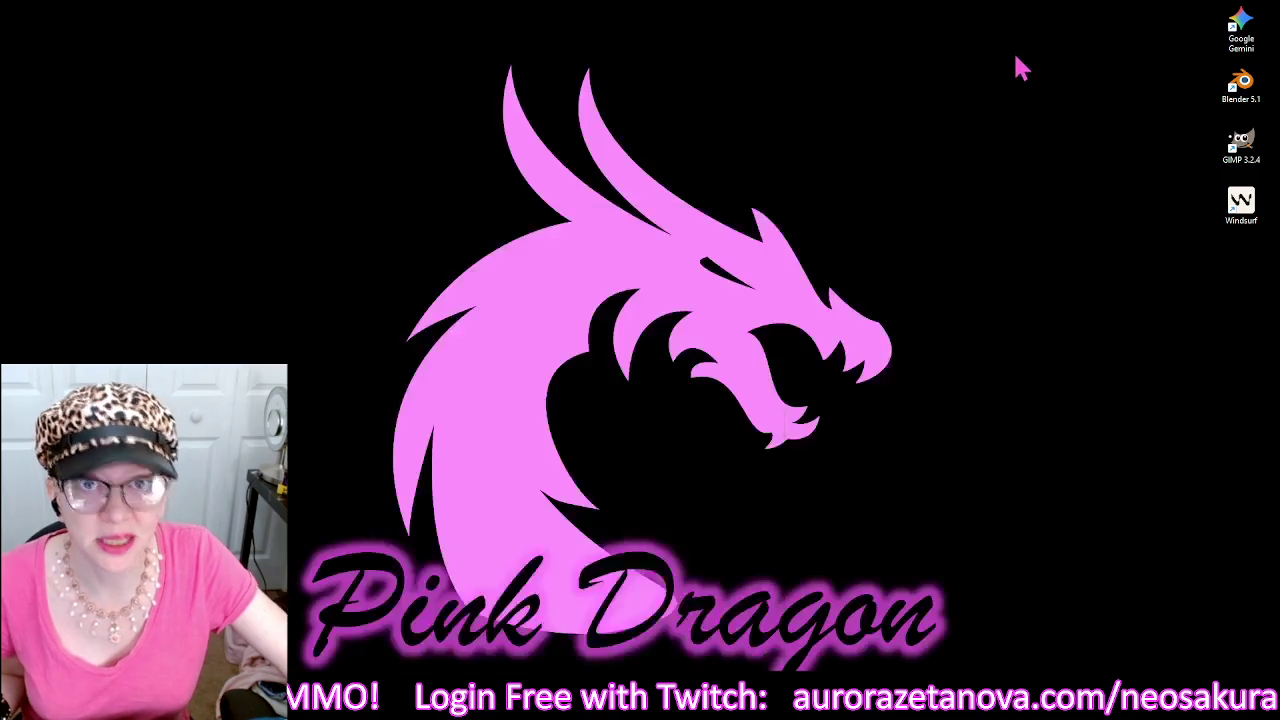
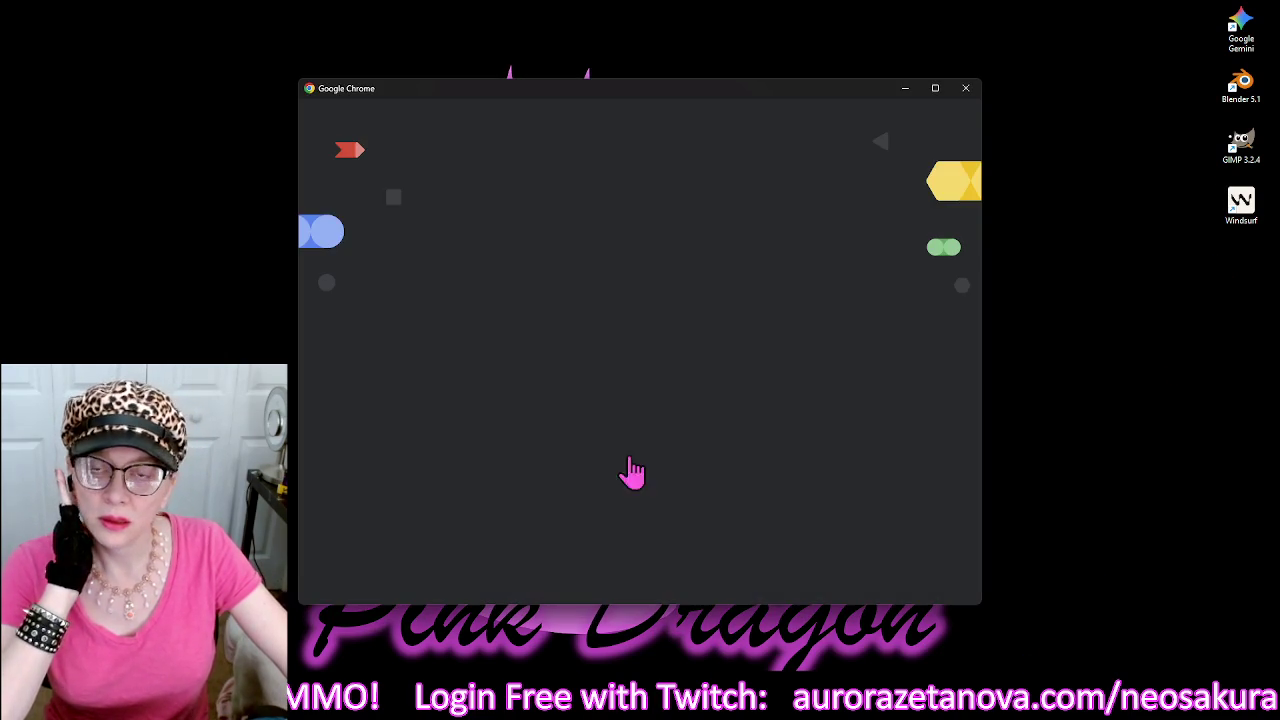
Open a Chrome window with the first profile and load Meshy from the Workspace bookmark.
click(466, 368)
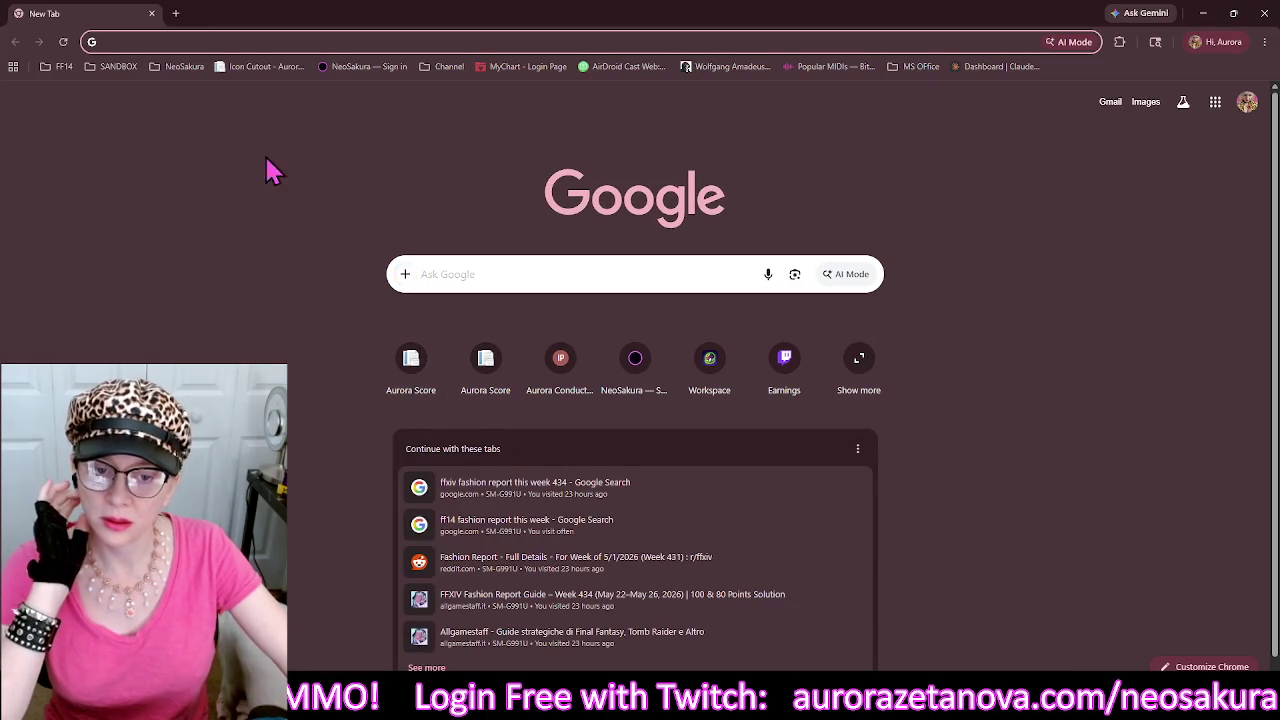
click(712, 388)
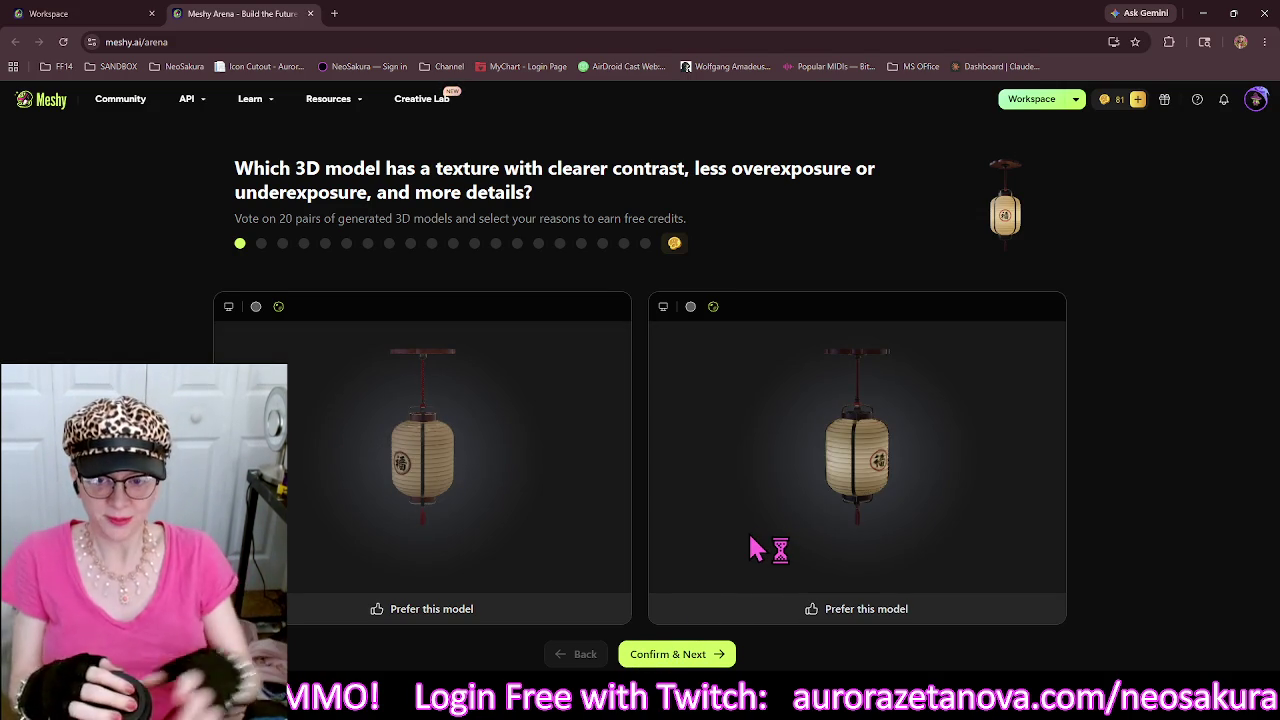
Vote for the right lantern, right airship, right mountain and left castle models.
click(806, 622)
click(670, 655)
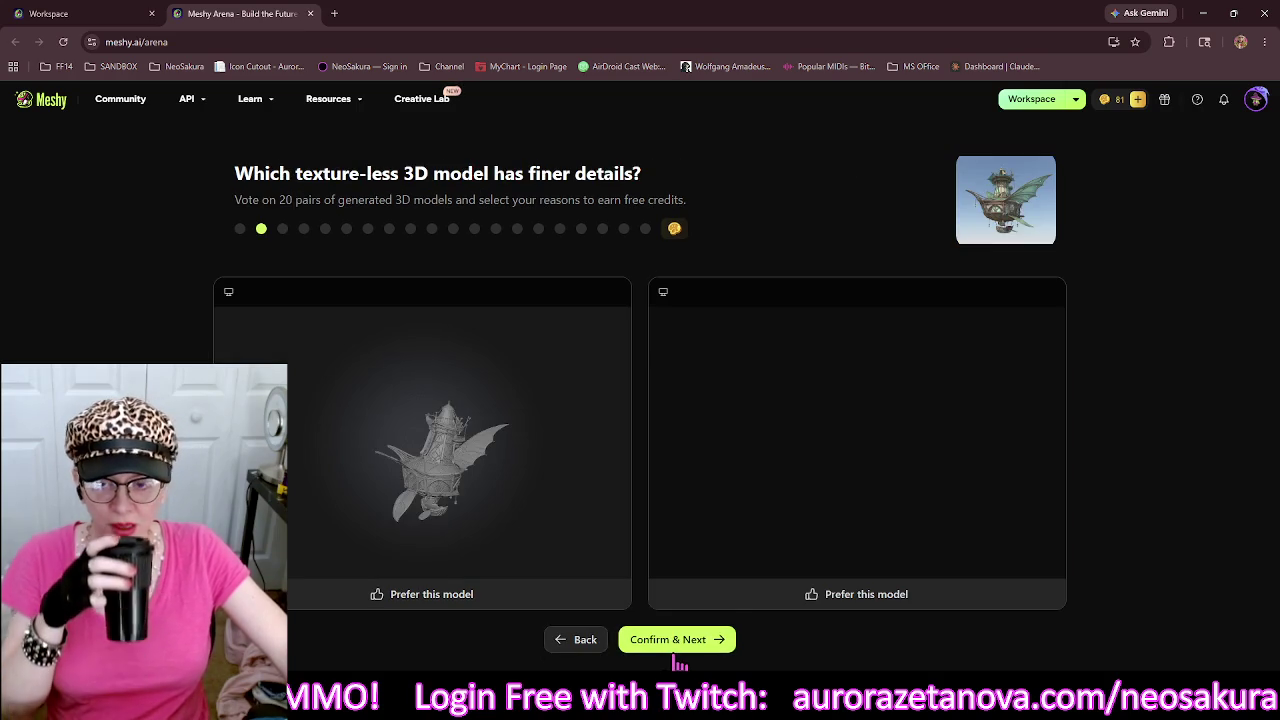
click(777, 600)
click(713, 645)
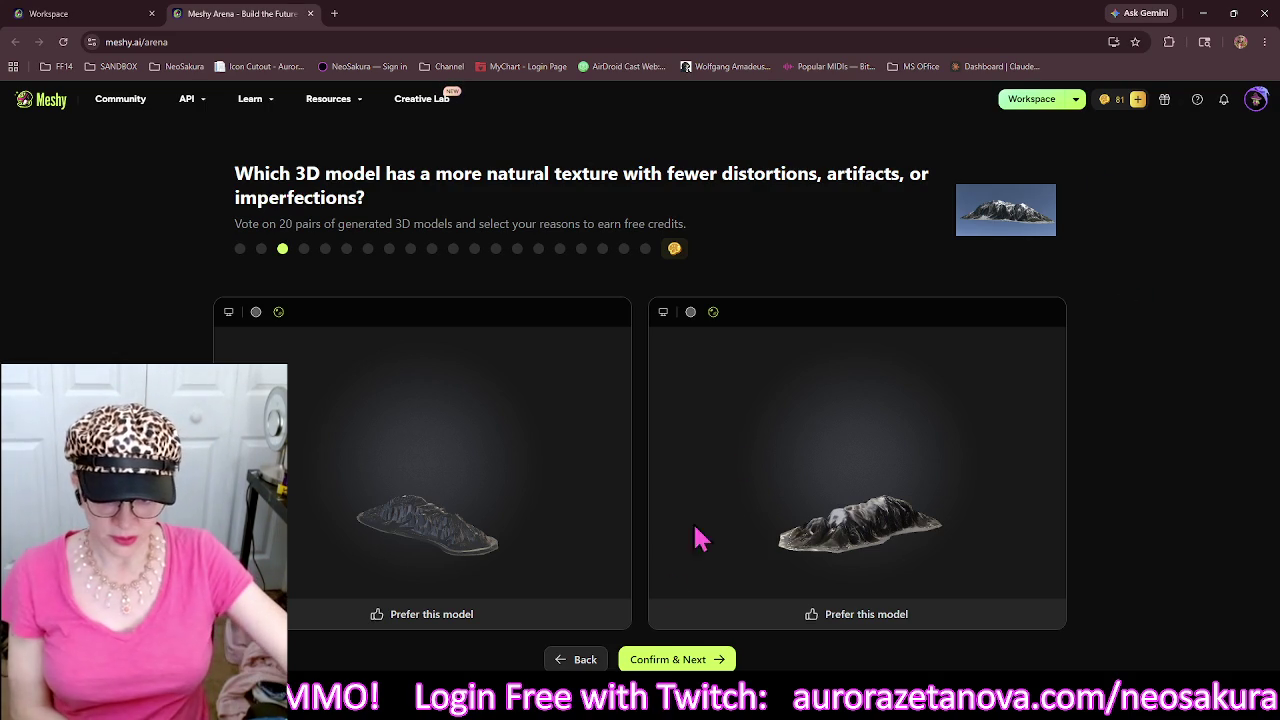
click(713, 624)
click(678, 659)
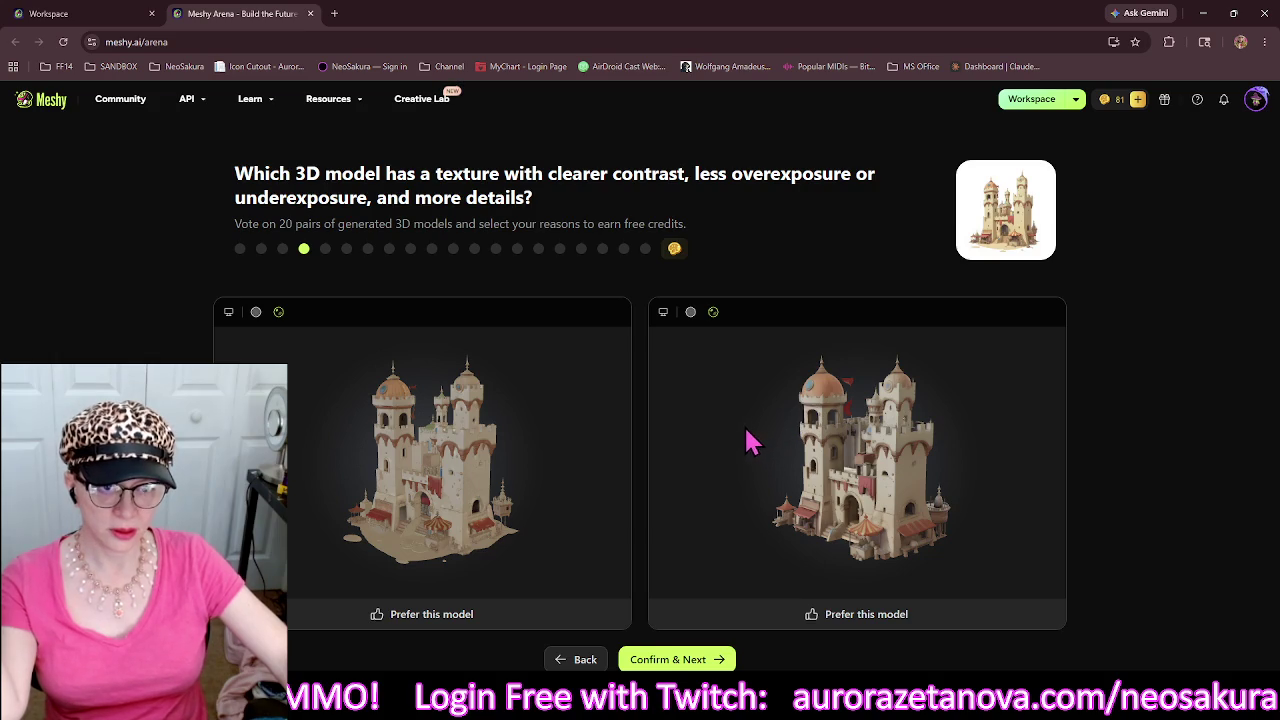
click(500, 614)
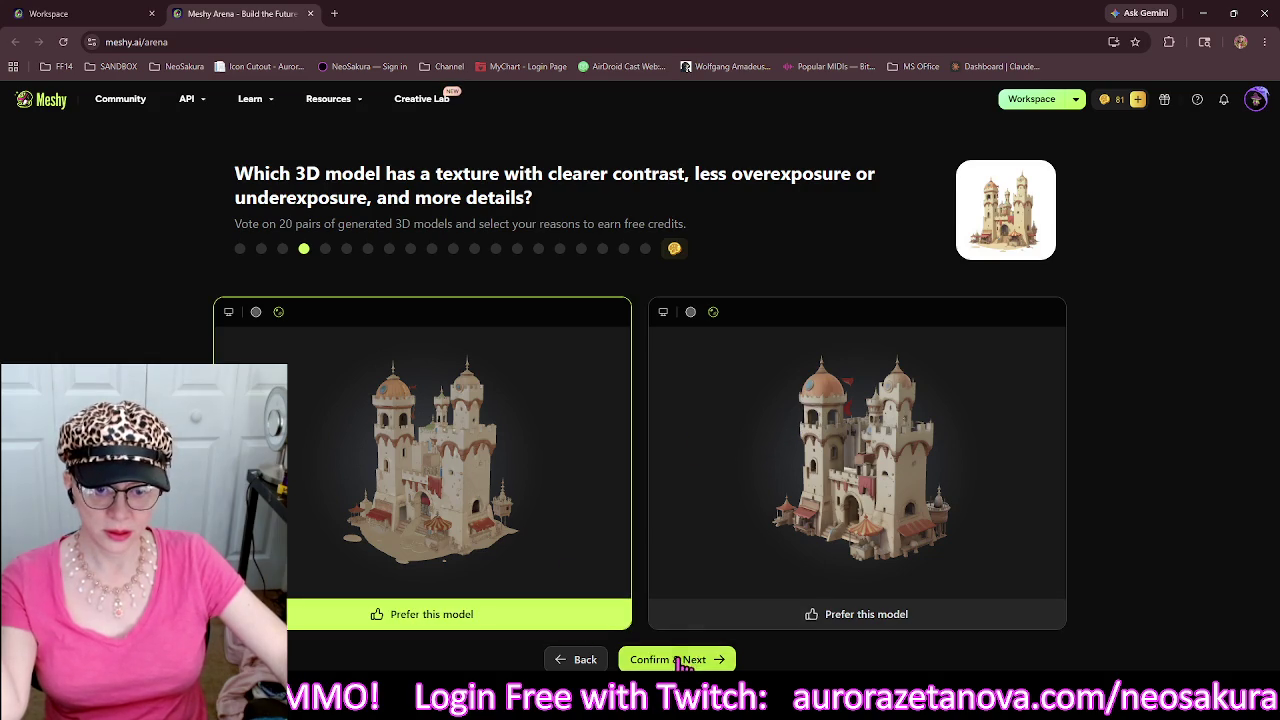
click(678, 660)
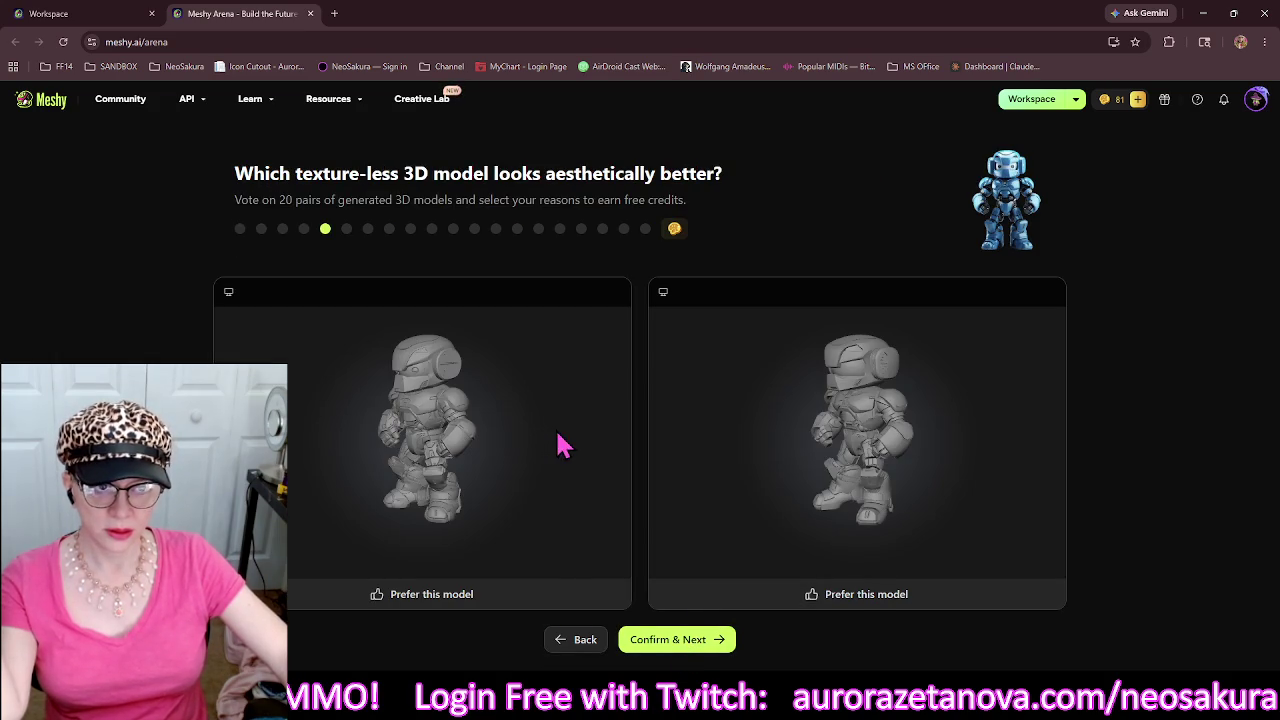
Vote left robot, right hooded figure, right umbrella figure, left turtle warrior; prefer the left bird.
drag(843, 457, 871, 457)
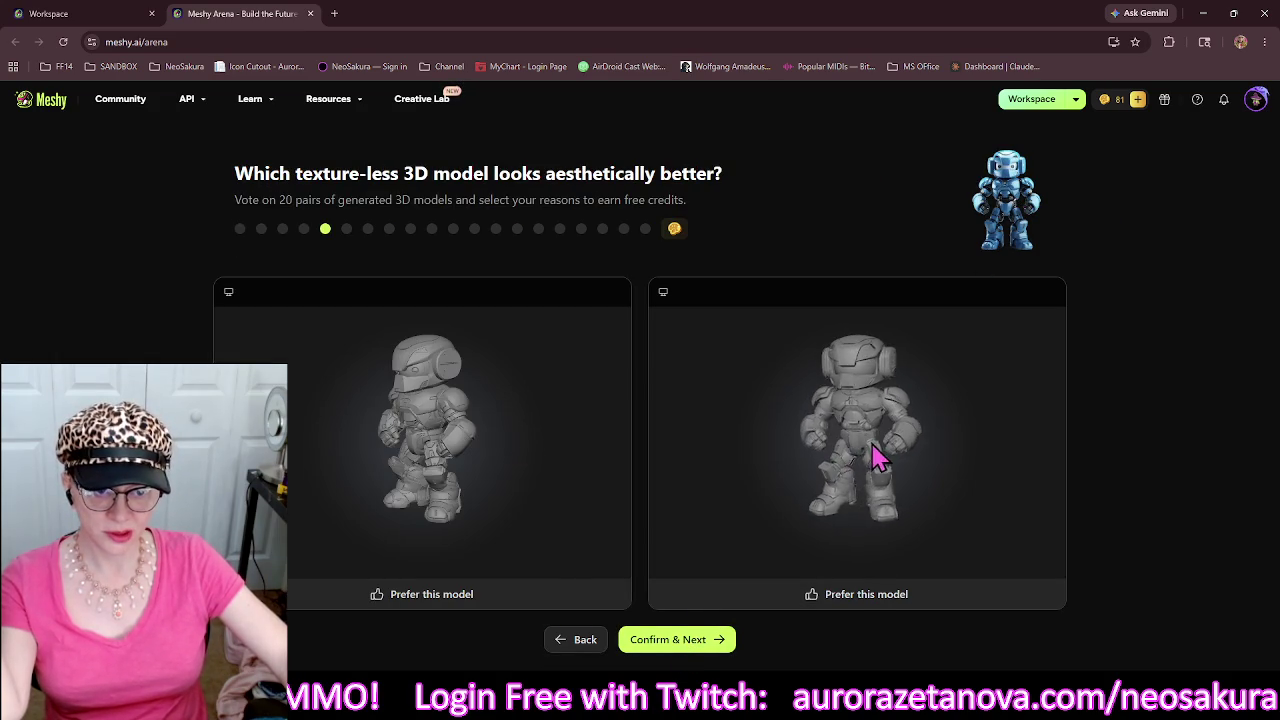
drag(543, 486, 585, 486)
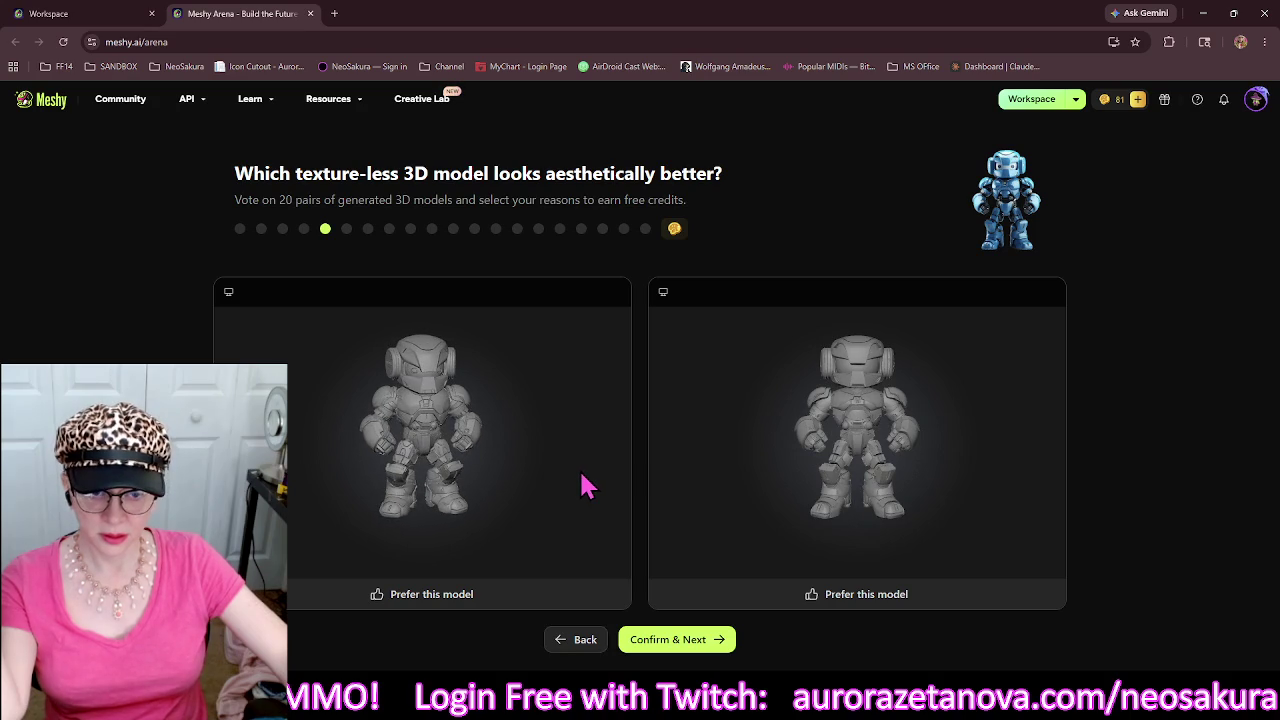
click(548, 596)
click(666, 641)
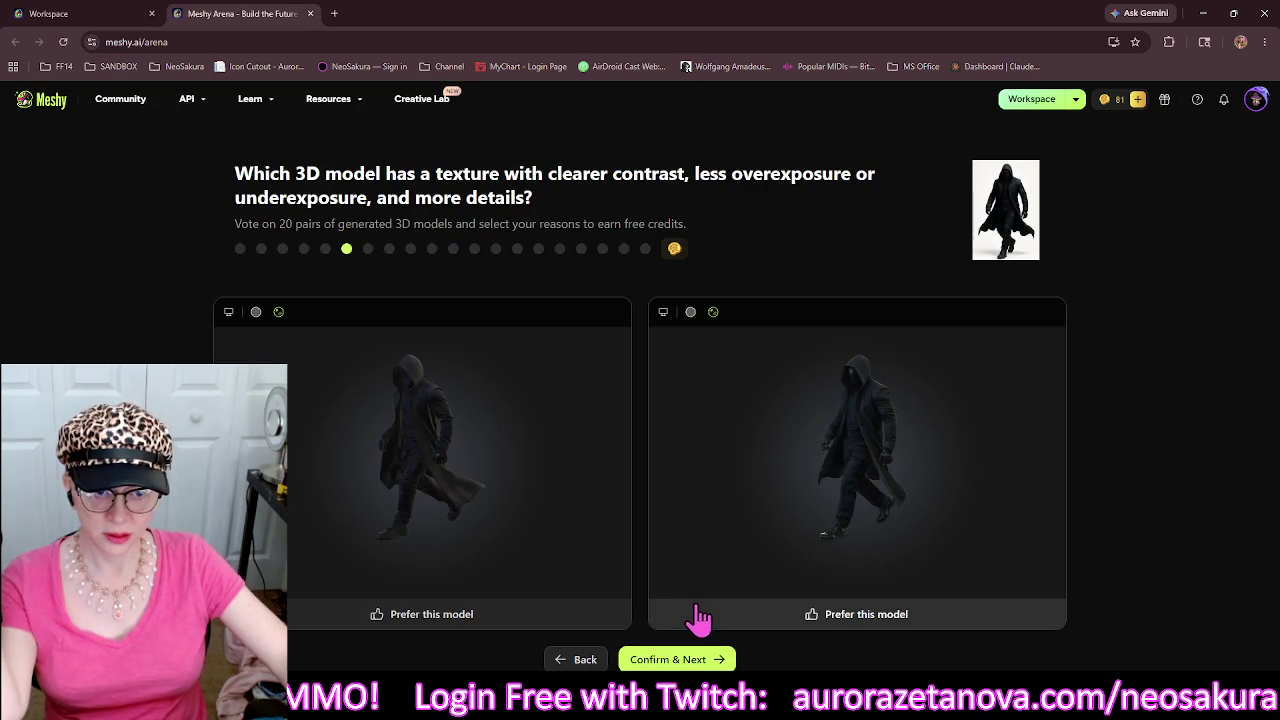
click(710, 620)
click(700, 655)
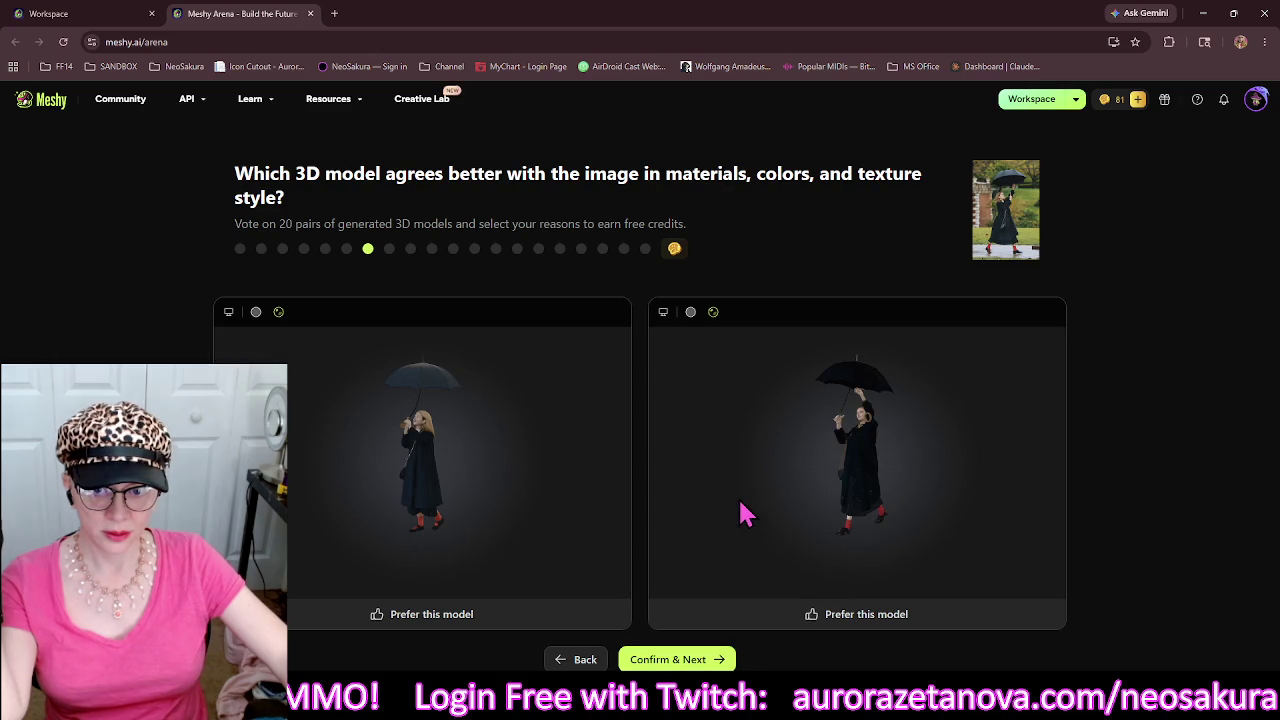
click(731, 620)
click(694, 657)
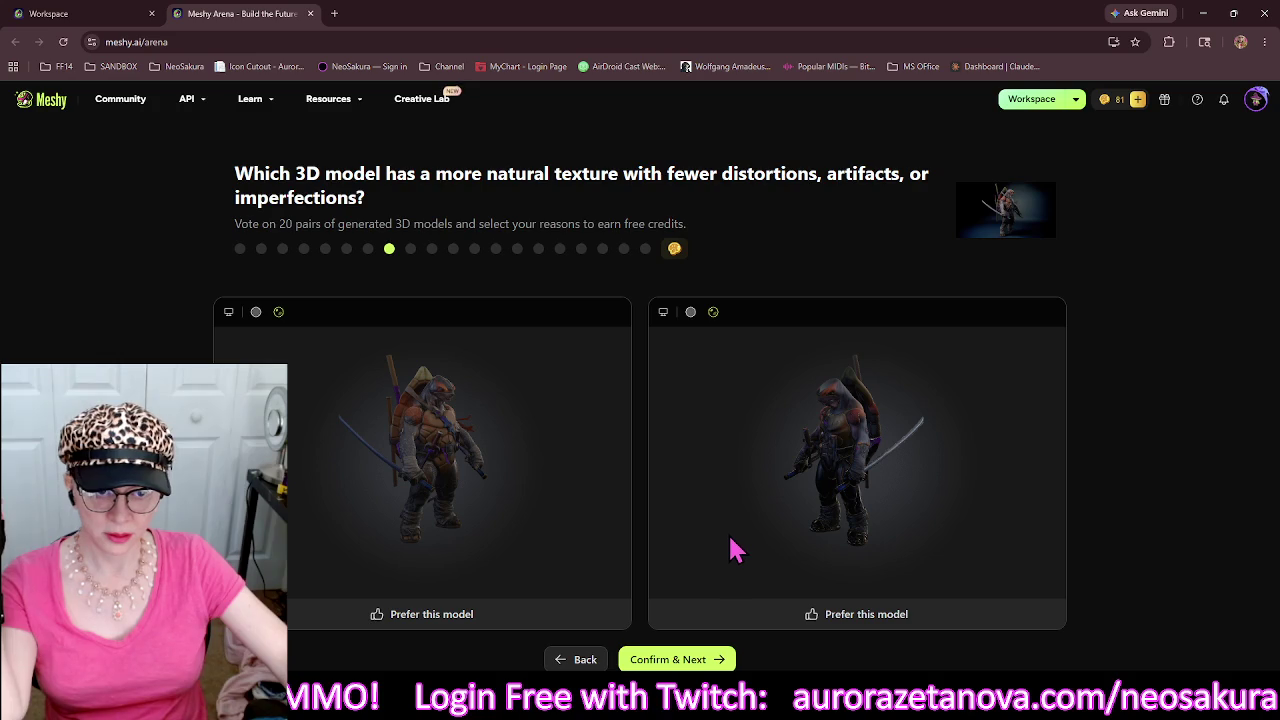
click(625, 615)
click(663, 659)
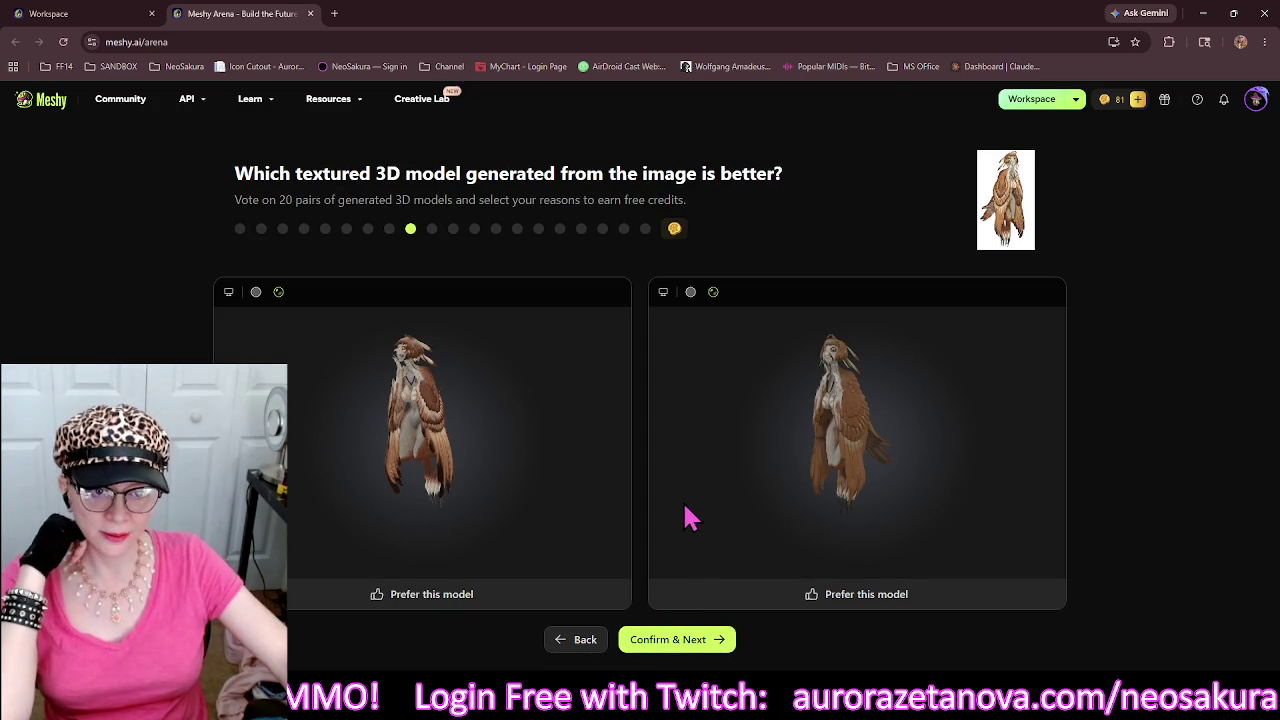
click(574, 600)
Submit the bird vote, then inspect the cup-on-base pair and vote for the right one.
click(665, 642)
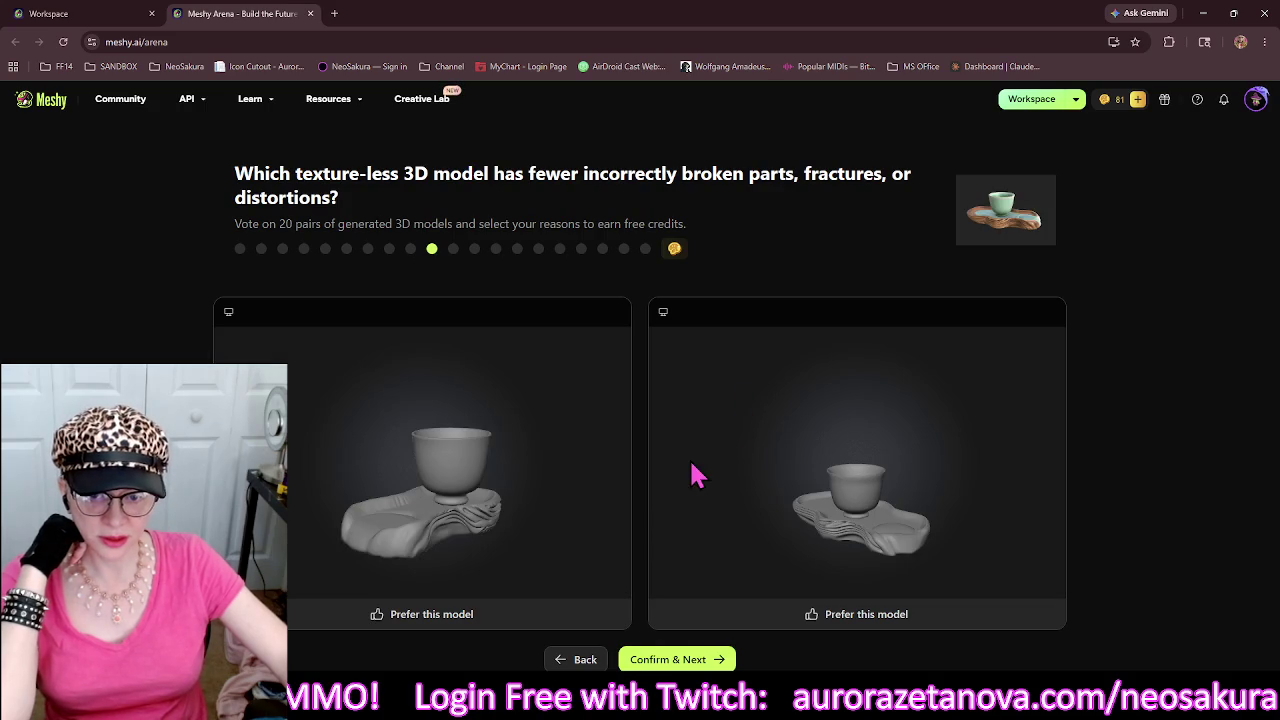
mouse_move(754, 487)
mouse_down()
mouse_move(726, 486)
mouse_move(762, 473)
mouse_up()
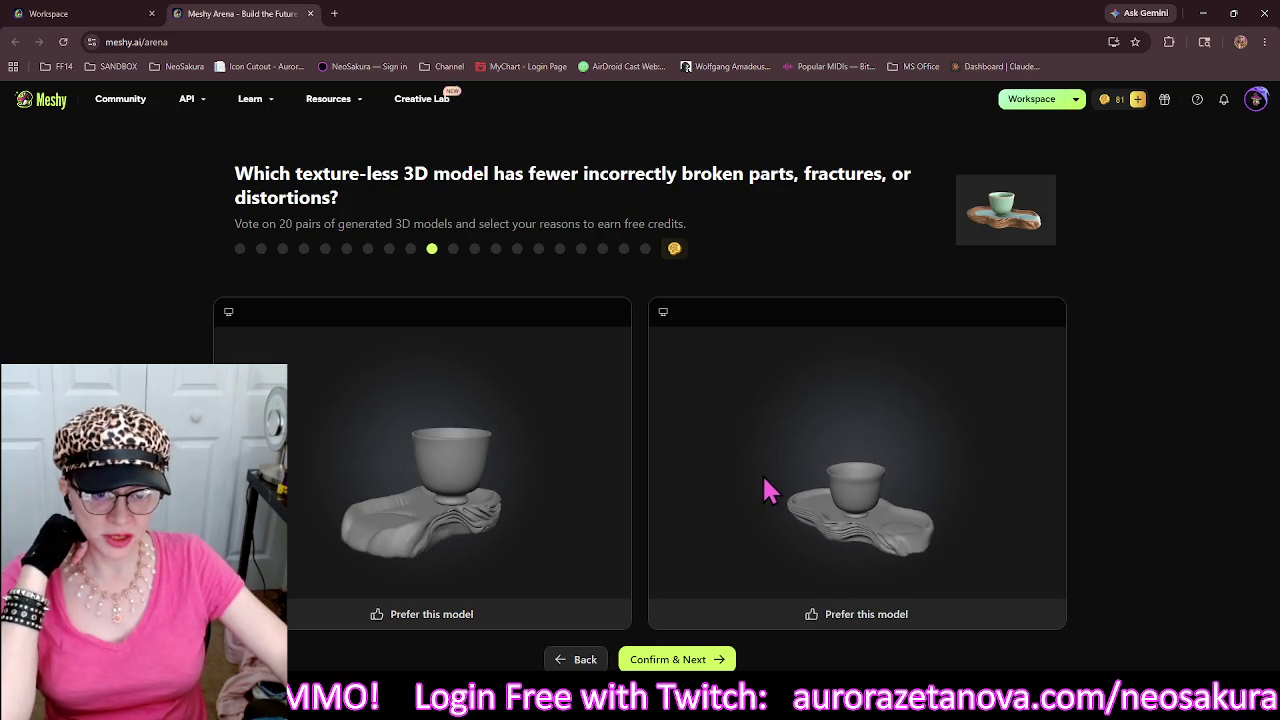
mouse_move(584, 504)
mouse_down()
mouse_move(522, 507)
mouse_move(646, 503)
mouse_move(637, 529)
mouse_move(612, 532)
mouse_up()
mouse_move(774, 531)
mouse_down()
mouse_move(746, 486)
mouse_move(680, 522)
mouse_move(777, 537)
mouse_up()
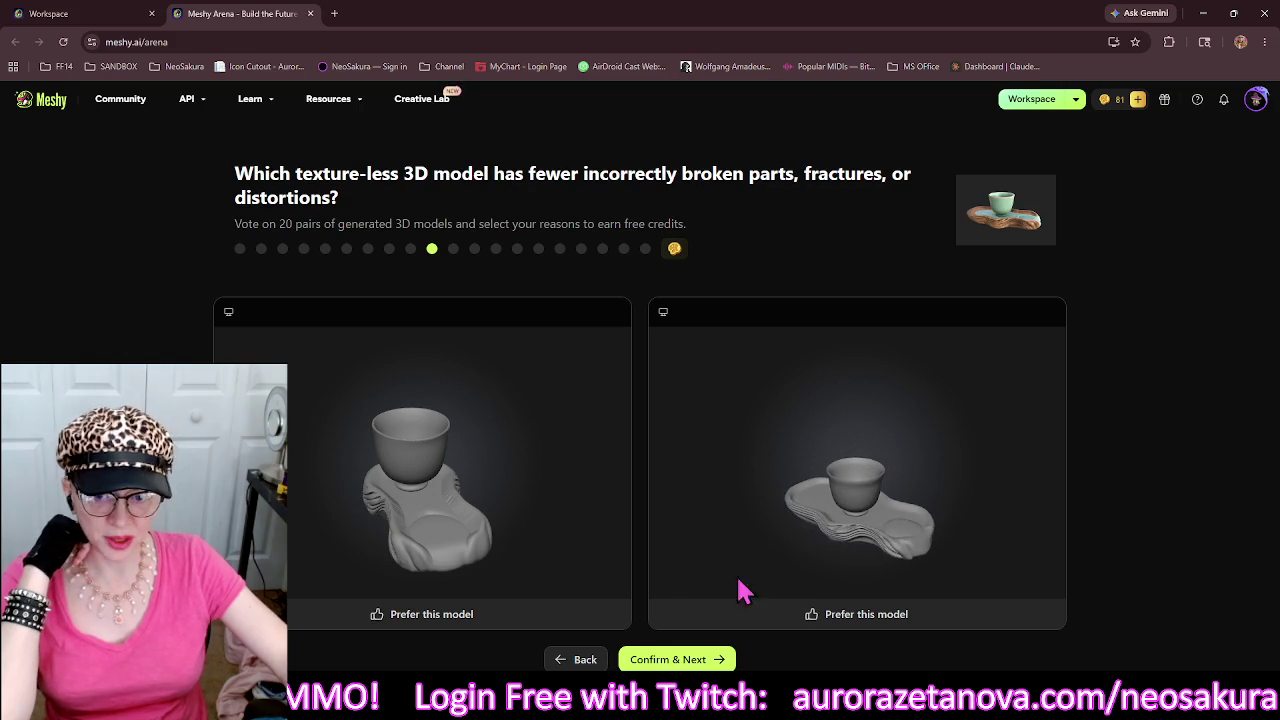
click(748, 622)
click(710, 660)
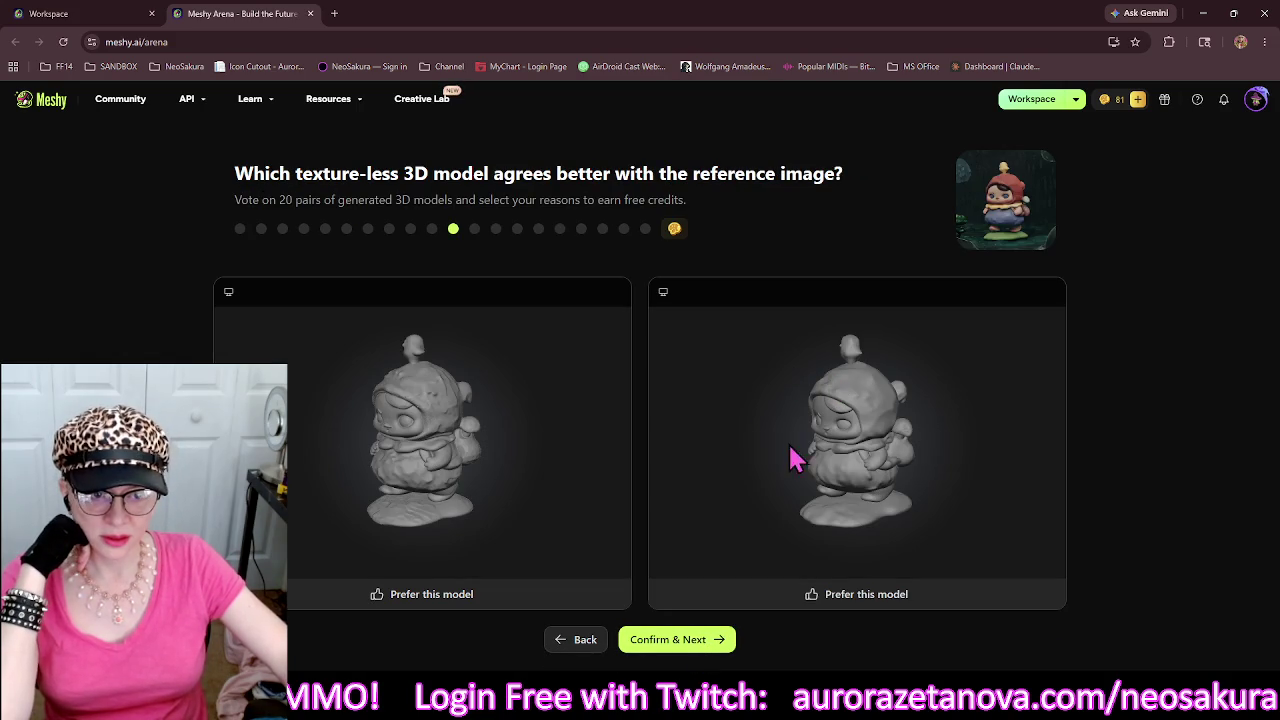
Vote right chibi character, right bowl, left mahjong tile, left helicopter car and right jeep.
click(683, 605)
click(672, 640)
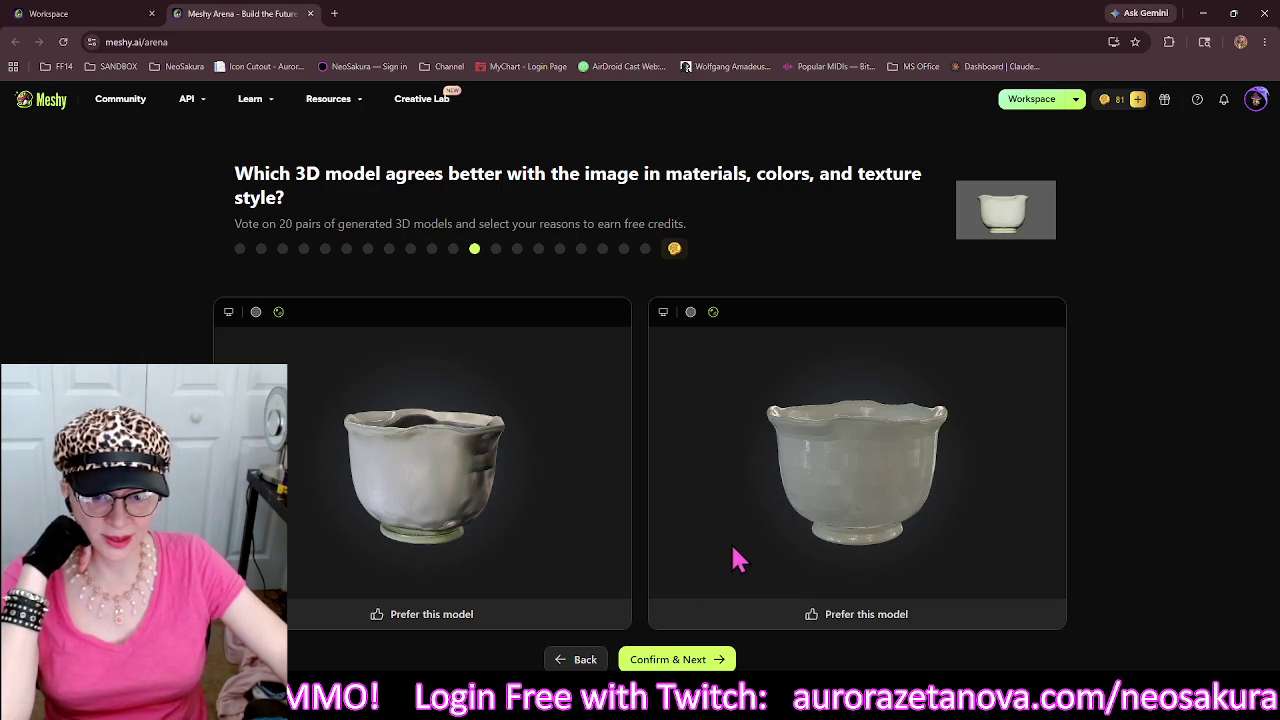
click(668, 626)
click(668, 659)
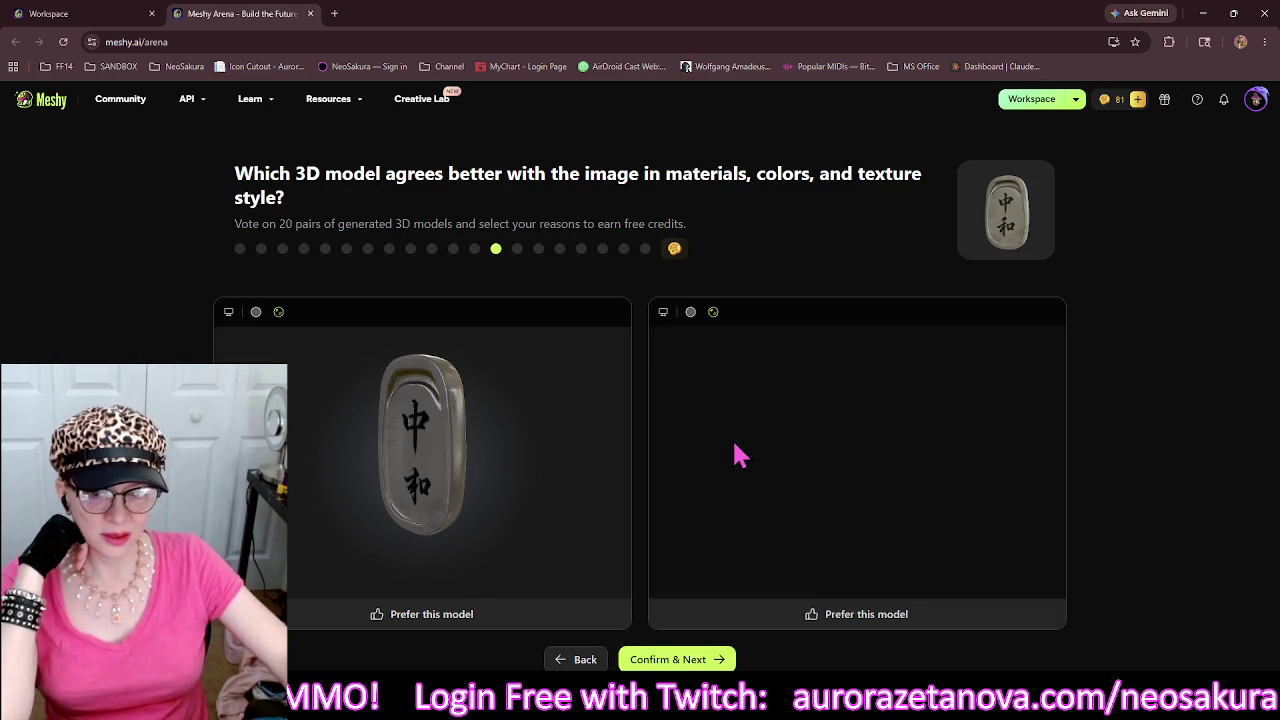
click(562, 625)
click(668, 659)
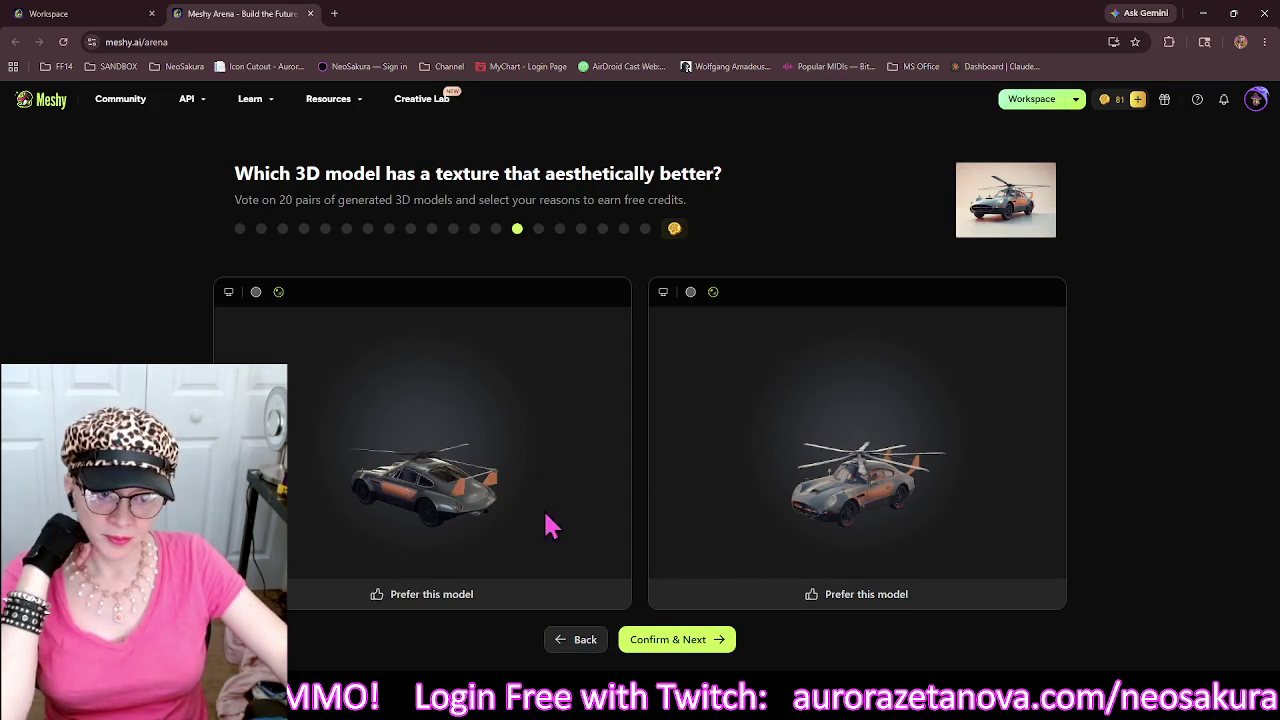
click(560, 598)
click(643, 640)
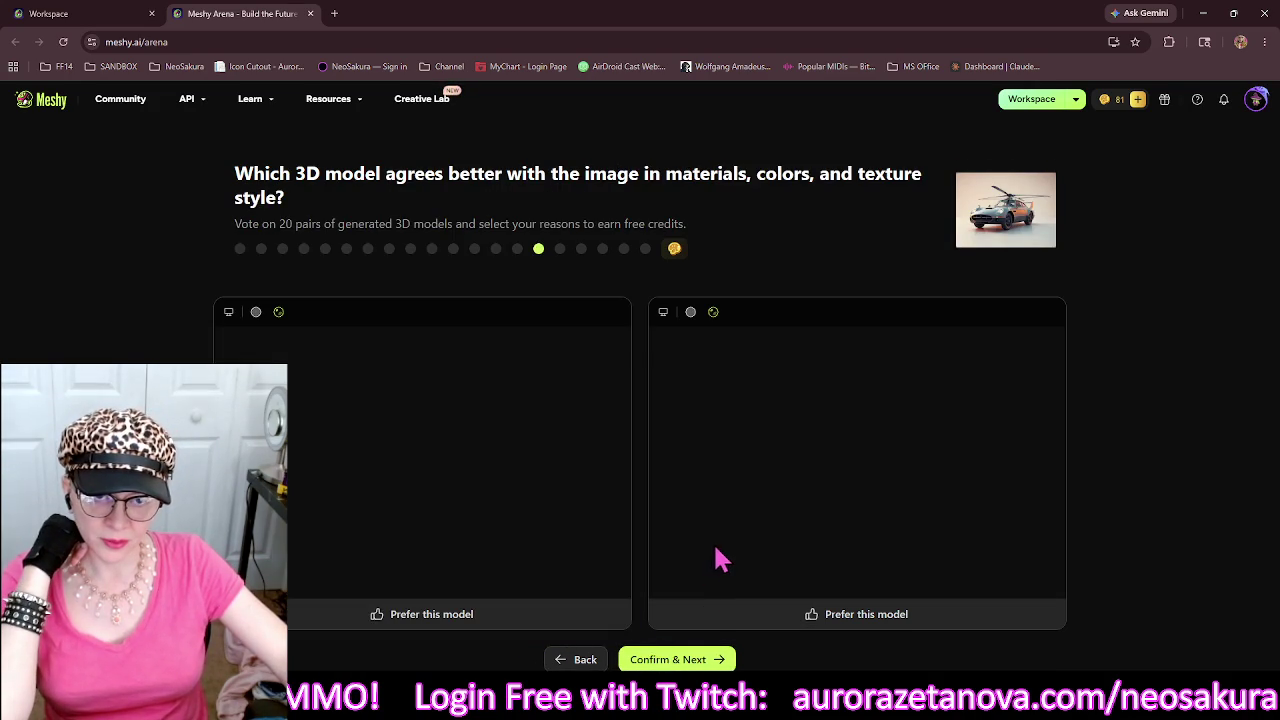
click(672, 618)
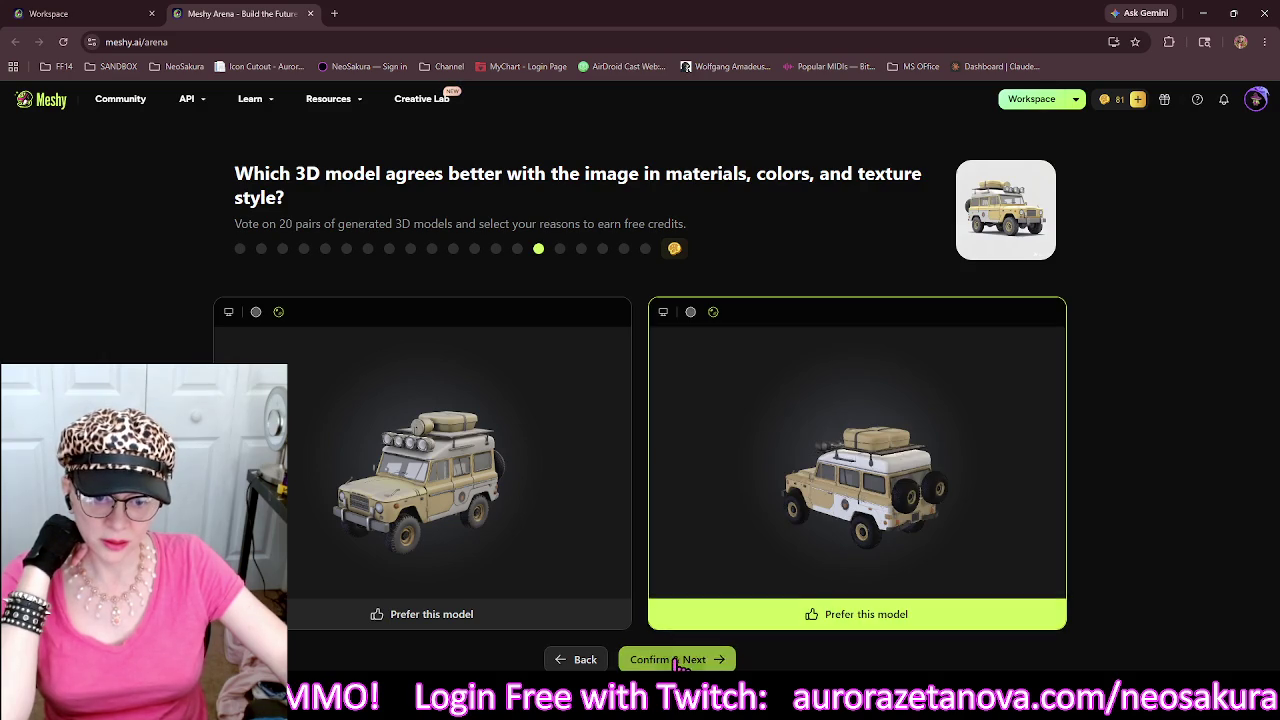
click(674, 658)
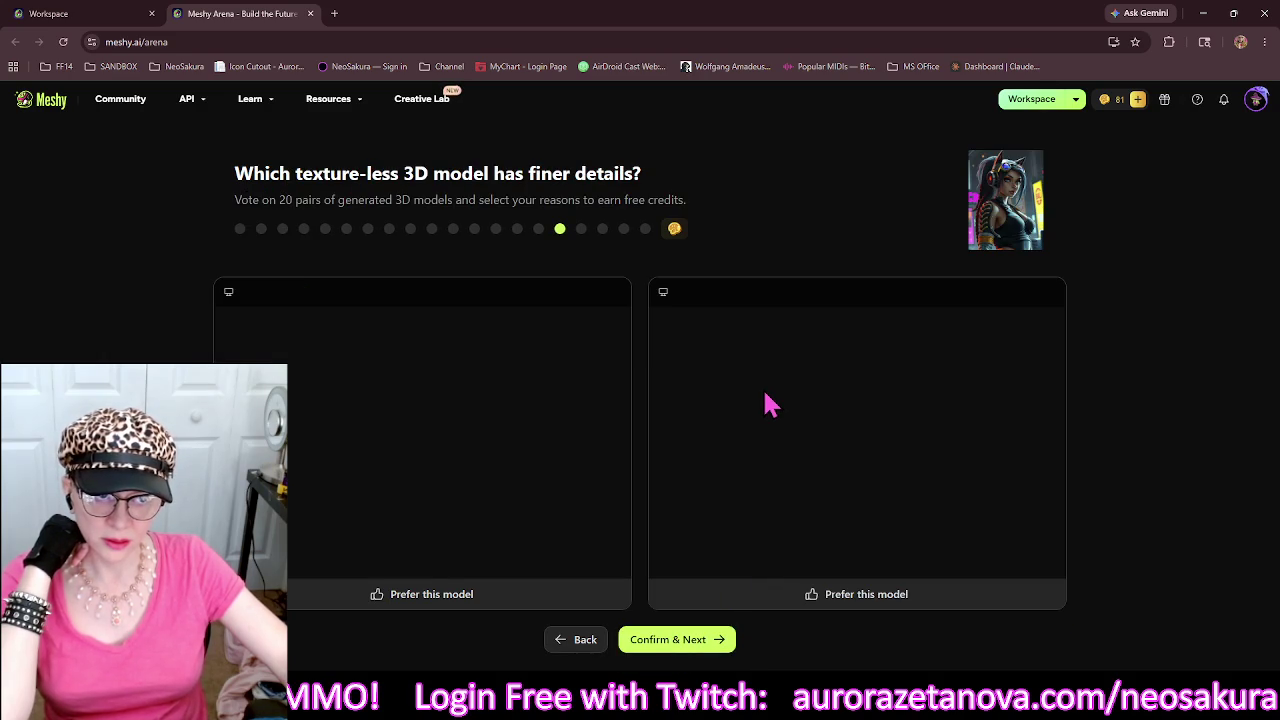
Rotate both busts to compare their details and prefer the left bust.
mouse_move(830, 488)
mouse_down()
mouse_move(921, 463)
mouse_move(771, 489)
mouse_up()
drag(500, 512, 538, 506)
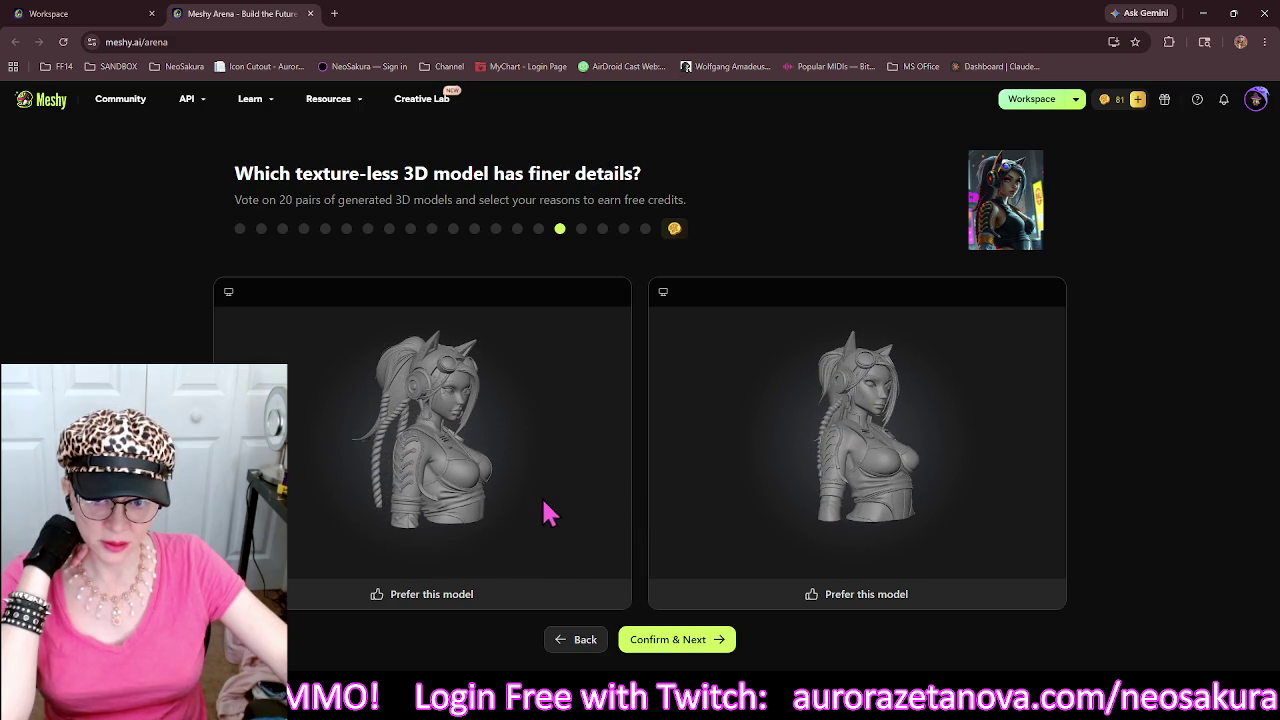
mouse_move(850, 490)
mouse_down()
mouse_move(934, 471)
mouse_move(860, 478)
mouse_up()
drag(537, 514, 551, 514)
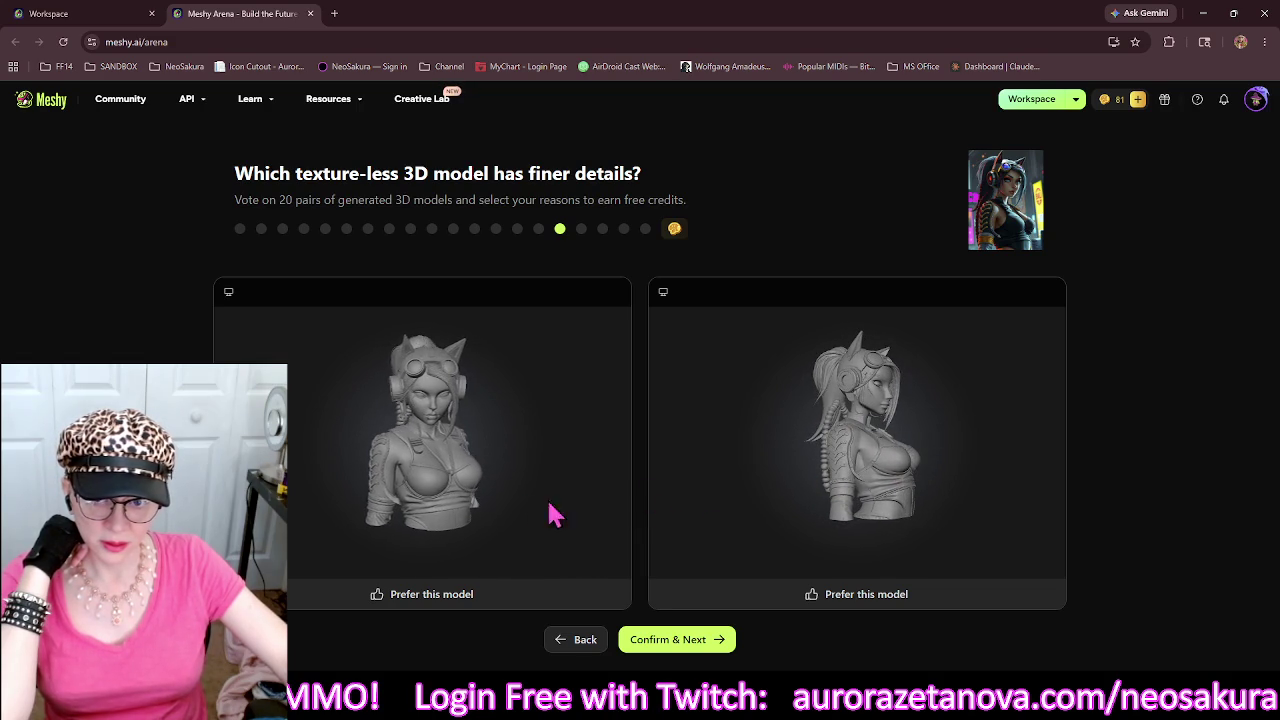
drag(763, 494, 748, 500)
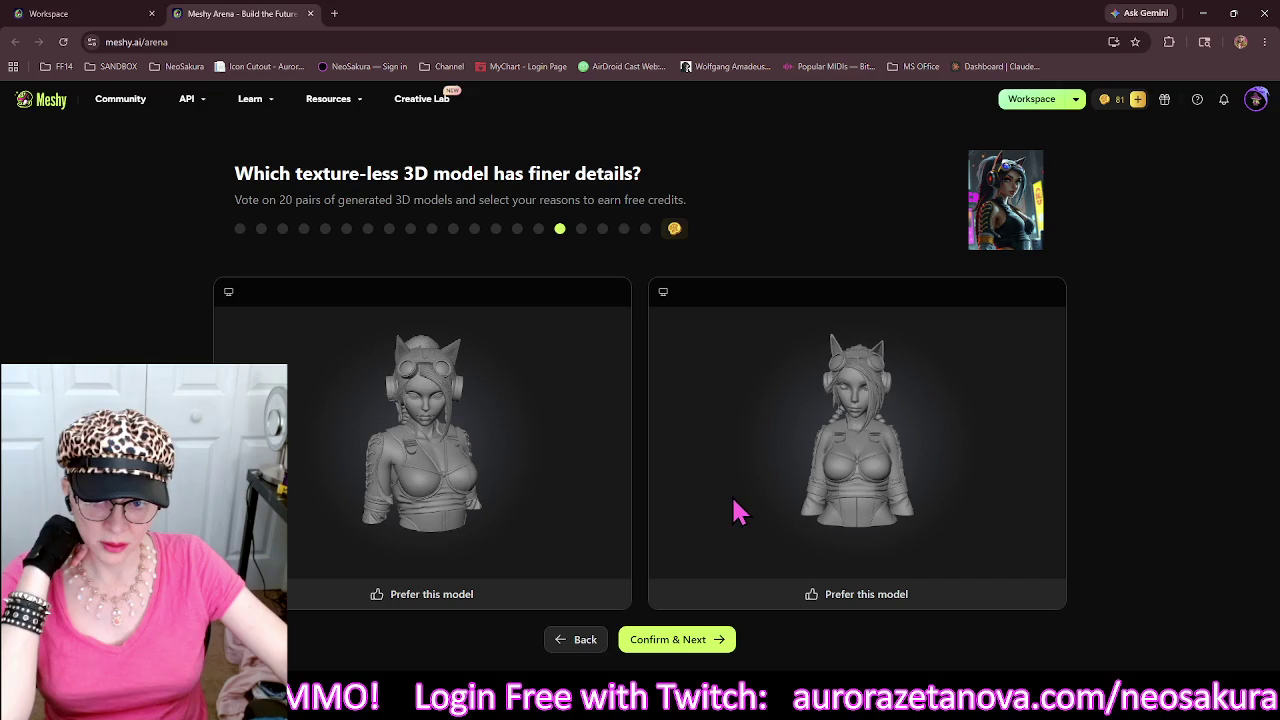
click(596, 601)
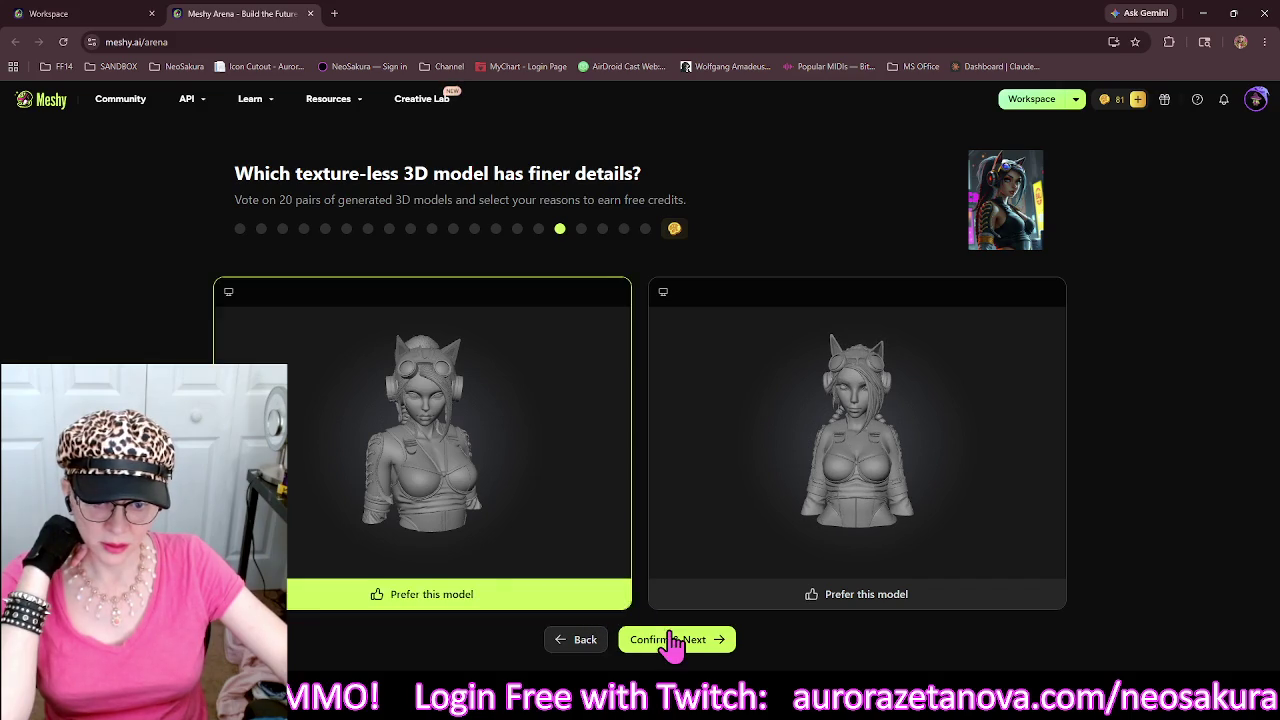
Submit the bust vote, then vote for the right spinning wheel model.
click(668, 642)
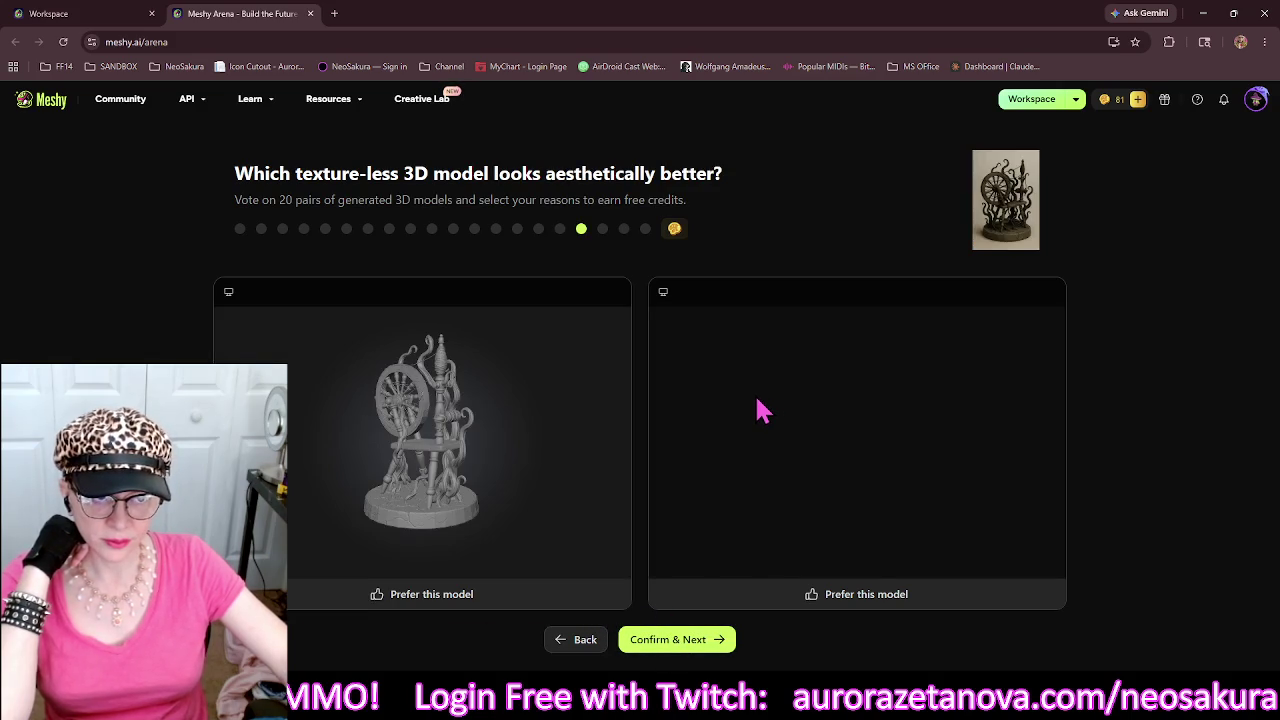
drag(866, 523, 923, 509)
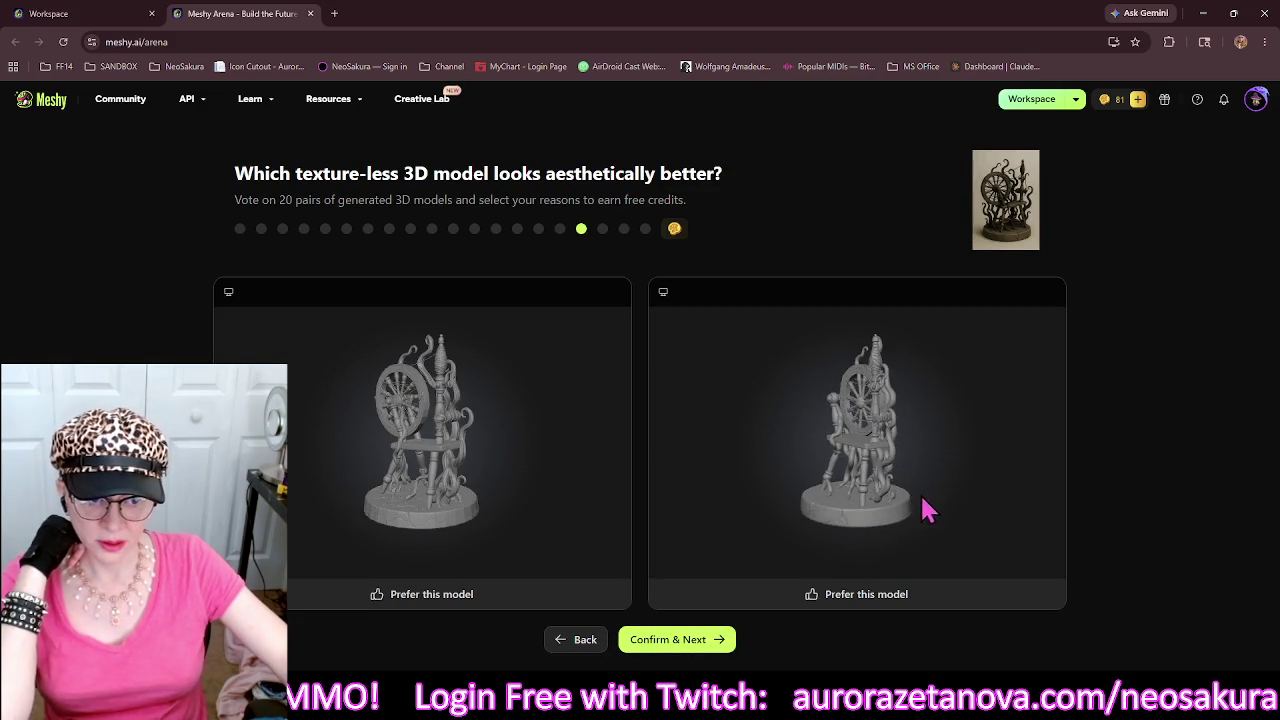
click(812, 600)
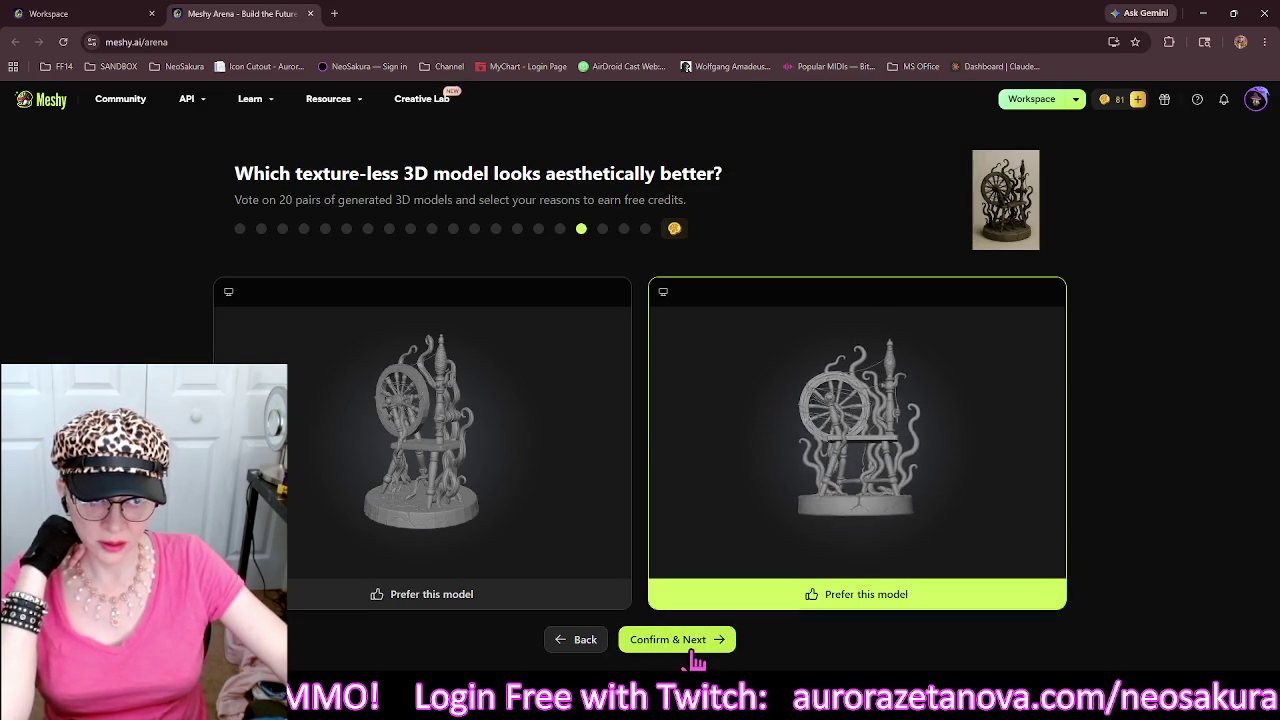
click(690, 645)
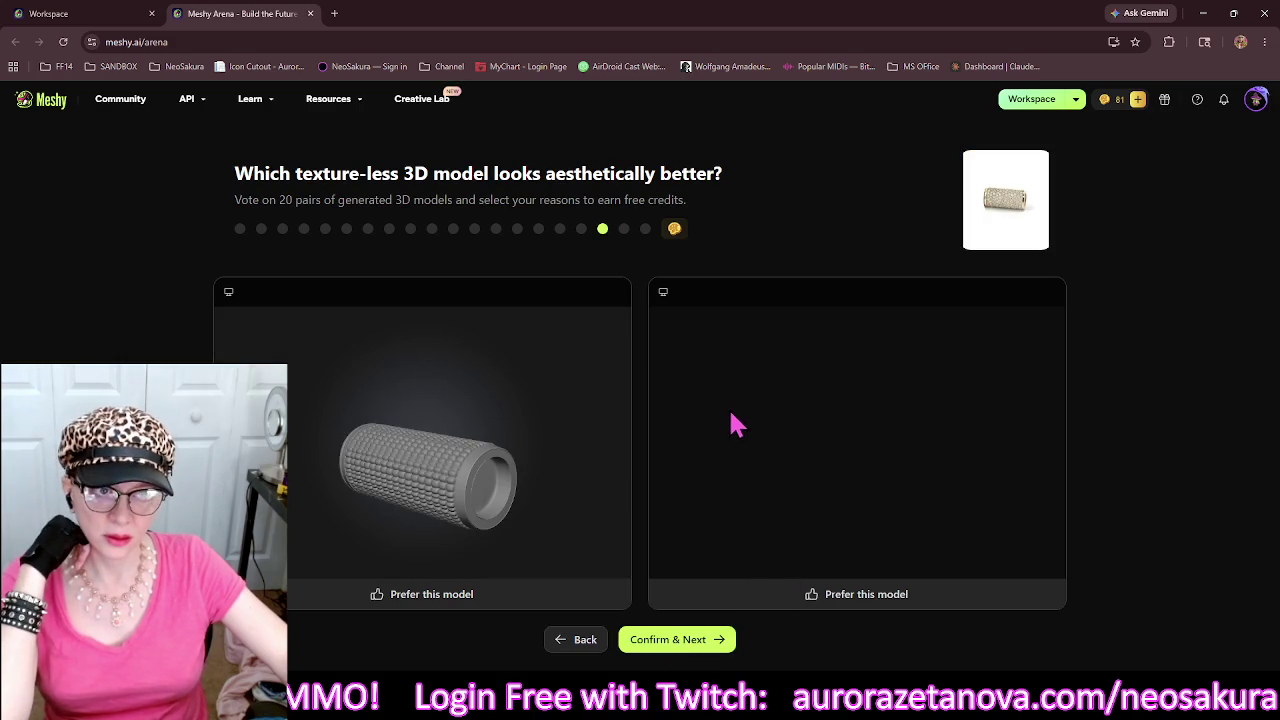
Revisit the roller pair, reconsider the right model, and confirm the left roller as preferred.
click(580, 606)
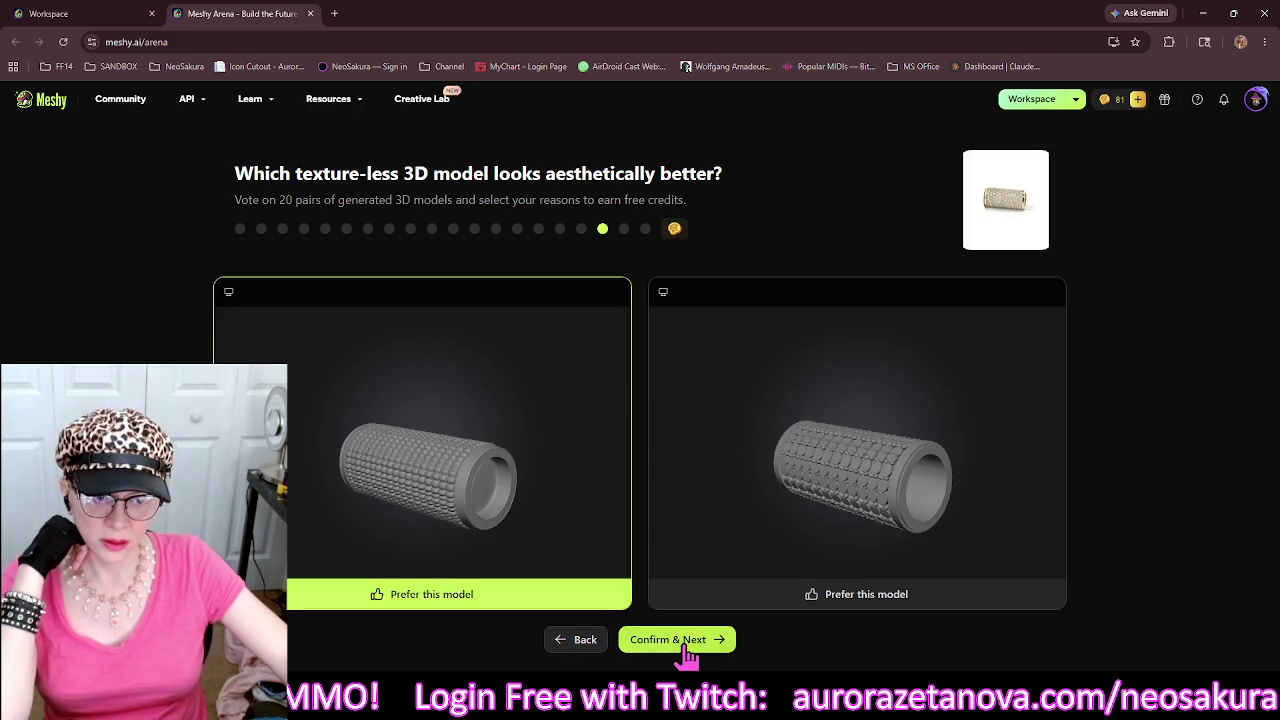
click(690, 645)
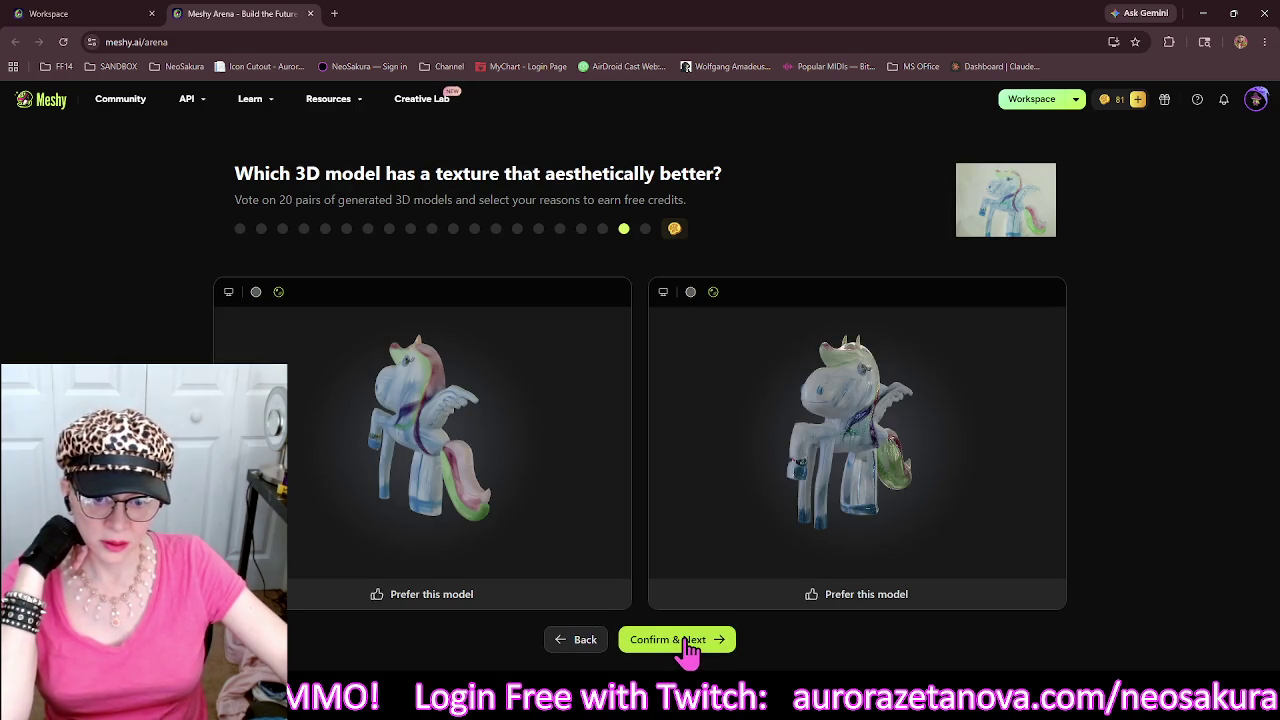
click(583, 642)
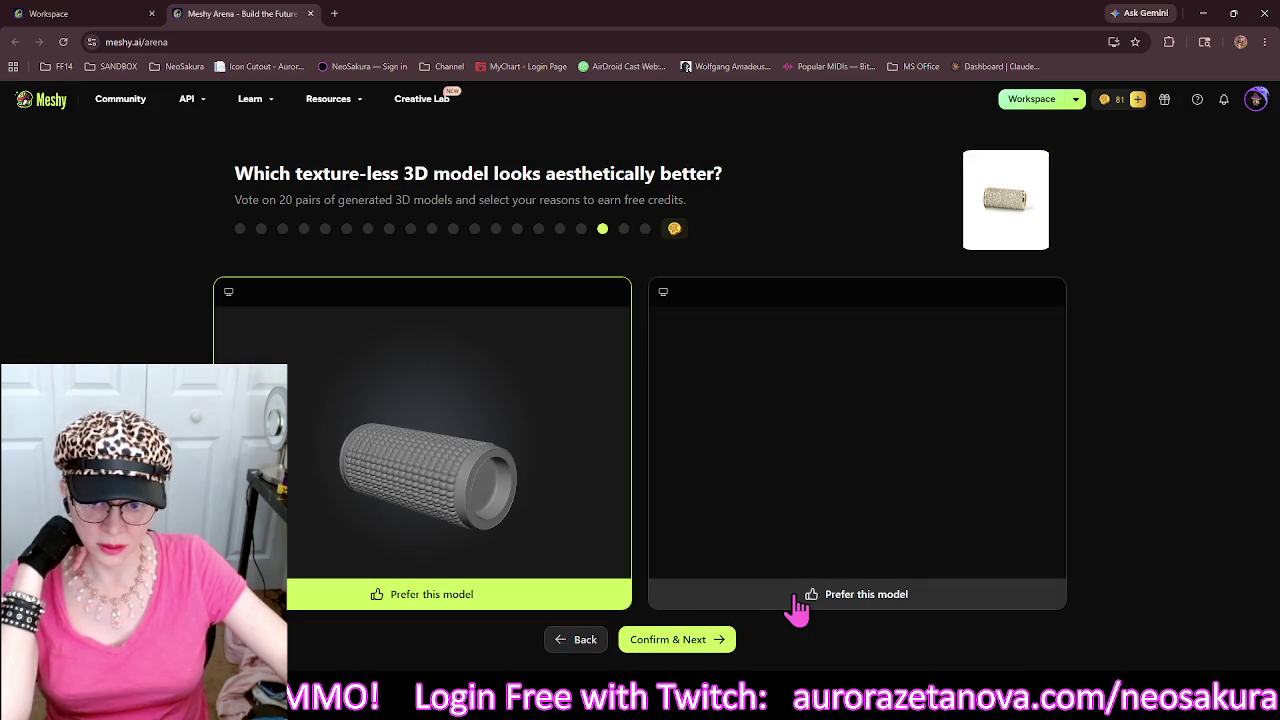
click(795, 600)
mouse_move(810, 465)
mouse_down()
mouse_move(800, 403)
mouse_move(779, 527)
mouse_move(786, 514)
mouse_up()
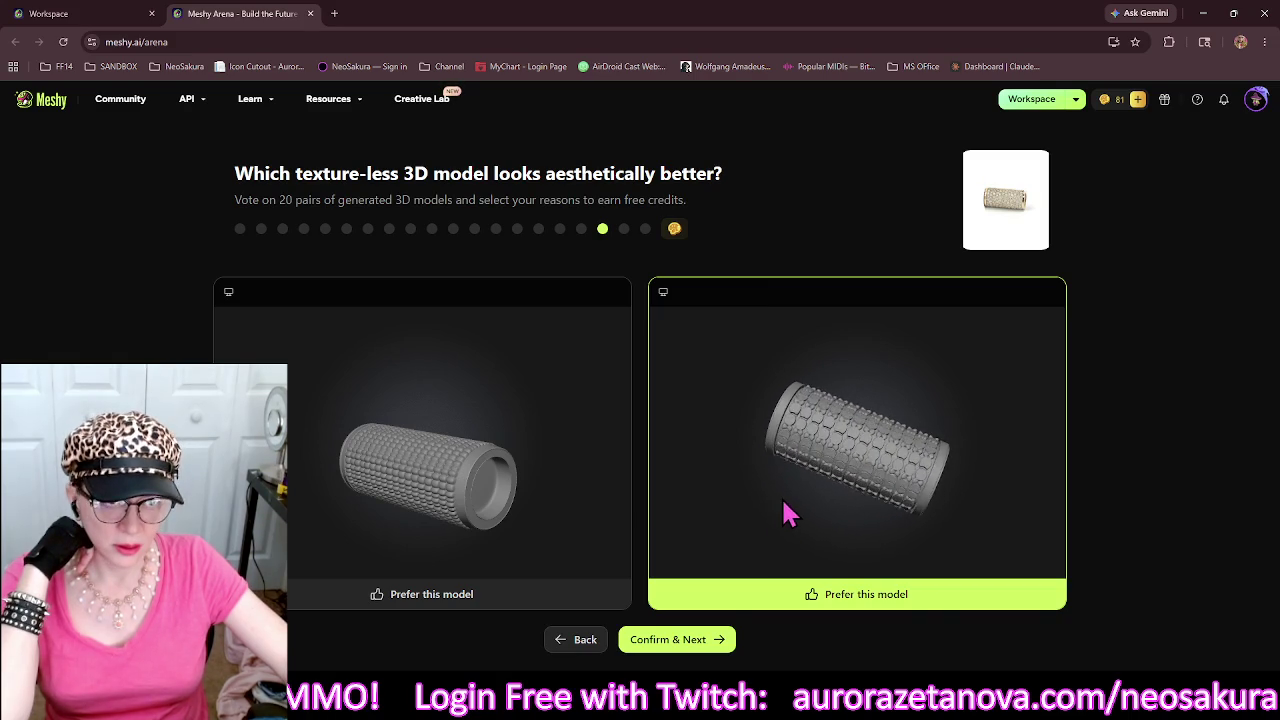
click(563, 600)
click(664, 645)
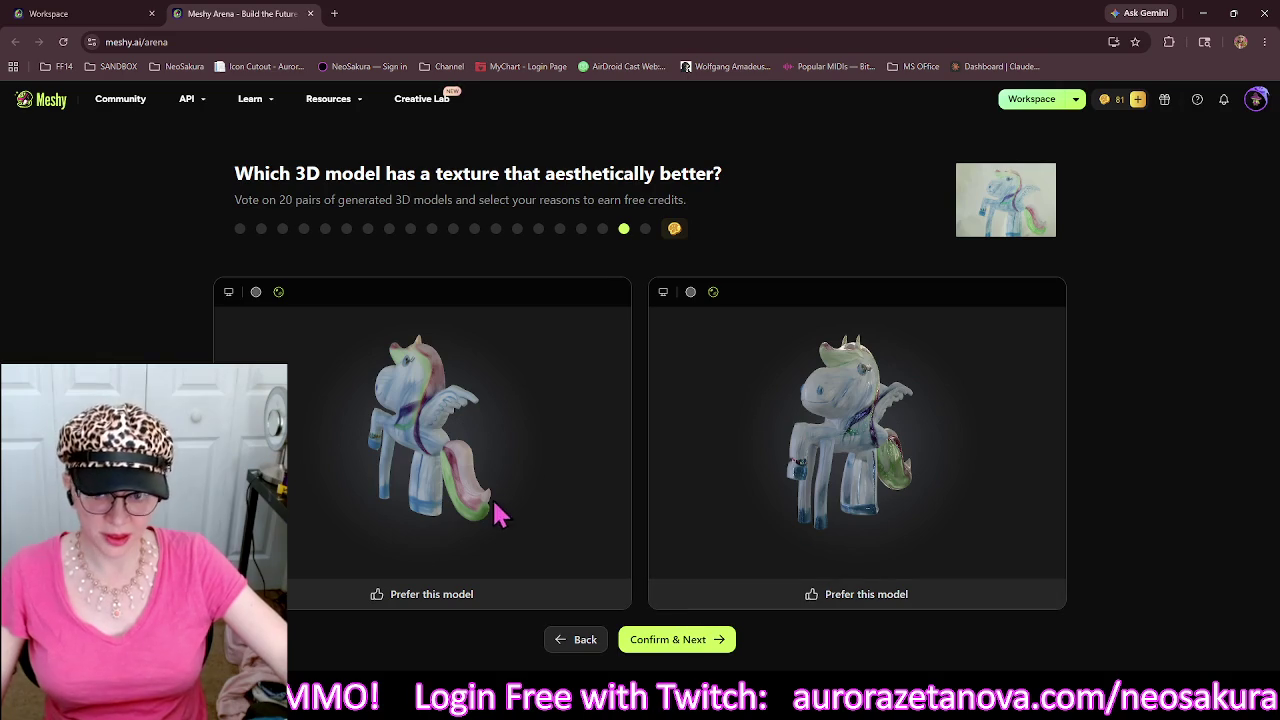
Vote for the left unicorn texture and the right turret, submitting the final pair.
click(500, 594)
click(686, 638)
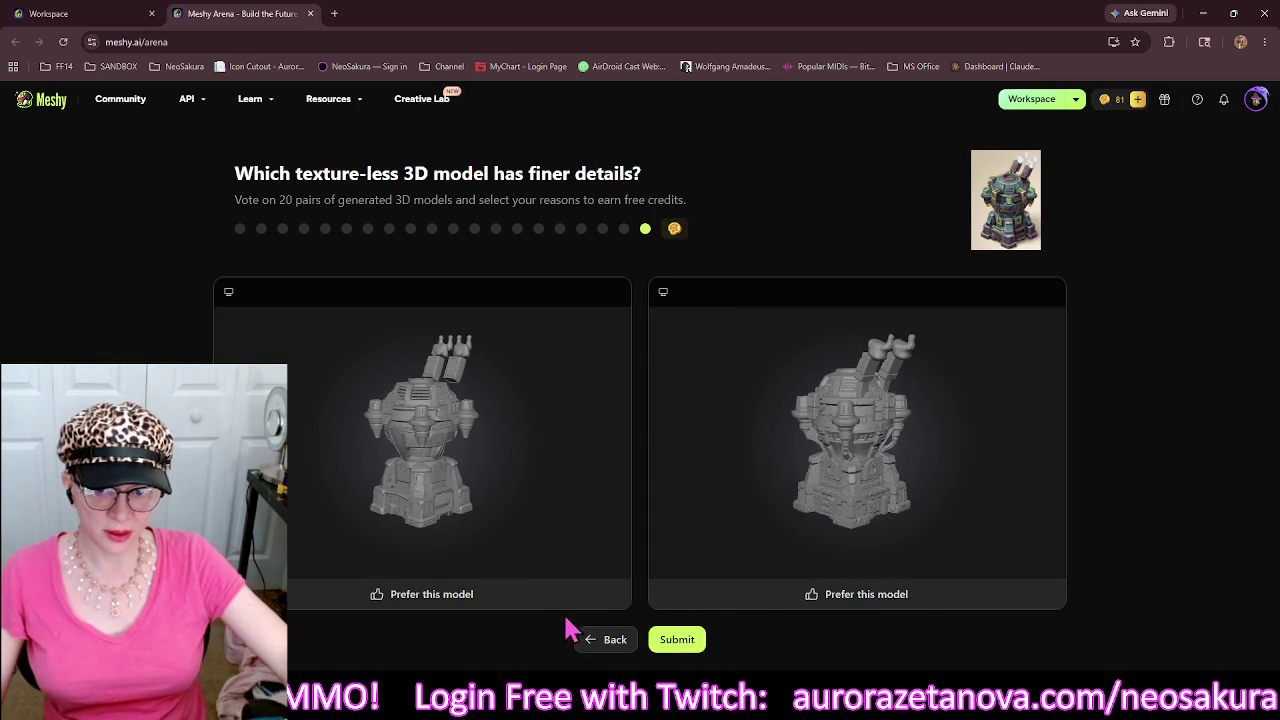
click(793, 598)
click(677, 640)
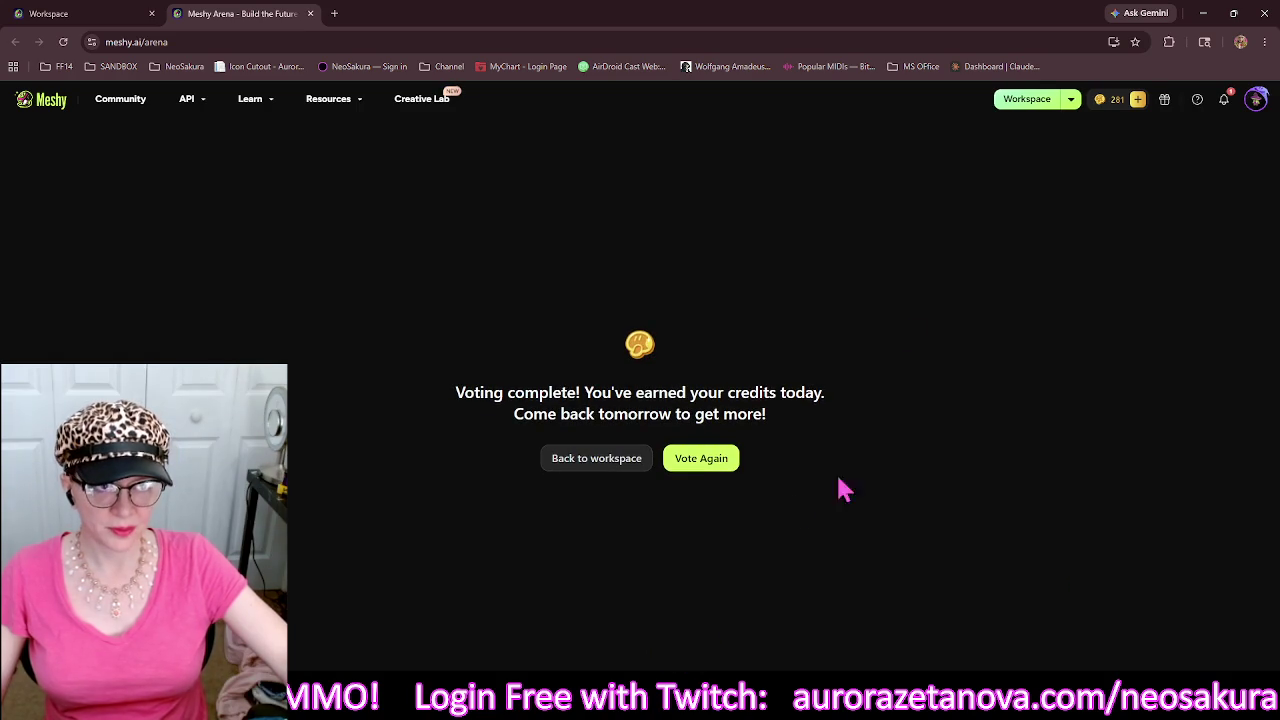
Close the Meshy Arena tab to return to the Workspace showing 281 credits.
mouse_move(1075, 99)
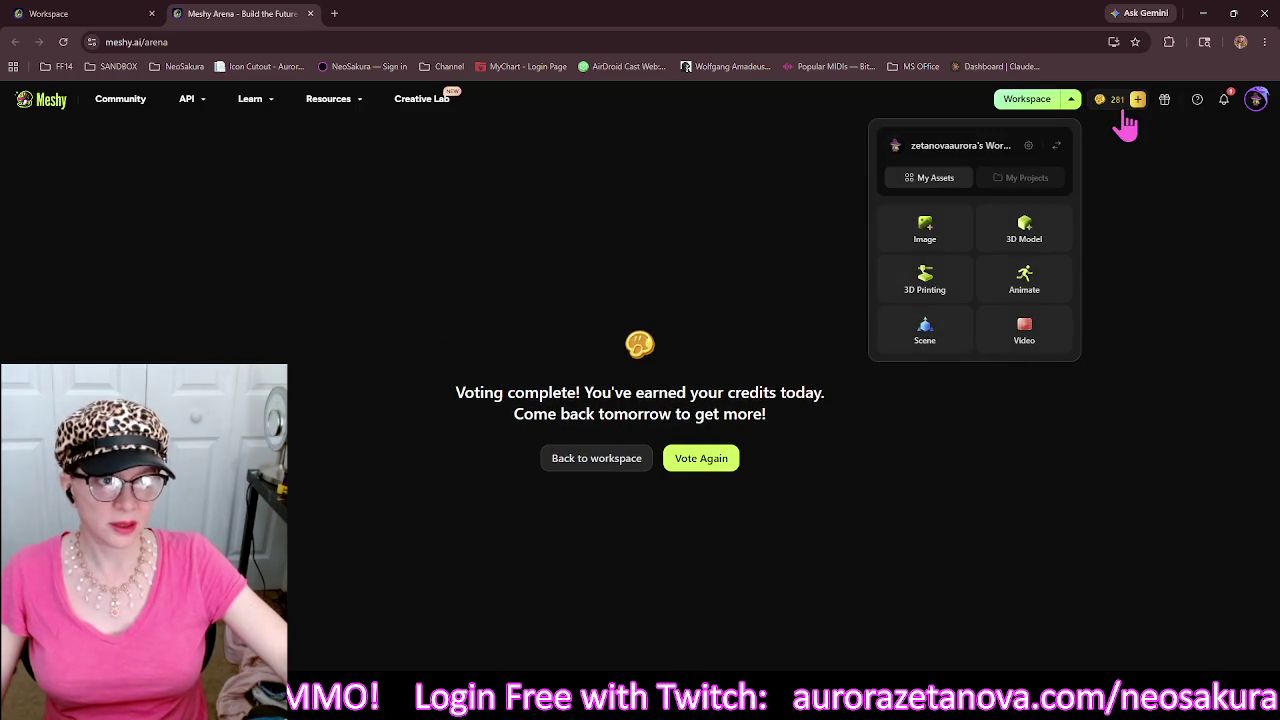
click(310, 13)
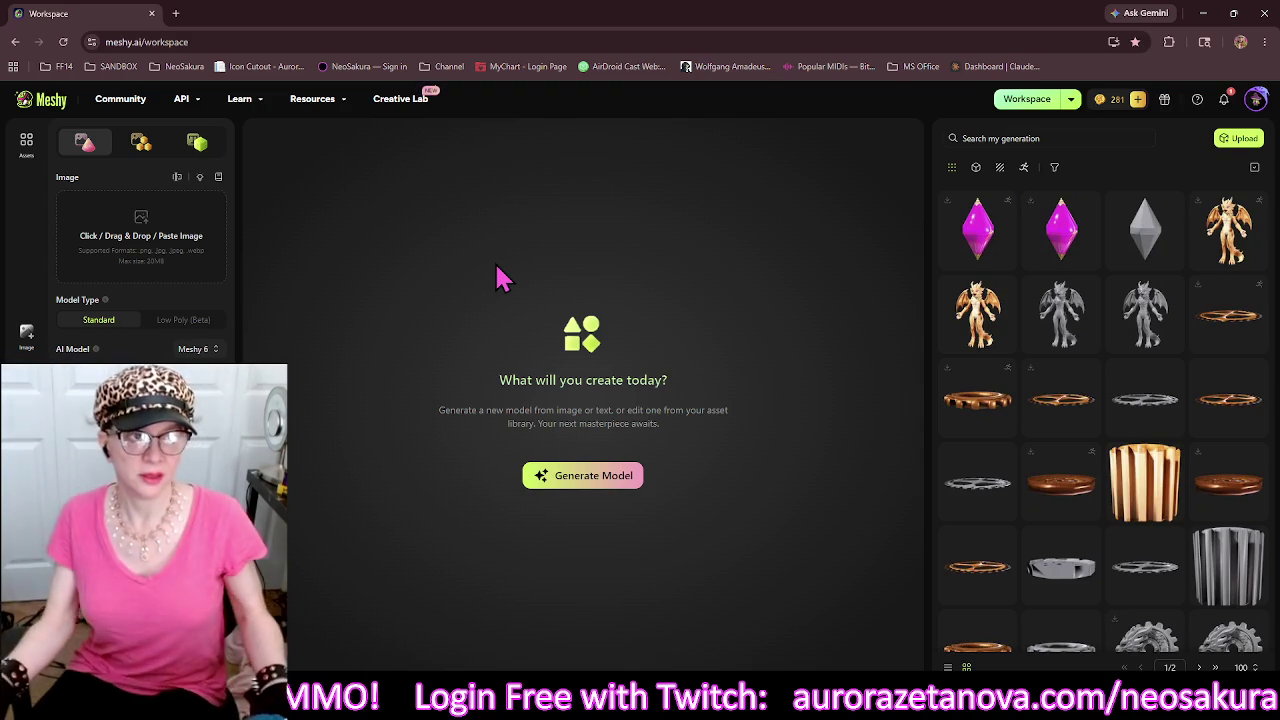
click(1225, 100)
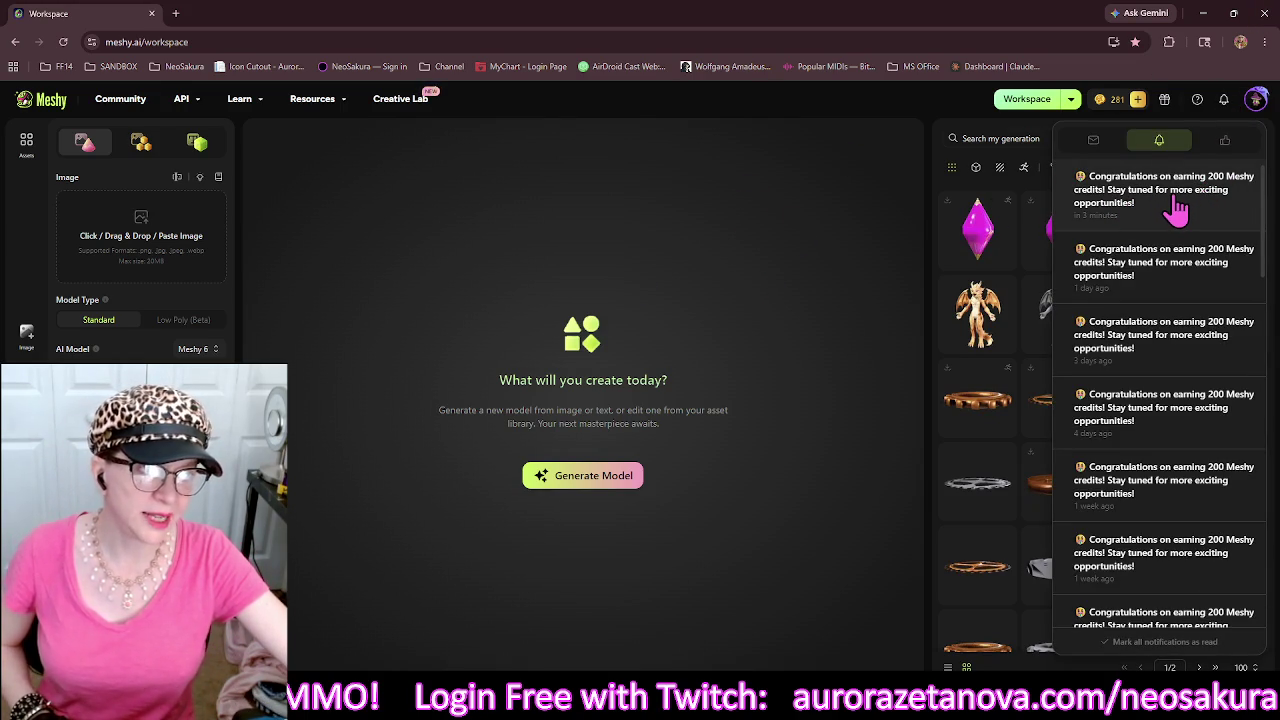
click(587, 236)
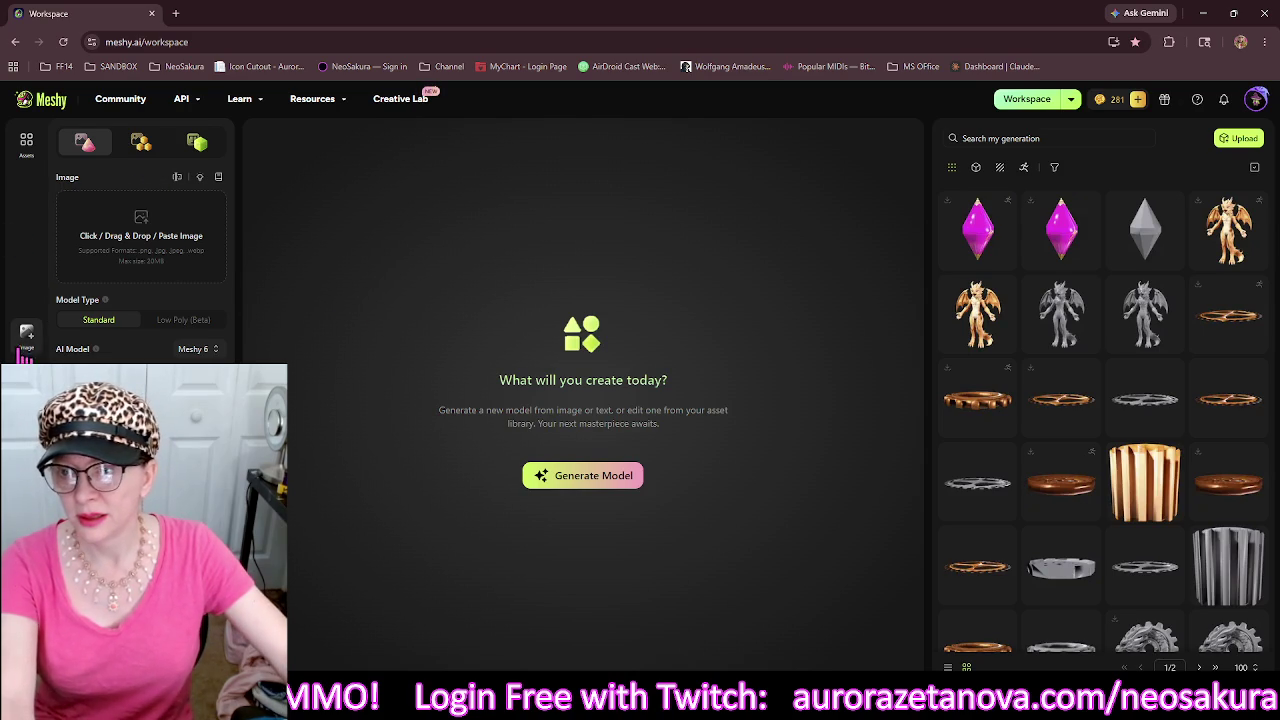
click(26, 335)
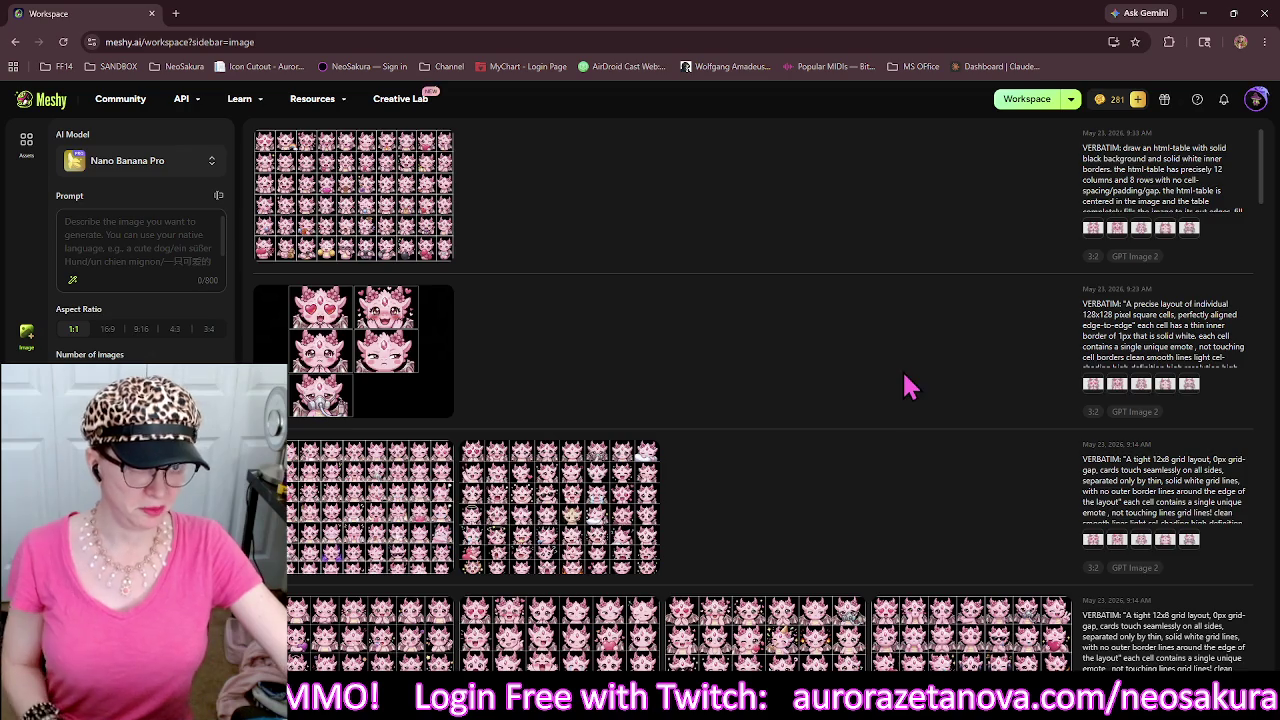
Browse the earlier 9x5 fish-grid generations, then place the cursor in the GPT Image 2 prompt.
scroll(905, 385, down, 10)
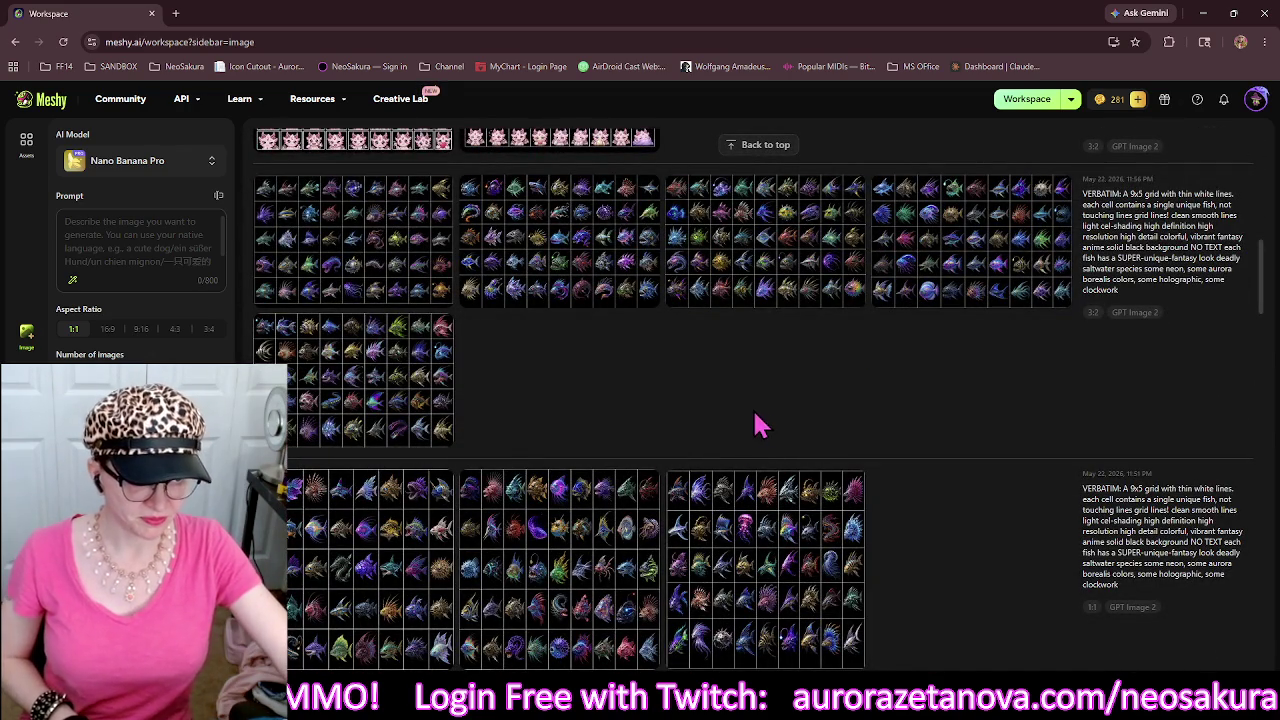
scroll(908, 400, down, 10)
scroll(910, 403, down, 15)
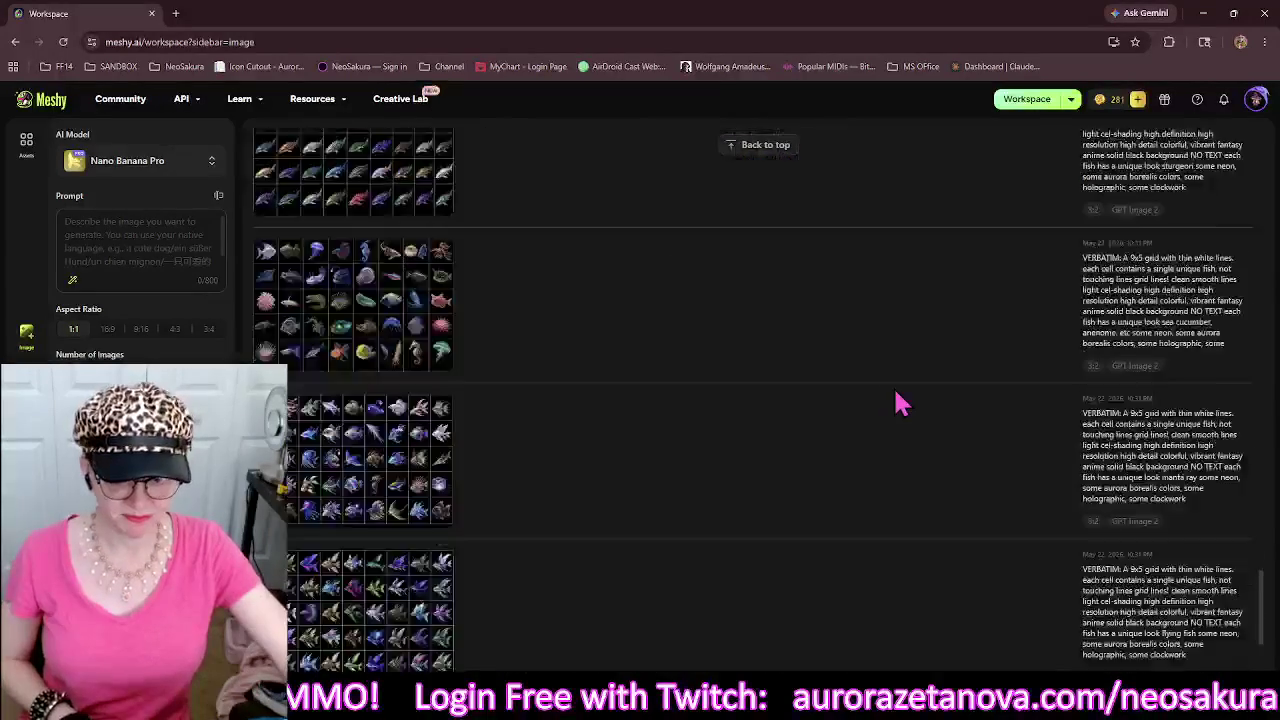
scroll(897, 403, down, 2)
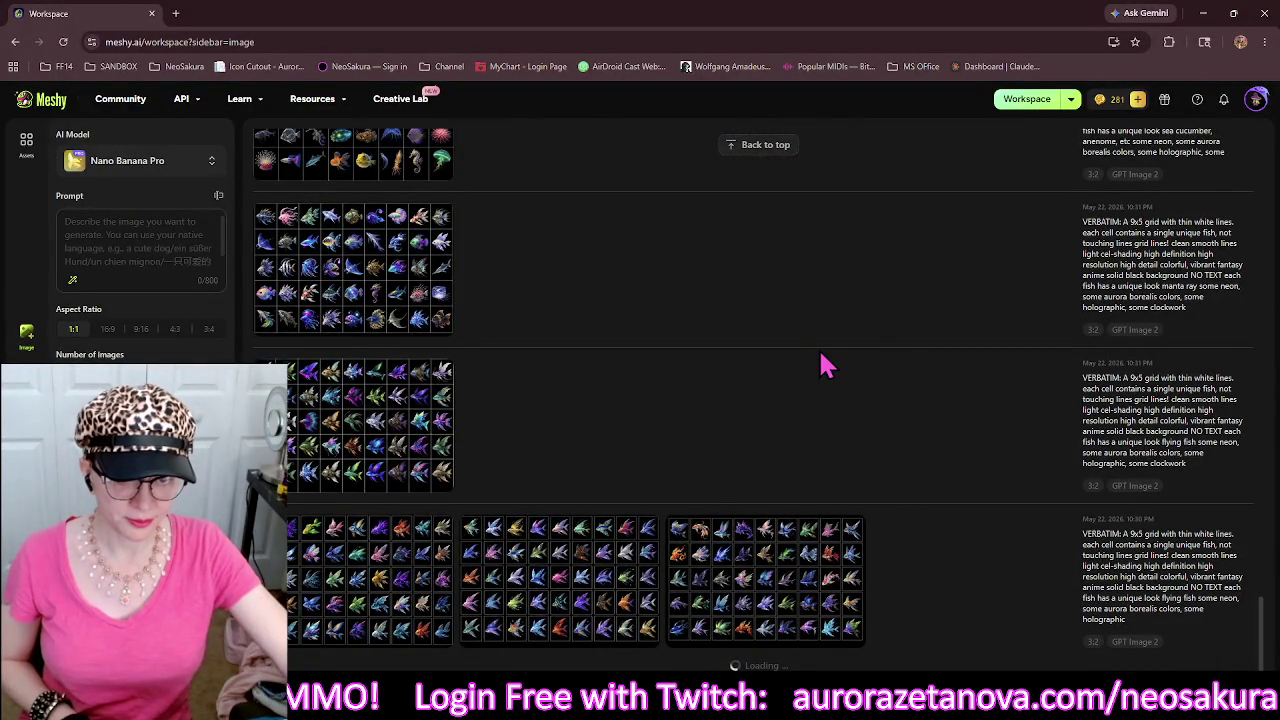
scroll(897, 334, down, 3)
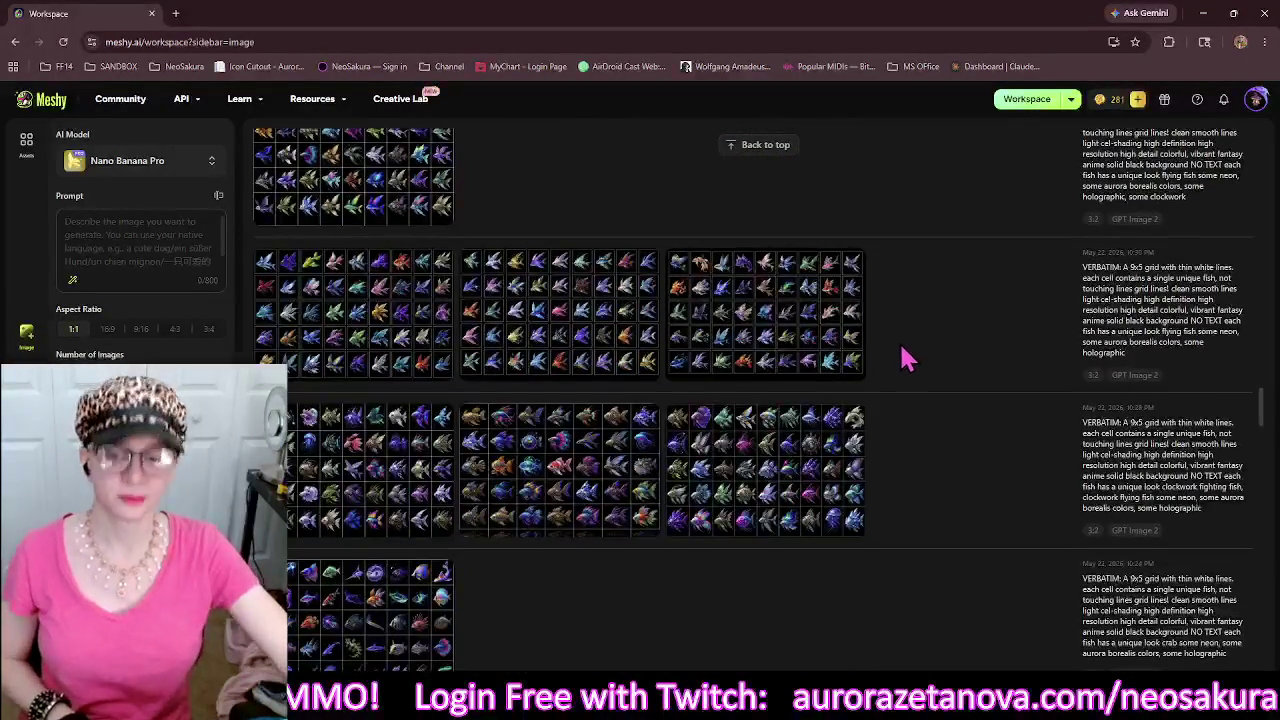
scroll(900, 360, down, 10)
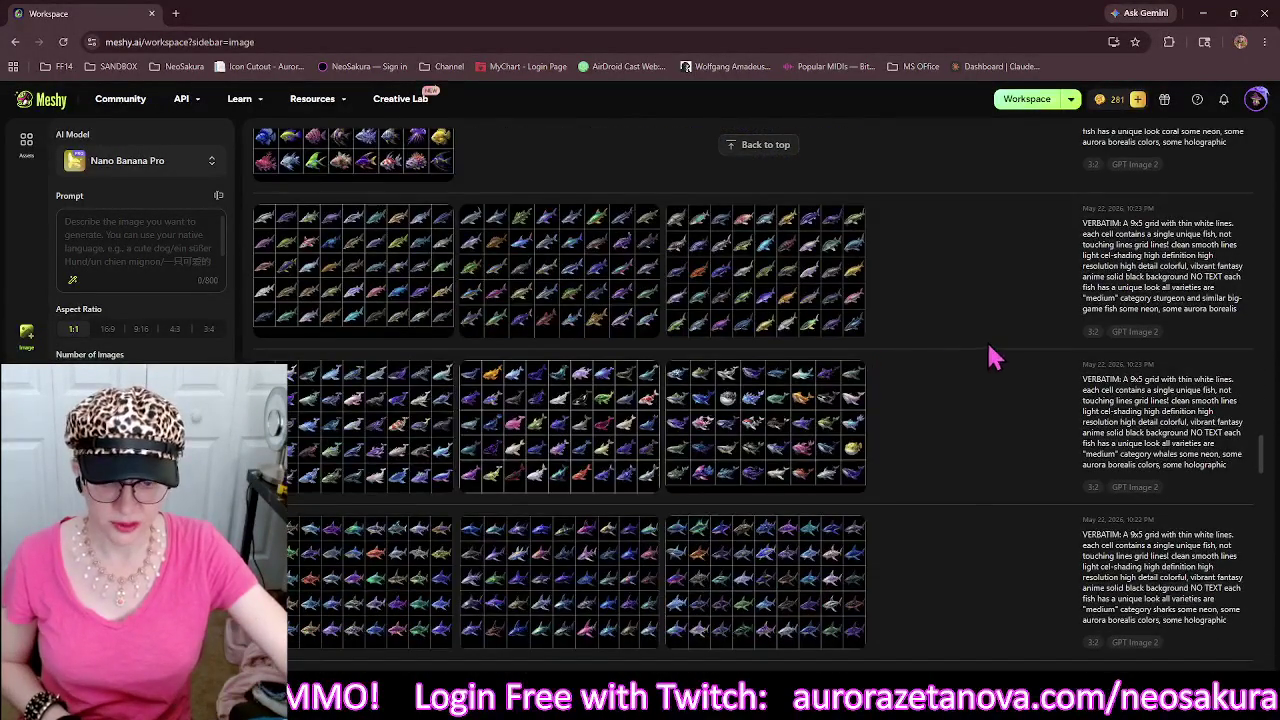
scroll(990, 358, down, 10)
scroll(982, 358, down, 10)
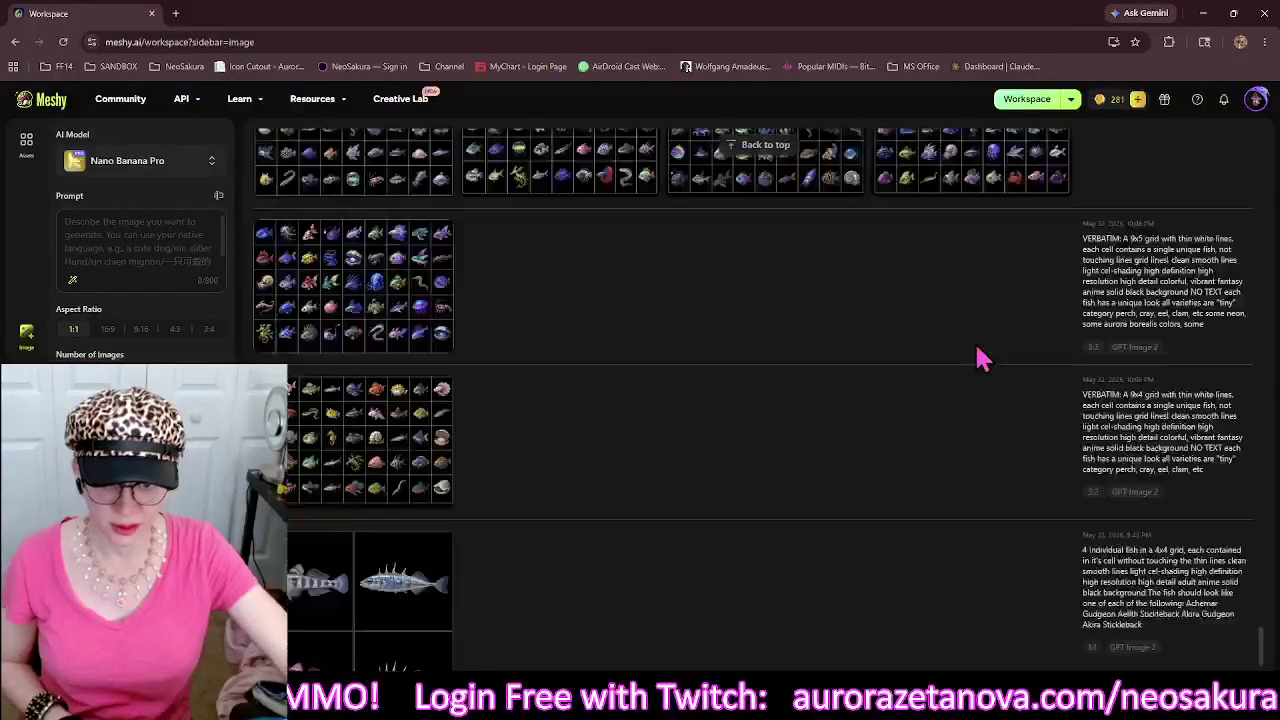
scroll(826, 360, down, 1)
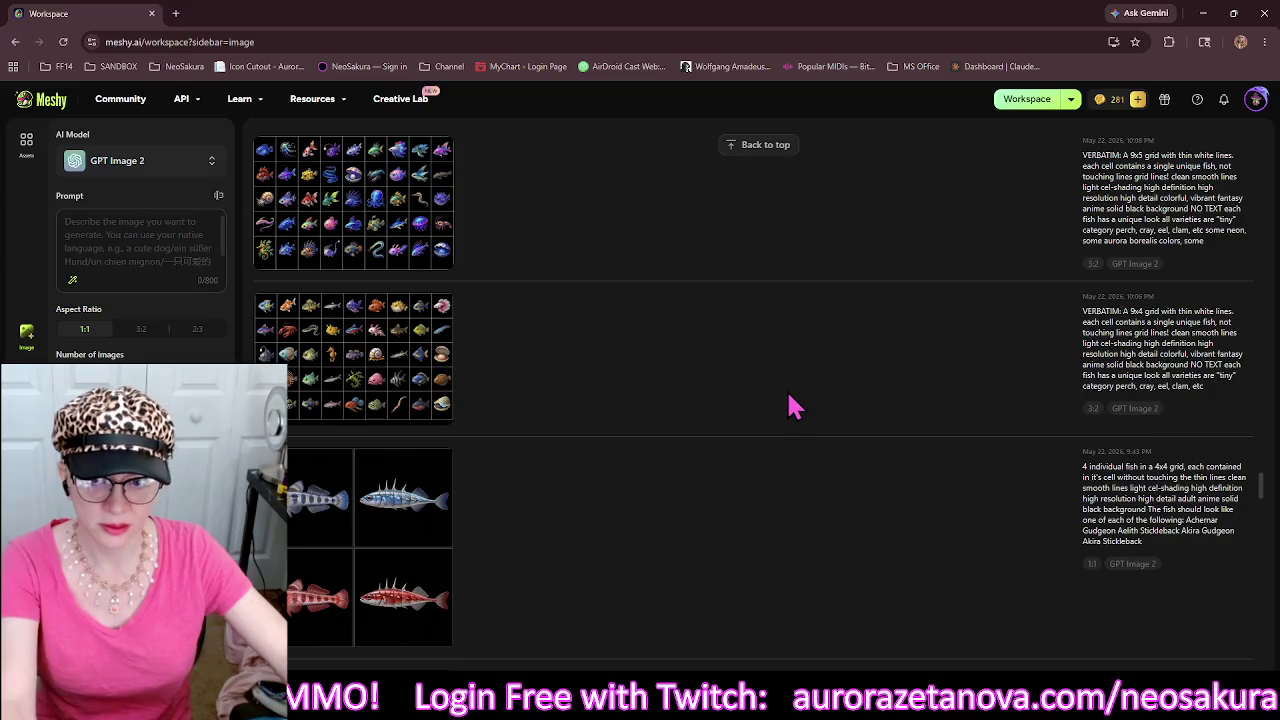
scroll(795, 406, up, 2)
scroll(795, 406, up, 1)
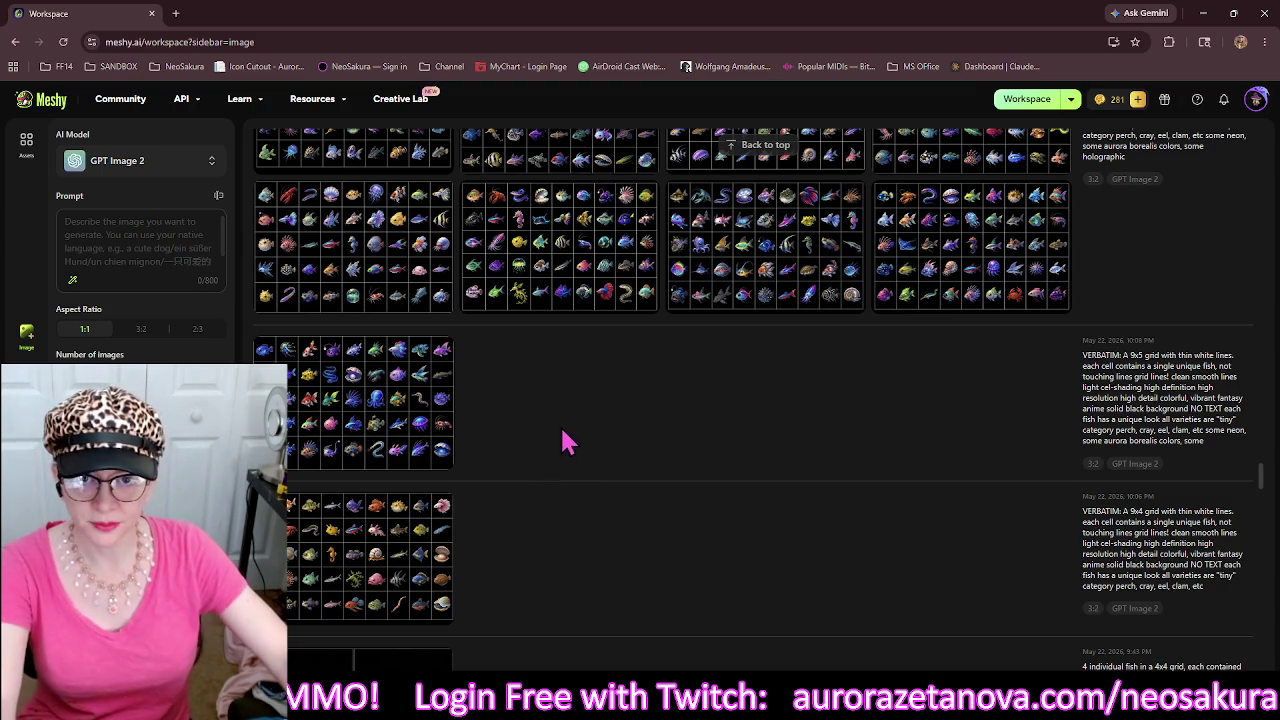
click(130, 236)
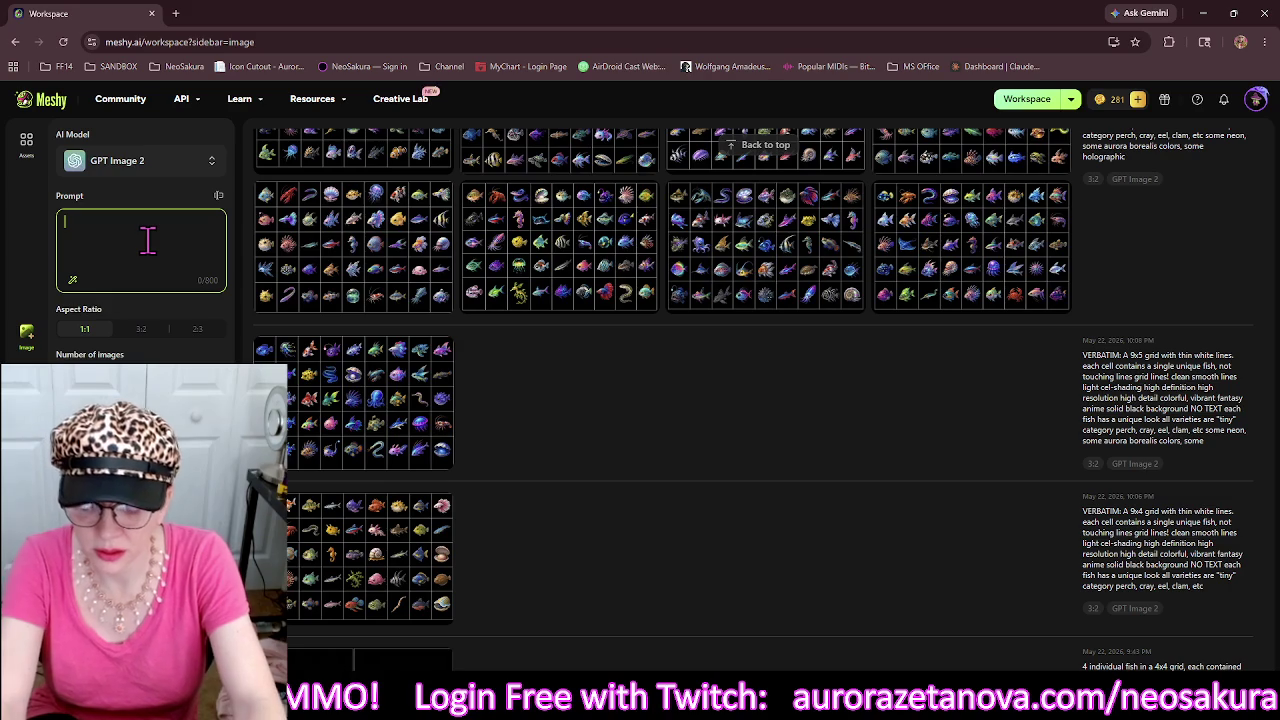
Type the 4-square black grid, white lines prompt listing clockwork squirrel, rabbit, owl and cat.
text(a 4-square grid with solid b)
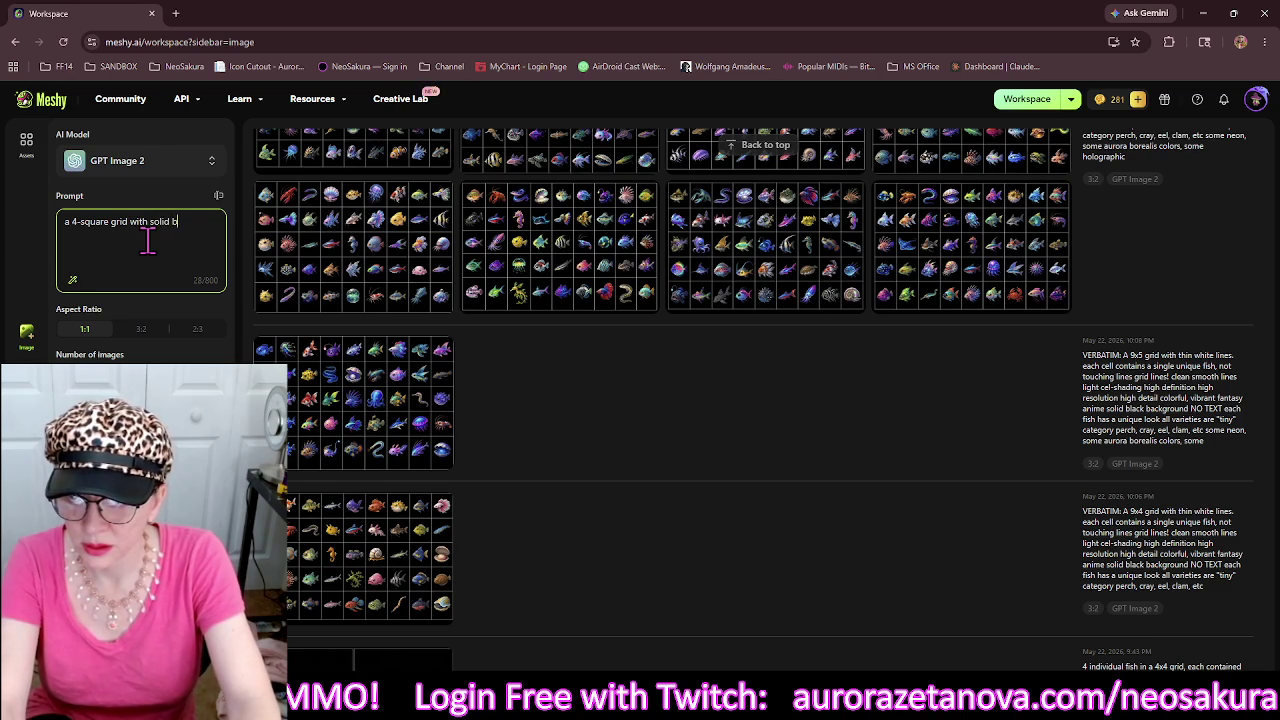
text(lack background and solid white l)
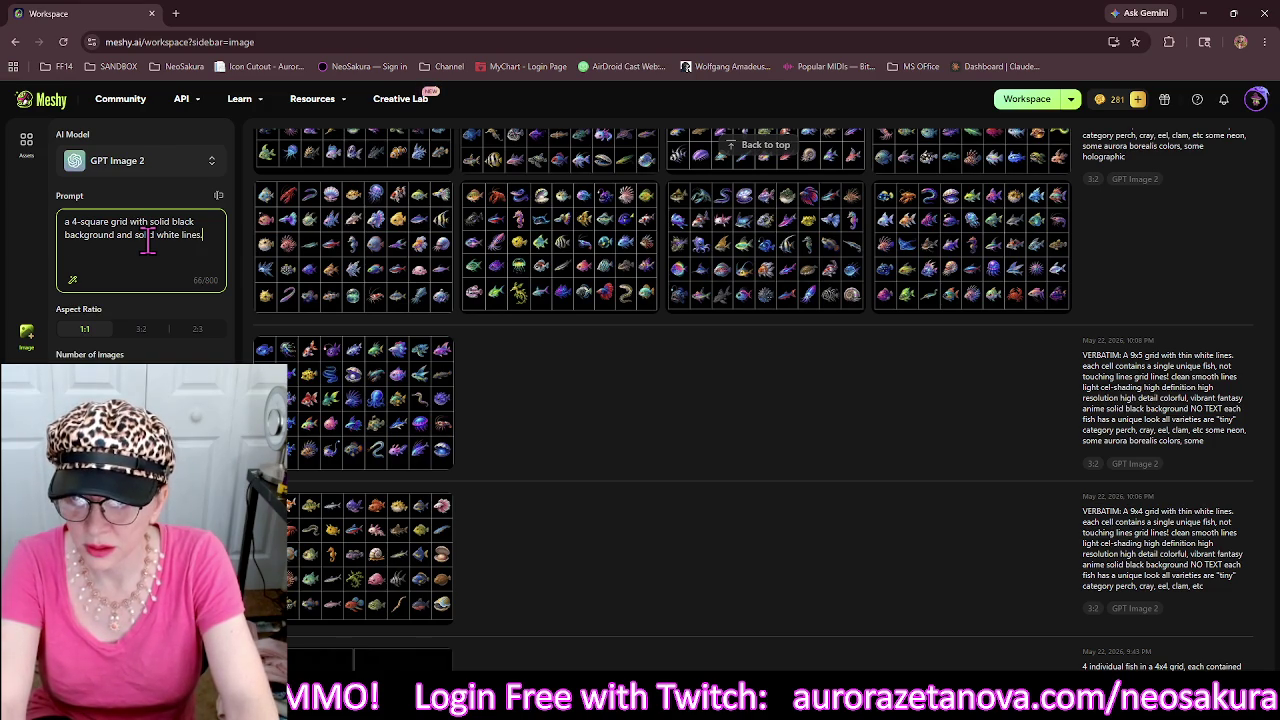
text(in each cell)
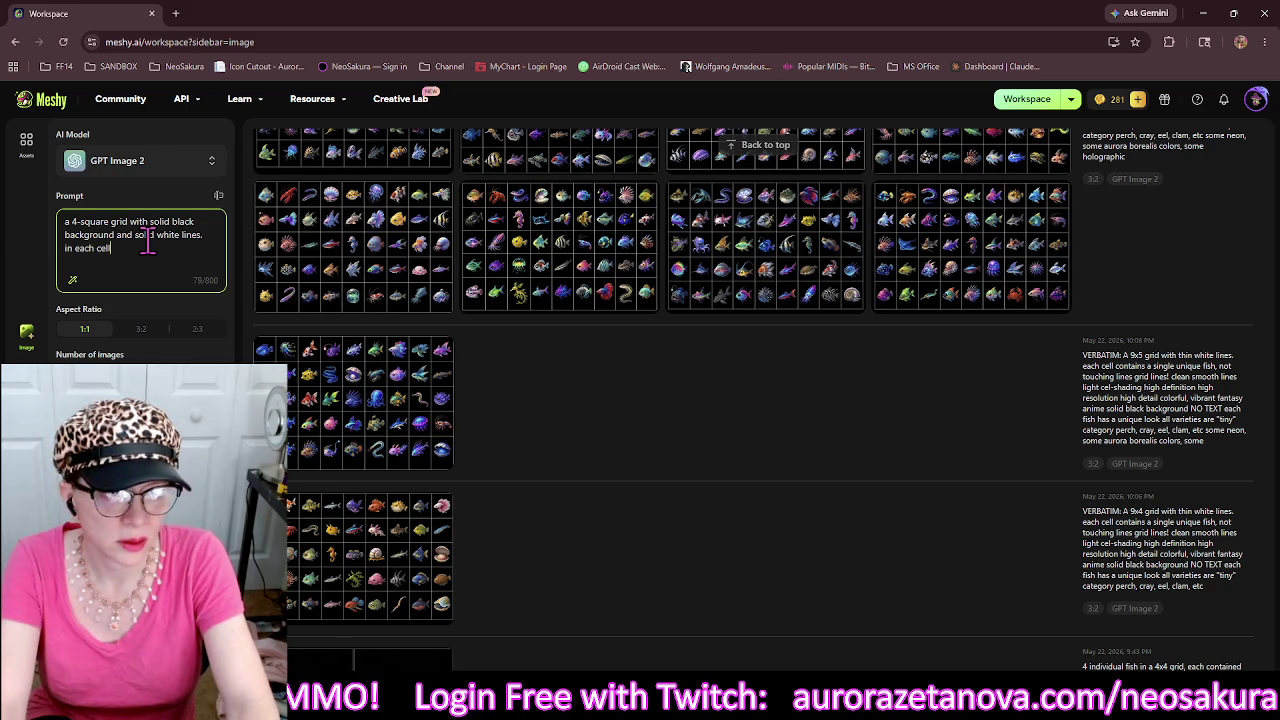
key(BackSpace)
key(BackSpace)
key(BackSpace)
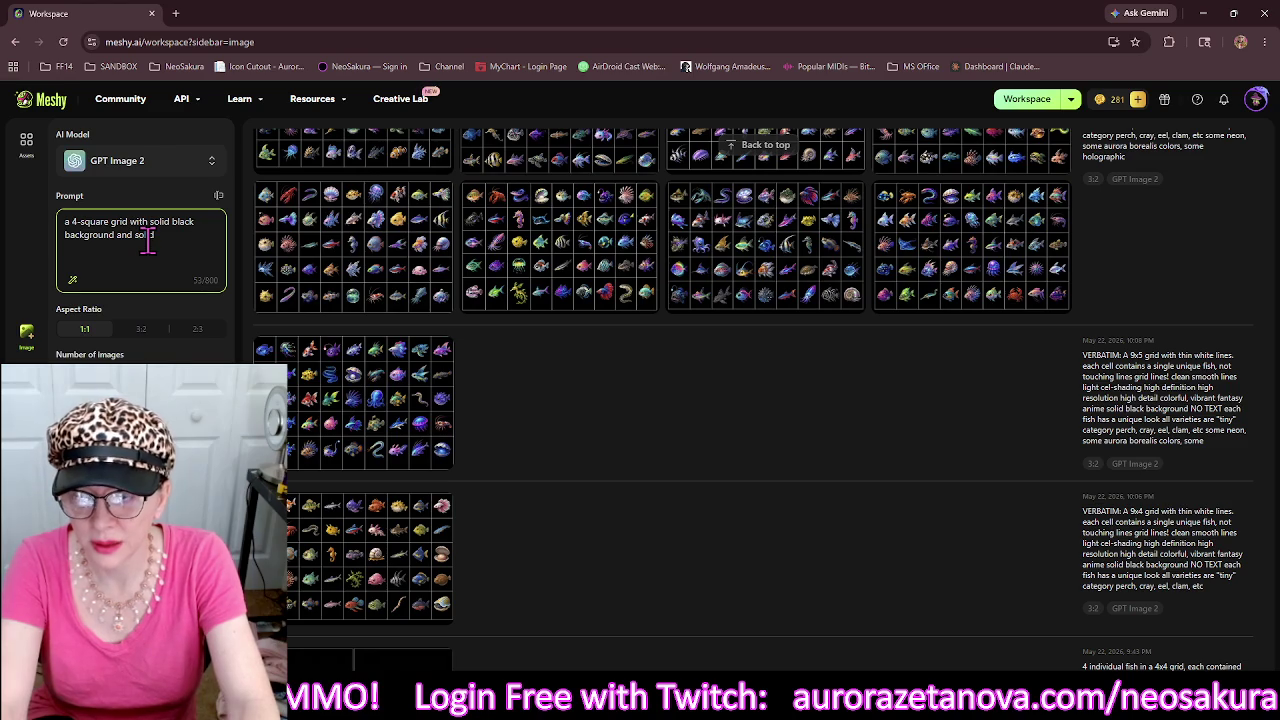
text(ines)
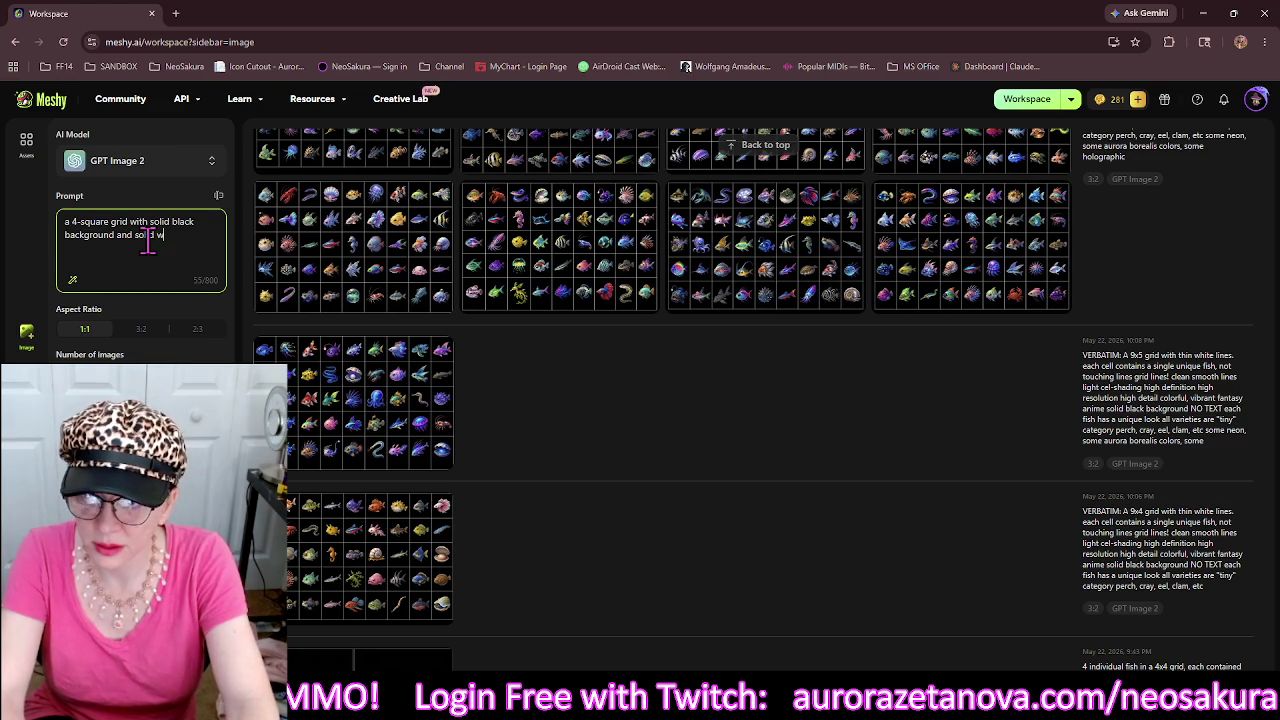
text(. in each cell is a clockwork critter: squirrel, rabbit, owl, cat)
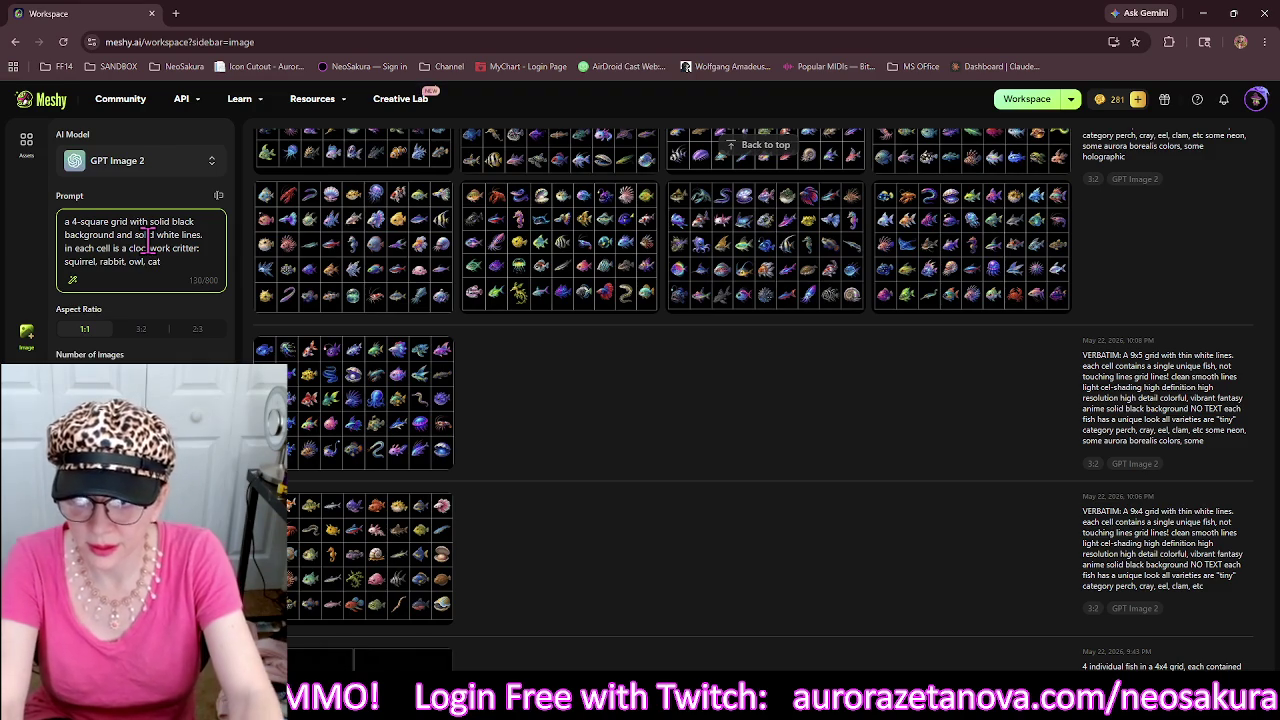
key(Return)
key(Return)
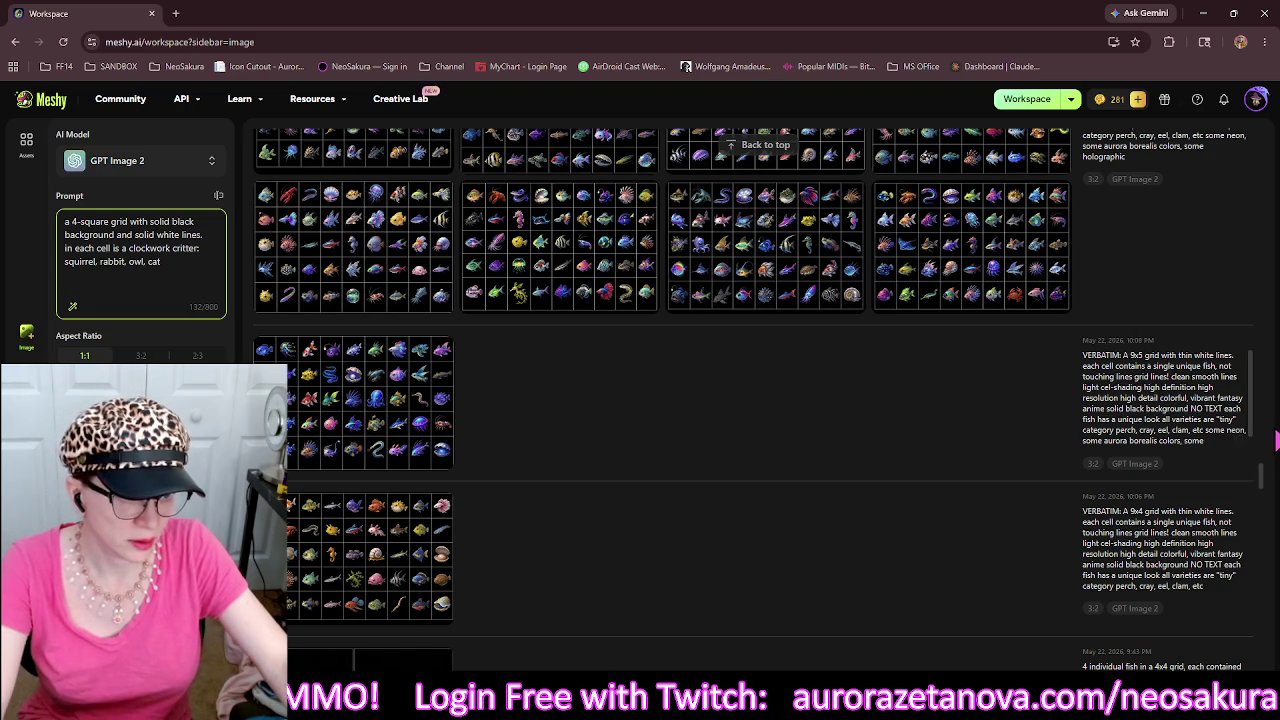
Paste an earlier fish prompt from history into the Prompt box, keeping VERBATIM: at the start.
click(1240, 445)
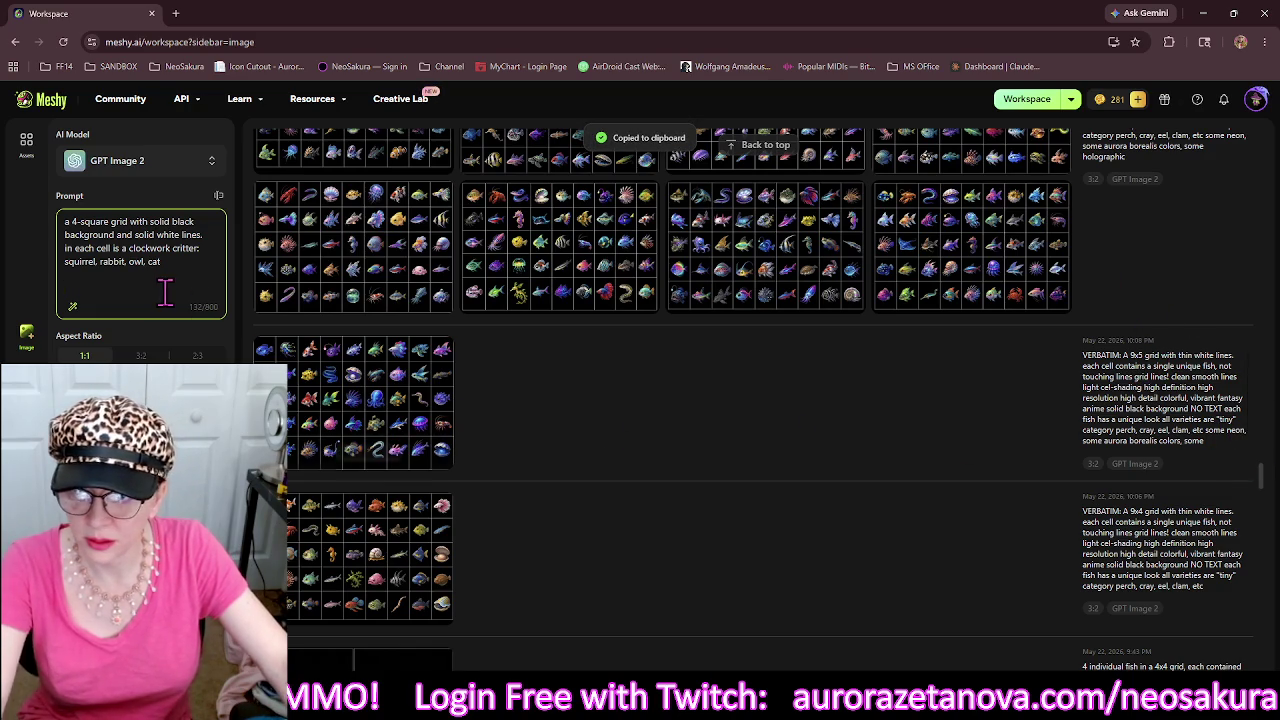
key(ctrl+a)
key(ctrl+v)
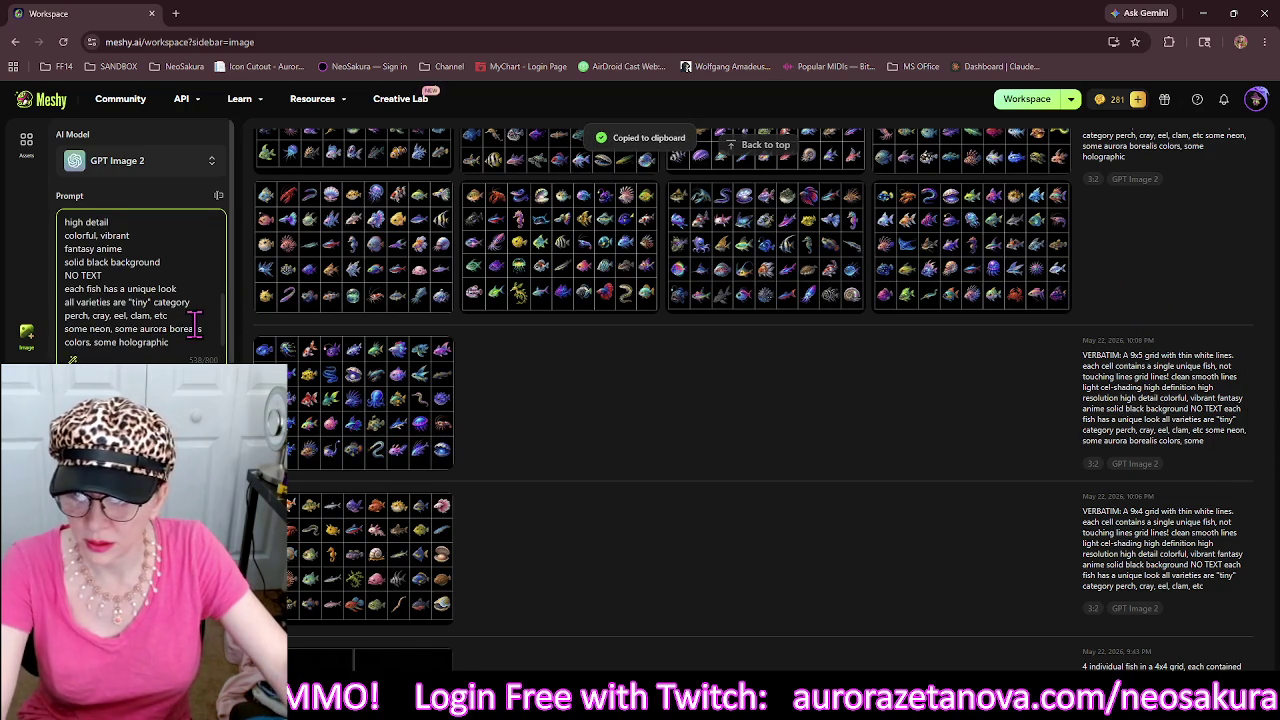
scroll(190, 322, up, 5)
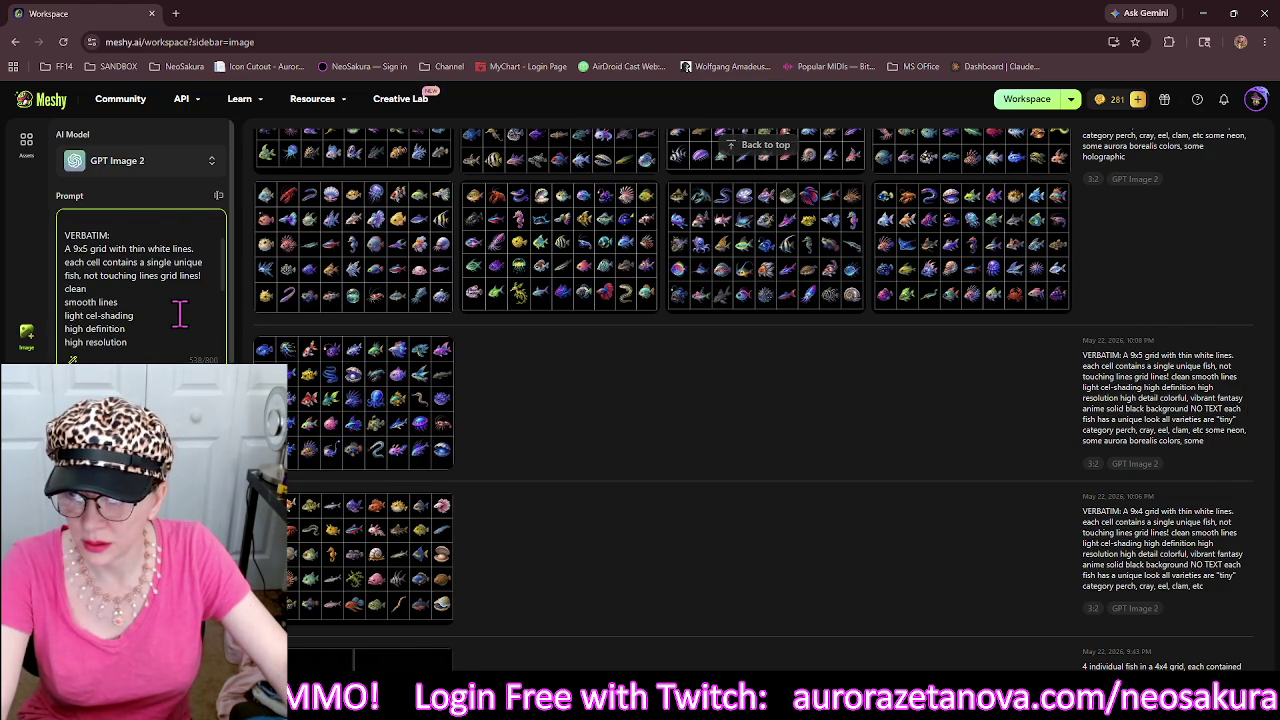
scroll(180, 313, up, 2)
double_click(92, 284)
key(BackSpace)
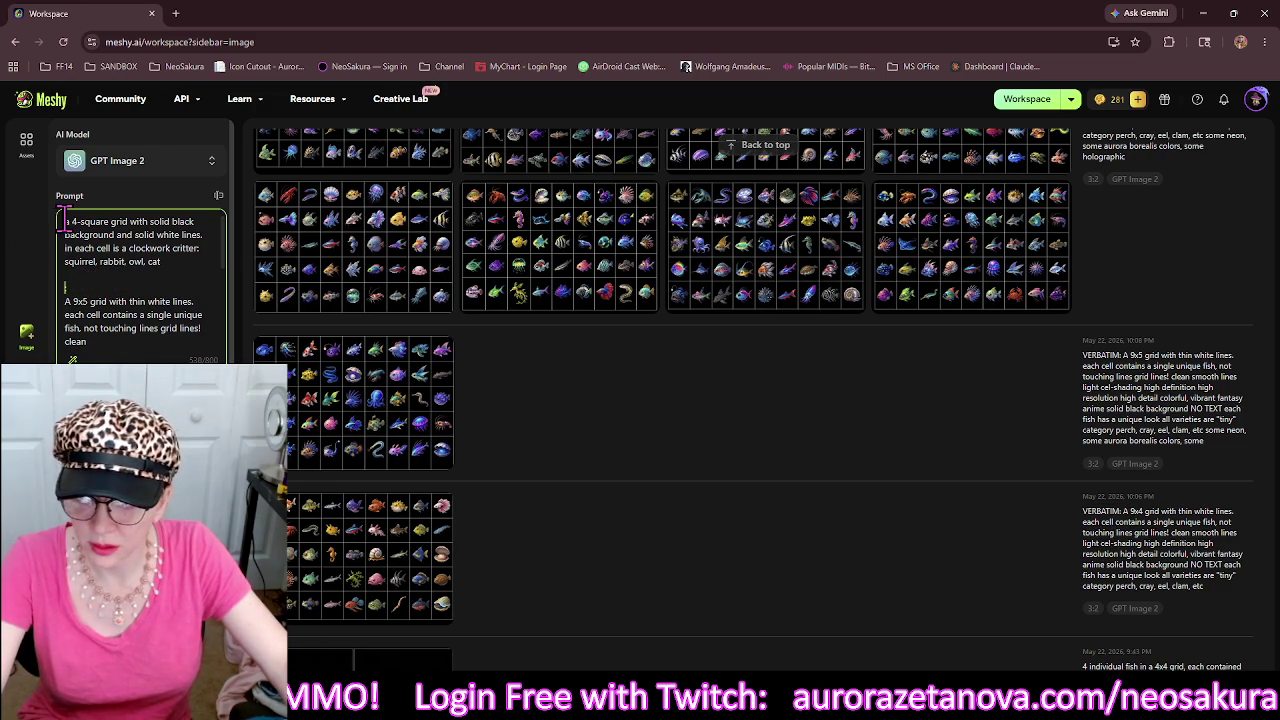
key(ctrl+v)
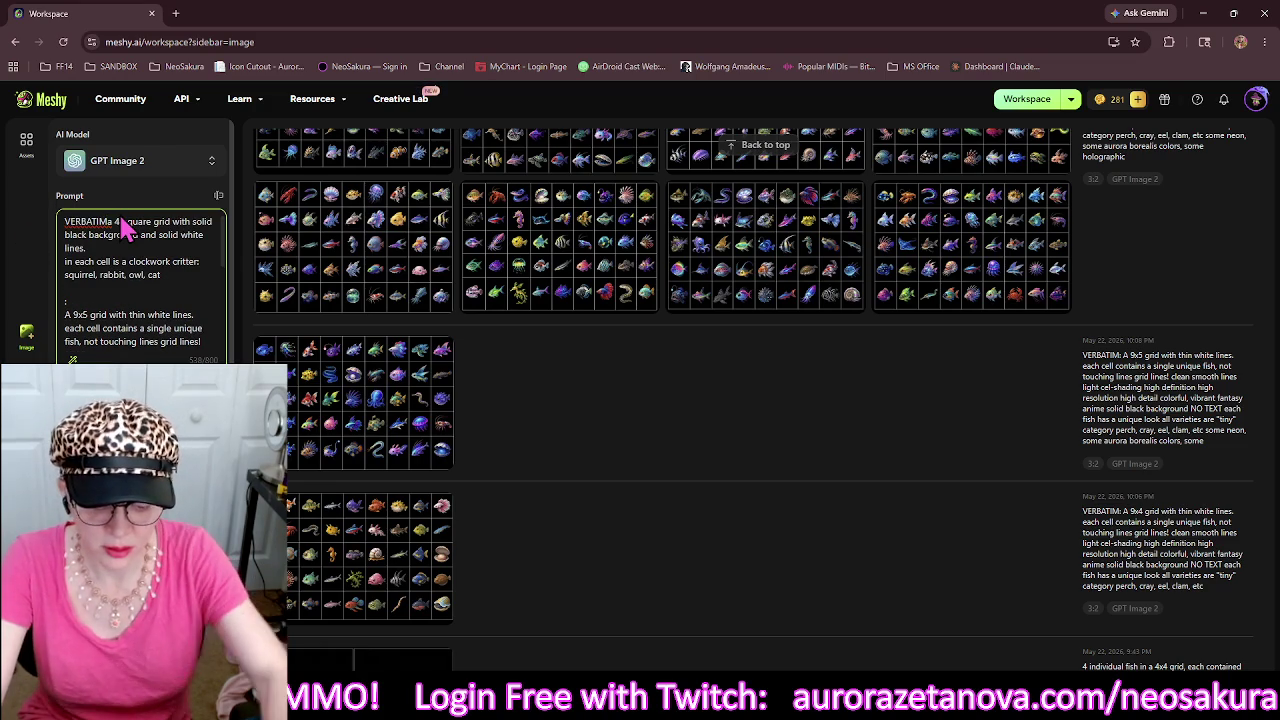
Replace the 9x5 fish grid description with the clockwork critter grid text plus ', NOT tou:'.
scroll(185, 295, down, 2)
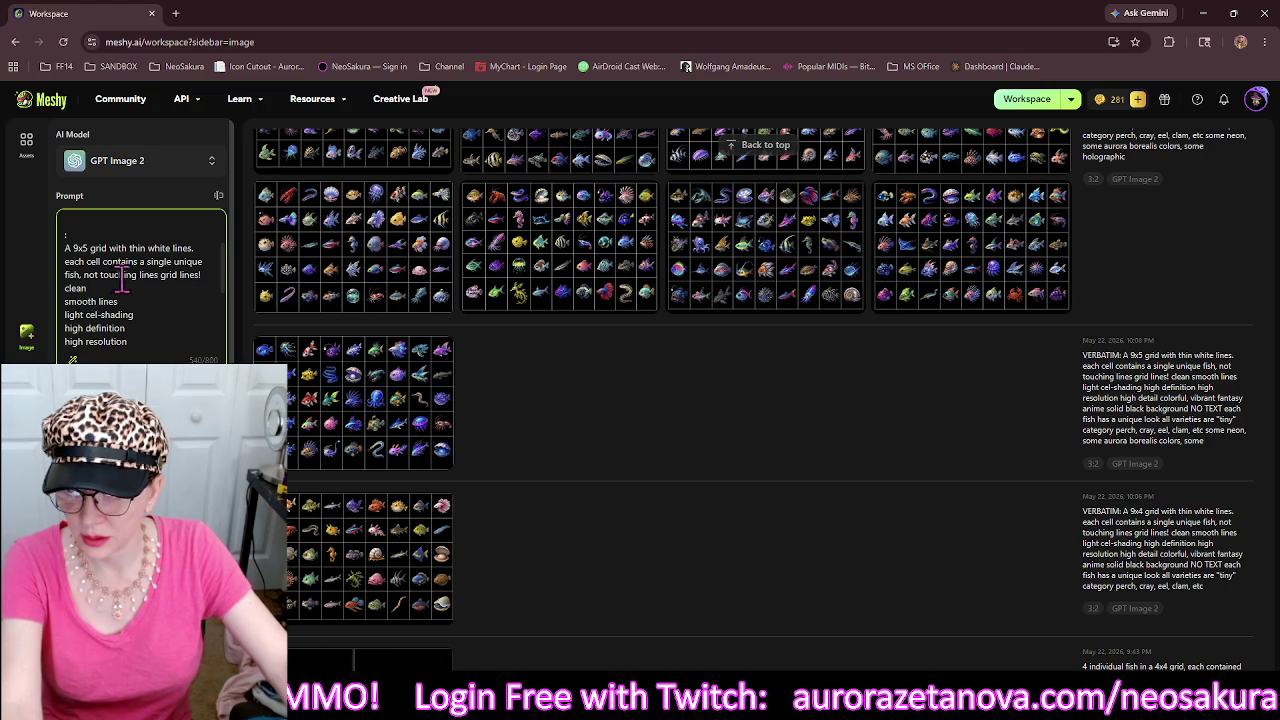
drag(208, 274, 63, 248)
key(BackSpace)
key(BackSpace)
key(BackSpace)
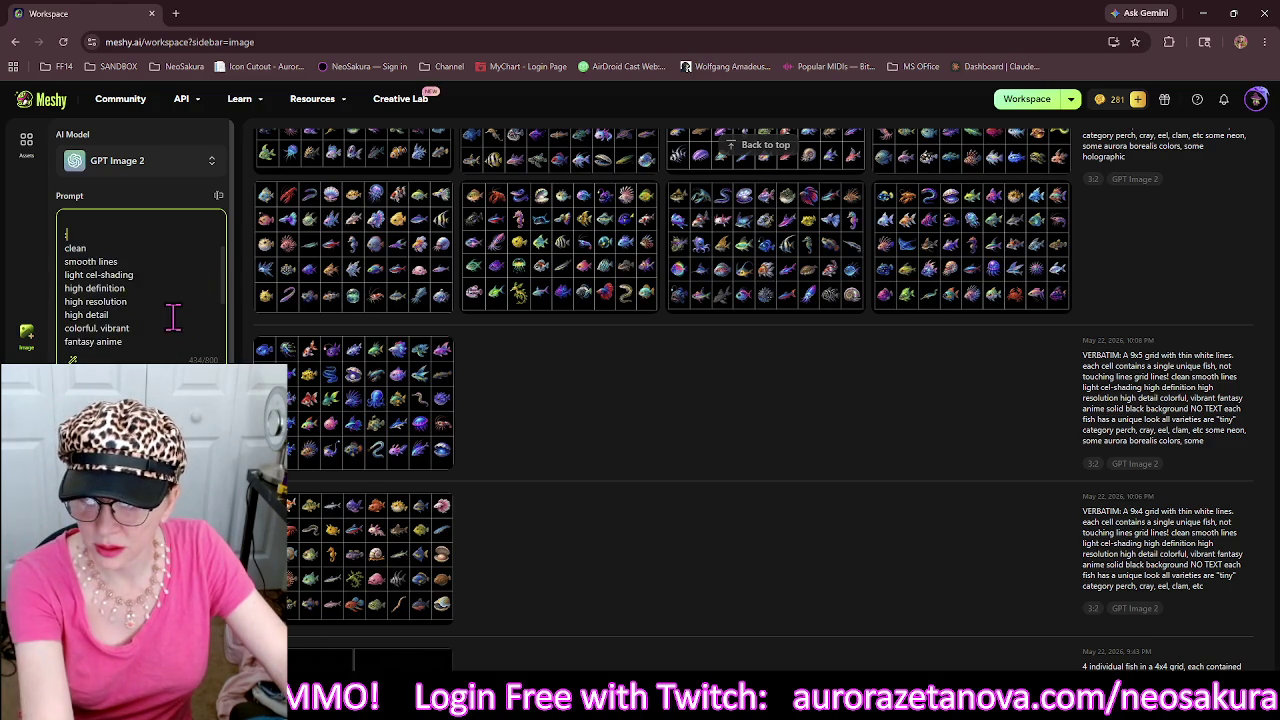
key(ctrl+v)
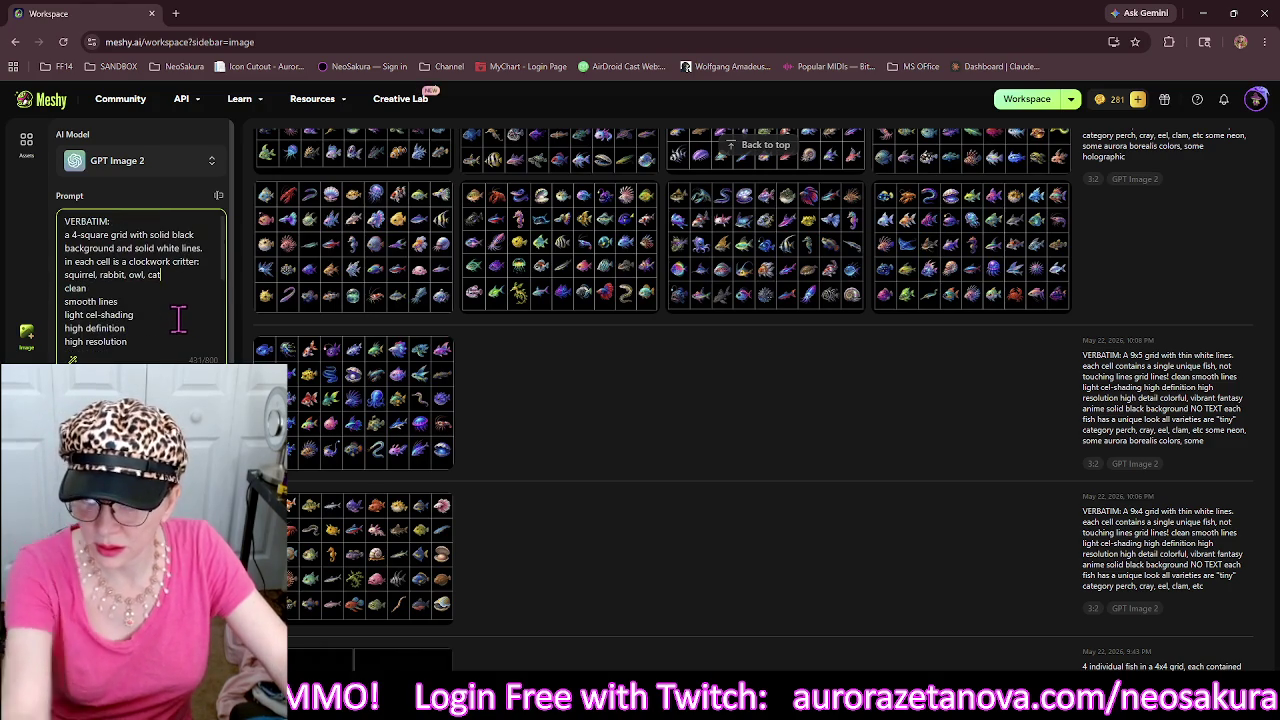
text(, )
text(NOT touching the gri)
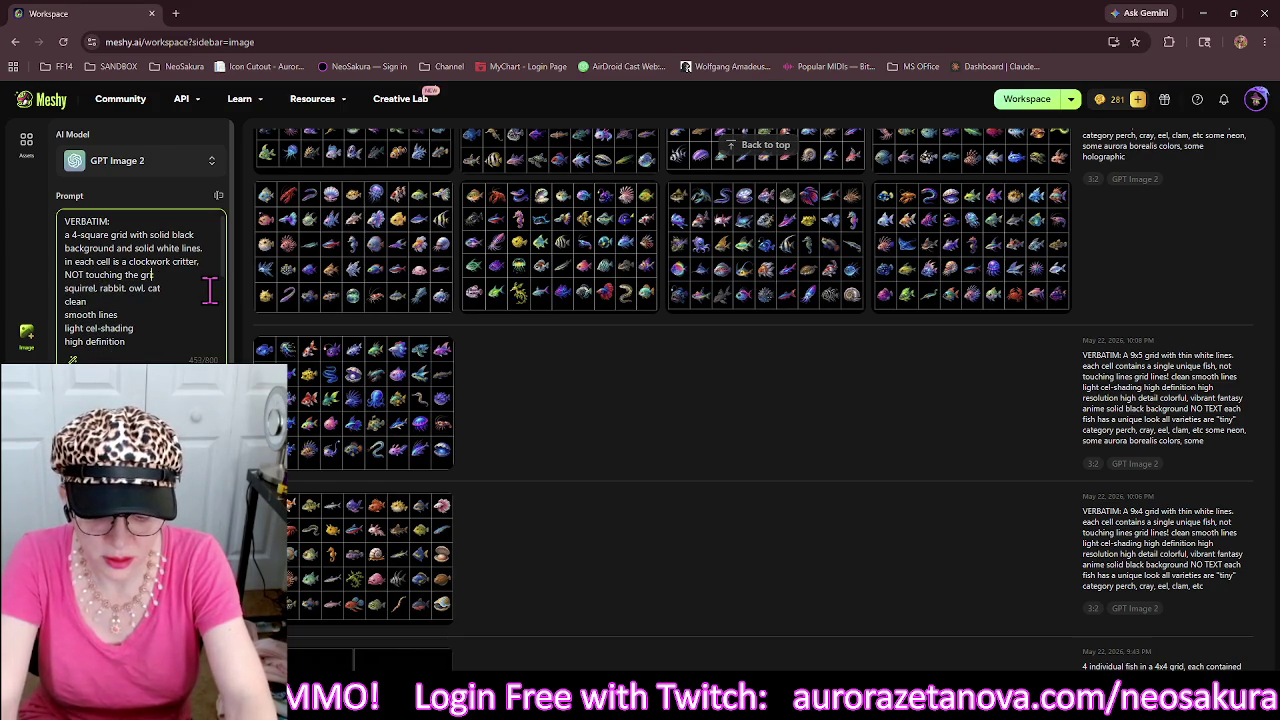
text(:)
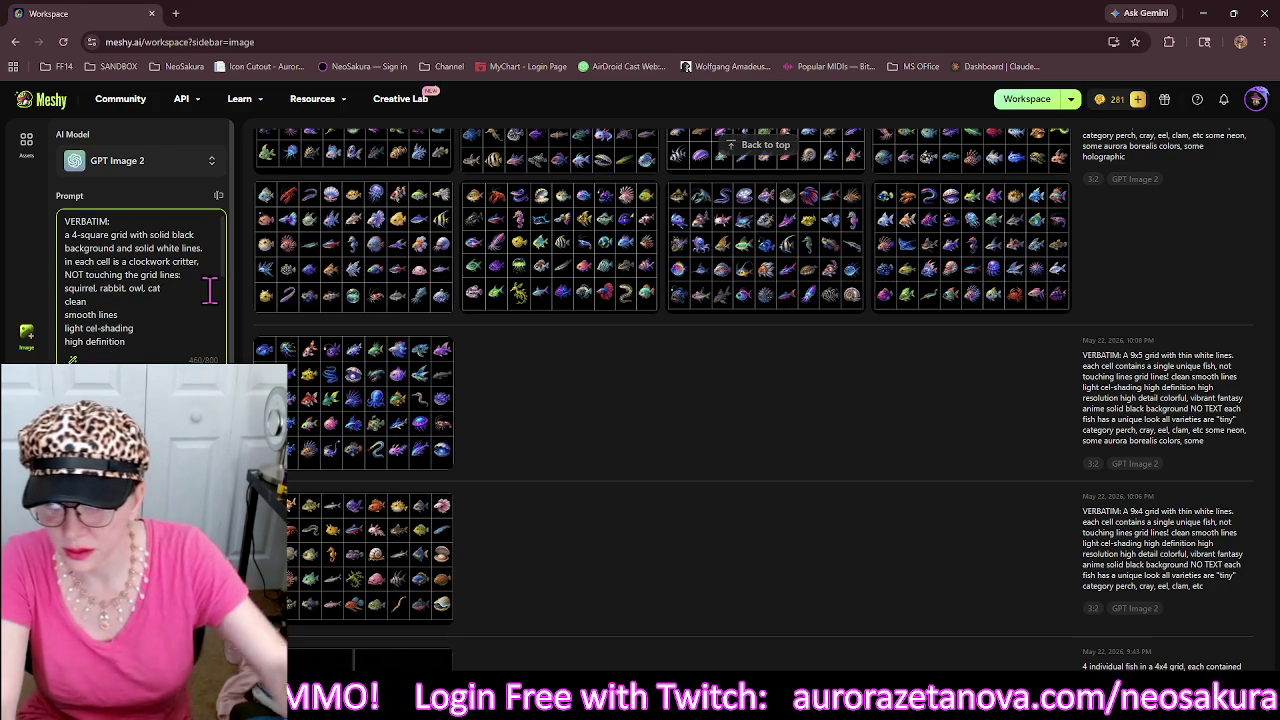
scroll(200, 290, down, 2)
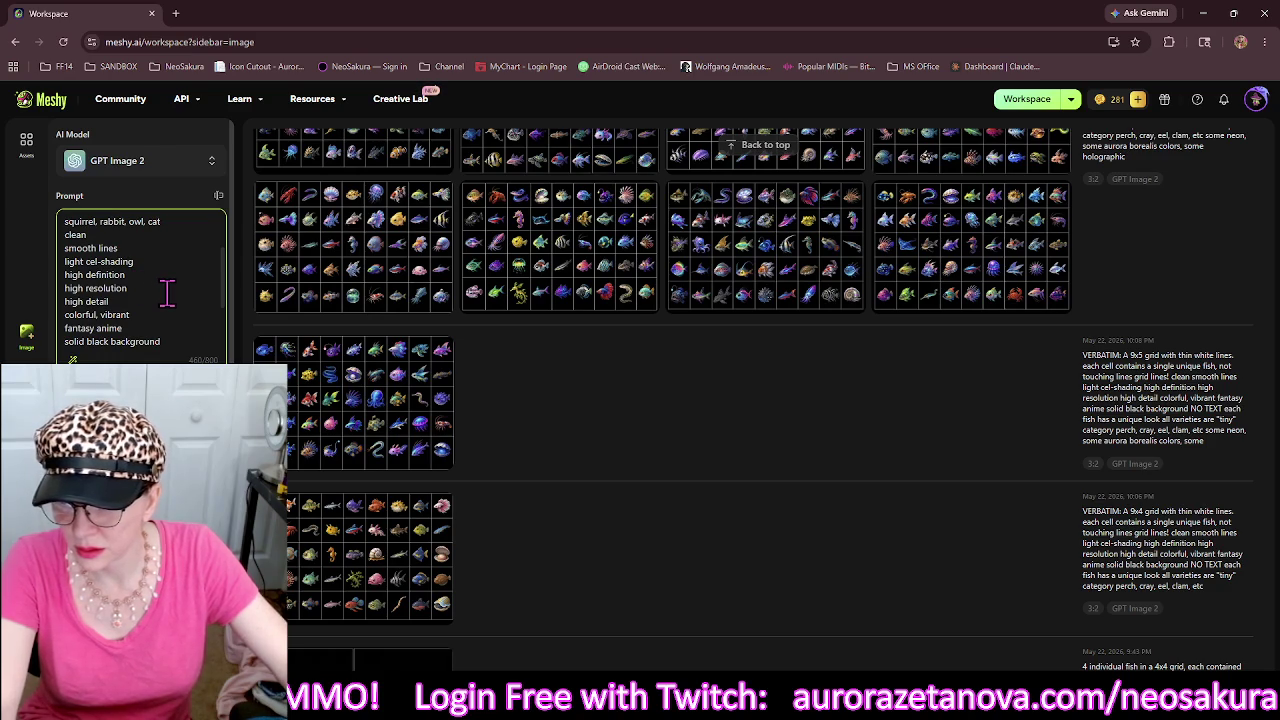
scroll(167, 292, down, 2)
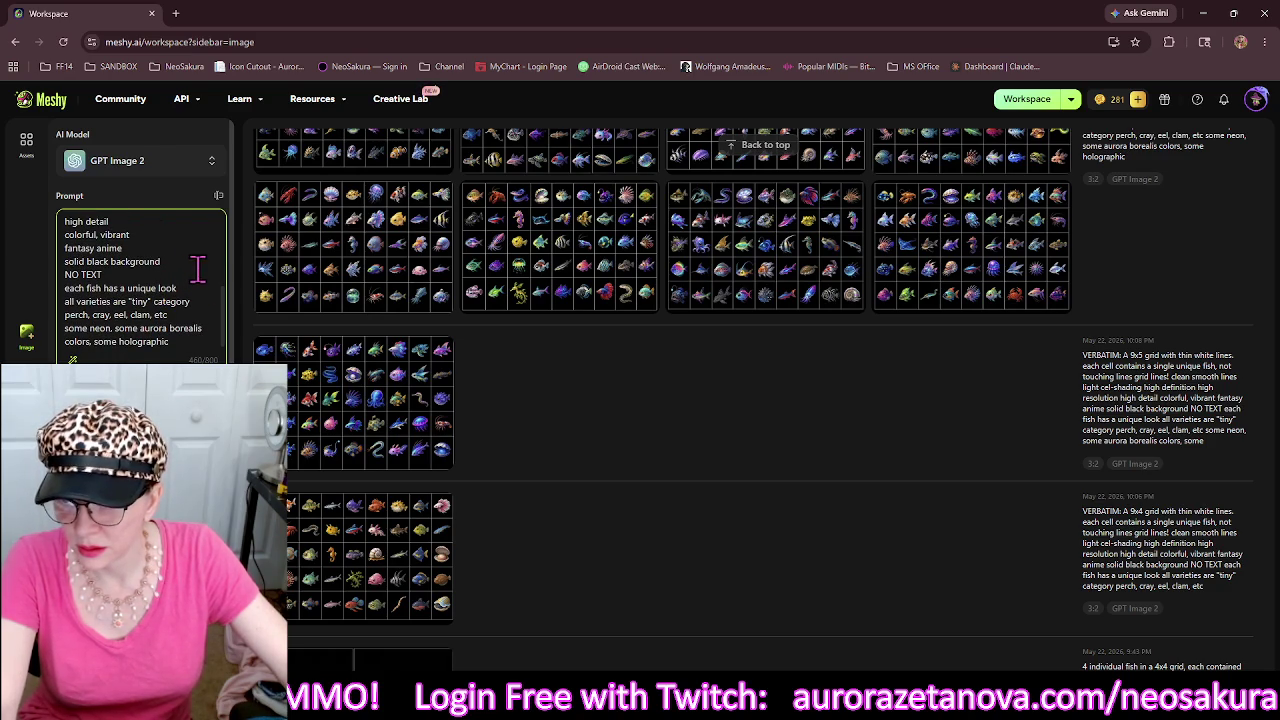
Delete the duplicate black background line and the fish look, 'tiny', species and neon colour lines.
triple_click(172, 258)
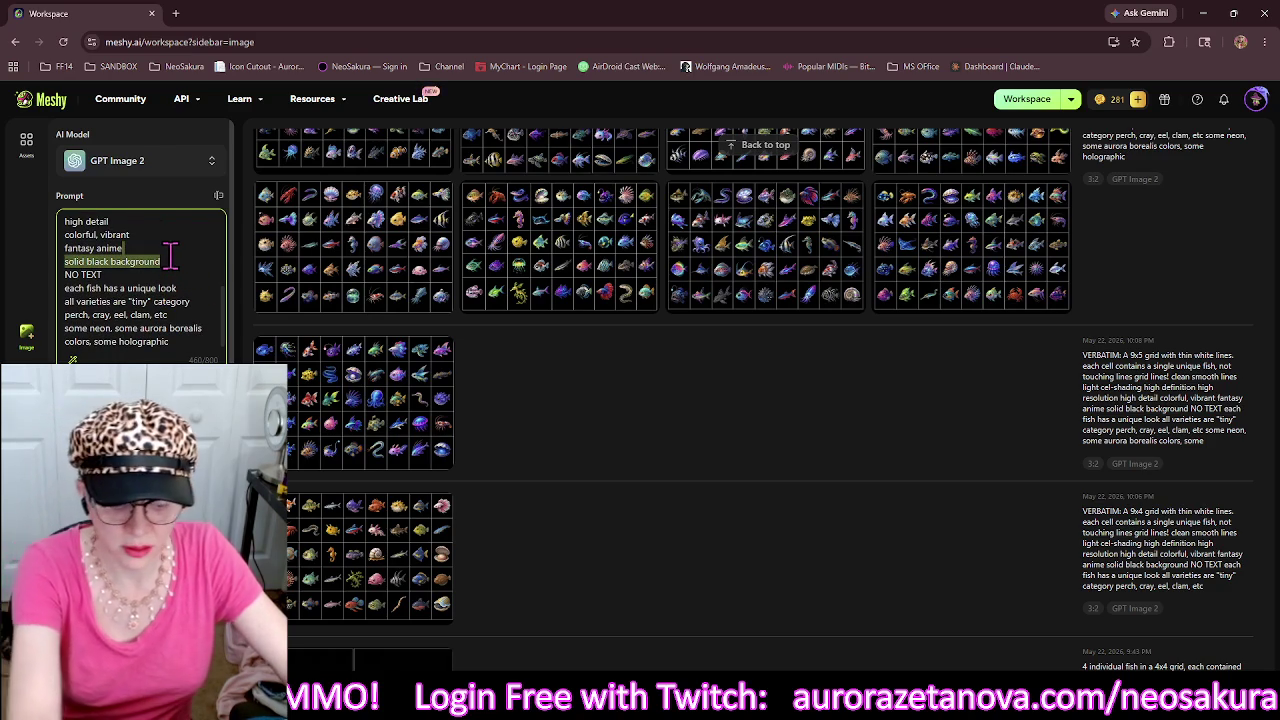
key(BackSpace)
key(BackSpace)
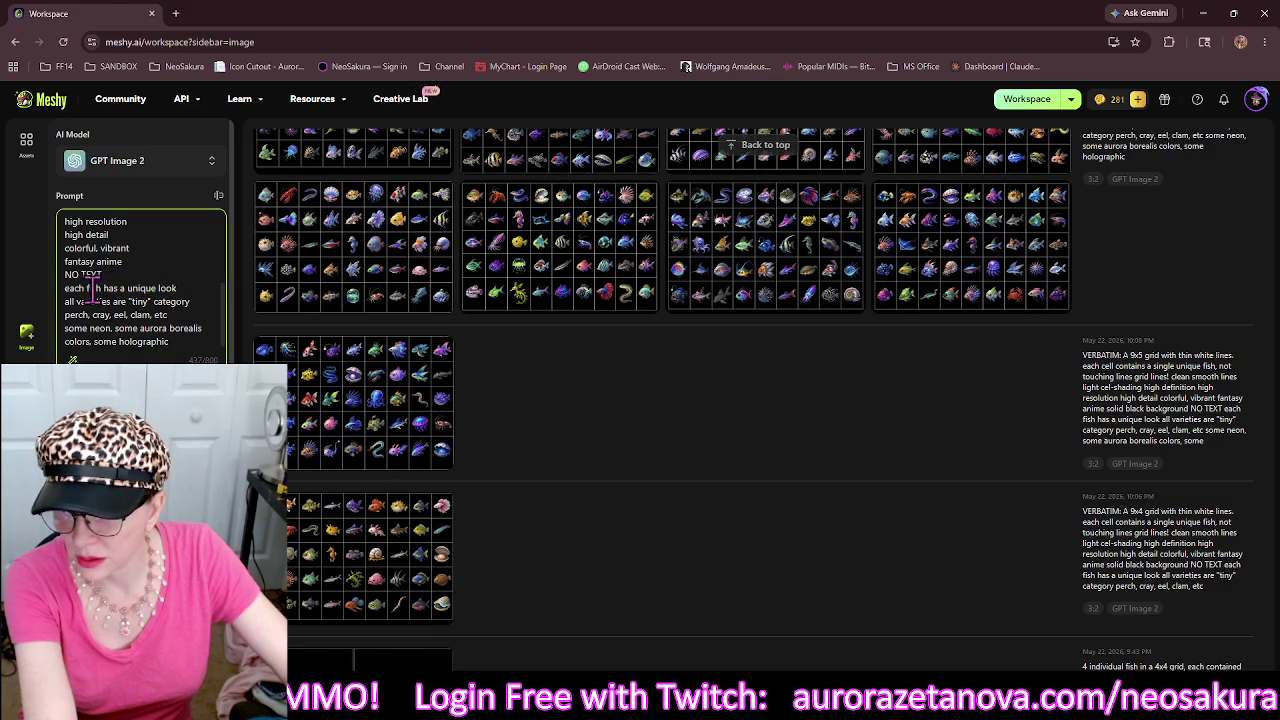
double_click(91, 288)
key(shift+Up)
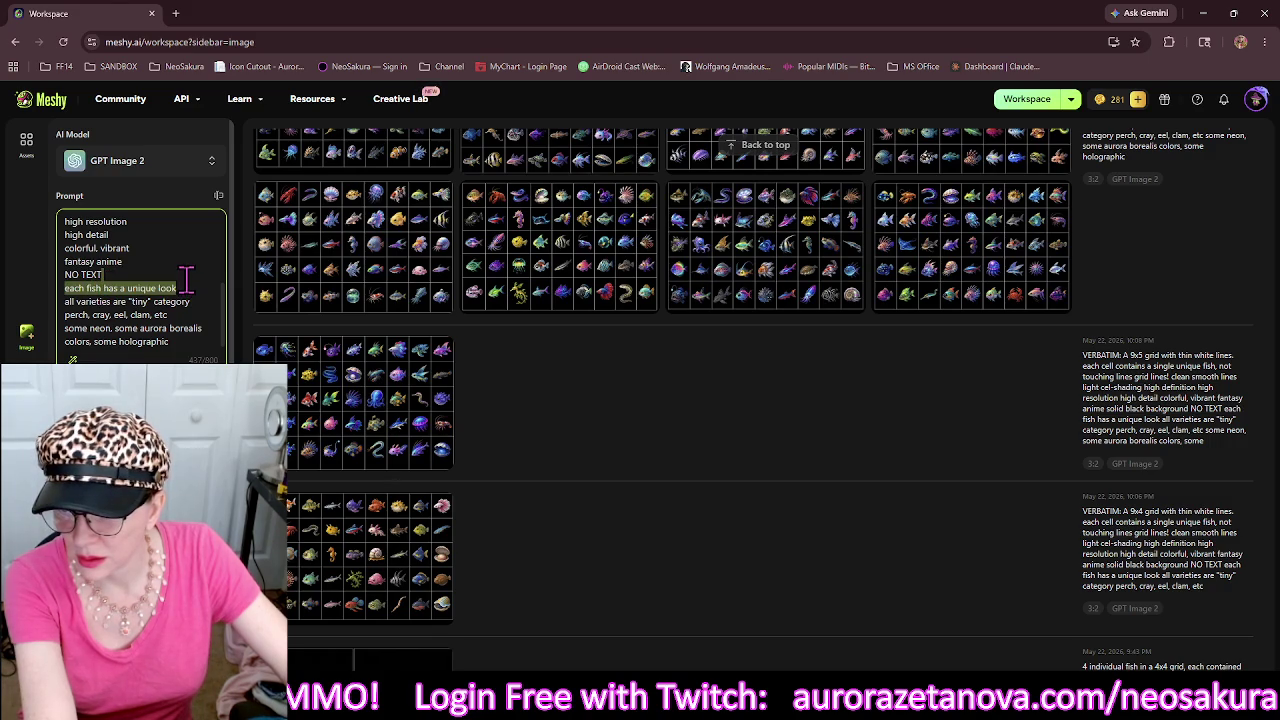
key(BackSpace)
key(shift+Up)
key(BackSpace)
key(shift+Up)
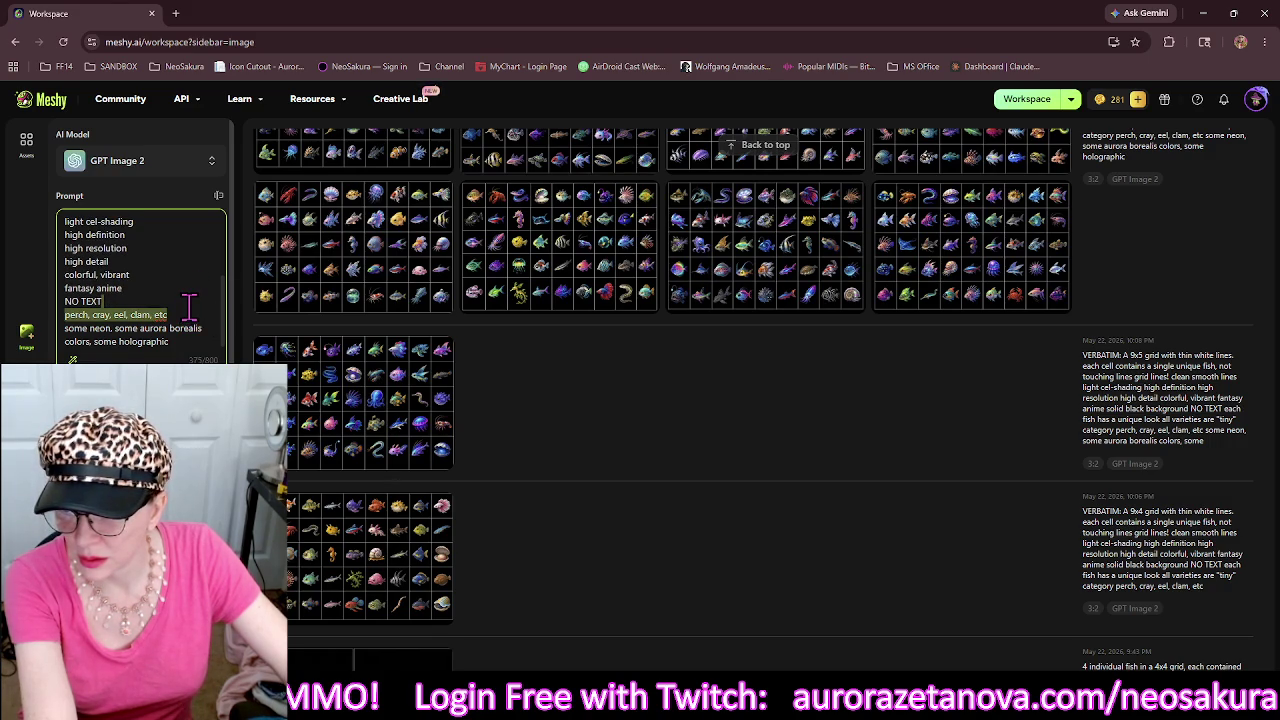
key(BackSpace)
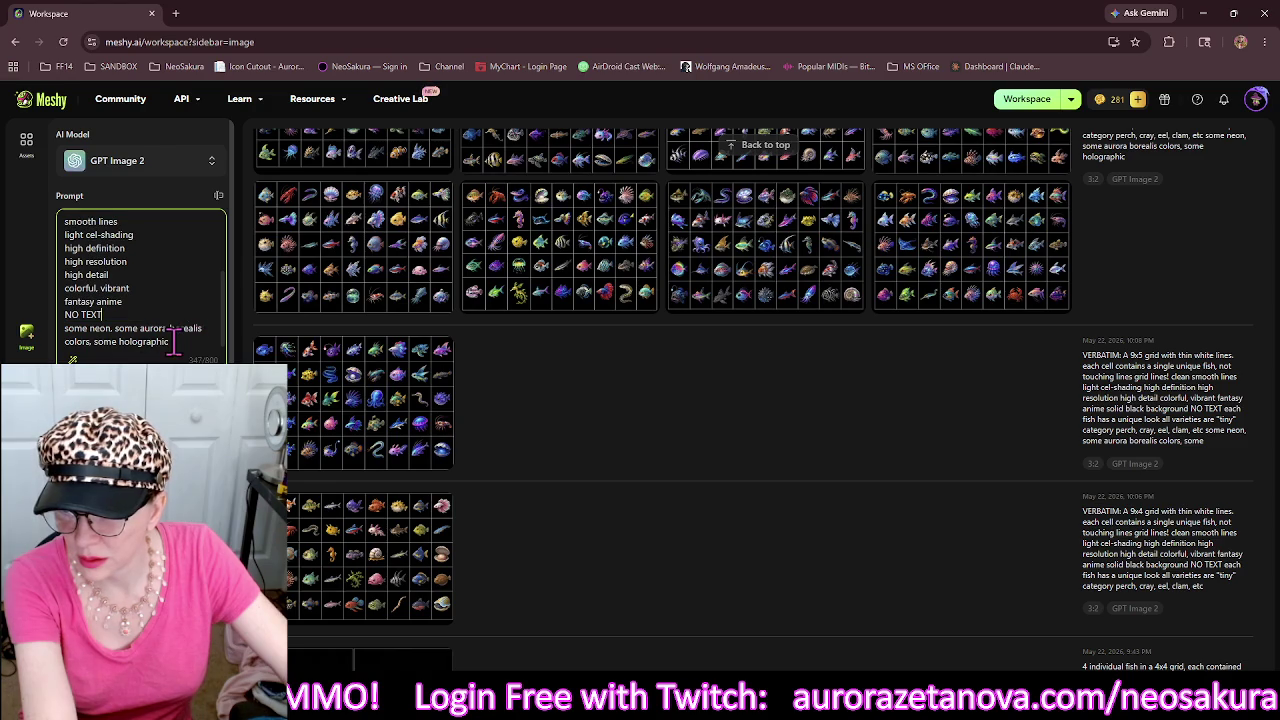
key(shift+Down)
key(BackSpace)
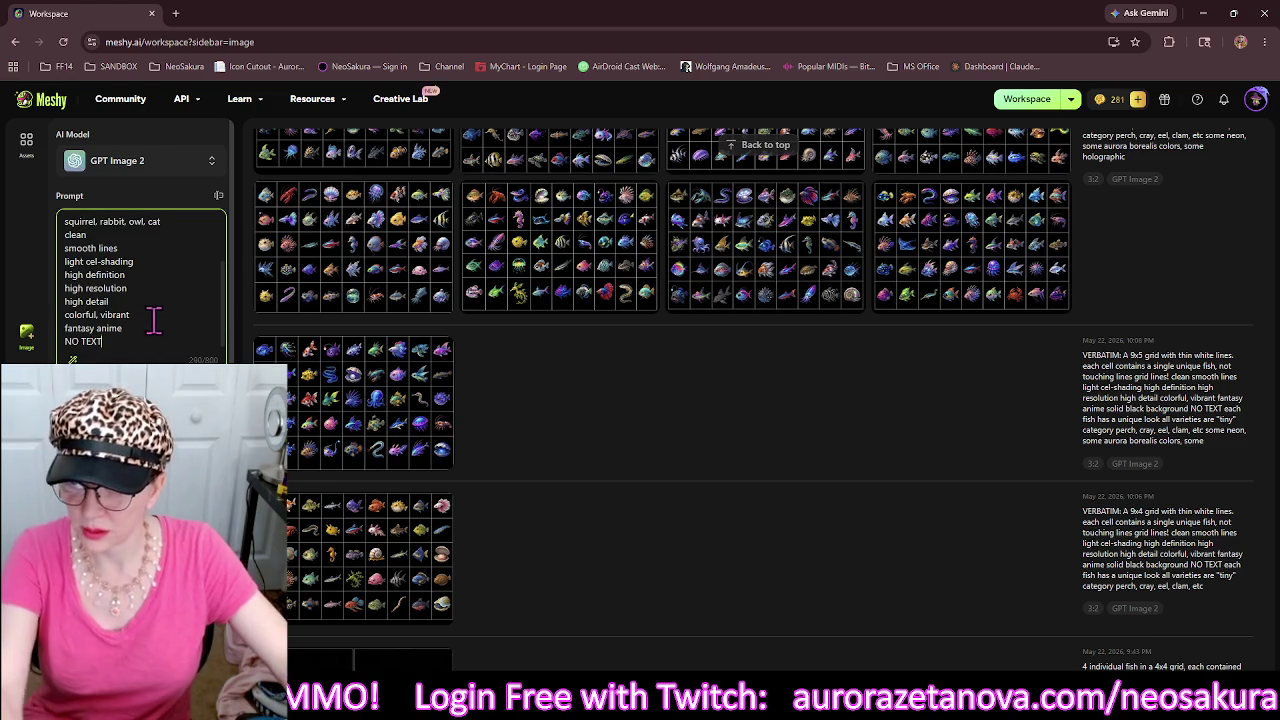
scroll(155, 315, up, 3)
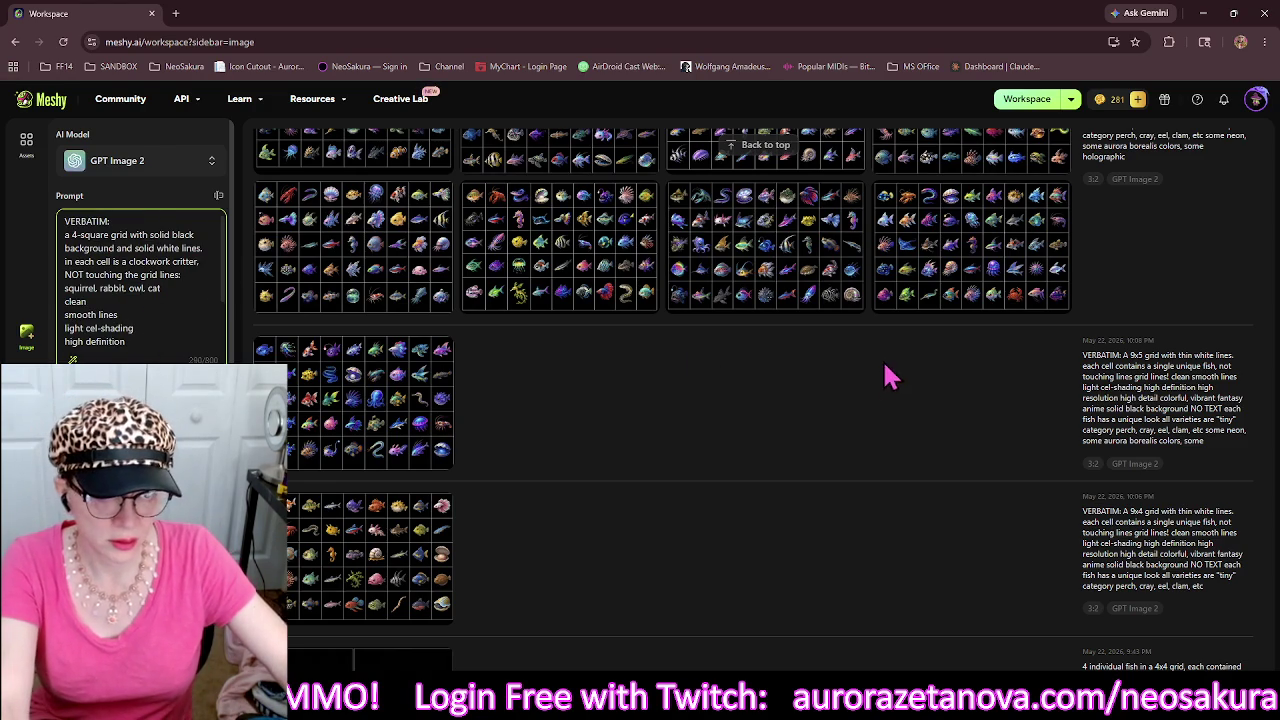
Copy the earlier wooden cog prompt, paste it after NO TEXT, and trim its spacing and style lines.
scroll(890, 376, down, 15)
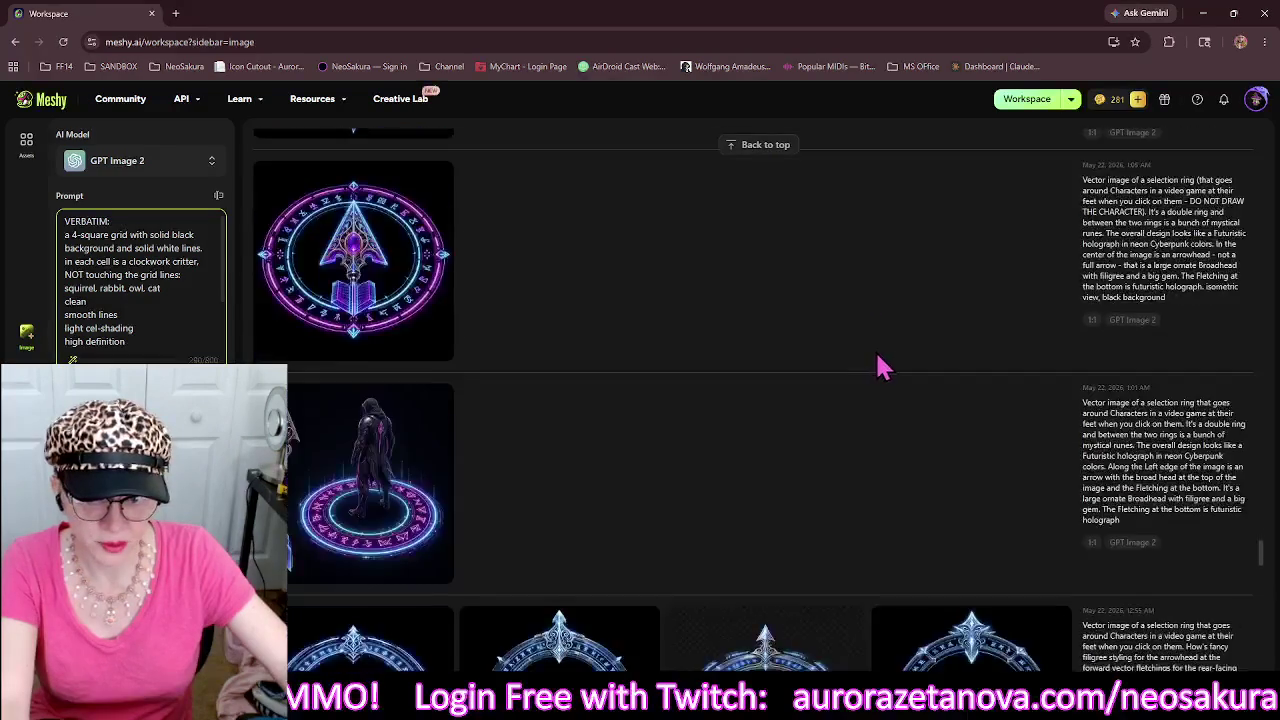
scroll(895, 368, down, 15)
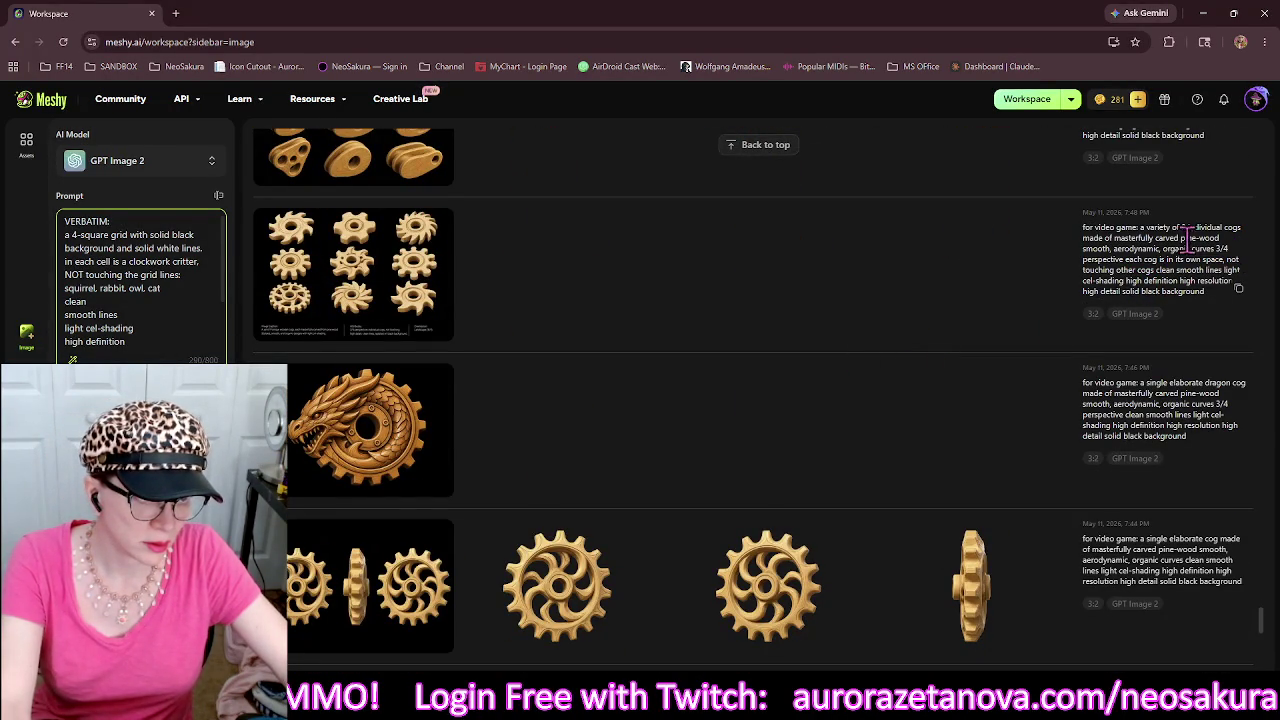
click(1086, 236)
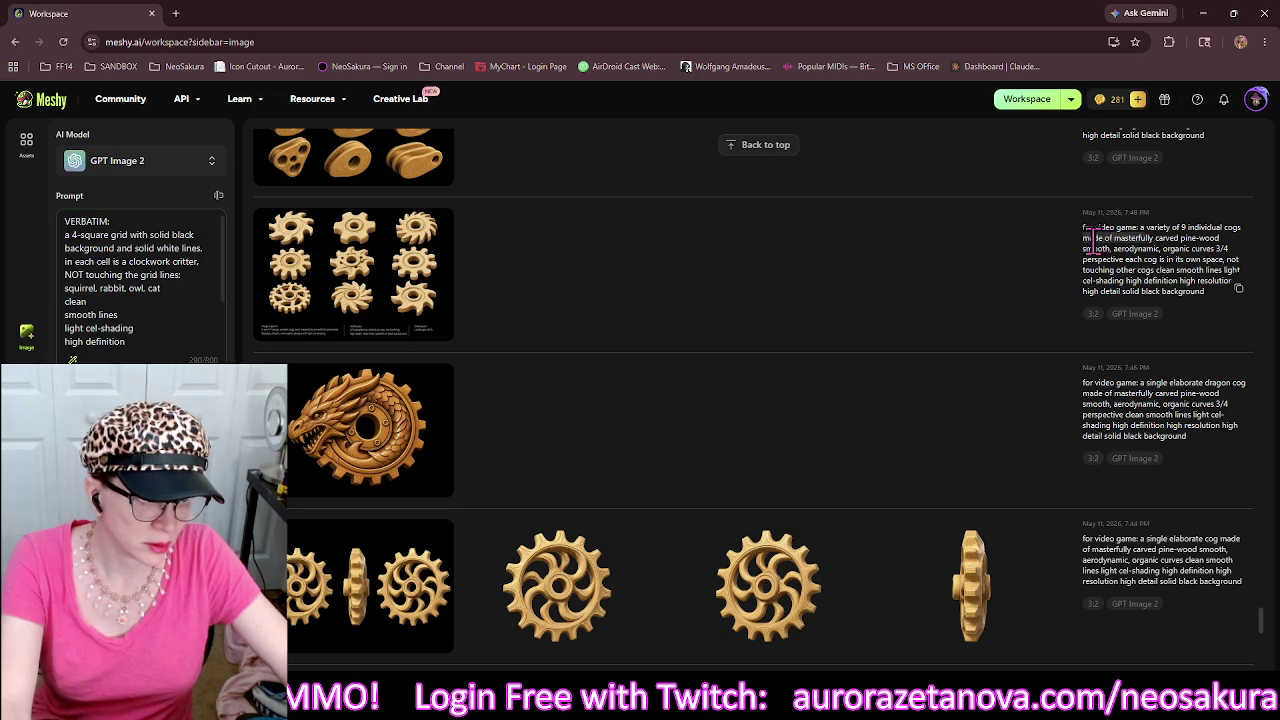
click(1238, 288)
scroll(180, 300, down, 5)
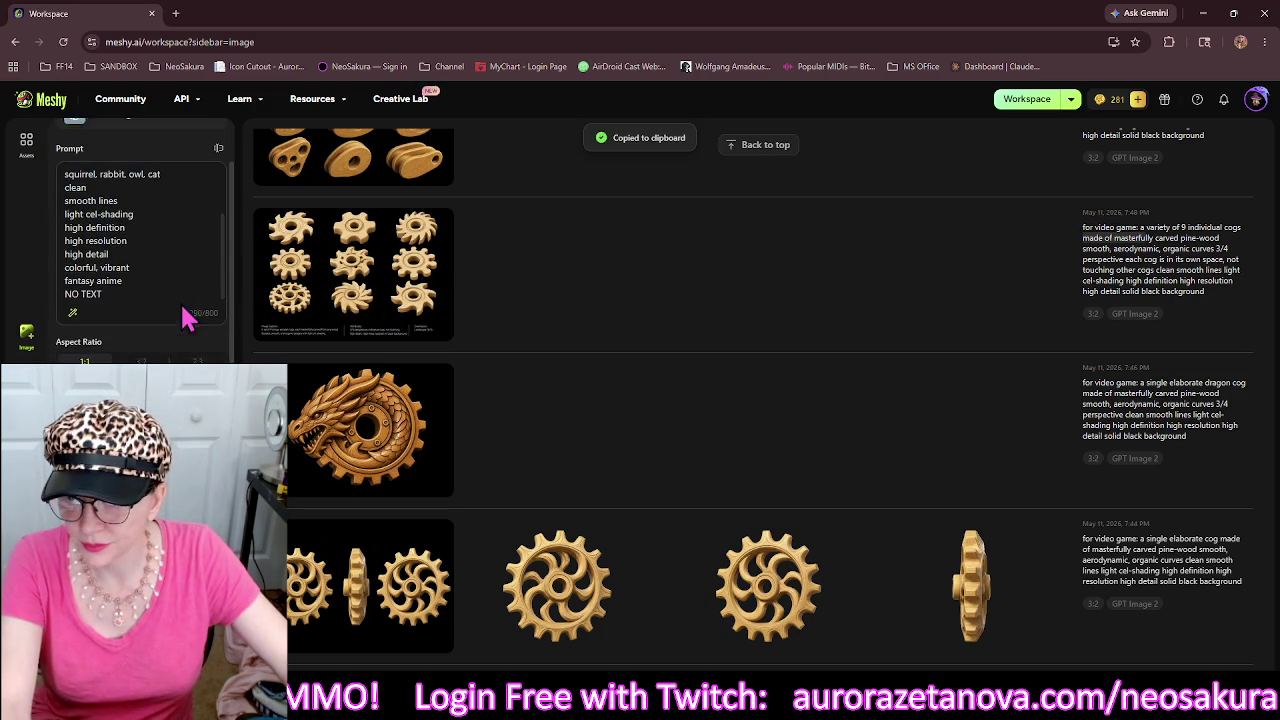
click(131, 291)
key(Return)
key(Return)
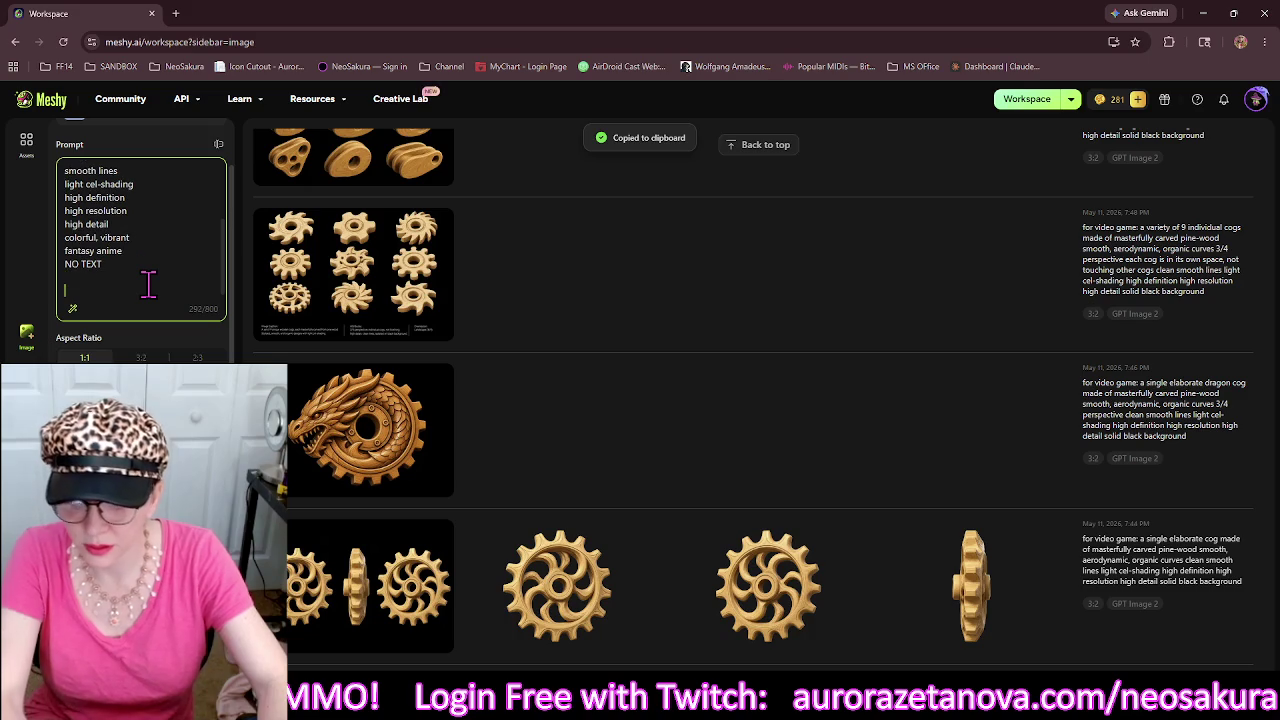
key(ctrl+v)
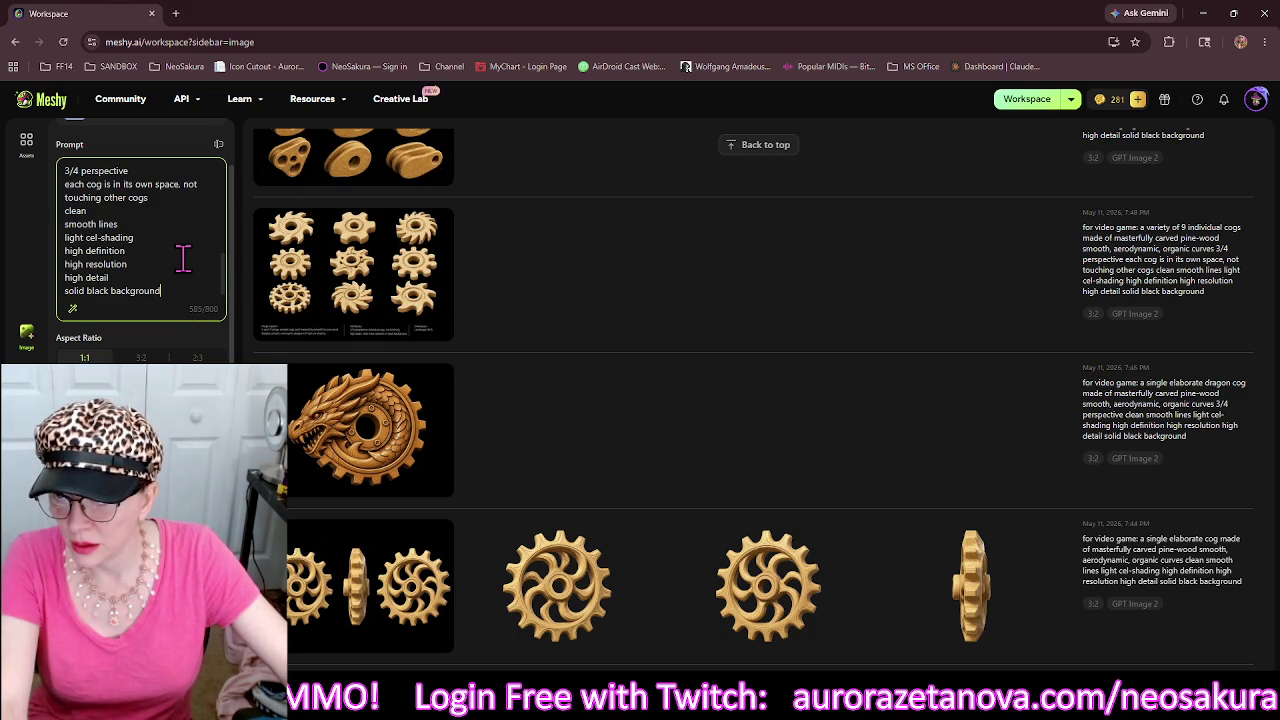
scroll(183, 258, up, 3)
drag(64, 251, 120, 292)
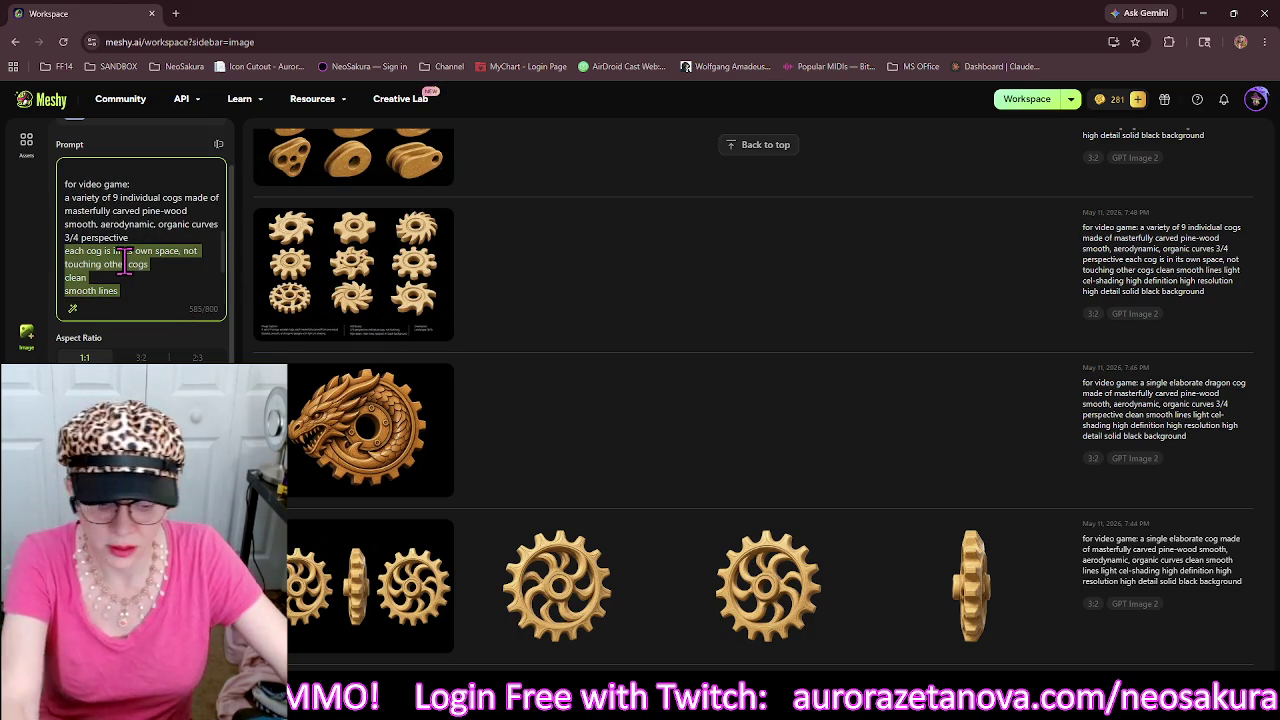
key(BackSpace)
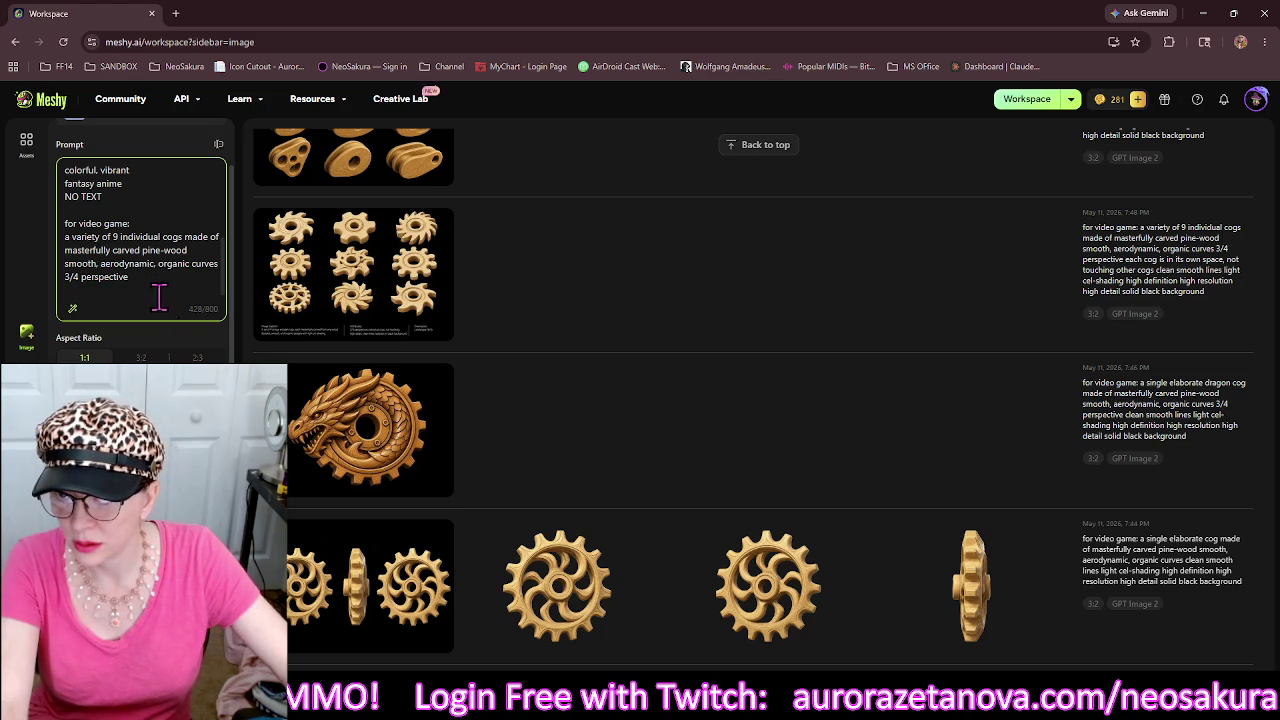
Delete the clockwork critter and grid-cell instruction lines from the prompt.
scroll(158, 295, up, 4)
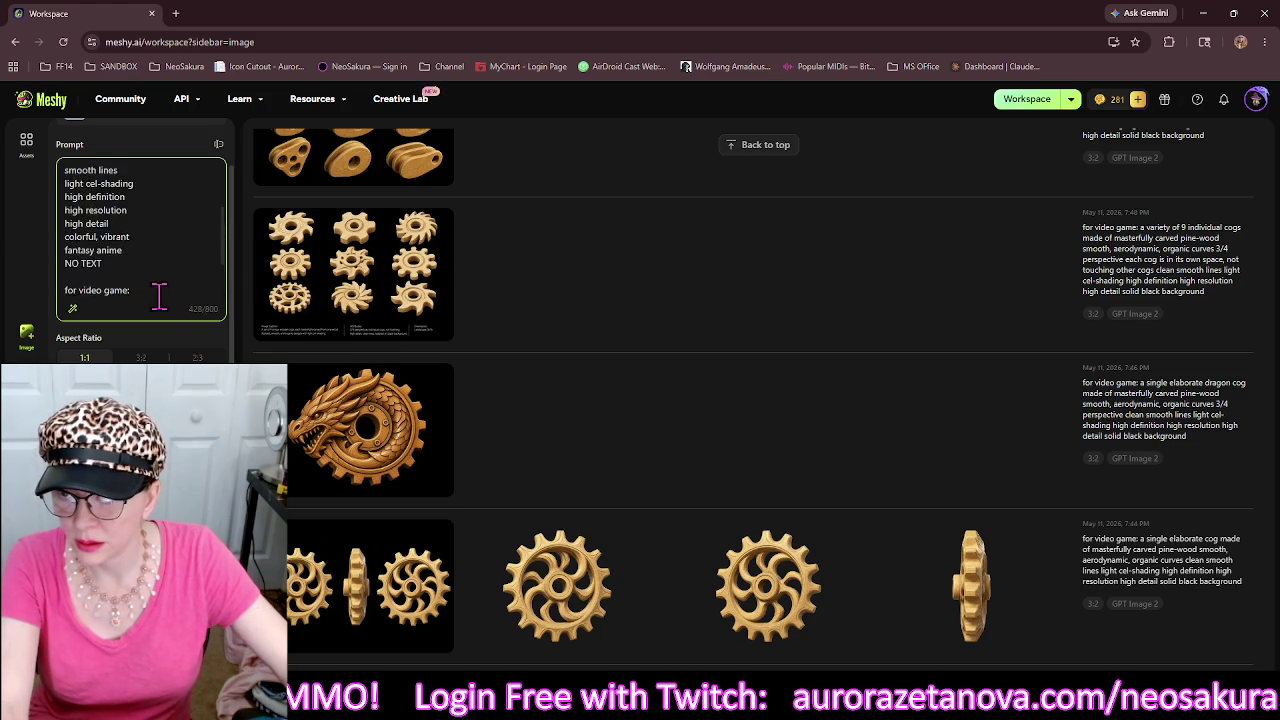
scroll(146, 289, down, 1)
scroll(147, 289, down, 3)
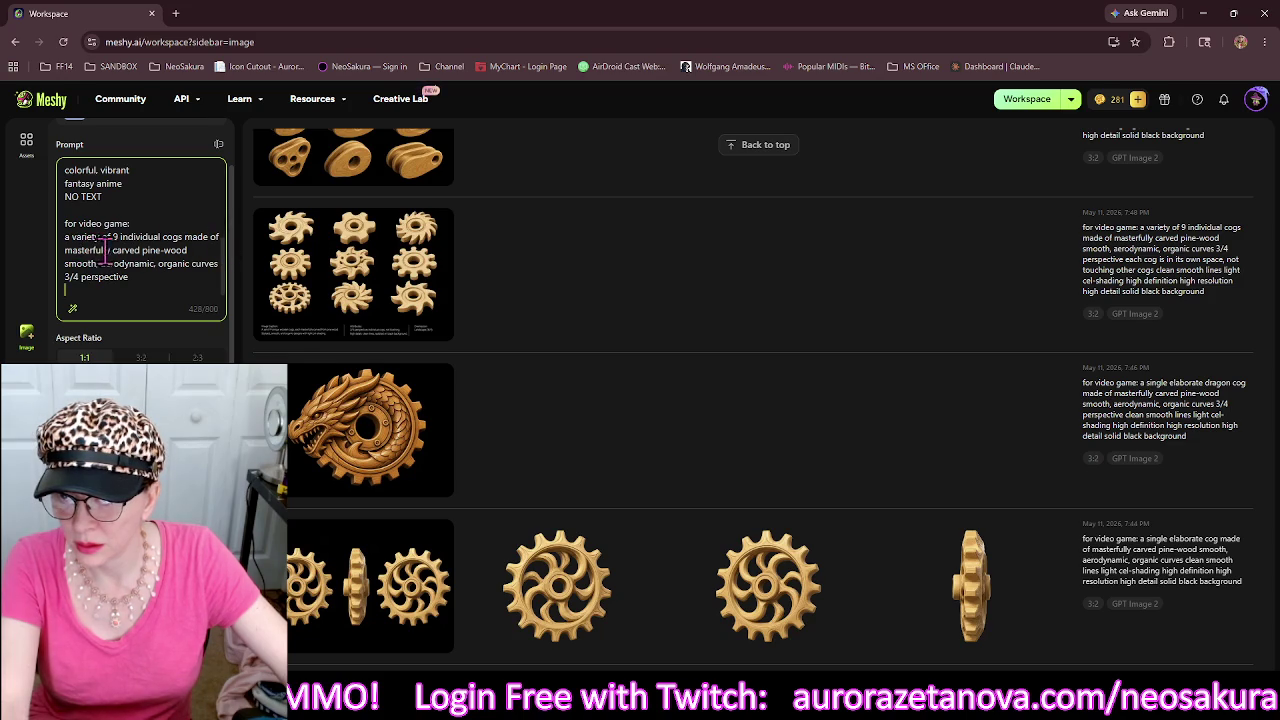
mouse_move(184, 236)
mouse_down()
mouse_move(143, 222)
mouse_move(68, 229)
mouse_up()
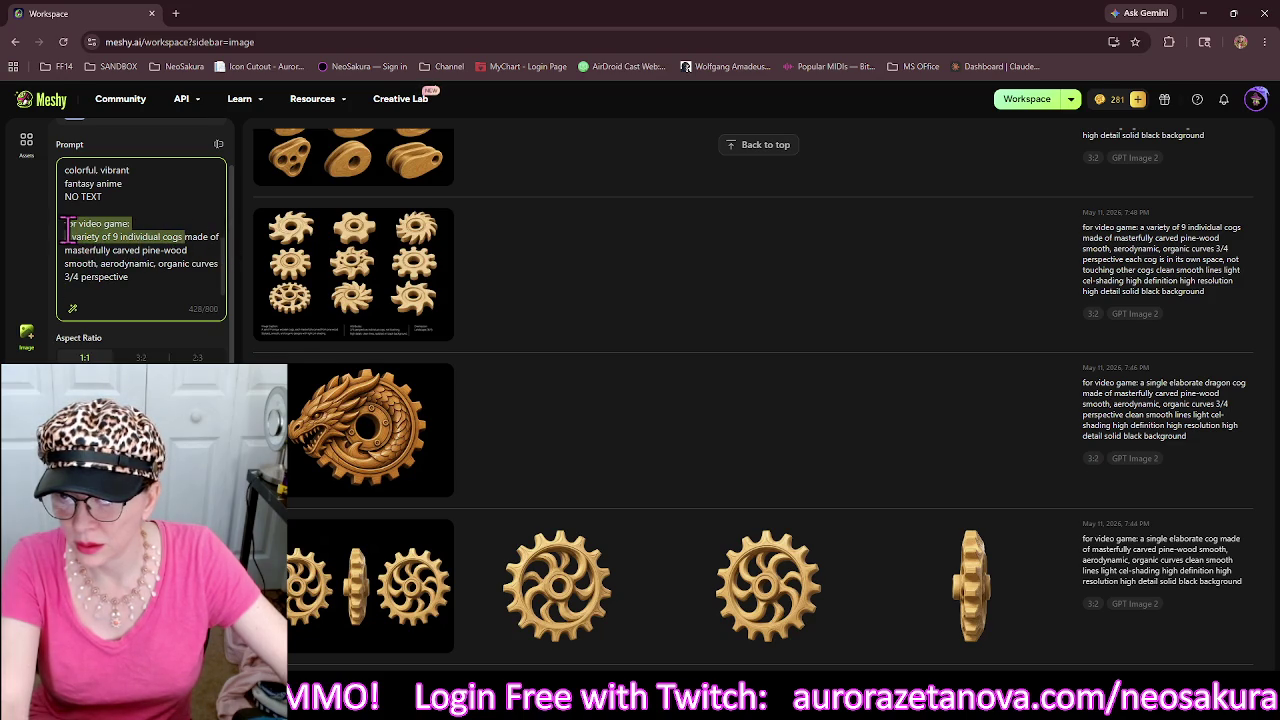
click(130, 224)
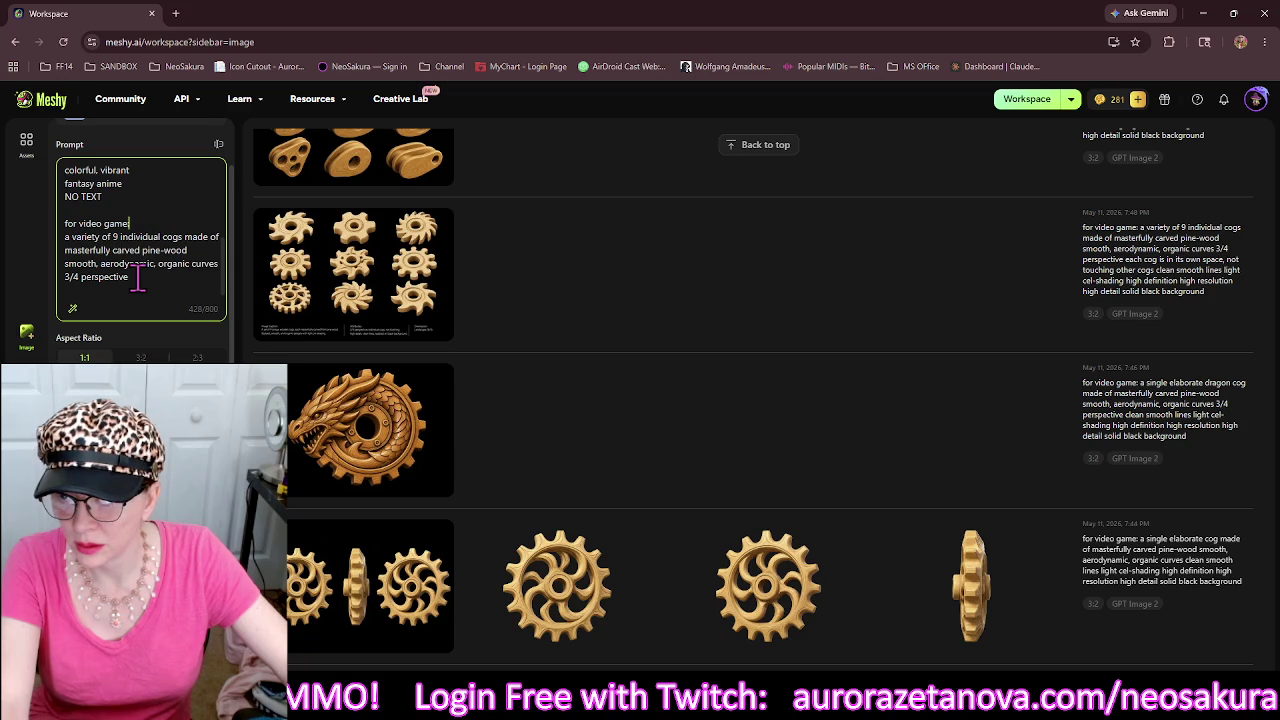
scroll(138, 278, up, 5)
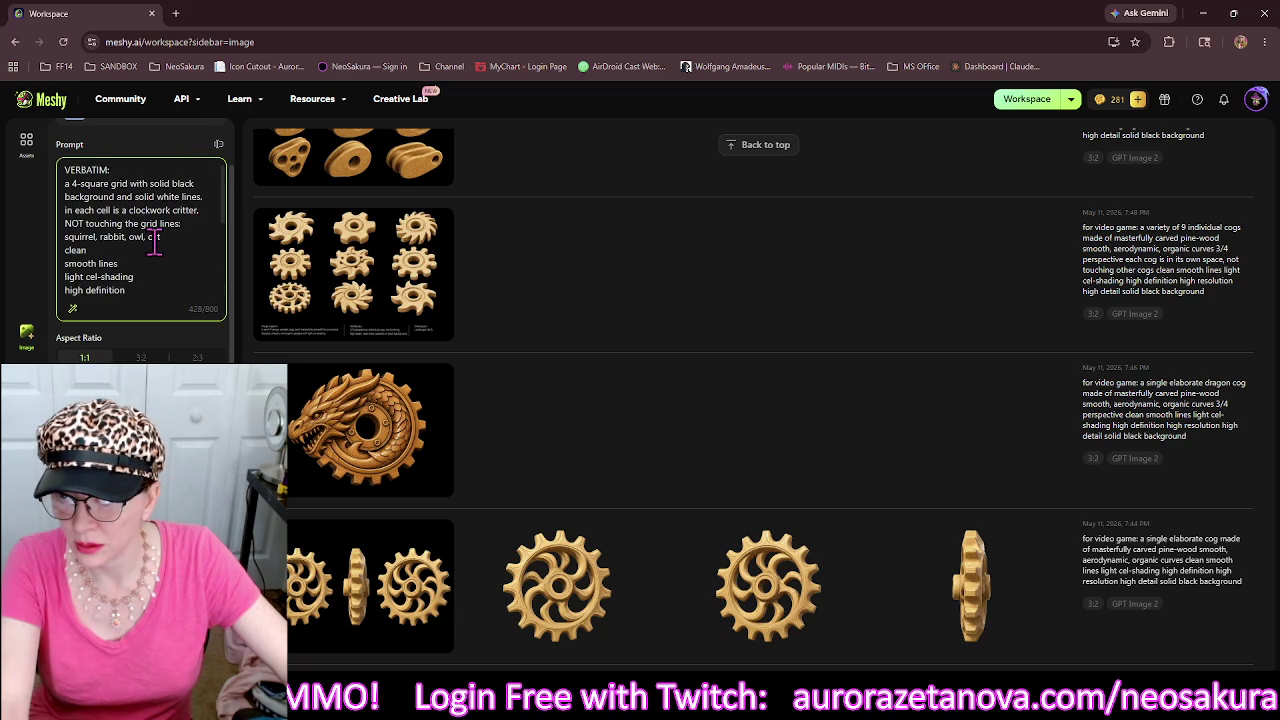
drag(211, 207, 62, 211)
click(203, 224)
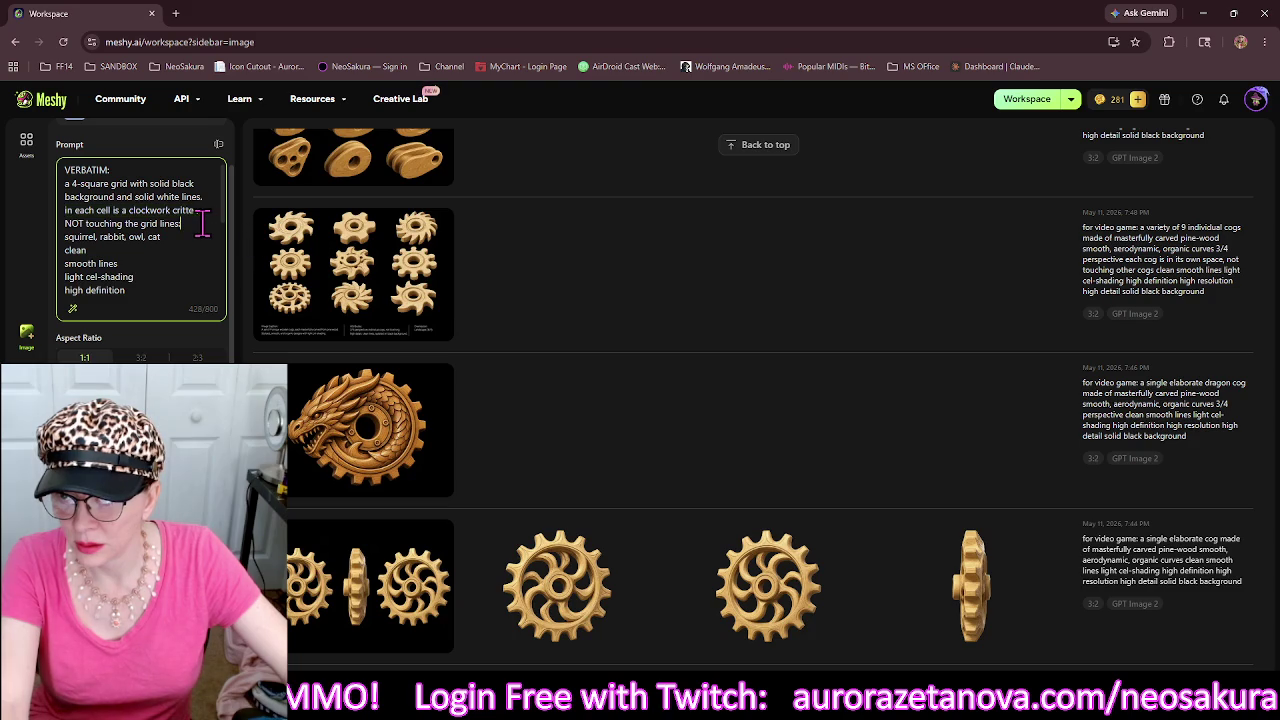
drag(196, 224, 60, 222)
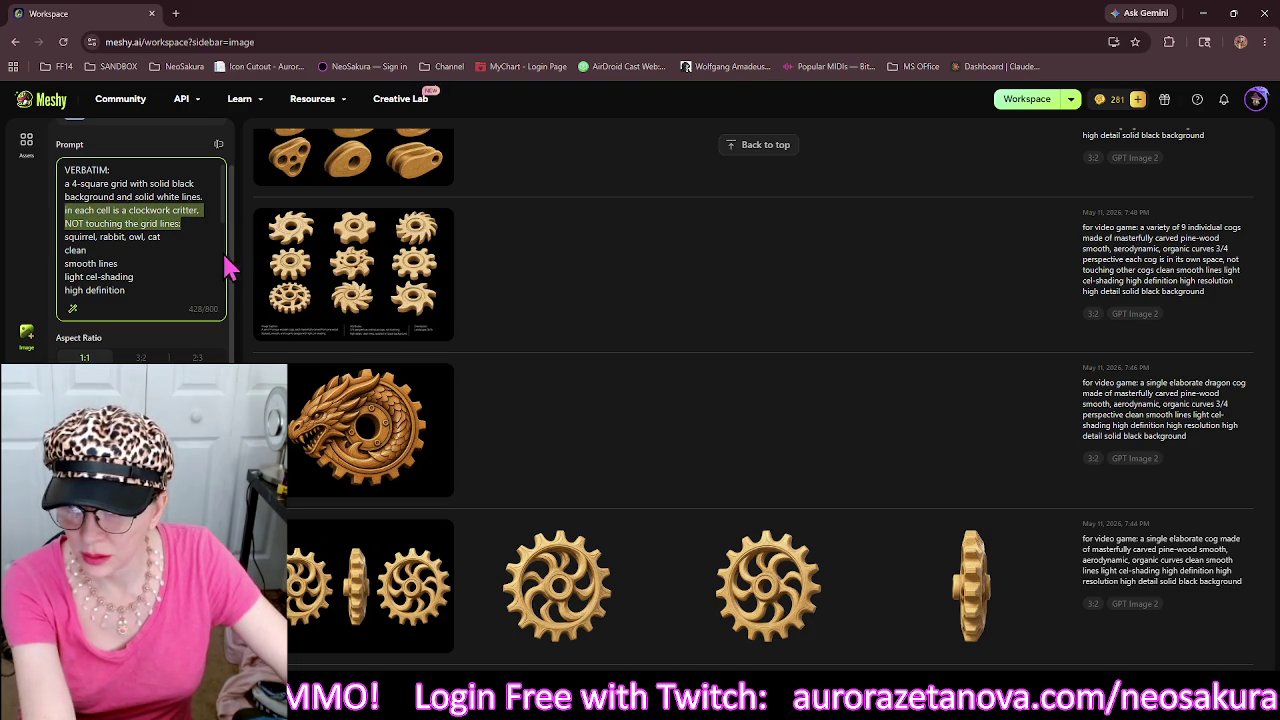
key(BackSpace)
Remove the old cog lines and replace the four-square grid line with the pine-wood cog description.
scroll(205, 257, down, 3)
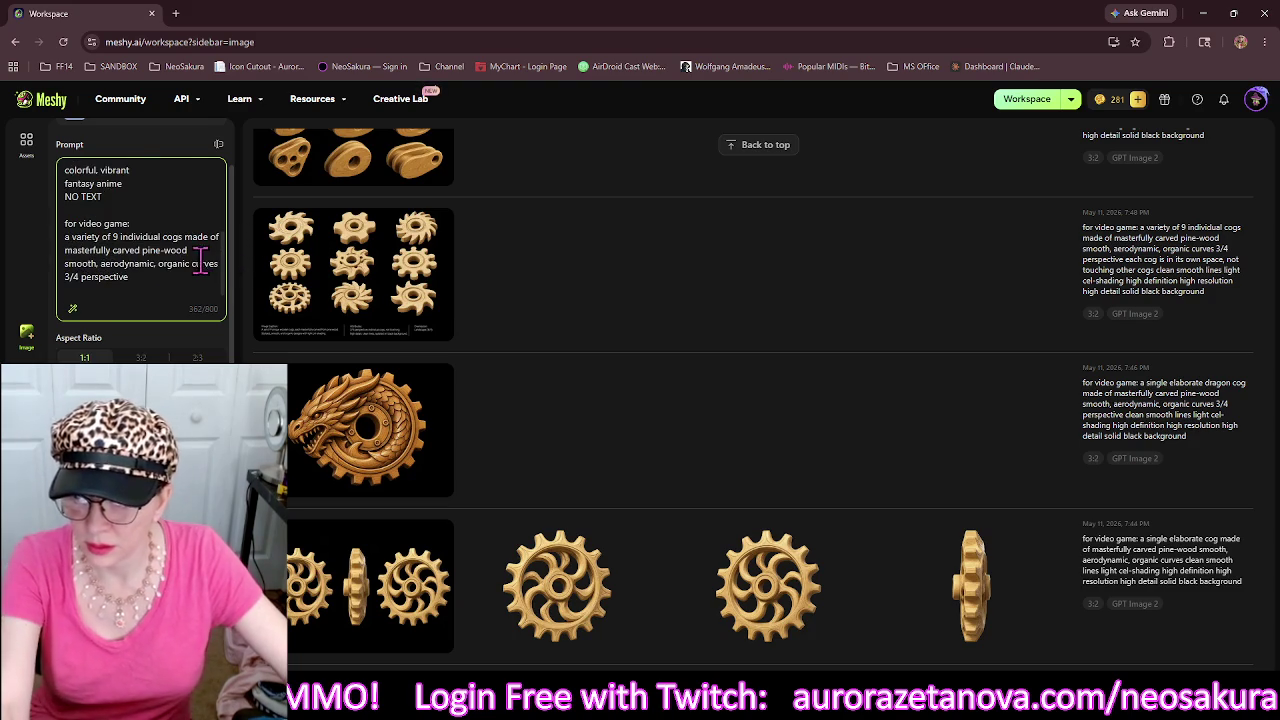
mouse_move(140, 277)
mouse_down()
mouse_move(51, 249)
mouse_move(63, 216)
mouse_up()
key(ctrl+c)
key(BackSpace)
key(BackSpace)
key(BackSpace)
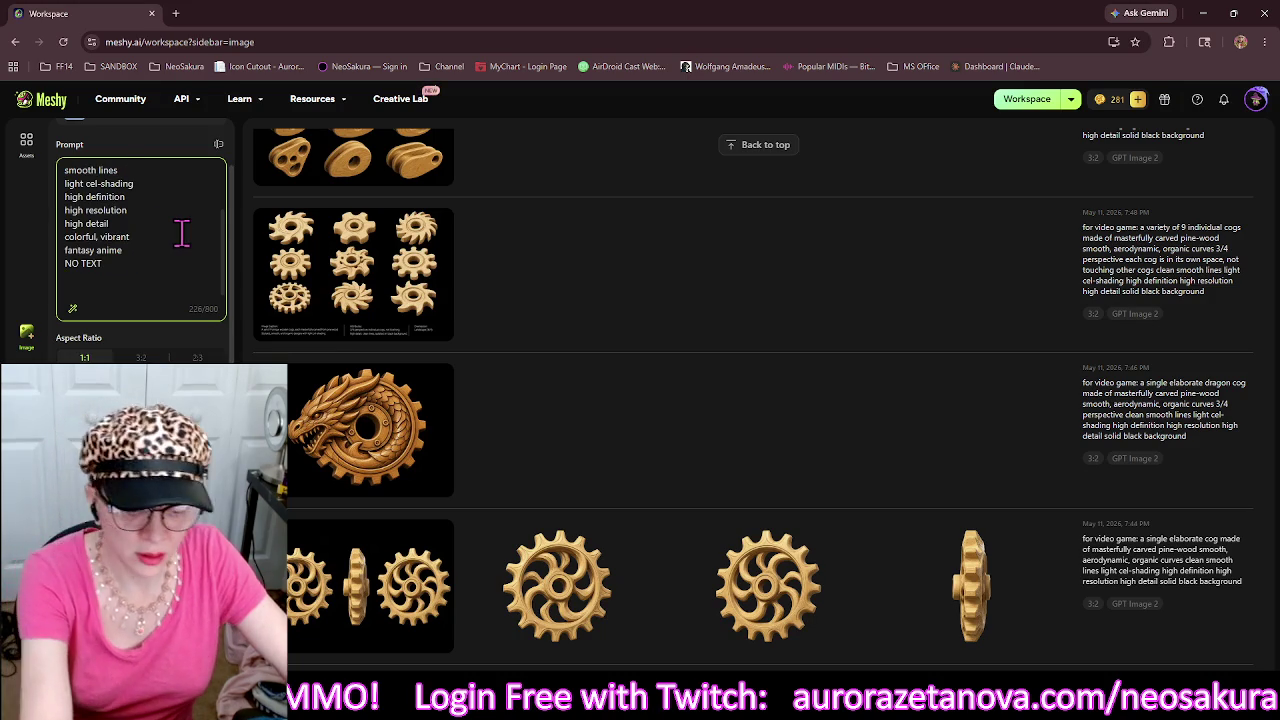
scroll(183, 233, up, 3)
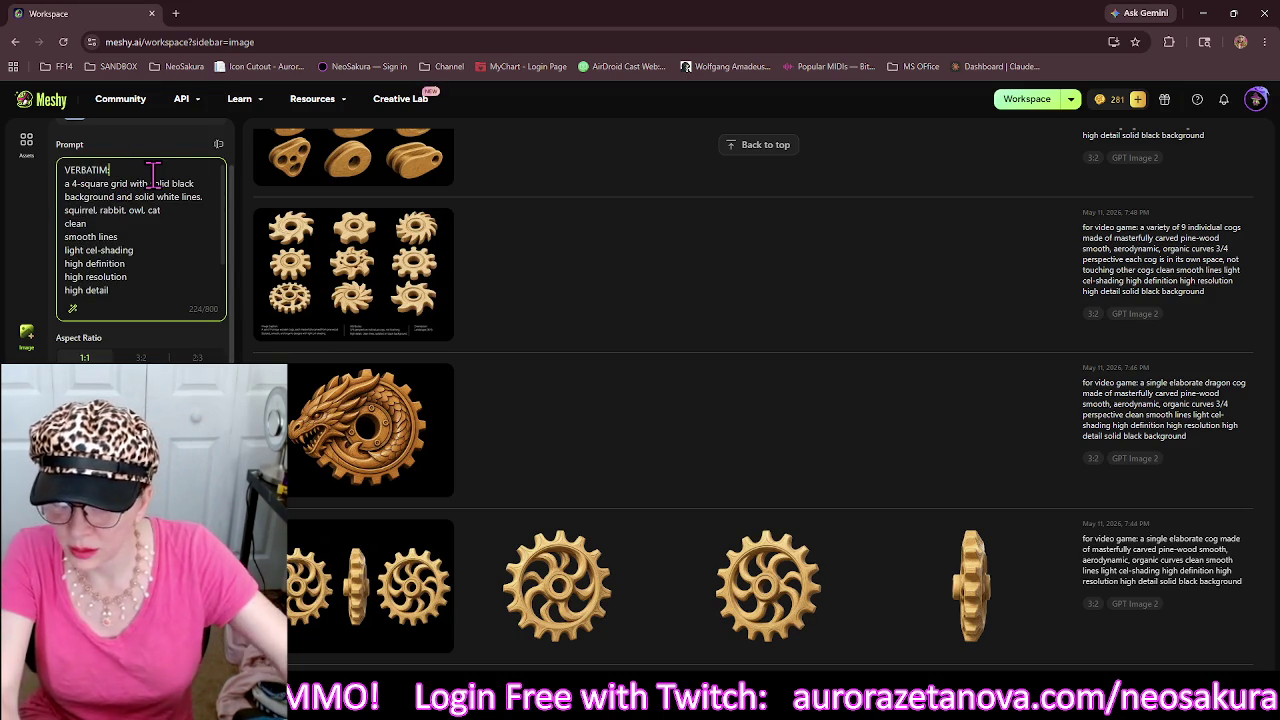
drag(203, 197, 52, 200)
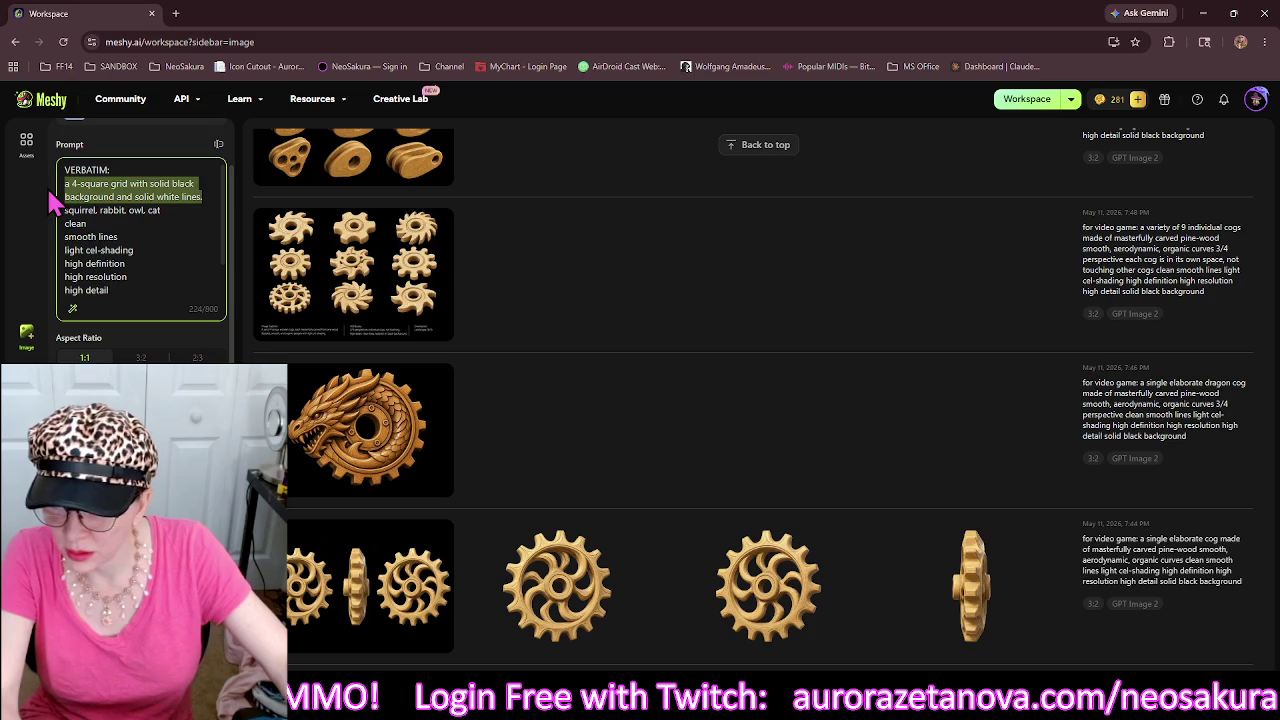
key(ctrl+v)
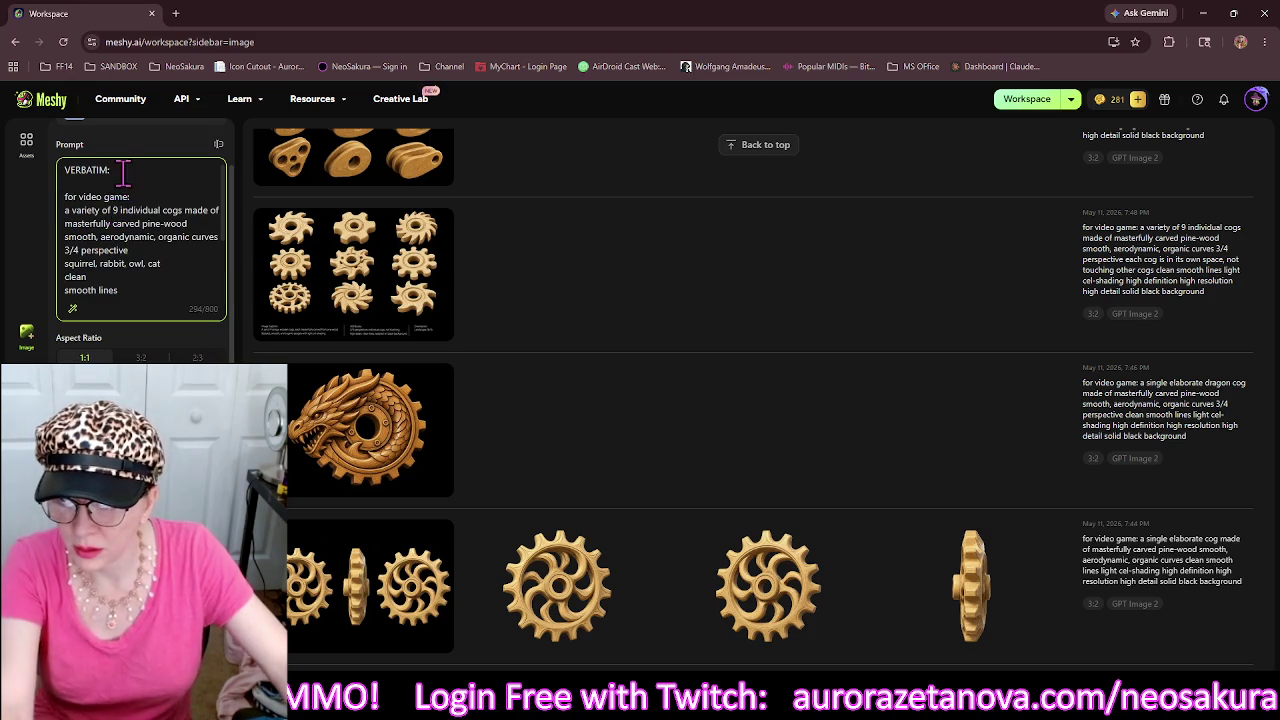
Remove the blank line and 'for video game' line after VERBATIM, and retype the cog count as 8.
click(118, 183)
key(BackSpace)
drag(130, 184, 63, 184)
key(BackSpace)
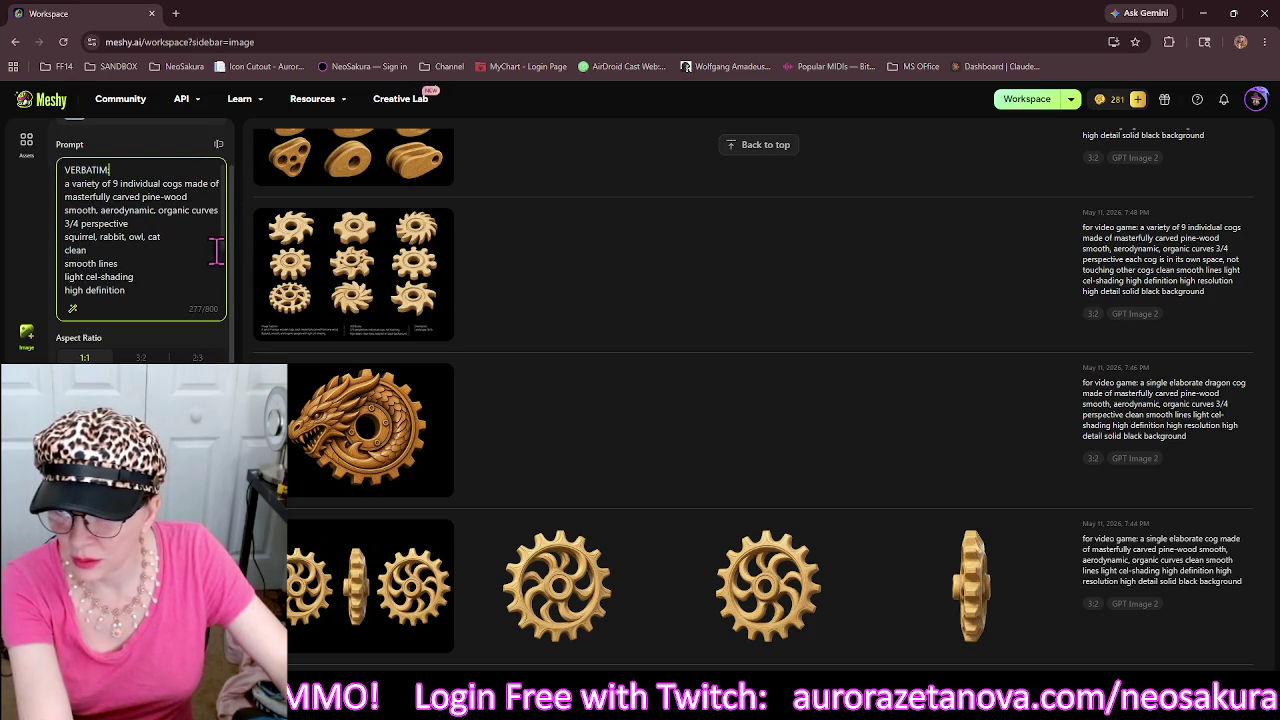
click(118, 183)
key(BackSpace)
text(8)
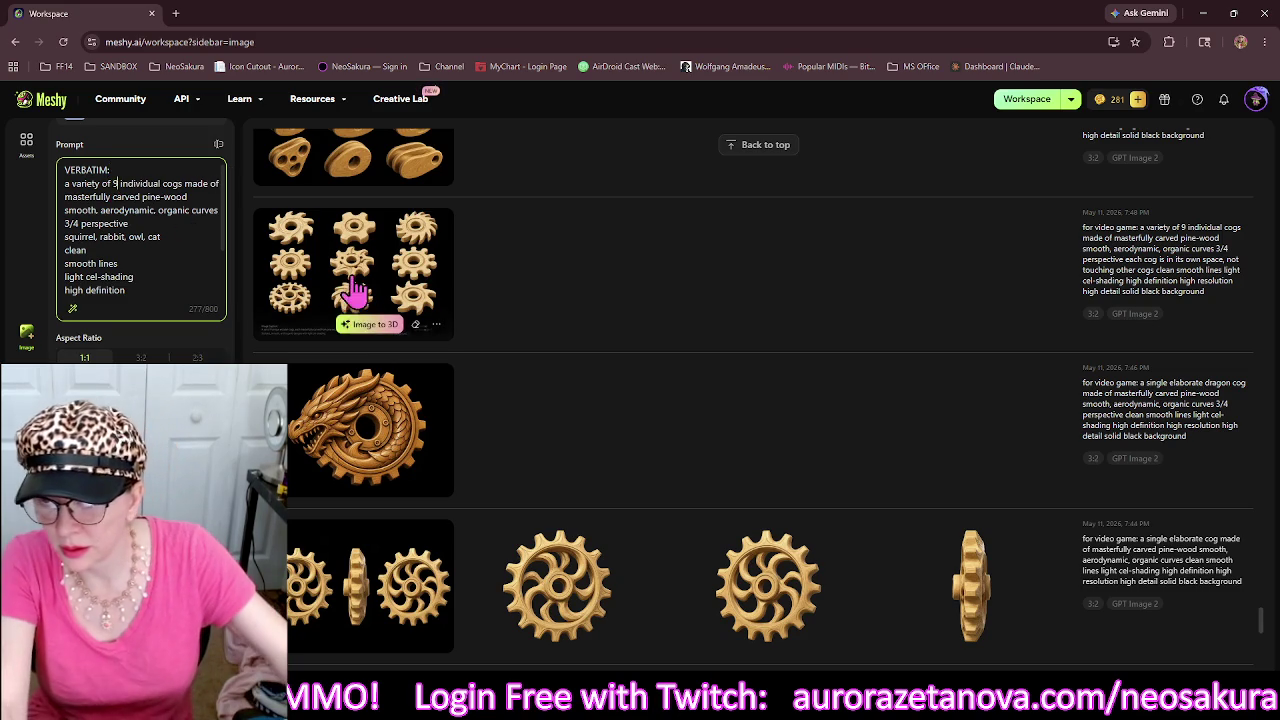
Change 'cogs' to 'clockwork critters' and delete the 'squirrel, rabbit, owl, cat' line.
double_click(173, 183)
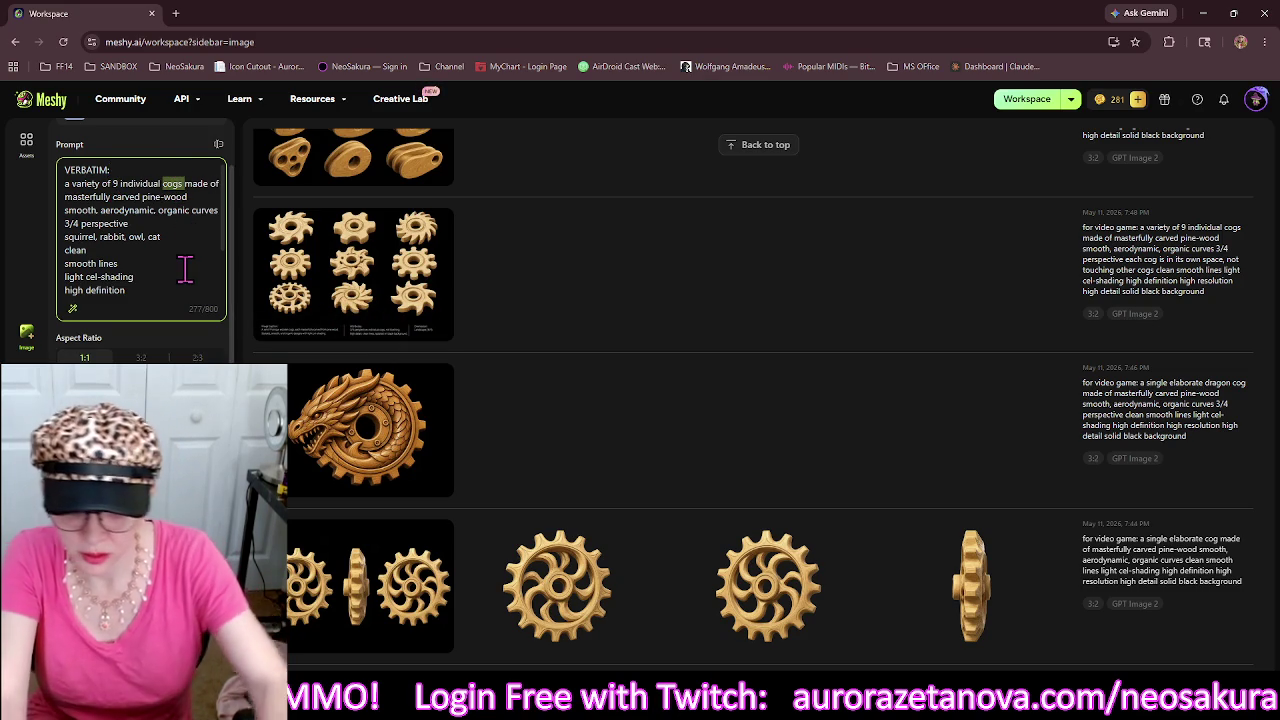
text(lckwork c)
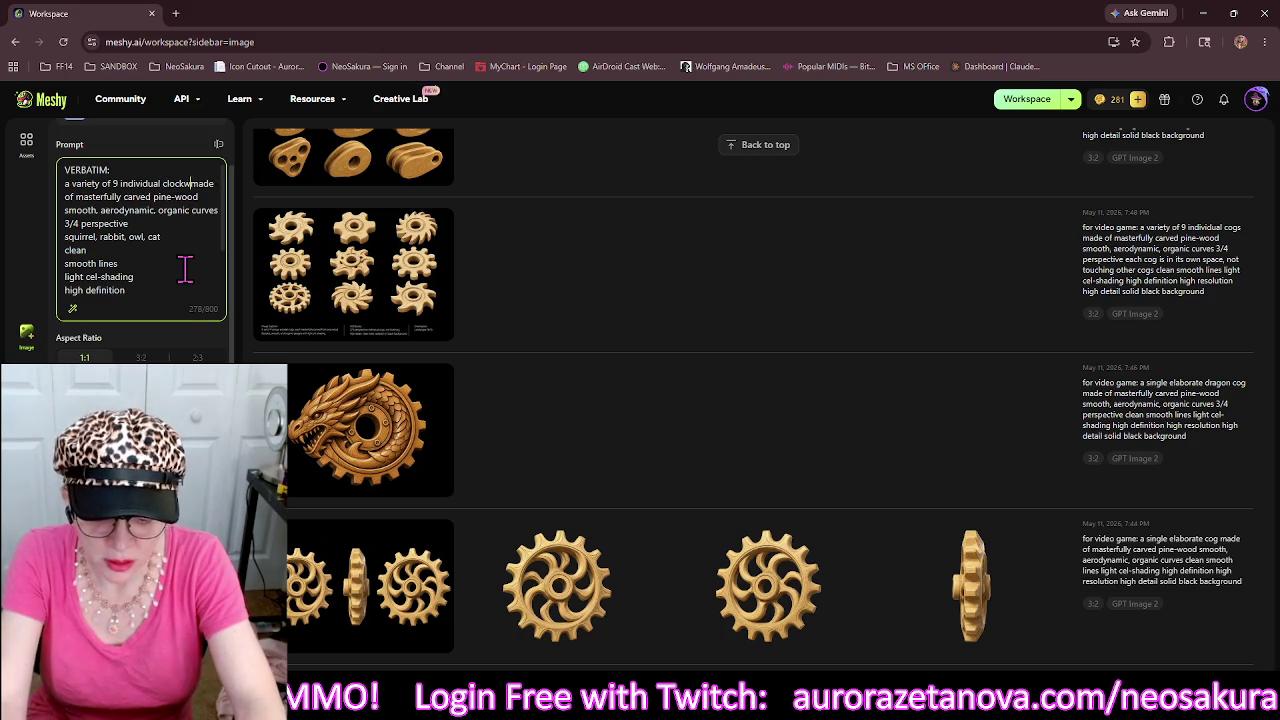
text(ritte)
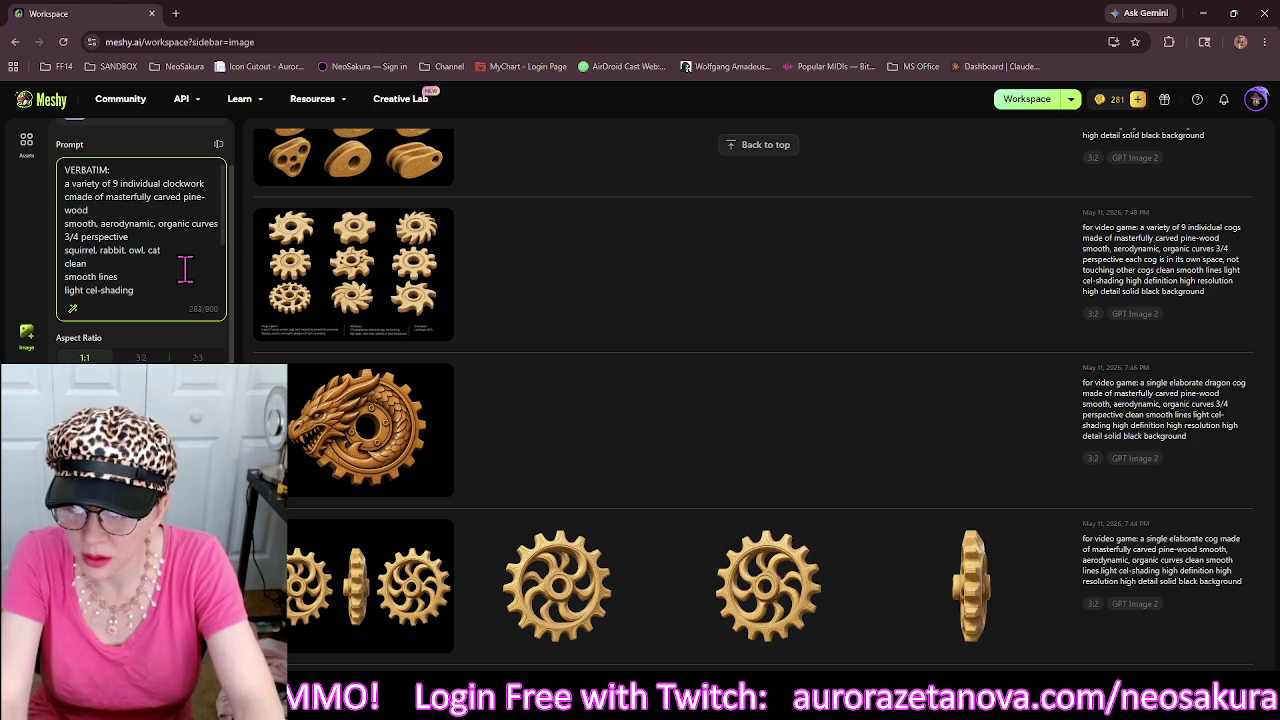
text(rs)
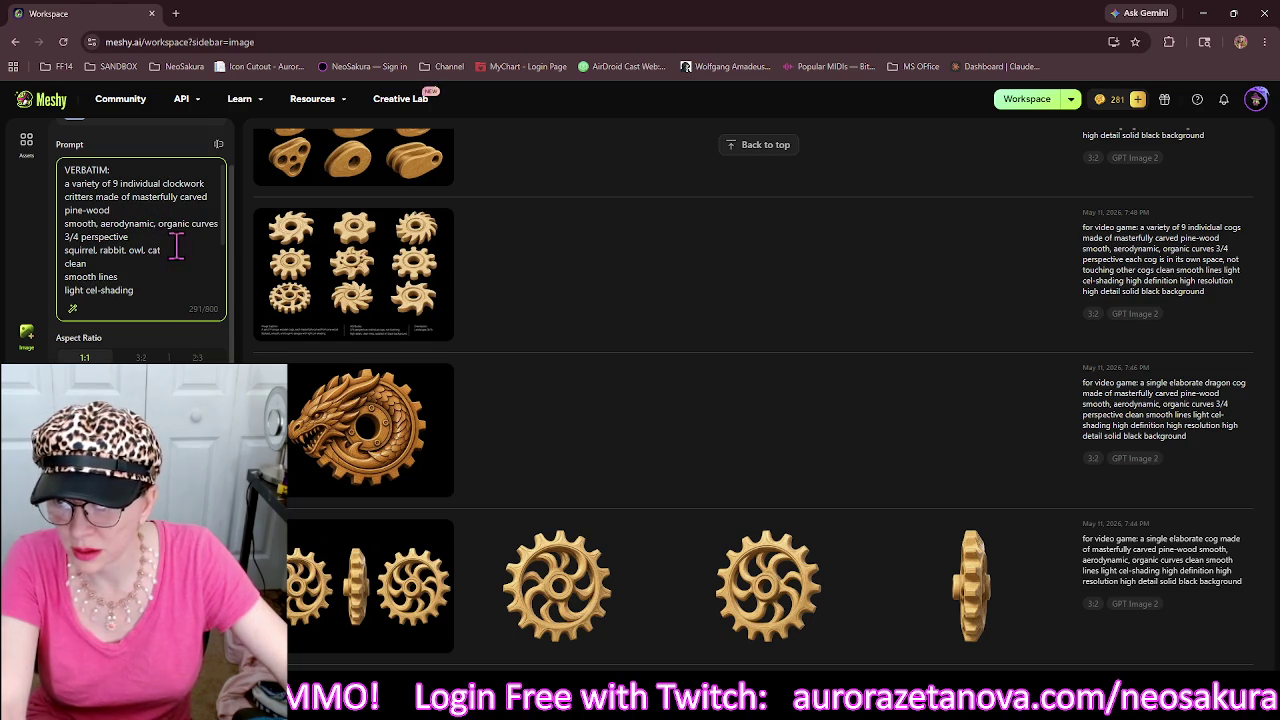
drag(170, 258, 62, 250)
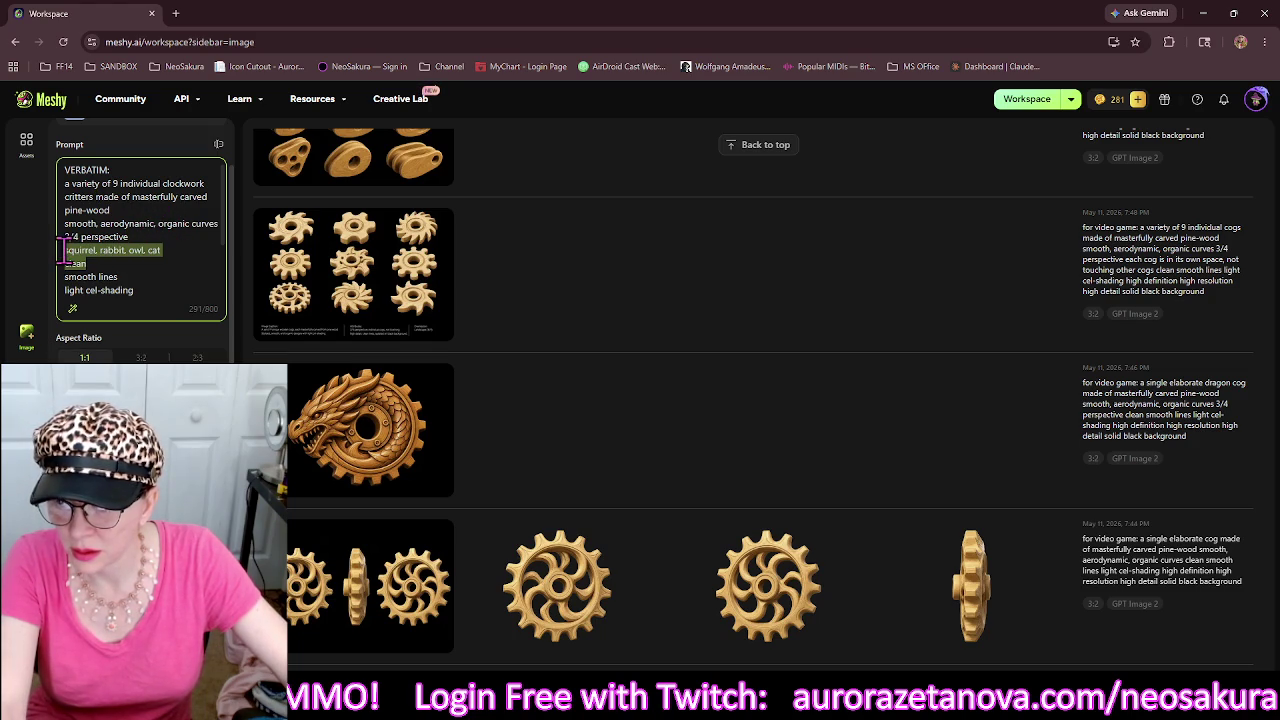
drag(160, 250, 63, 250)
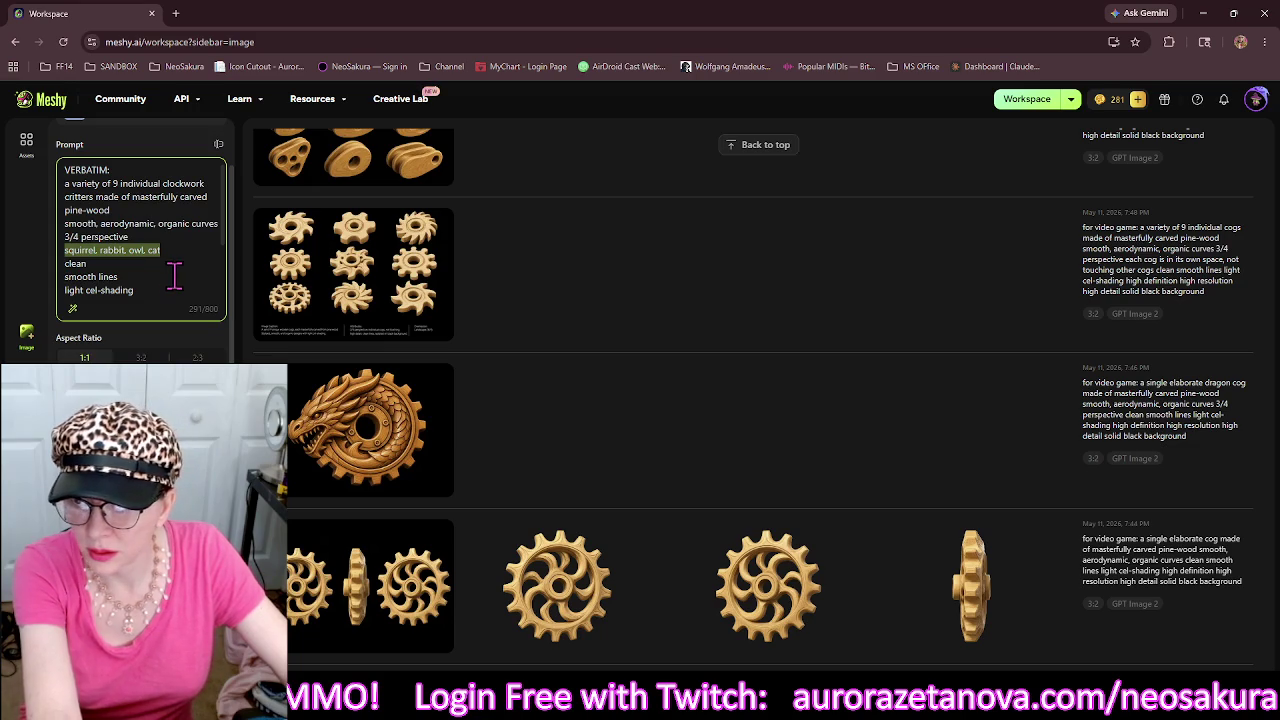
key(BackSpace)
key(BackSpace)
Start a new prompt line after 'pine-wood'.
scroll(190, 263, up, 2)
scroll(157, 258, down, 2)
scroll(152, 258, up, 2)
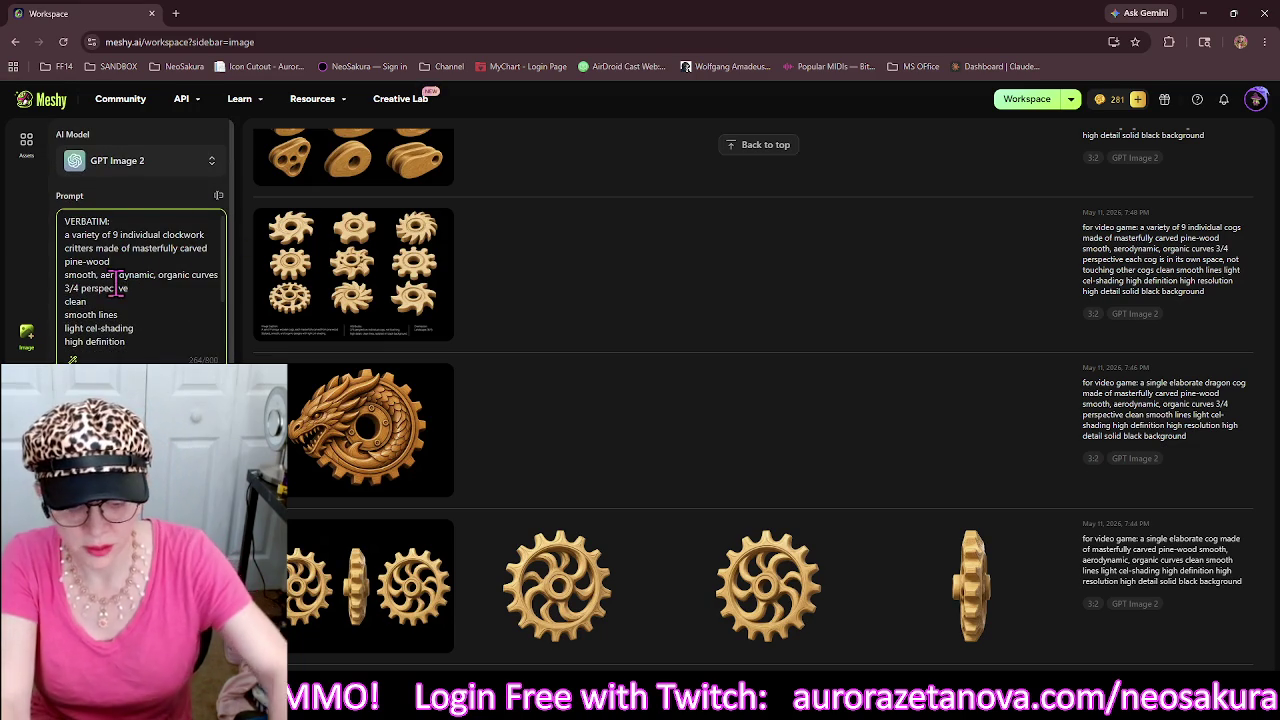
key(Return)
text(clude)
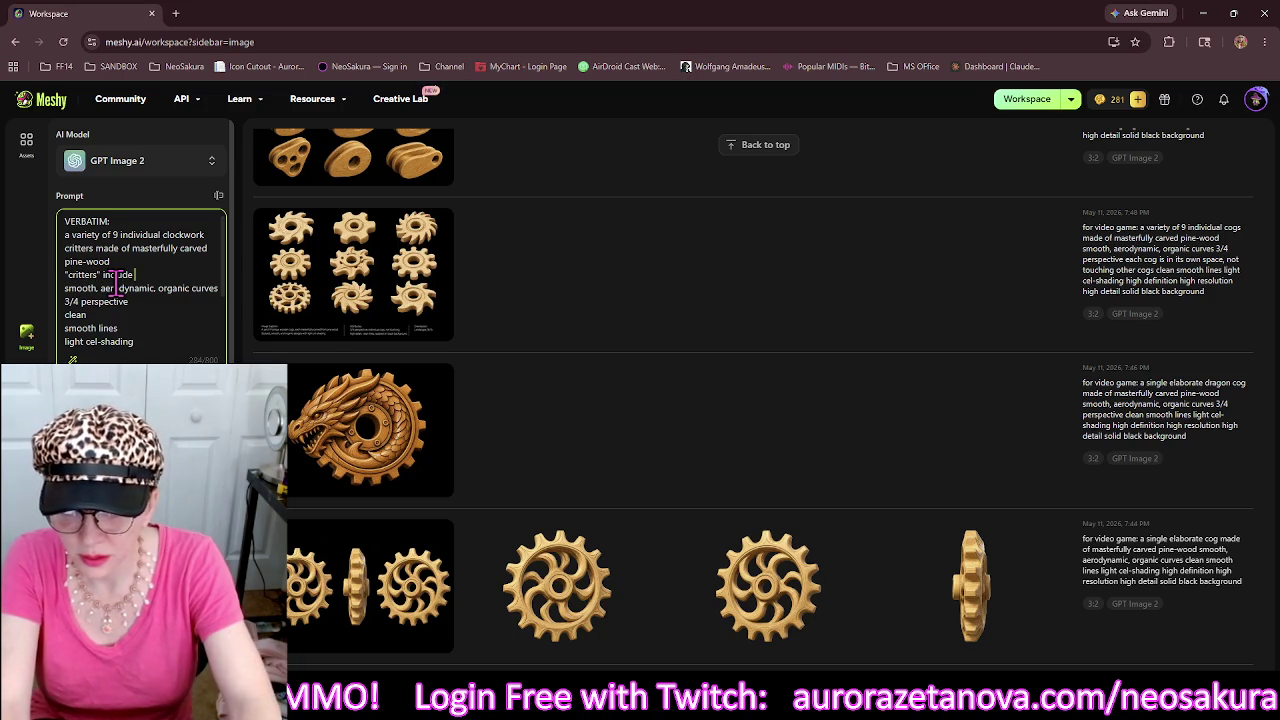
Type the animal list: rabbit, cat, squirrel, raven, owl, raccoon, terrier, and other small animals that could be domesticated (with training).
text(abbit, cat)
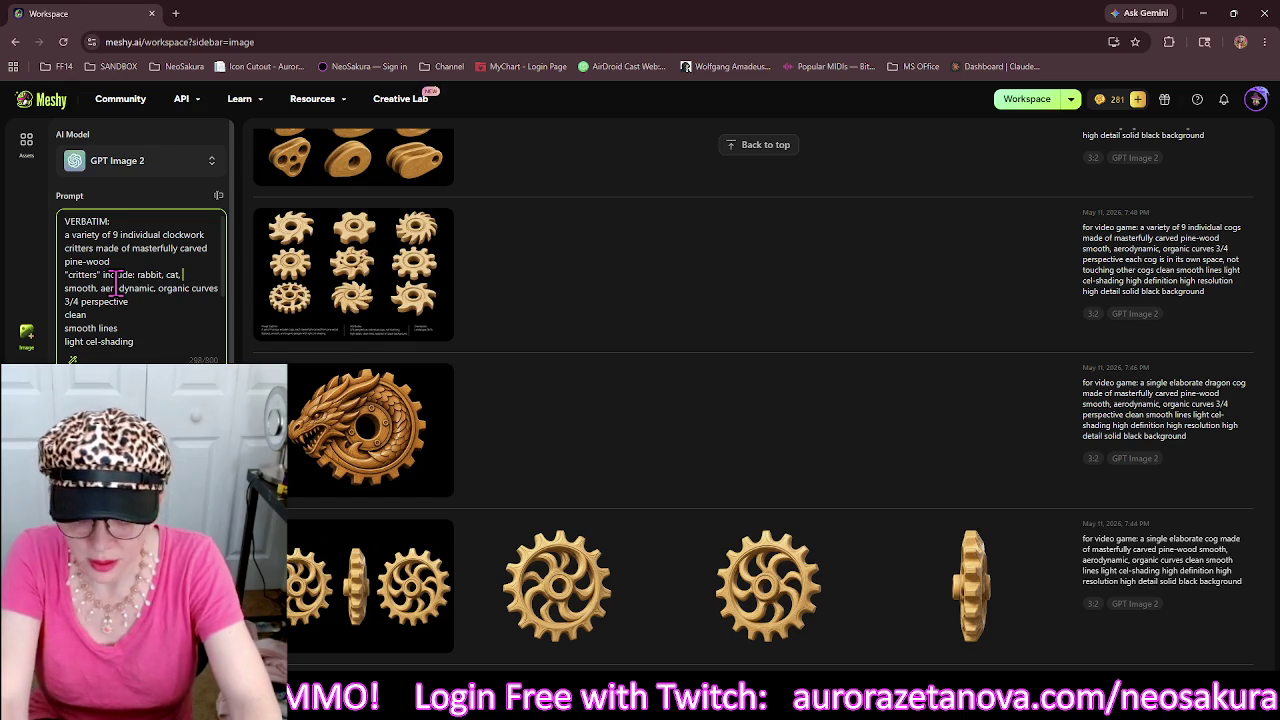
text(, squirrel, )
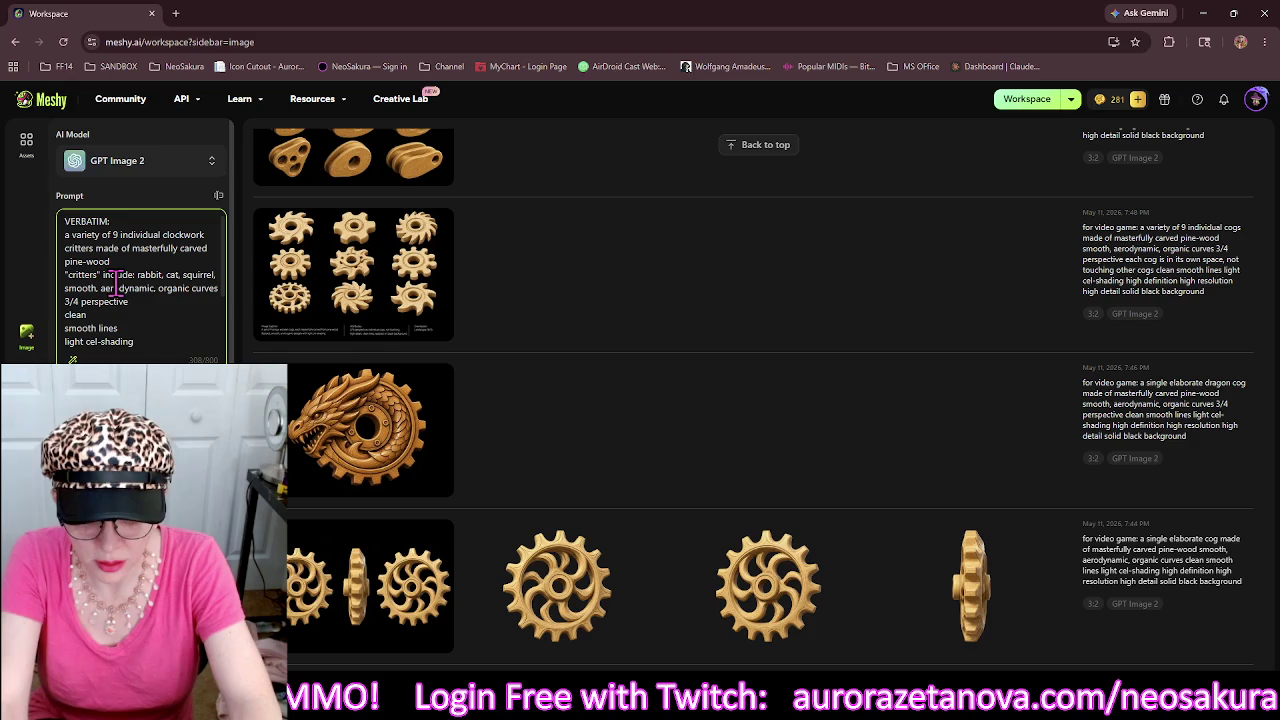
text(raven,)
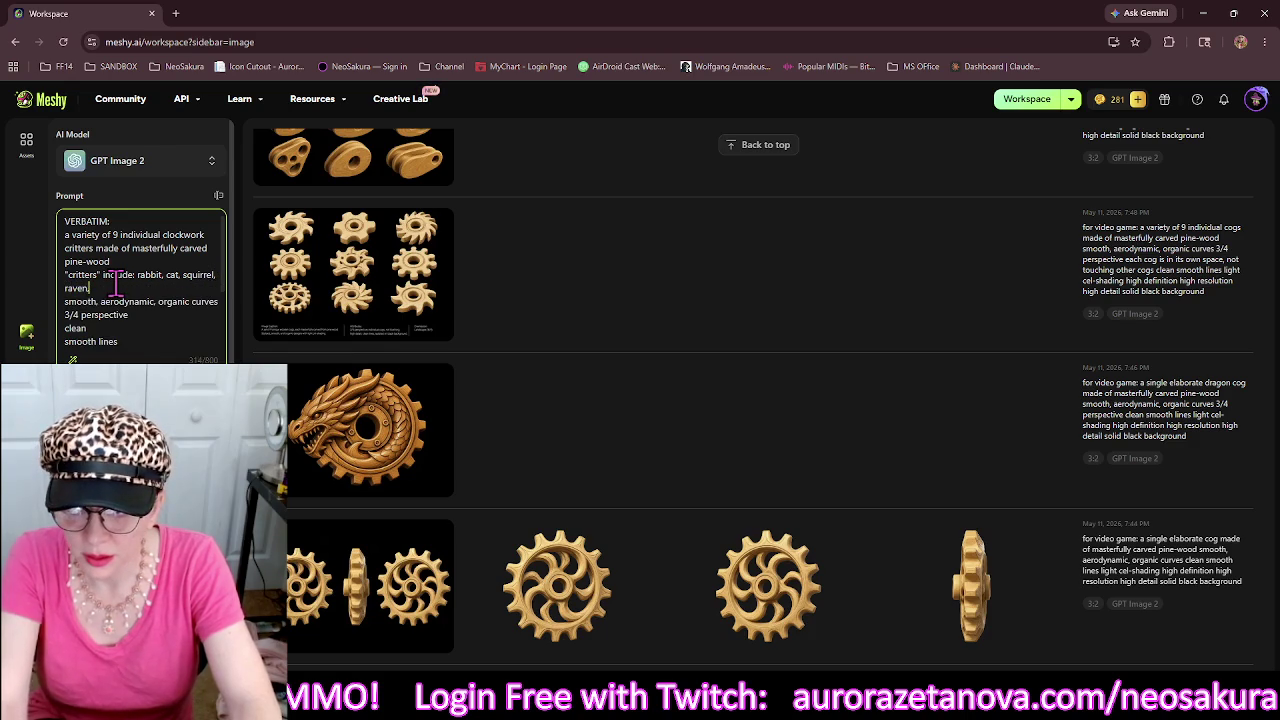
text( owl. )
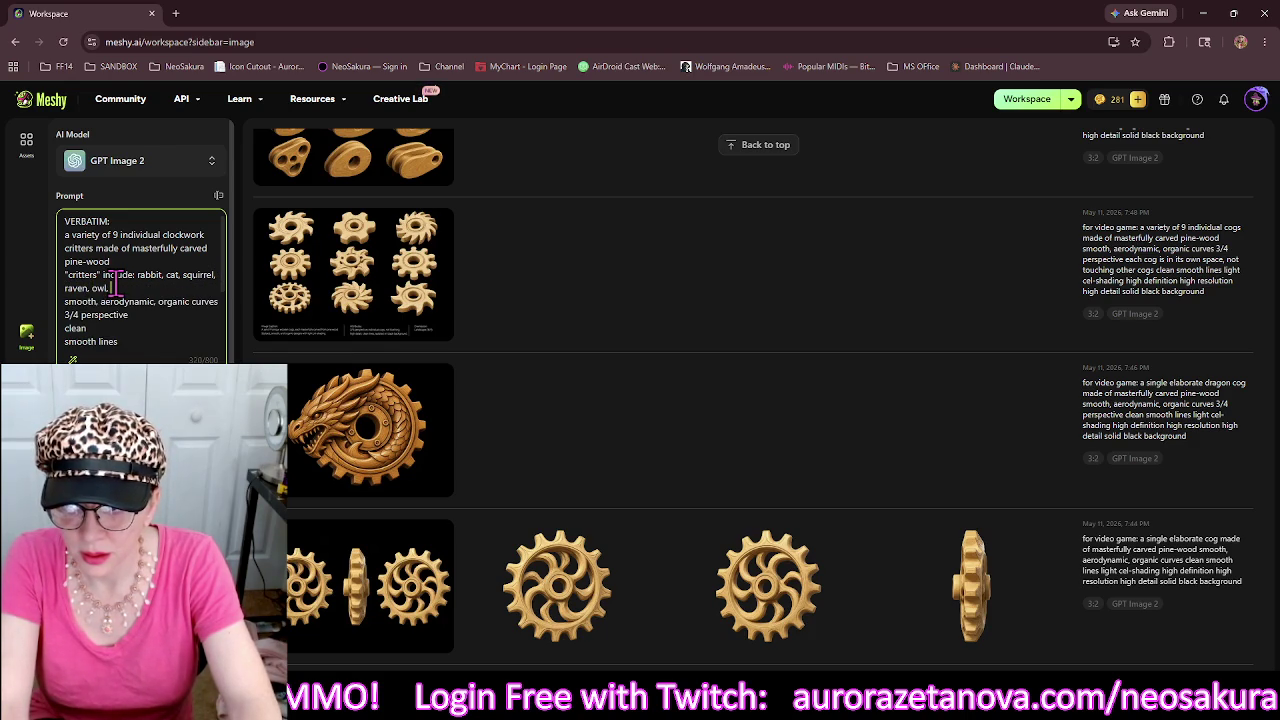
text(racco)
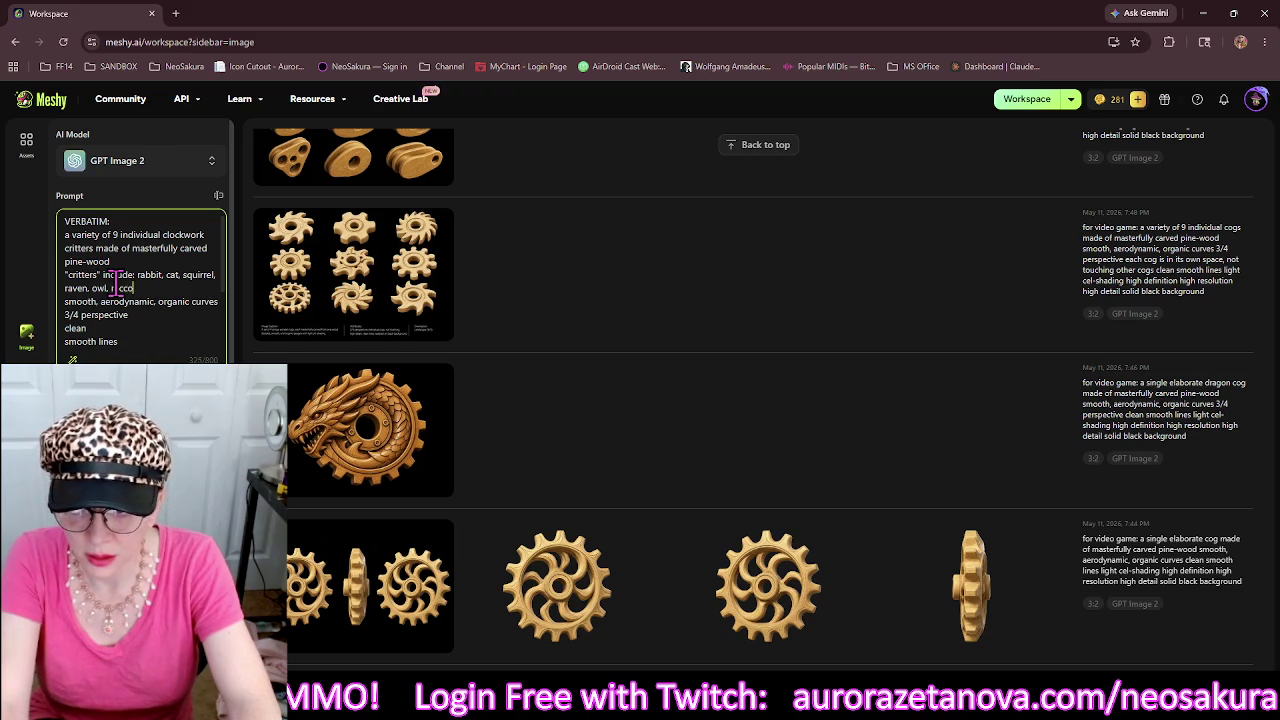
text(on,)
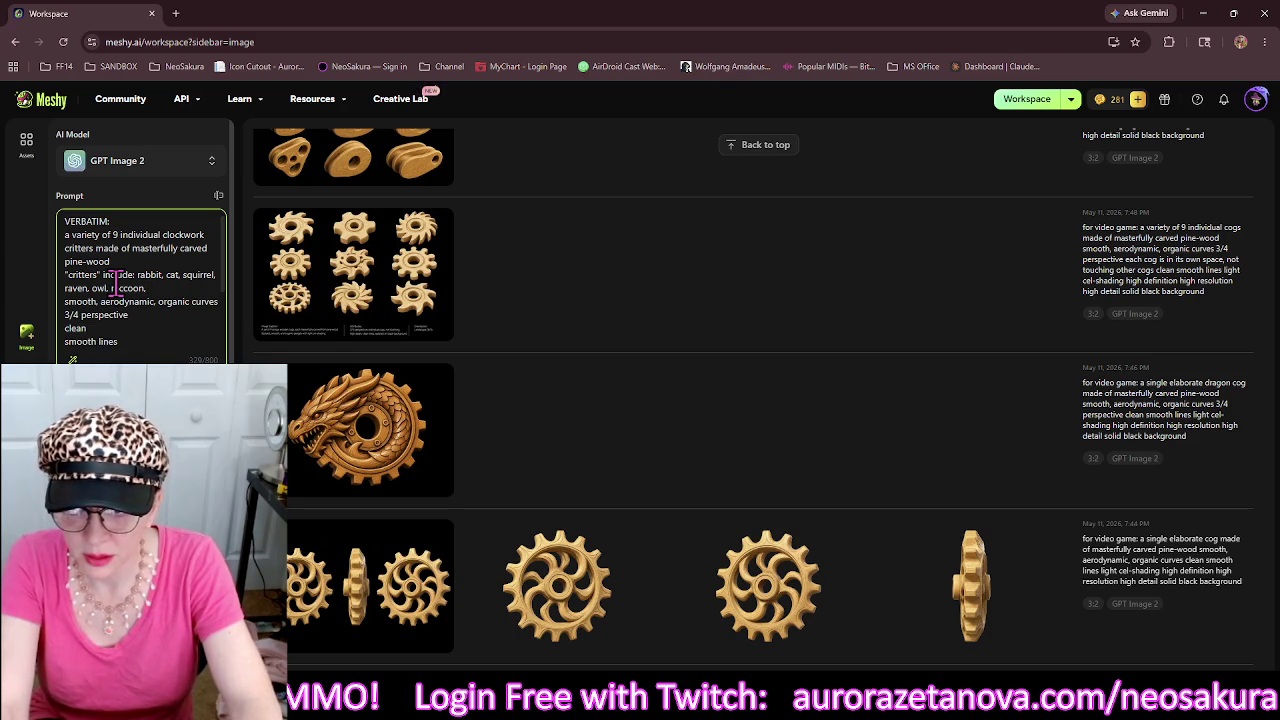
text( ter)
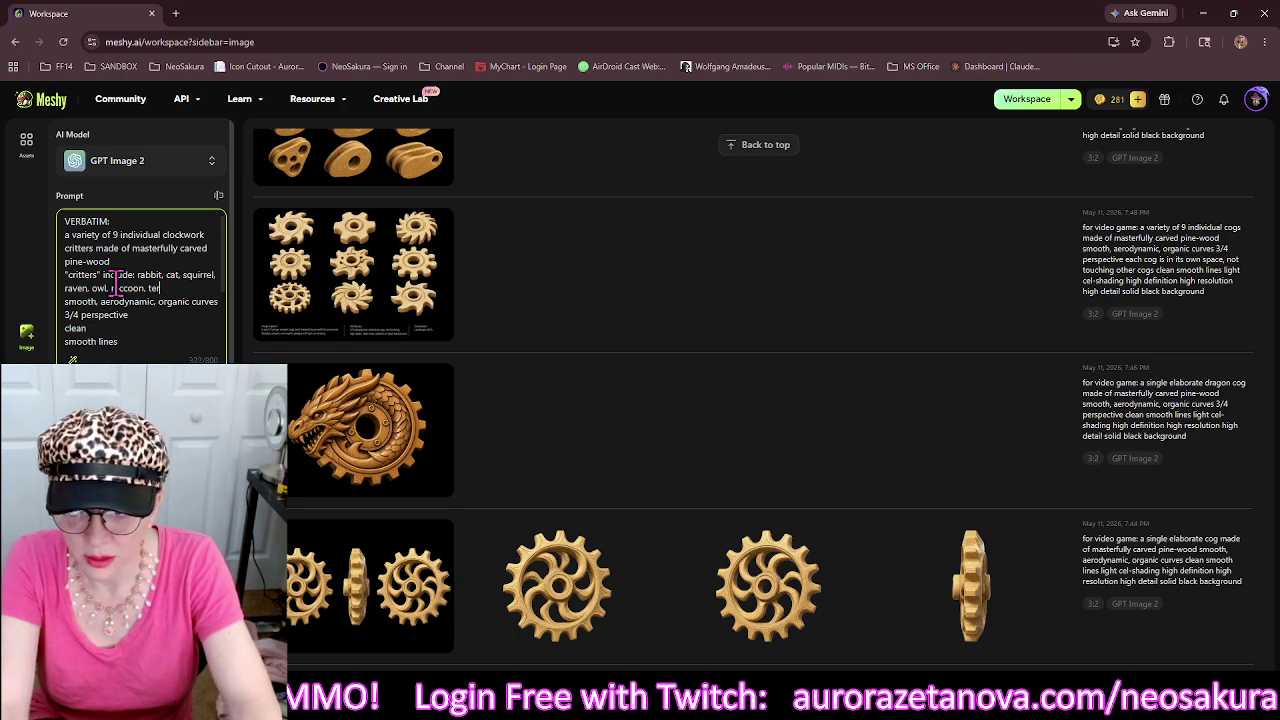
text(rier,)
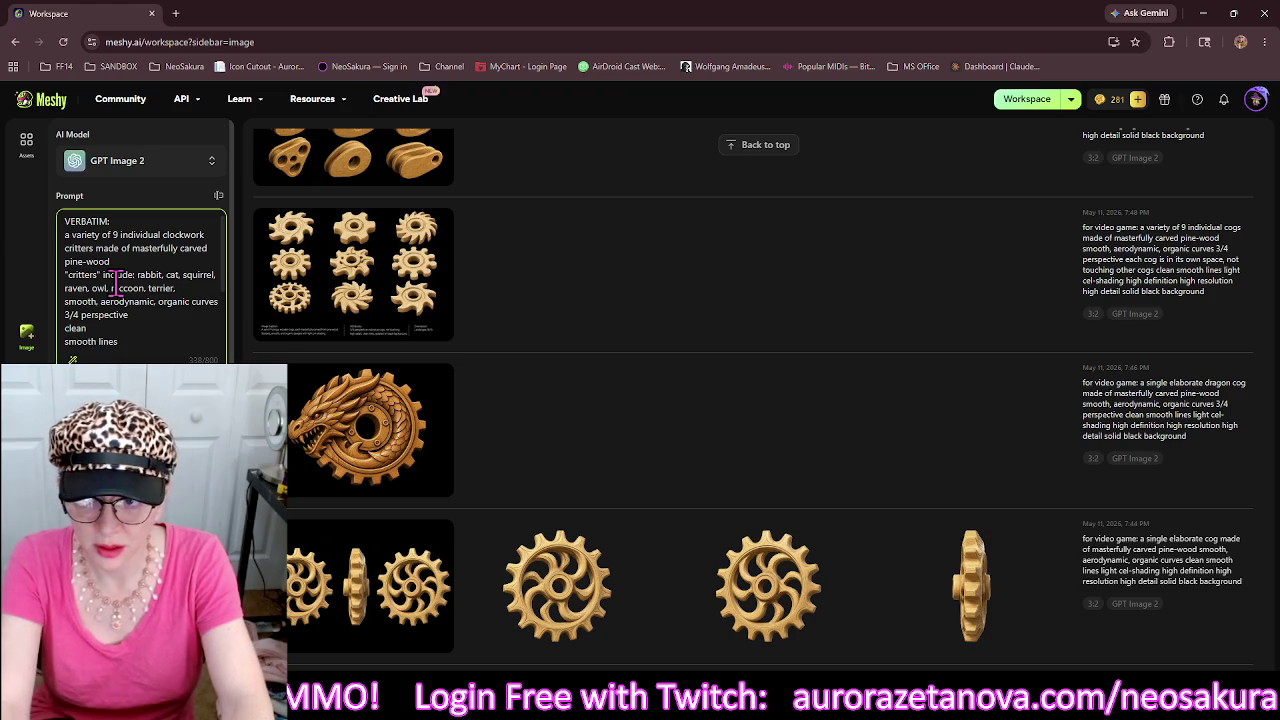
text( and)
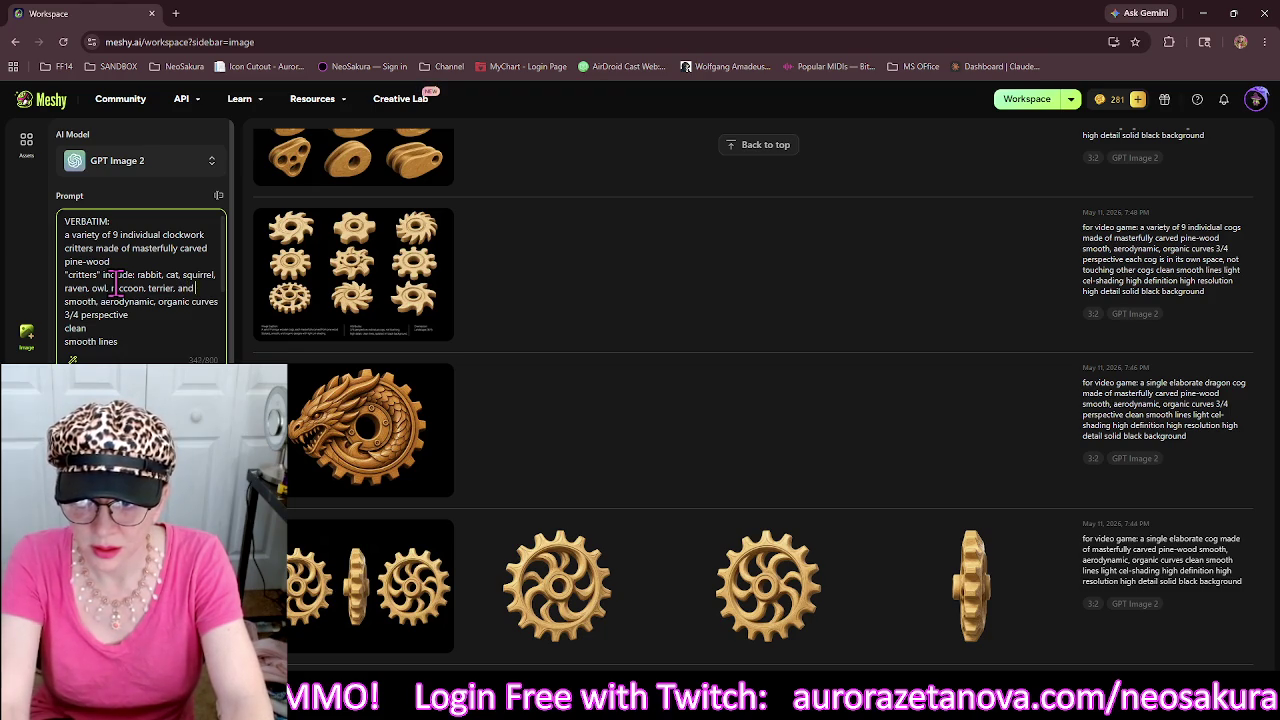
text( other small)
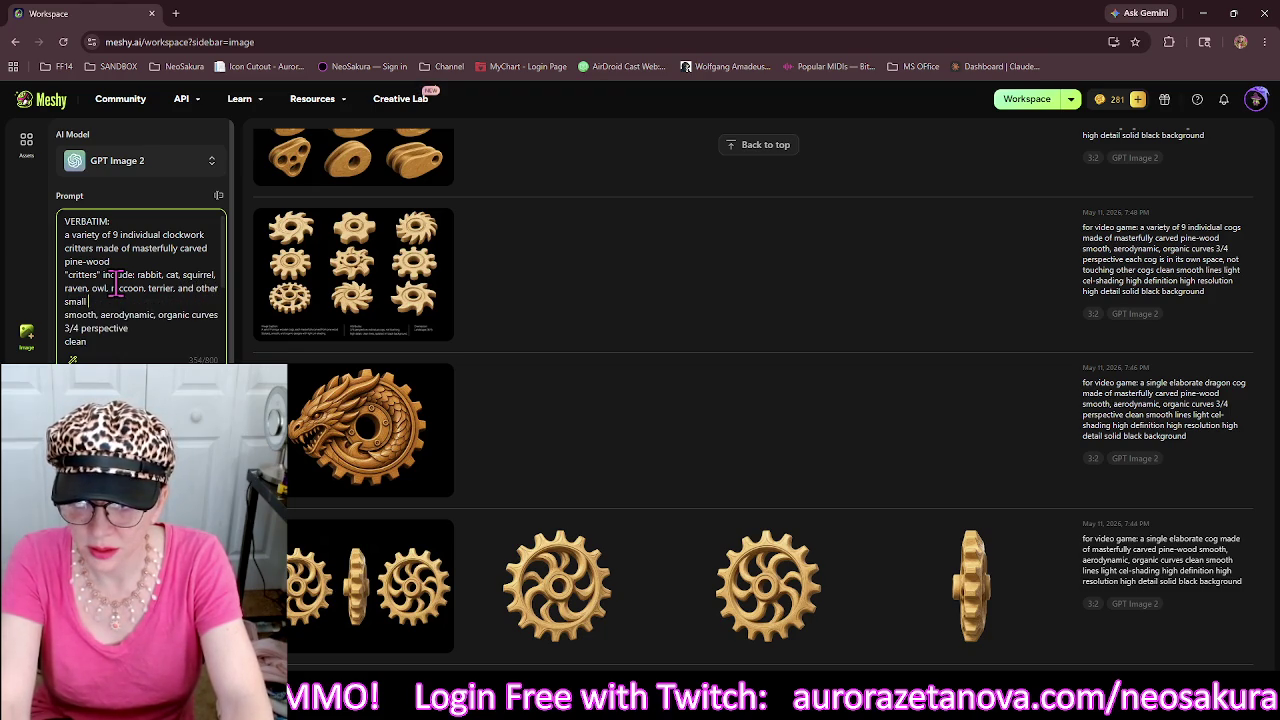
text( anima)
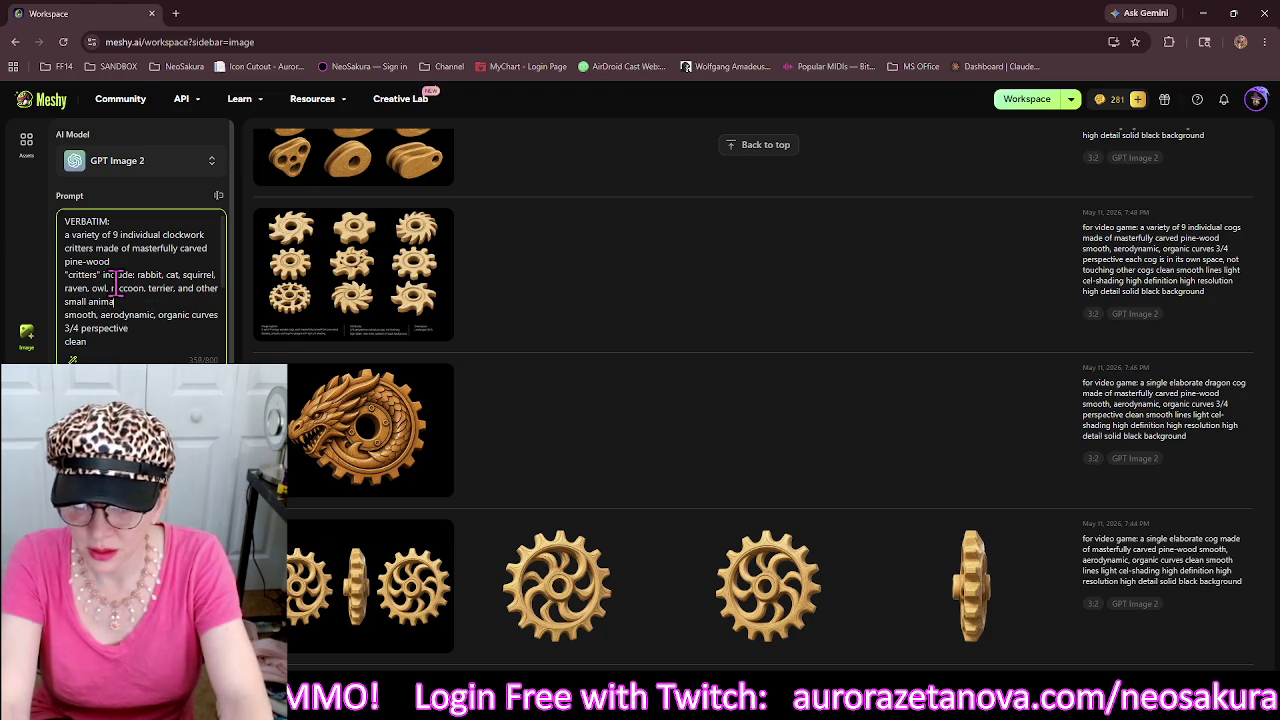
text(ls th)
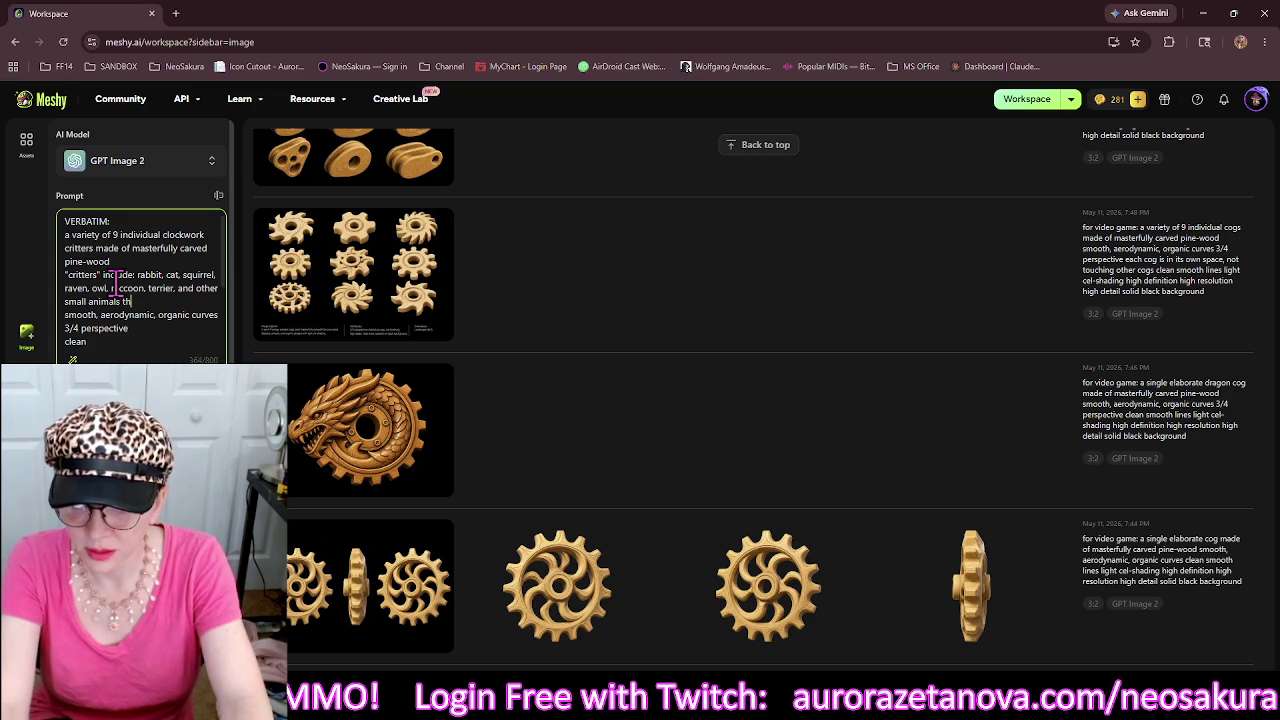
text(at could be)
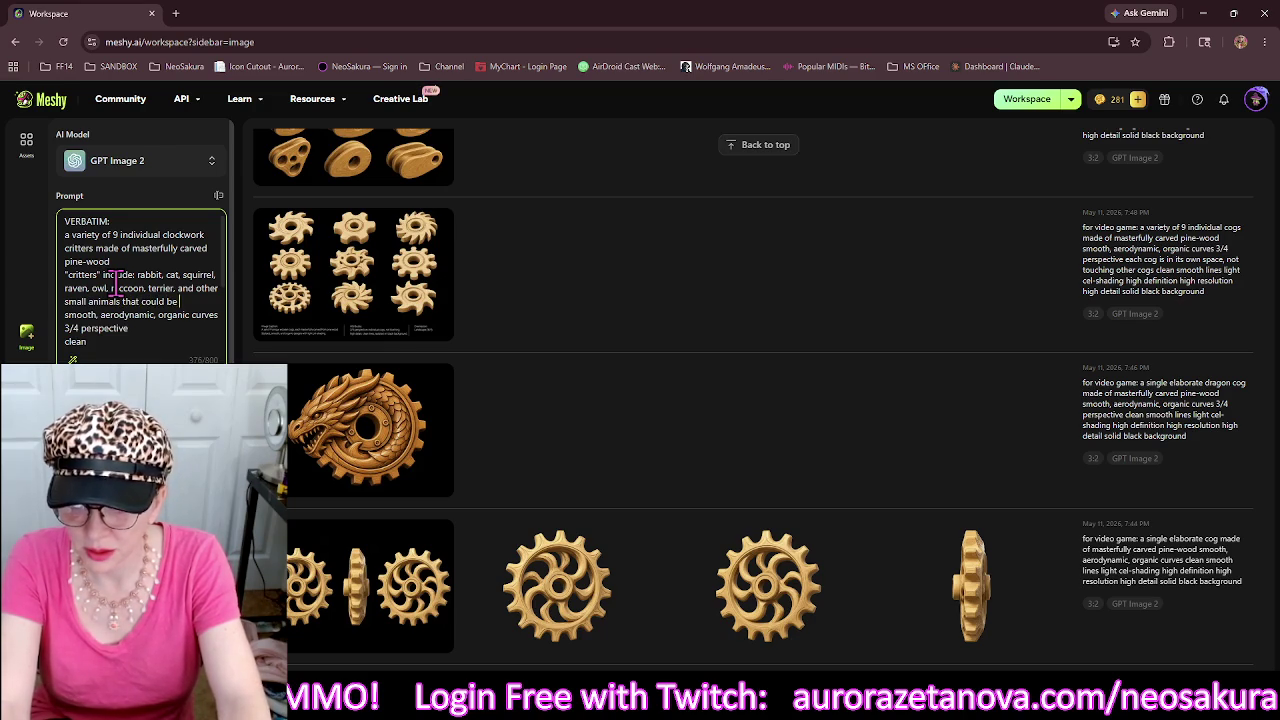
text( domesticated )
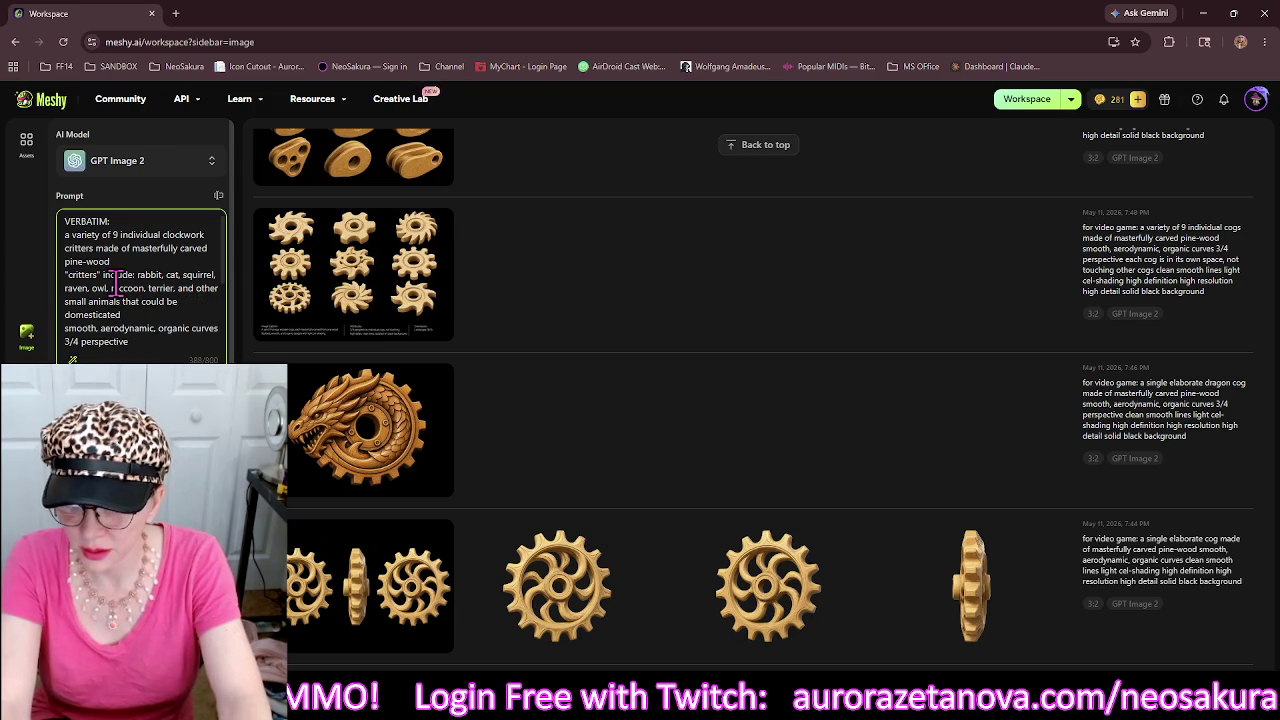
text((with training))
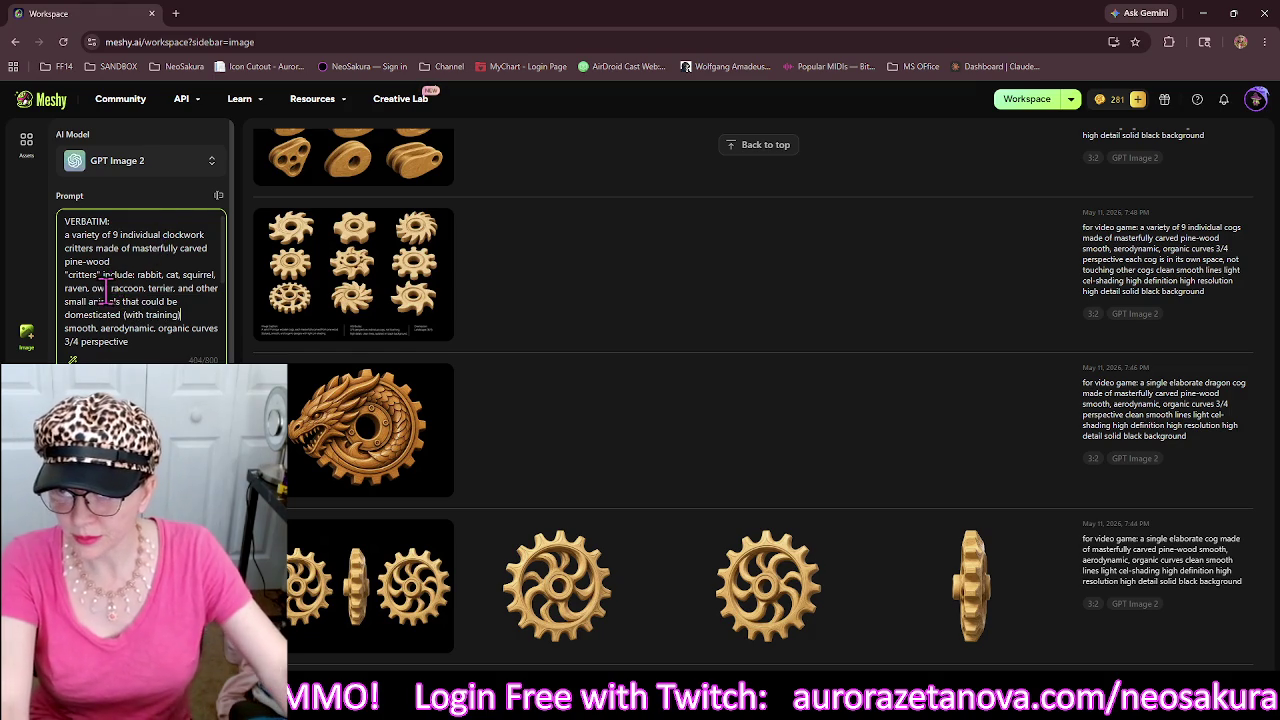
Add a 'clockwork steampunk cyberpunk' line after 'fantasy anime'.
scroll(123, 285, down, 3)
scroll(157, 294, up, 2)
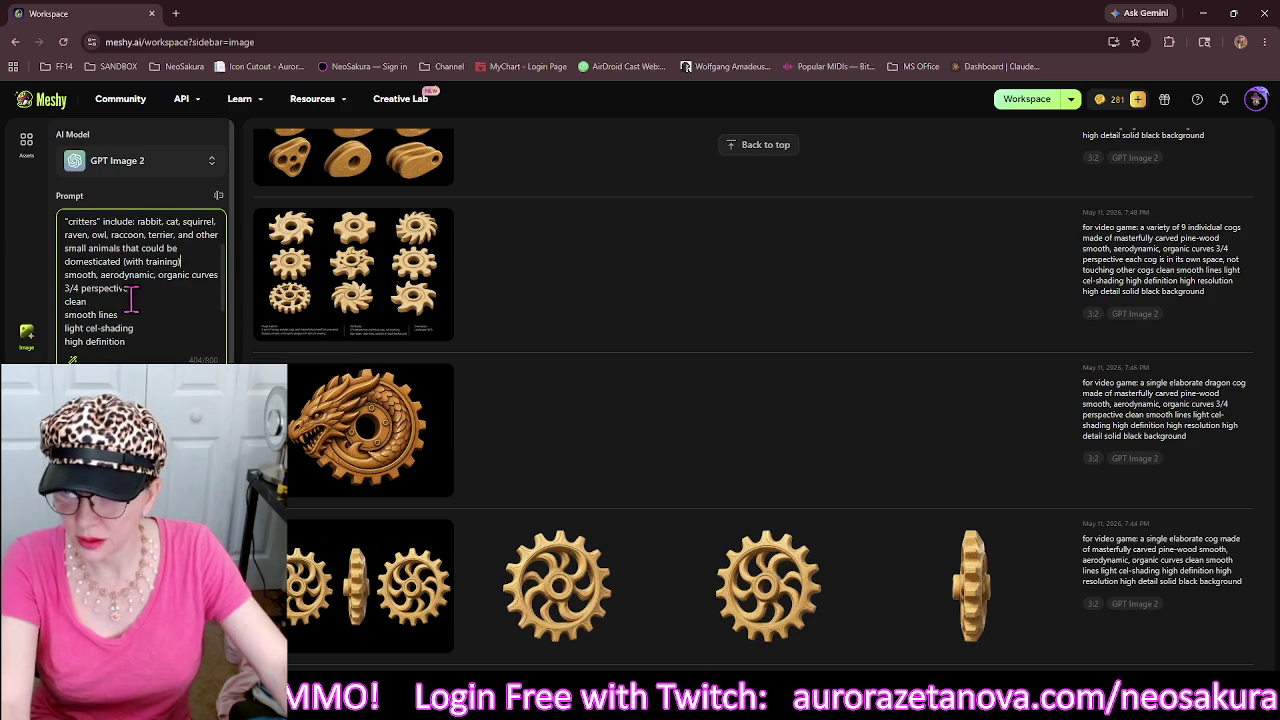
scroll(177, 312, down, 2)
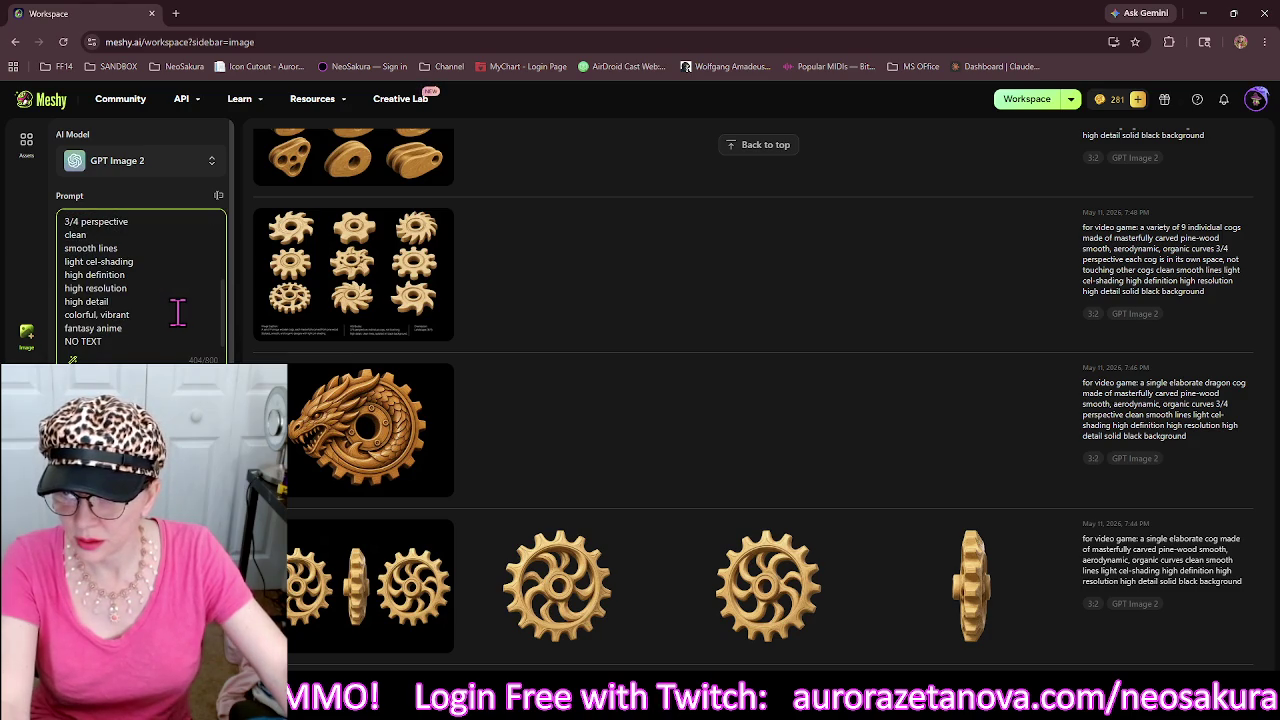
click(135, 329)
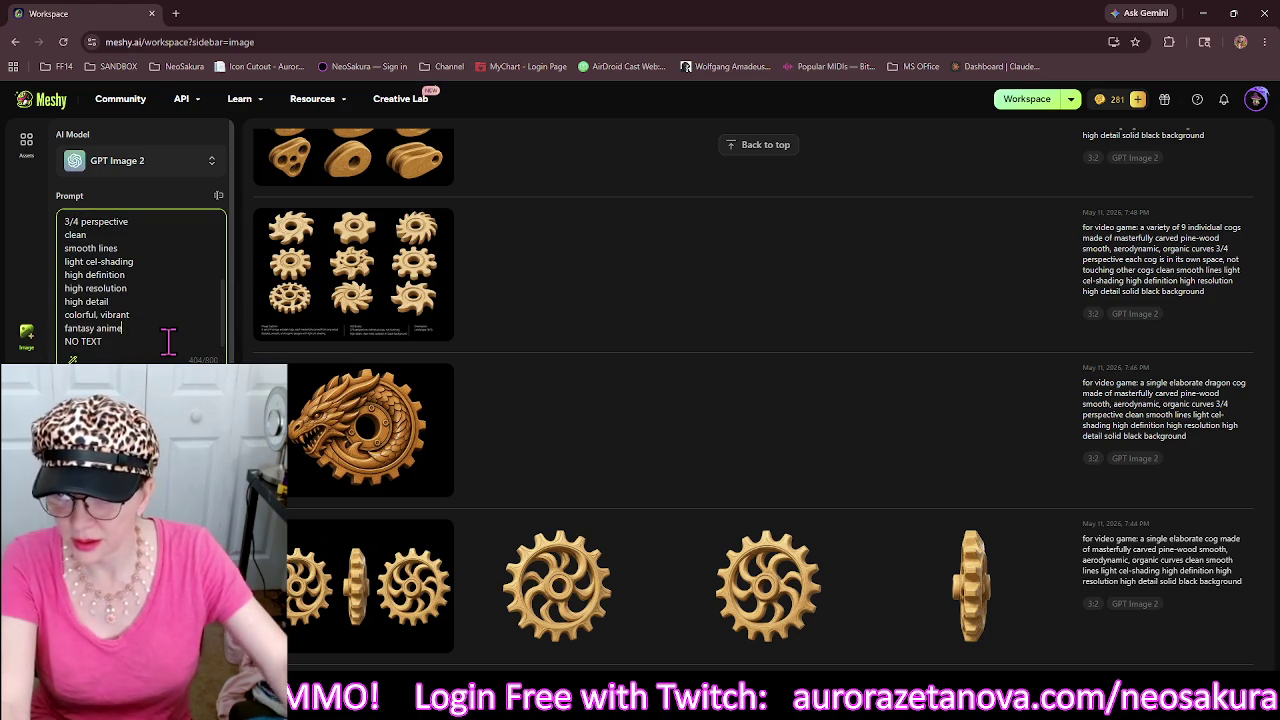
key(Return)
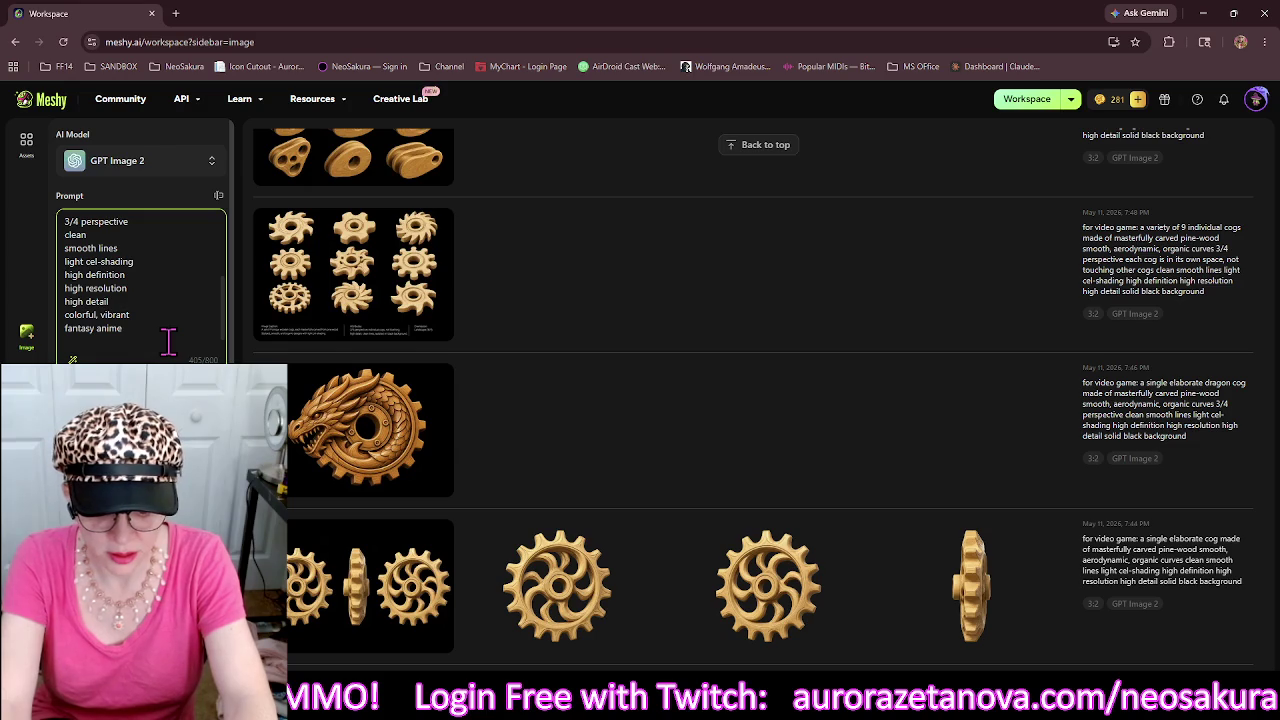
text(clockwork steampunk )
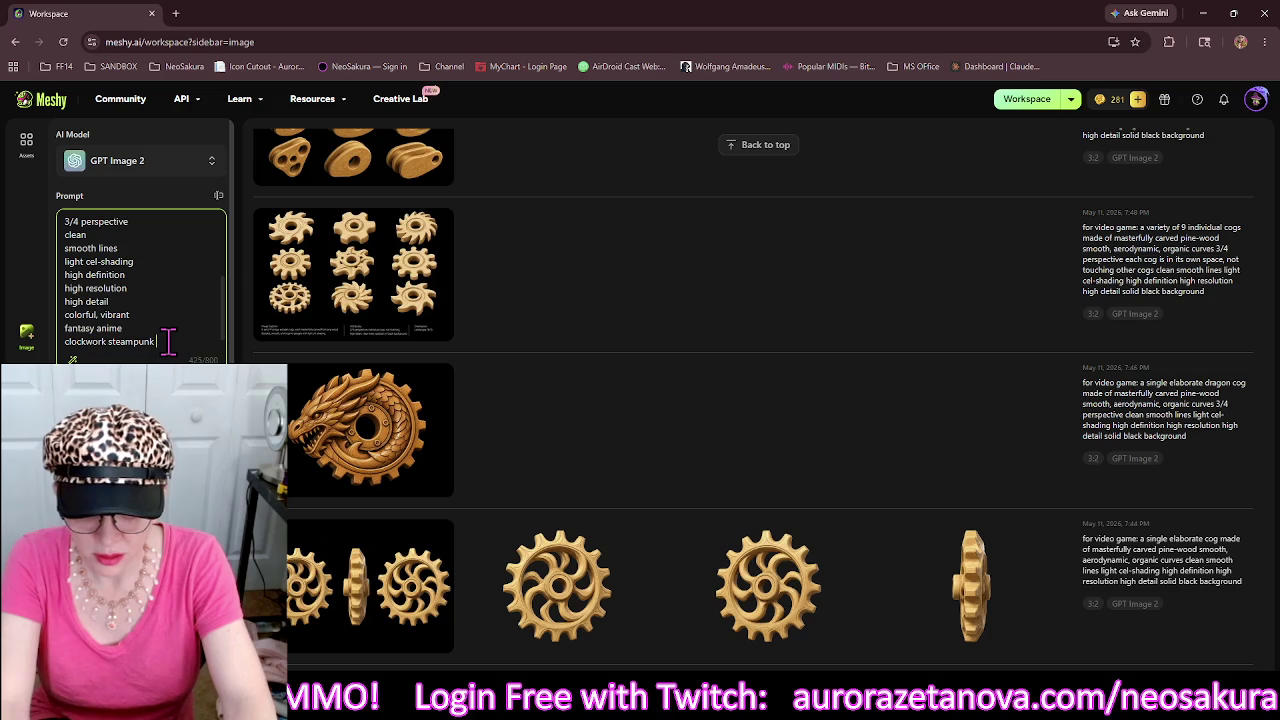
text(cyberpunk)
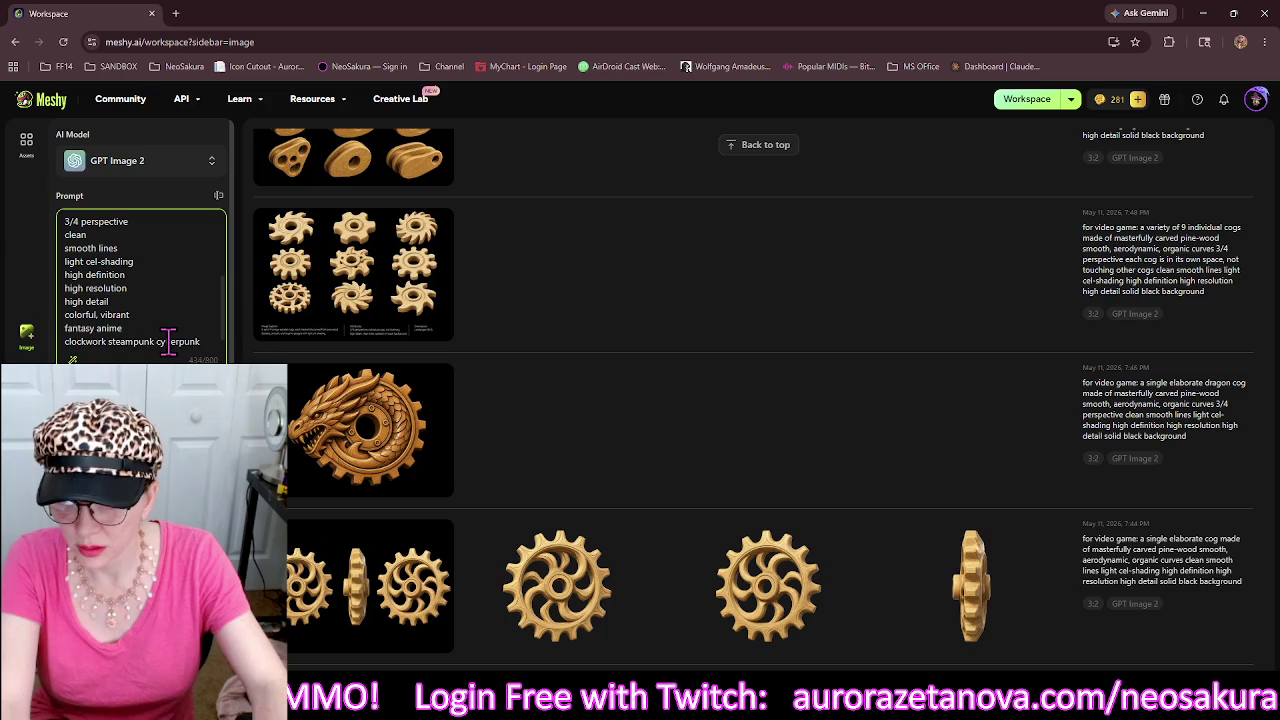
Add an 'aurora borealis colored lights' line after 'colorful, vibrant'.
key(Return)
text(aurora )
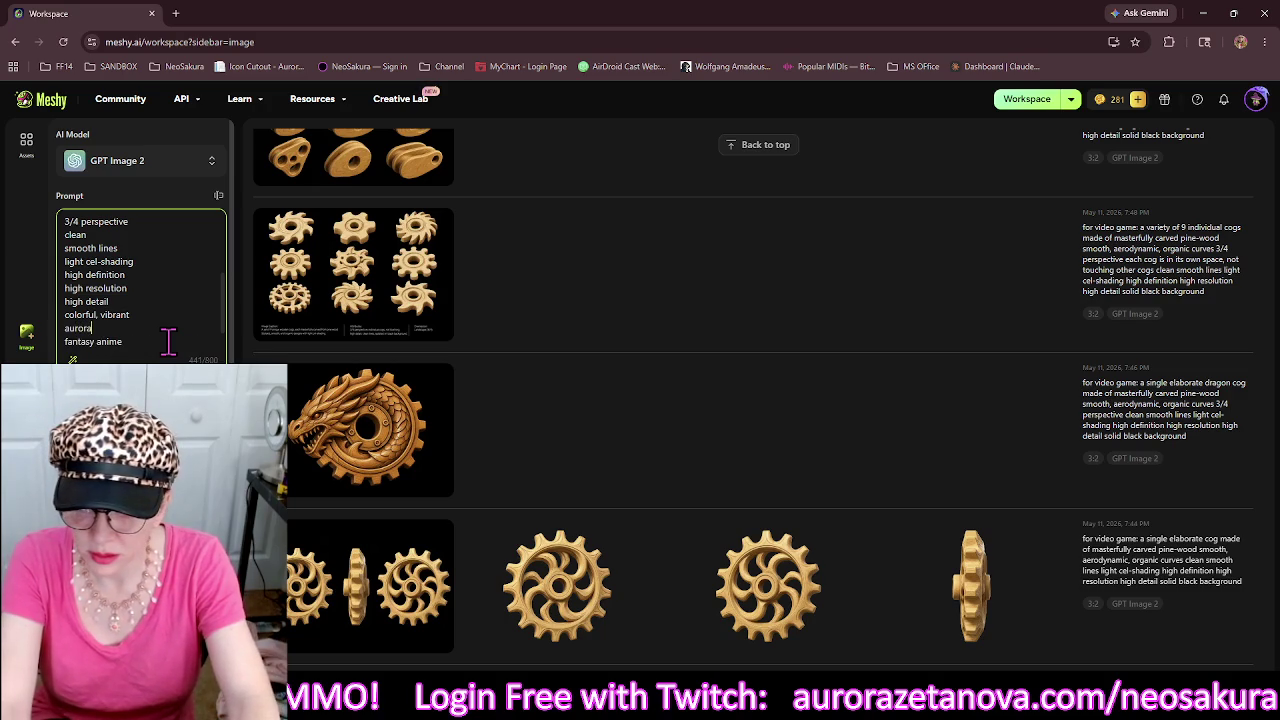
text(boreali)
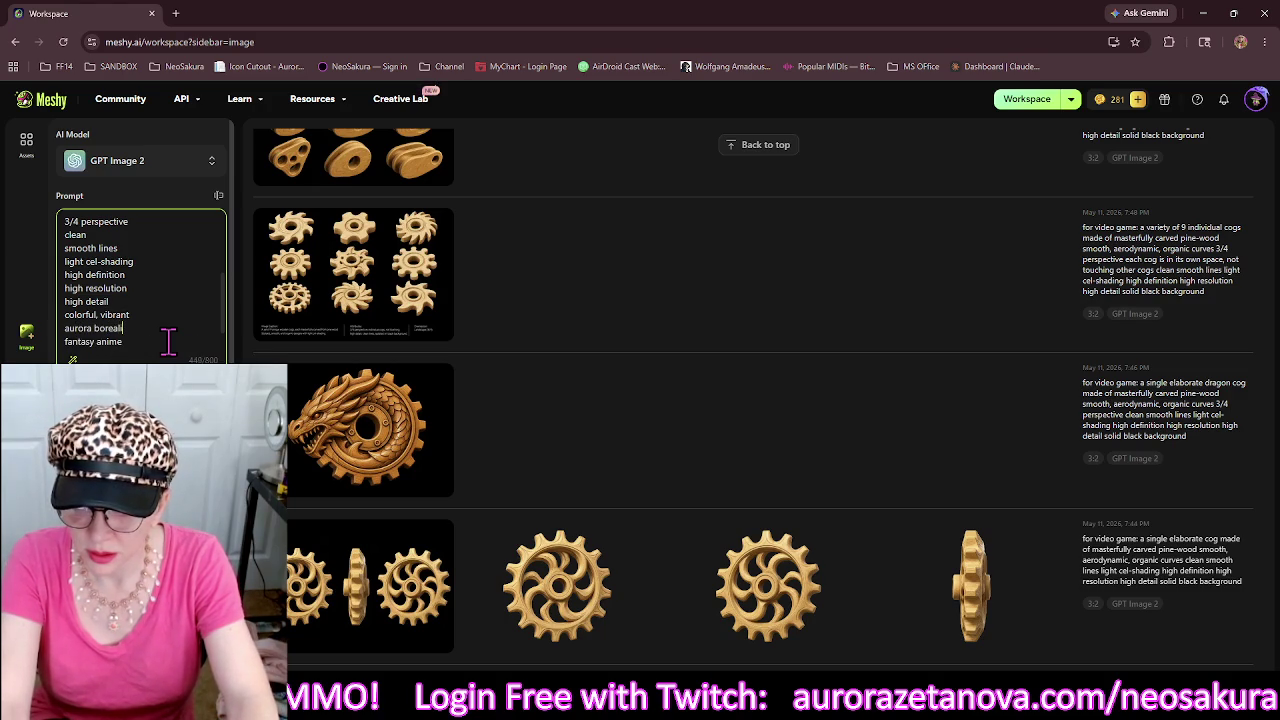
text(s col)
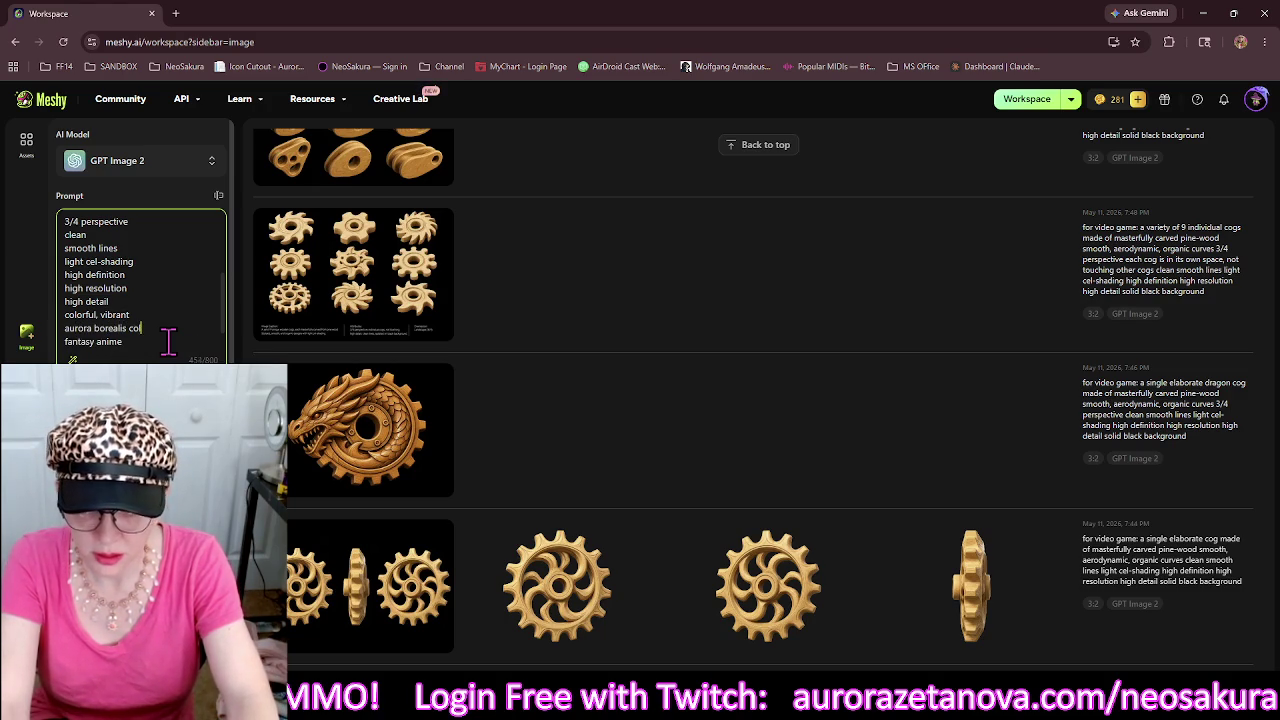
text(ored l)
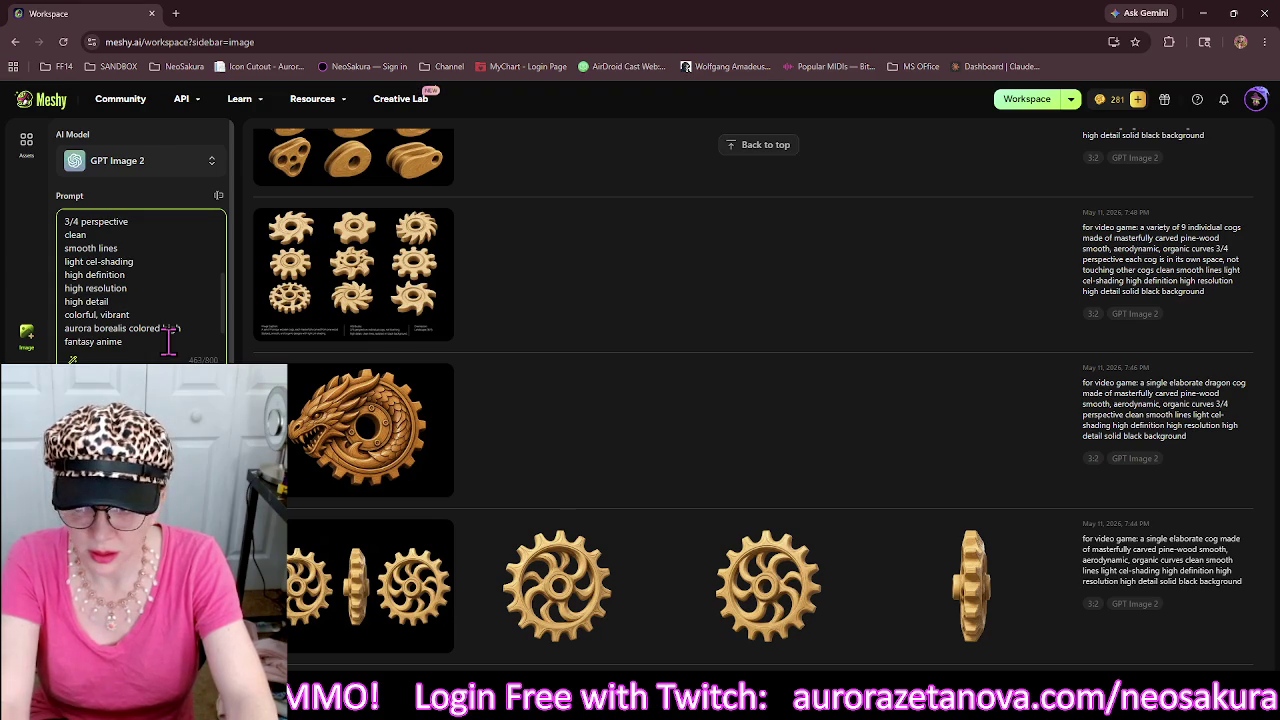
text(ights)
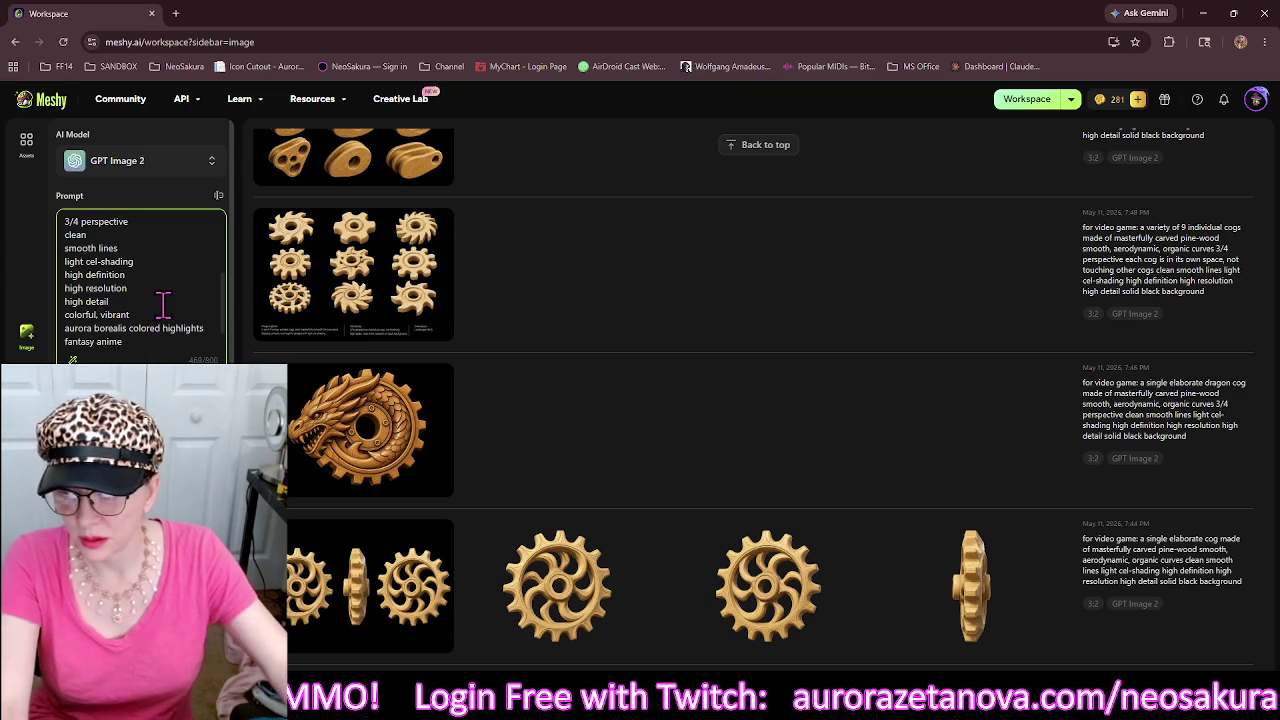
scroll(163, 310, up, 5)
scroll(175, 275, down, 5)
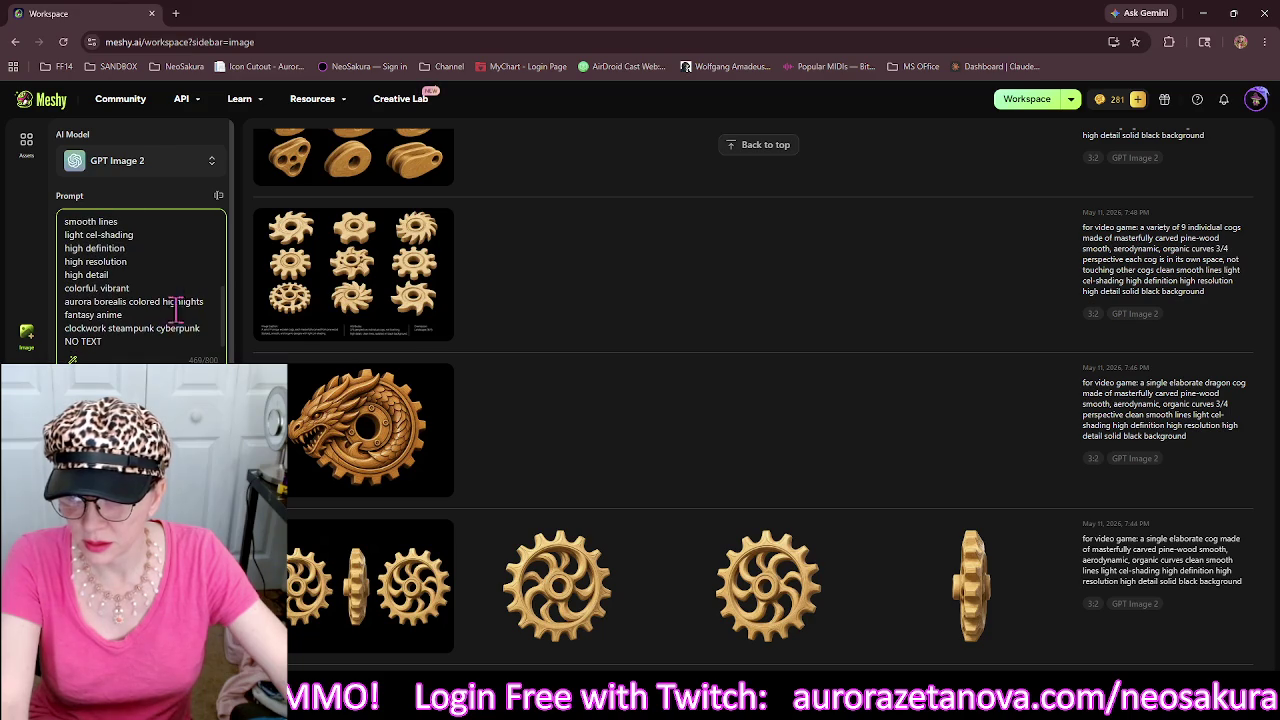
click(272, 612)
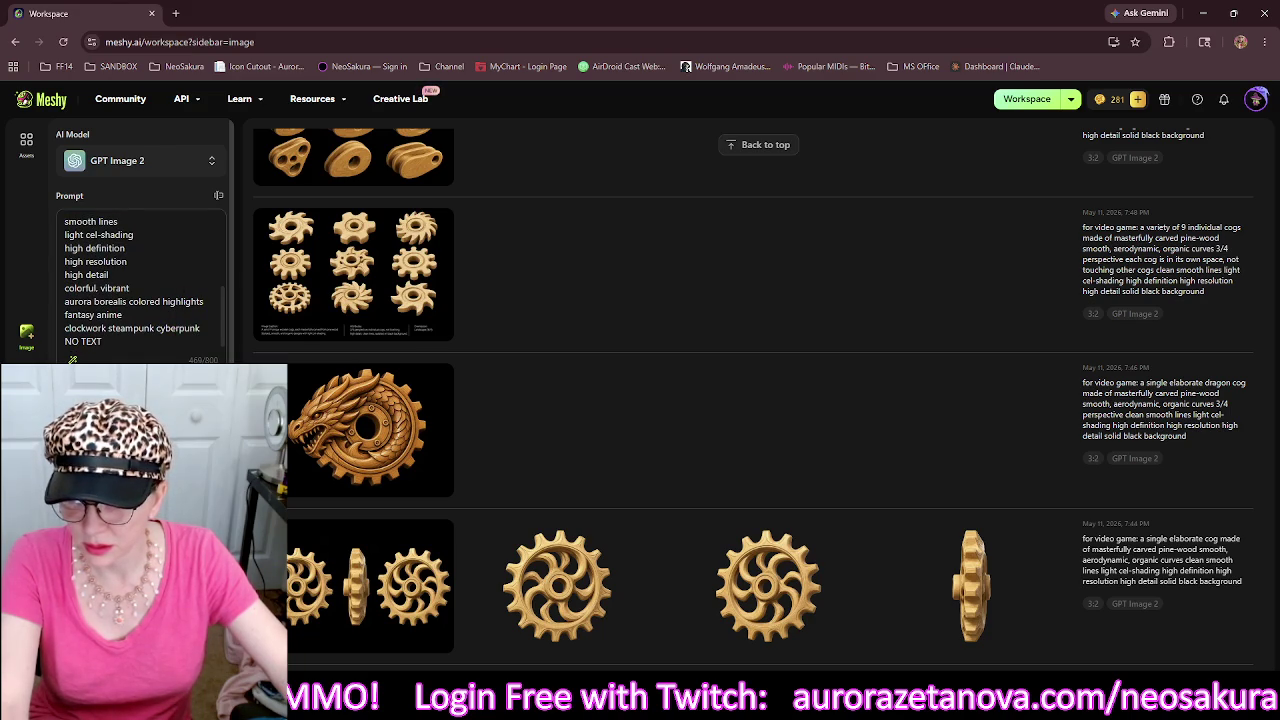
View the first new clockwork critter image enlarged, then close the viewer.
scroll(145, 240, down, 1)
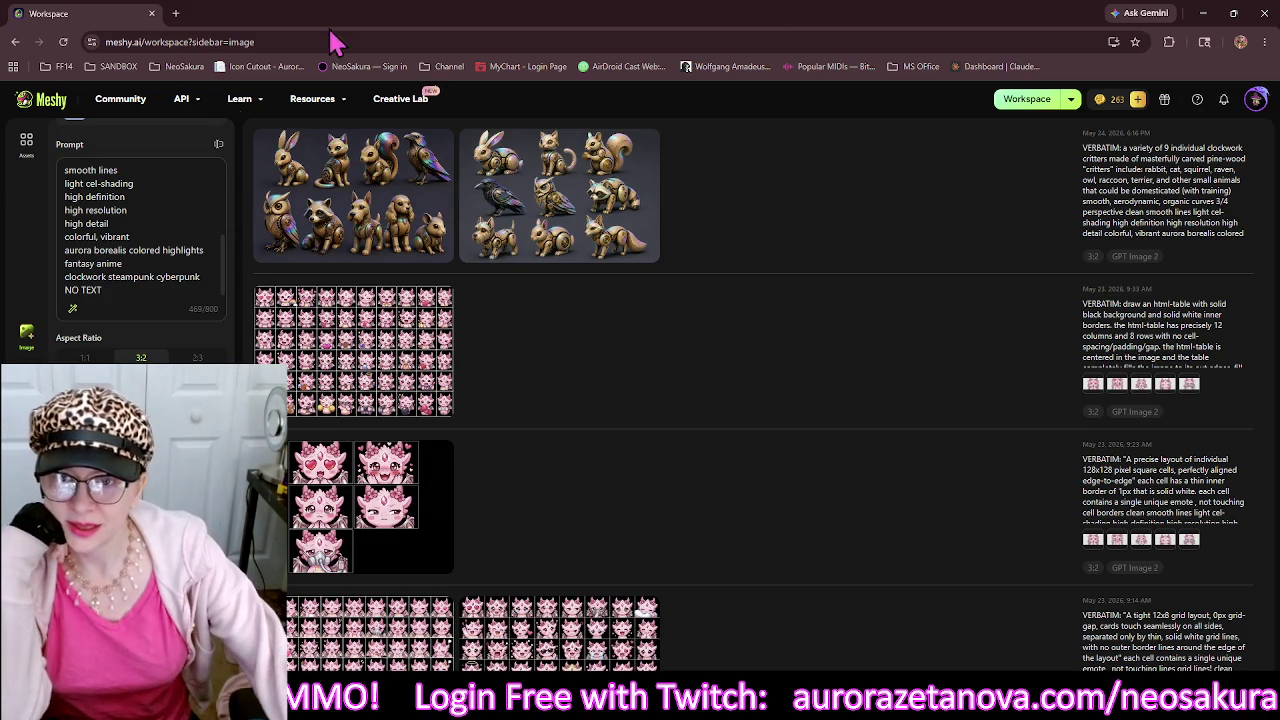
mouse_move(372, 218)
click(413, 220)
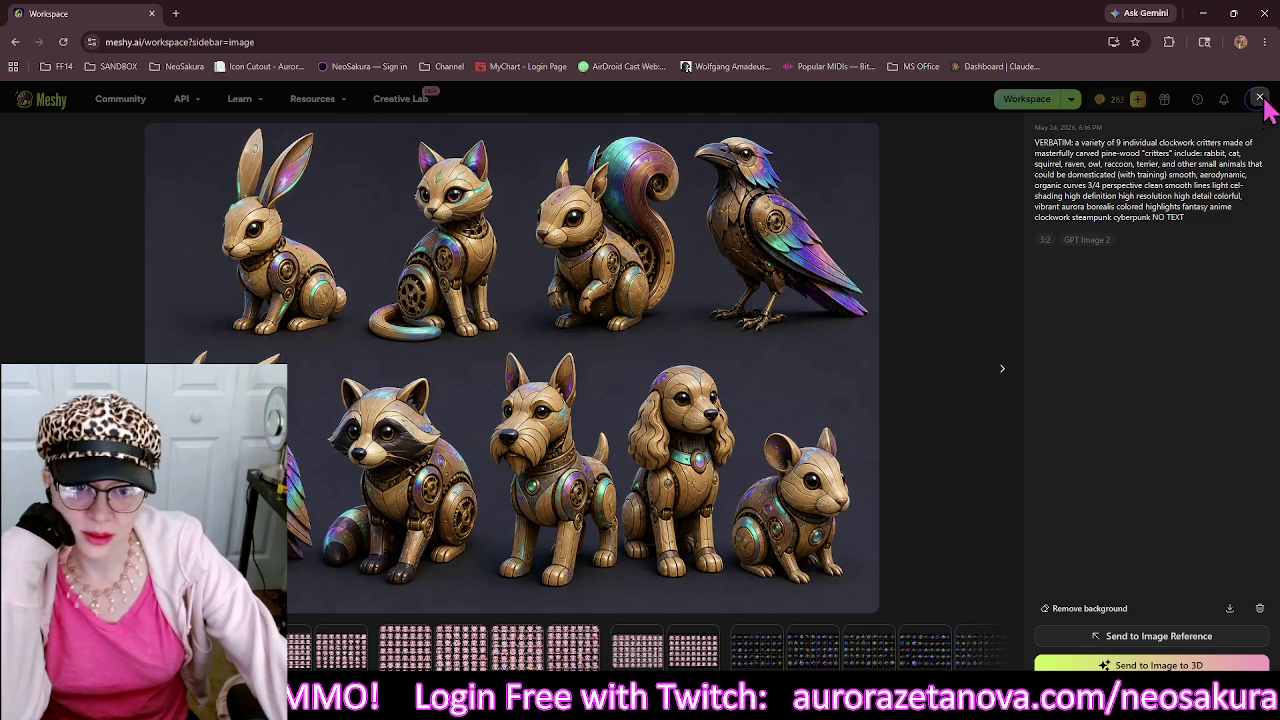
click(1260, 100)
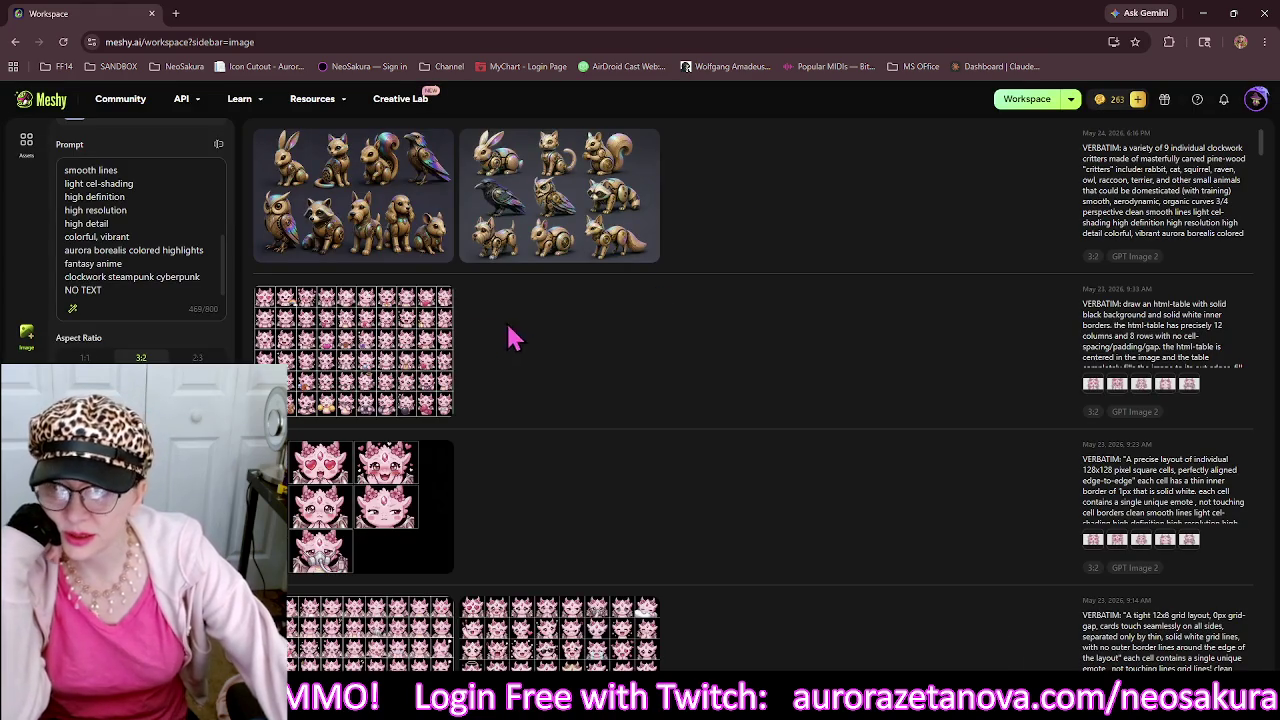
click(111, 292)
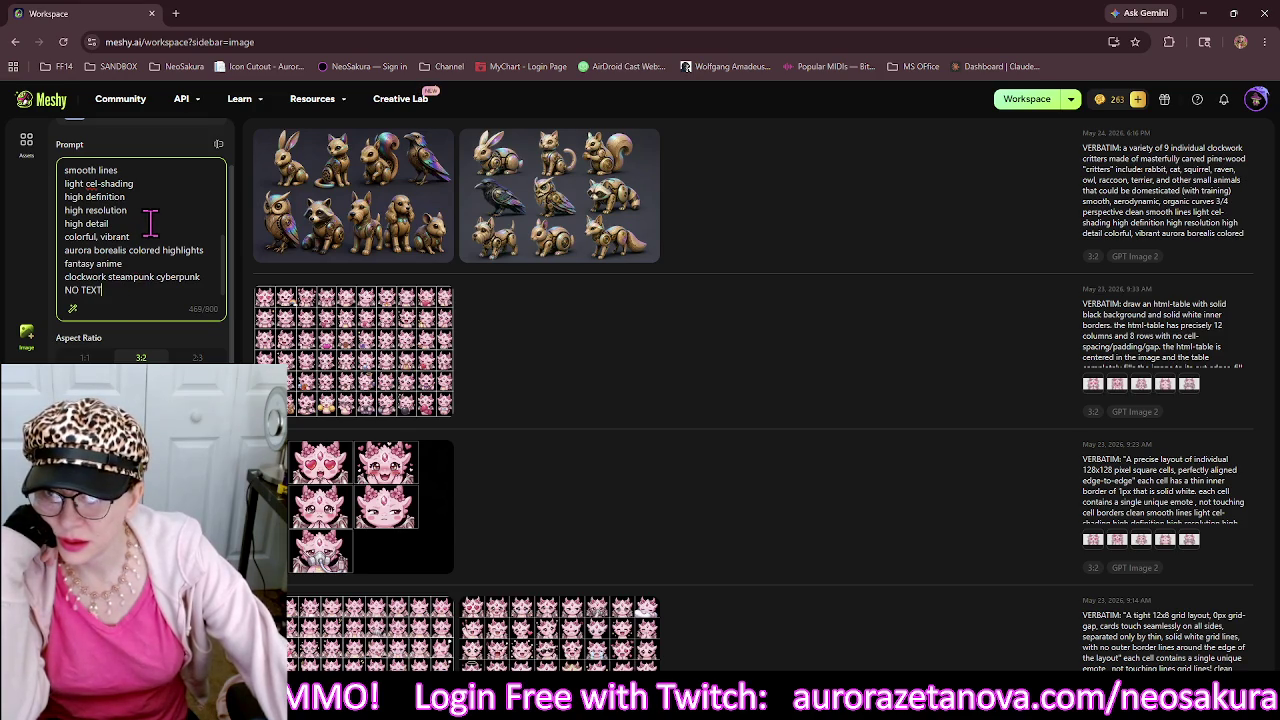
Insert 'video game' after 'clockwork' in the prompt.
scroll(150, 222, up, 1)
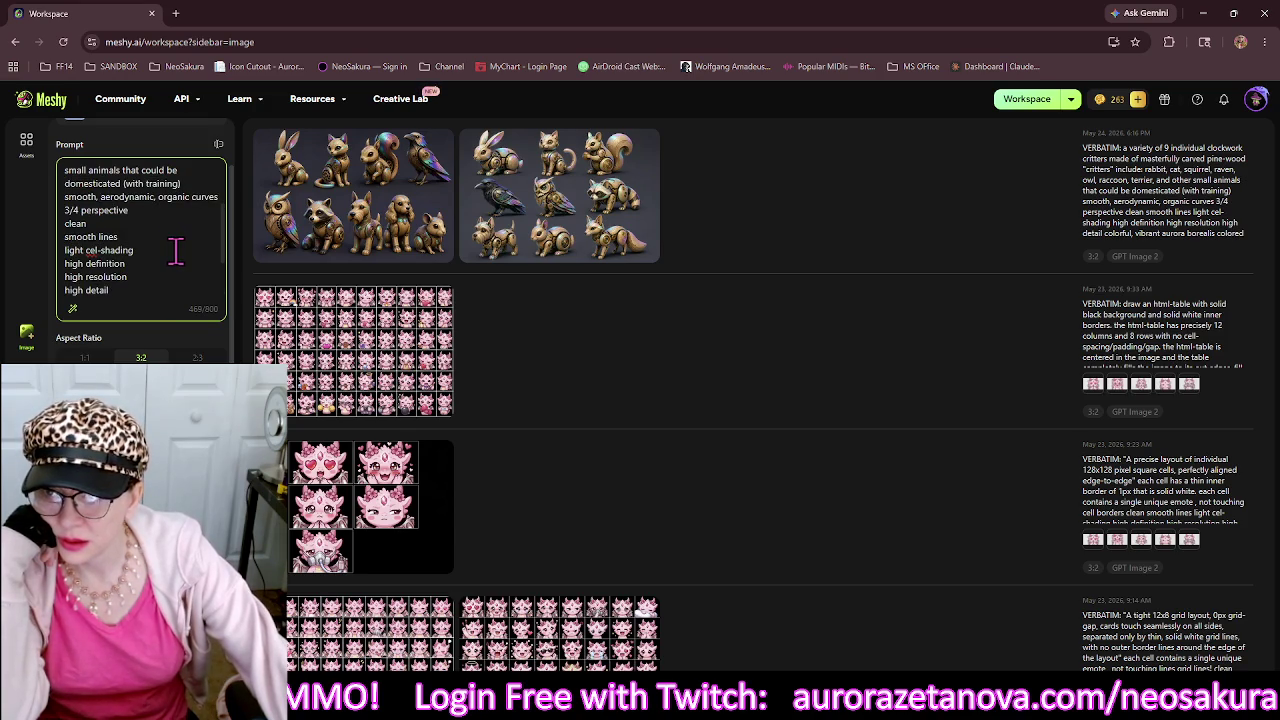
scroll(176, 252, up, 2)
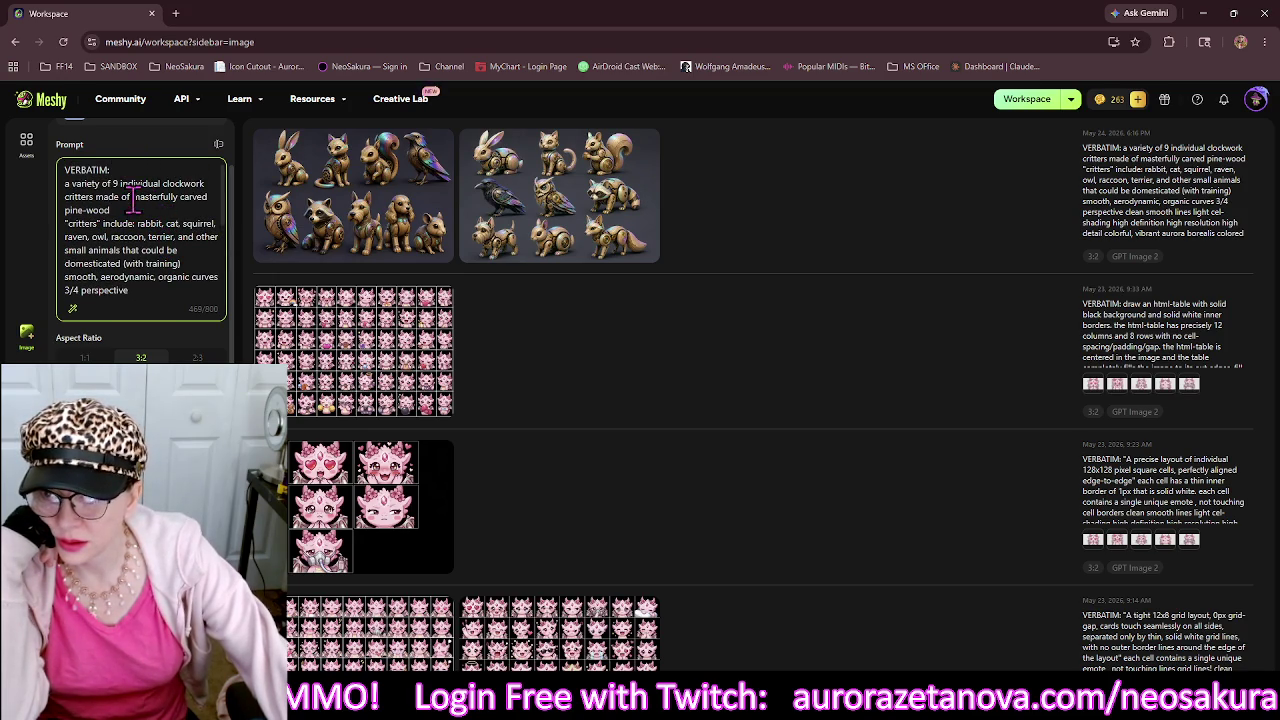
scroll(146, 196, down, 1)
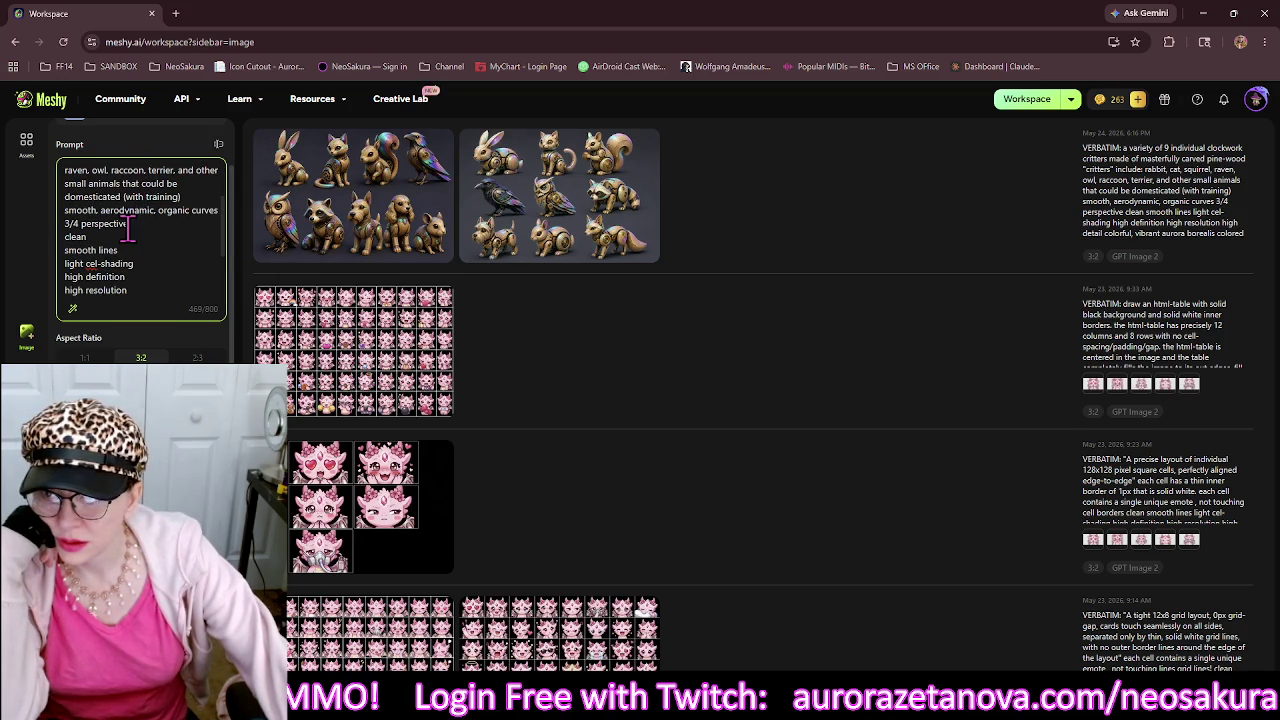
scroll(129, 228, up, 2)
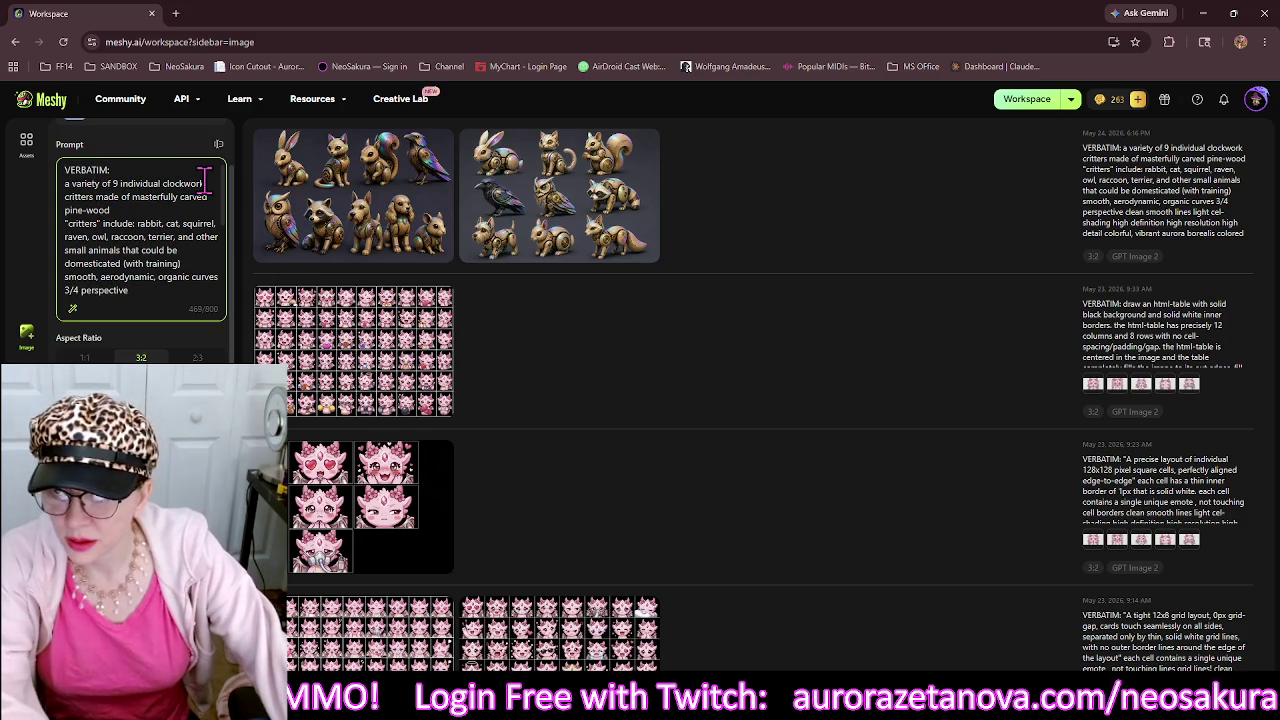
text(video game)
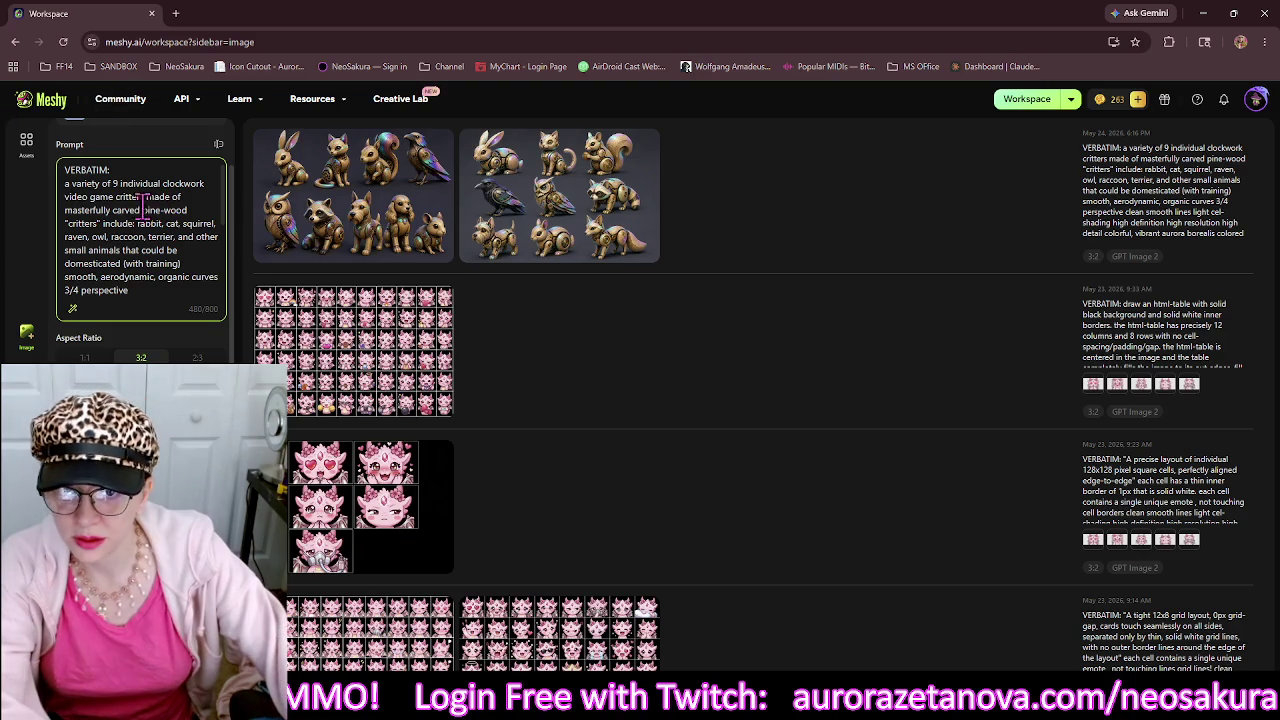
Replace 'fantasy' before 'anime', clearing the misspelled 'cibi'.
scroll(170, 214, down, 5)
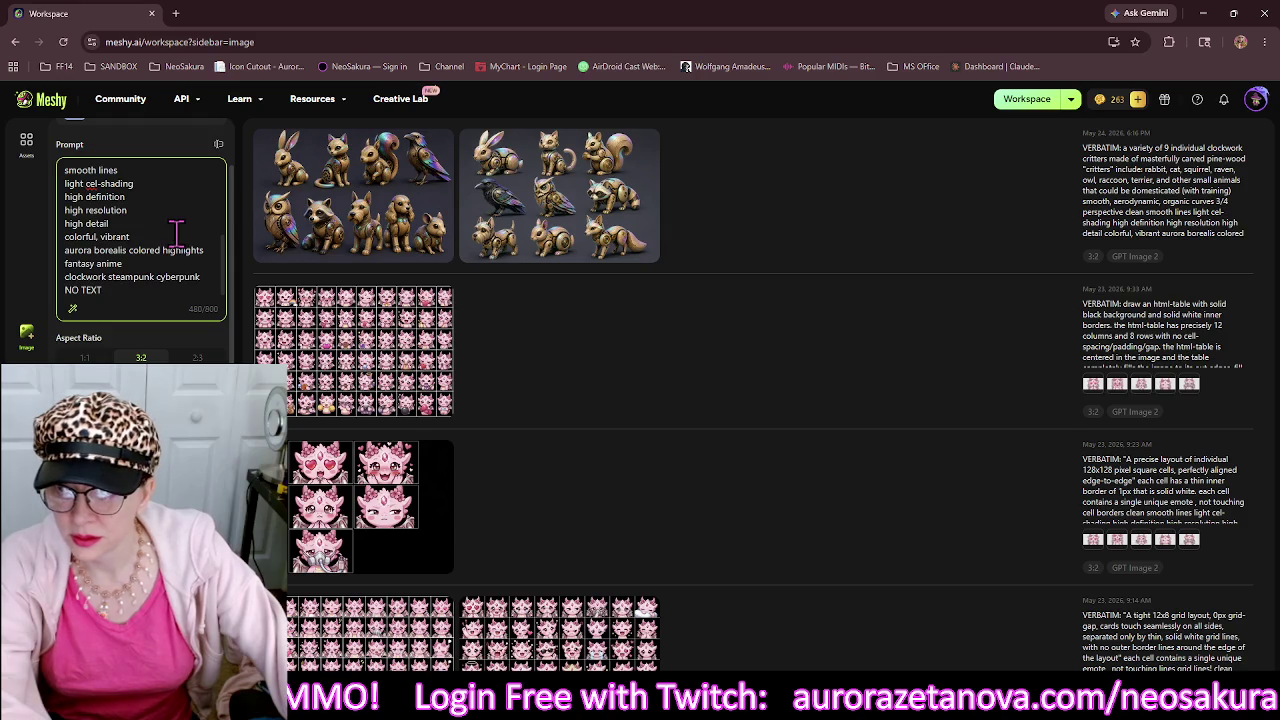
scroll(178, 230, up, 5)
scroll(168, 250, down, 3)
scroll(168, 250, down, 2)
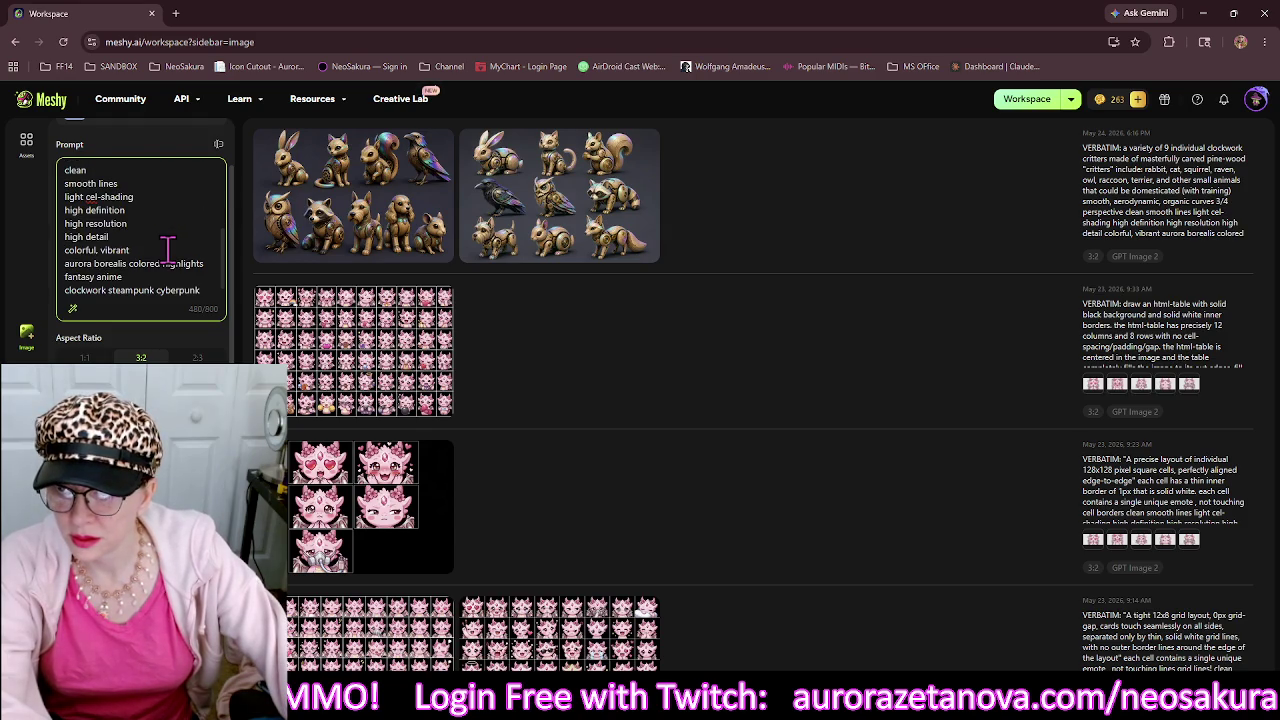
double_click(84, 276)
text(cibi)
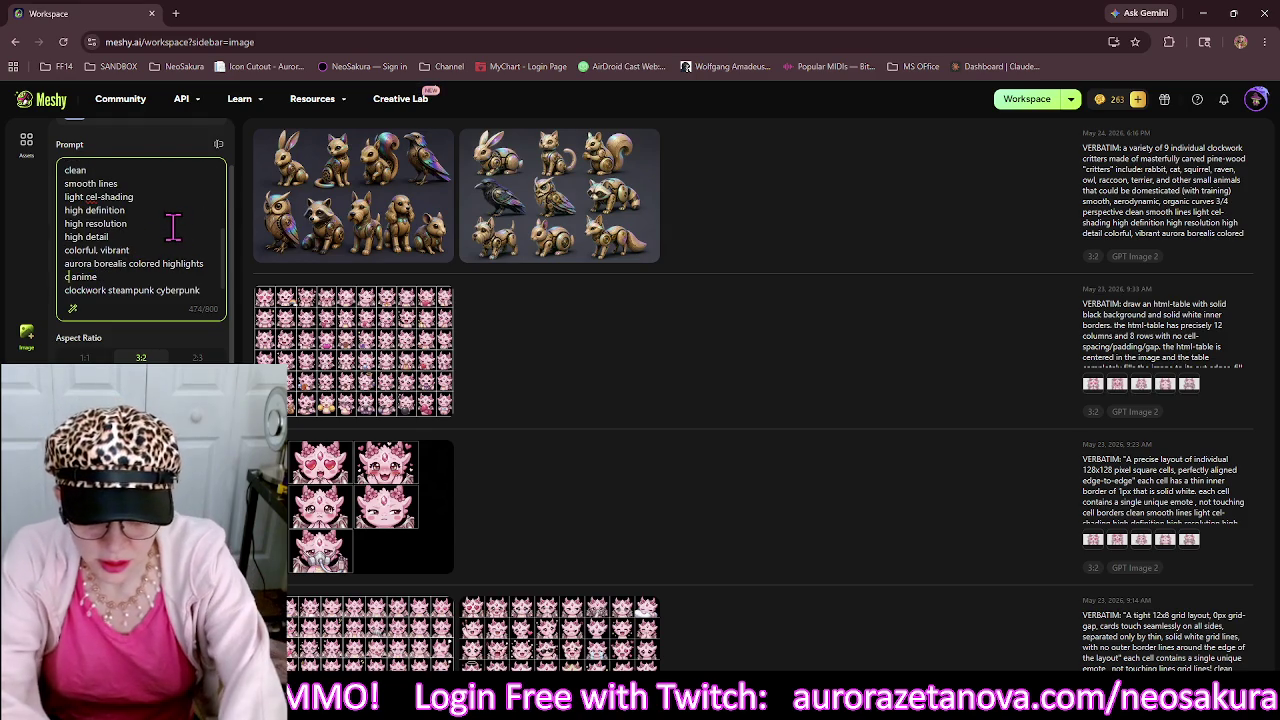
key(BackSpace)
key(BackSpace)
key(BackSpace)
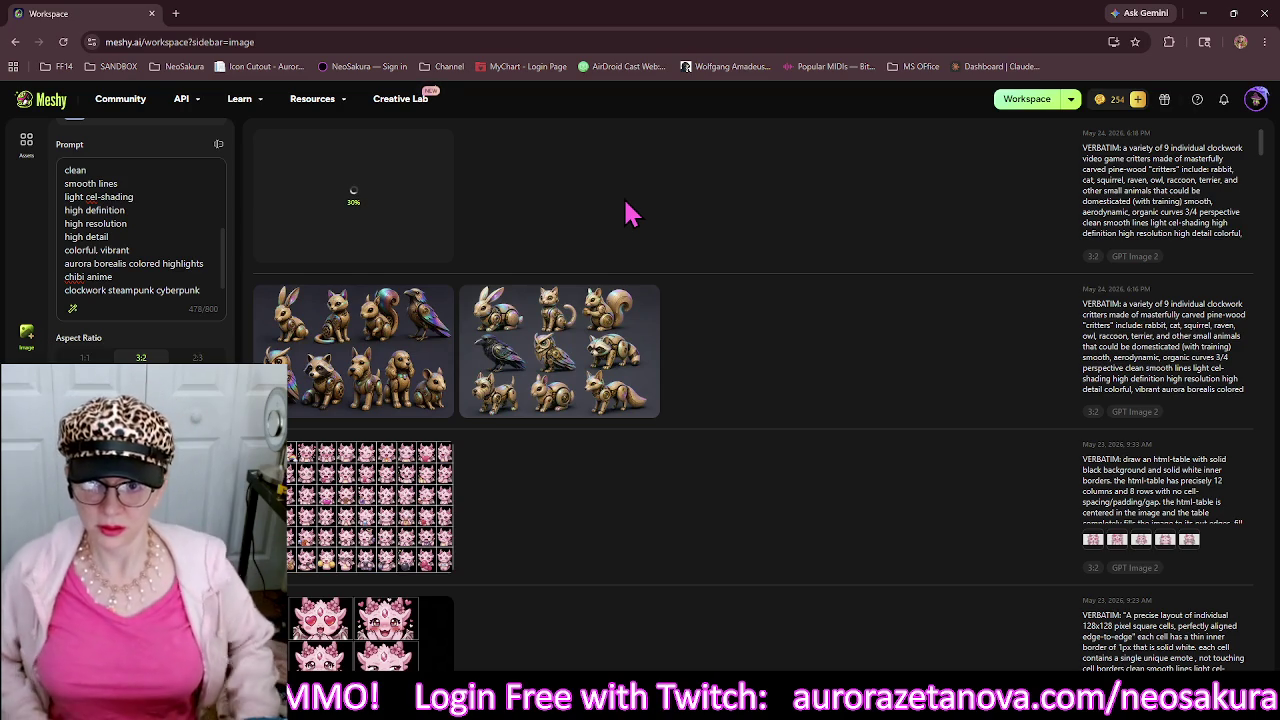
Scroll through the revised chibi anime prompt.
scroll(140, 180, up, 5)
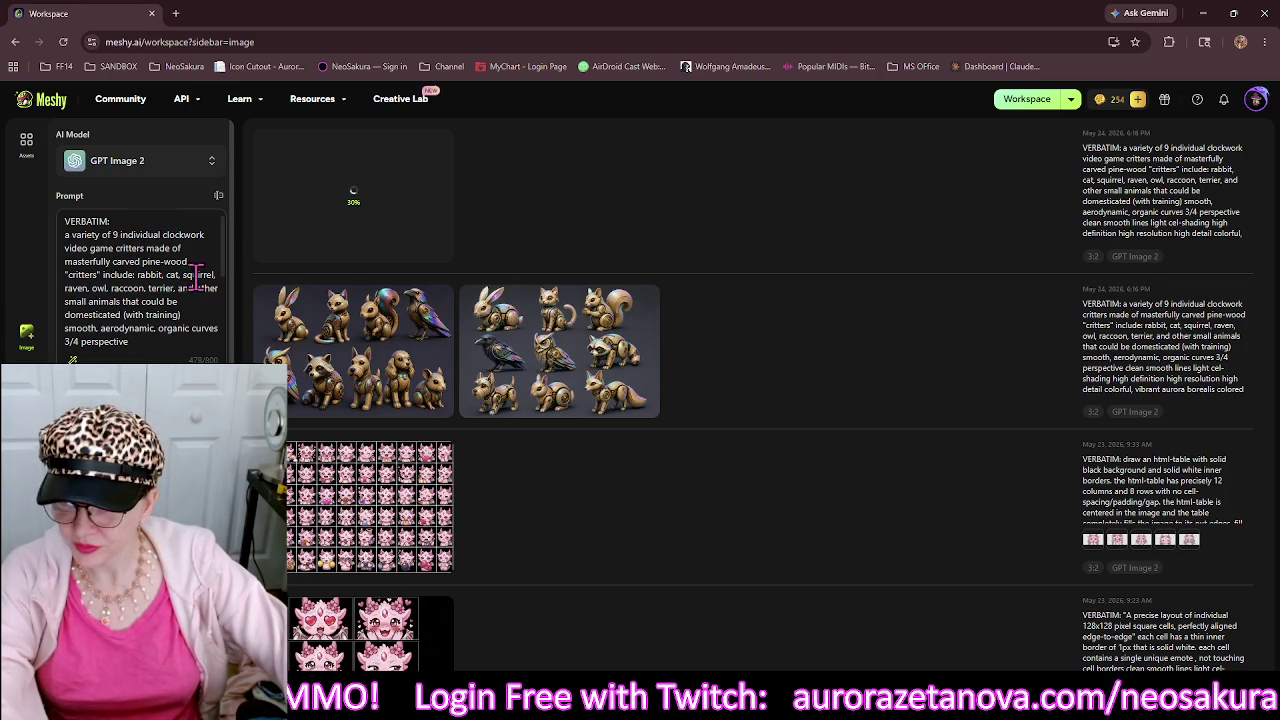
scroll(137, 328, down, 2)
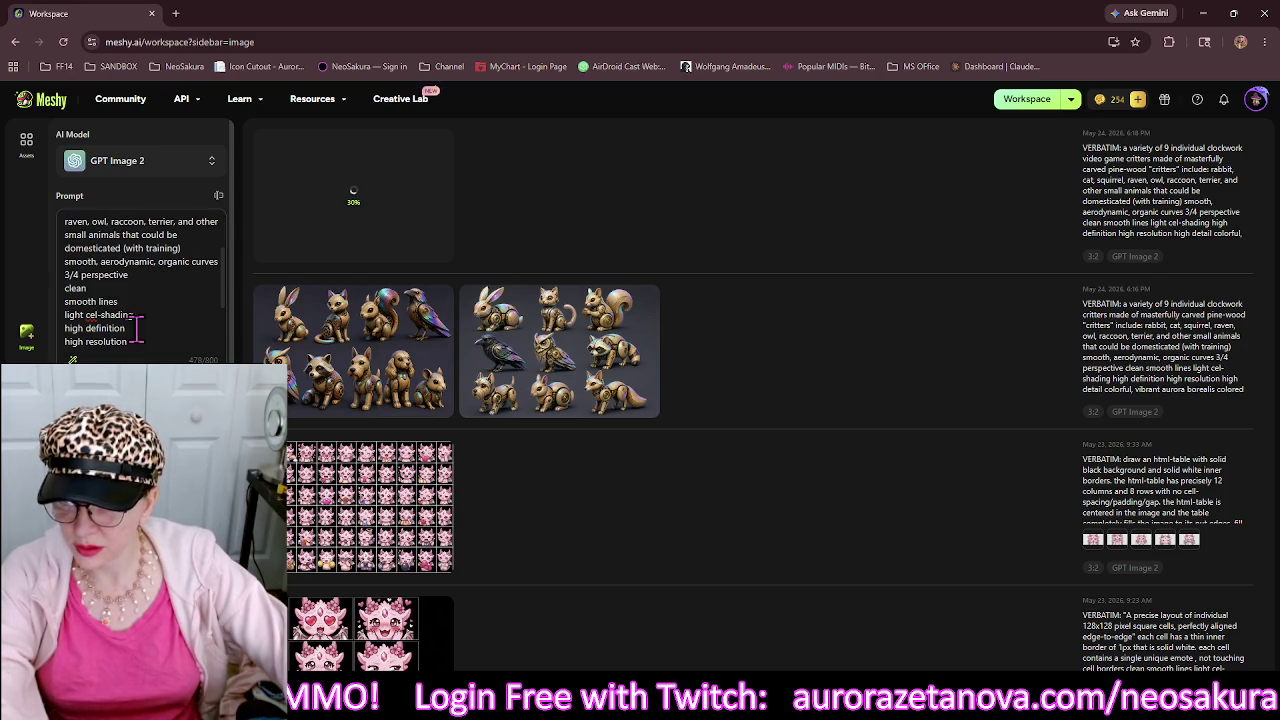
Start a new prompt line after the 'domesticated (with training)' line and begin typing it.
click(192, 254)
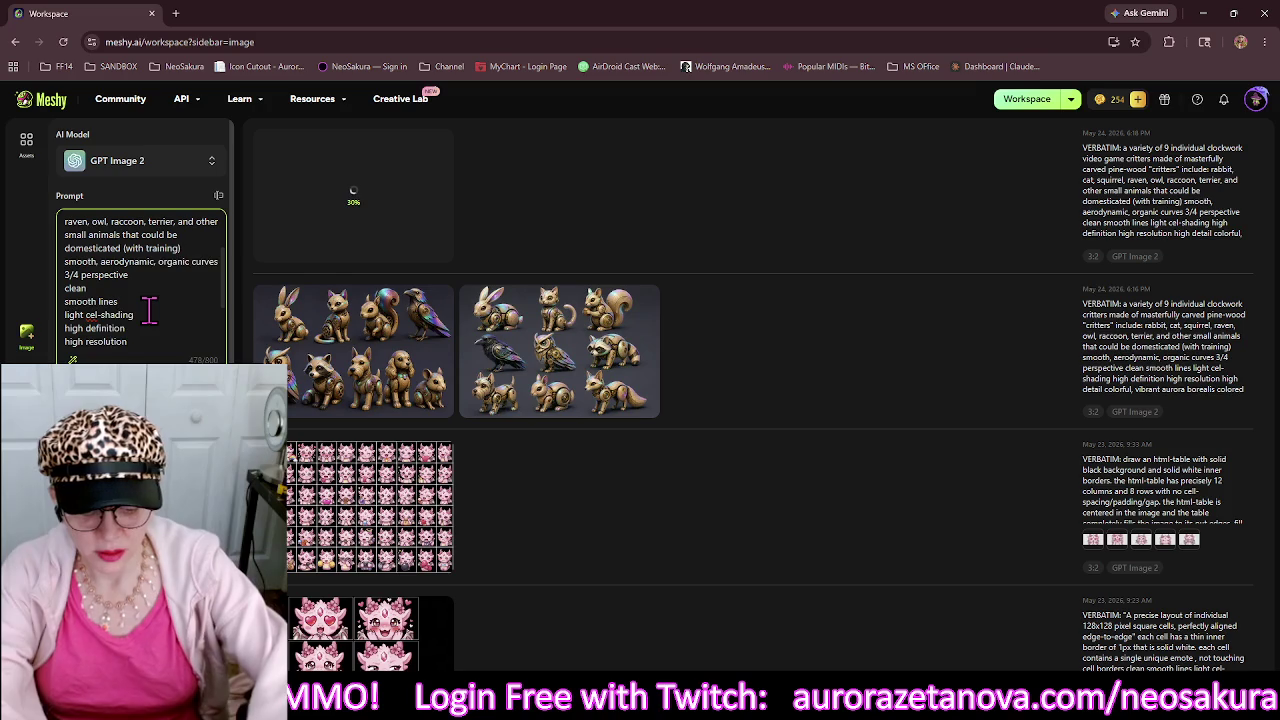
key(Return)
text(d)
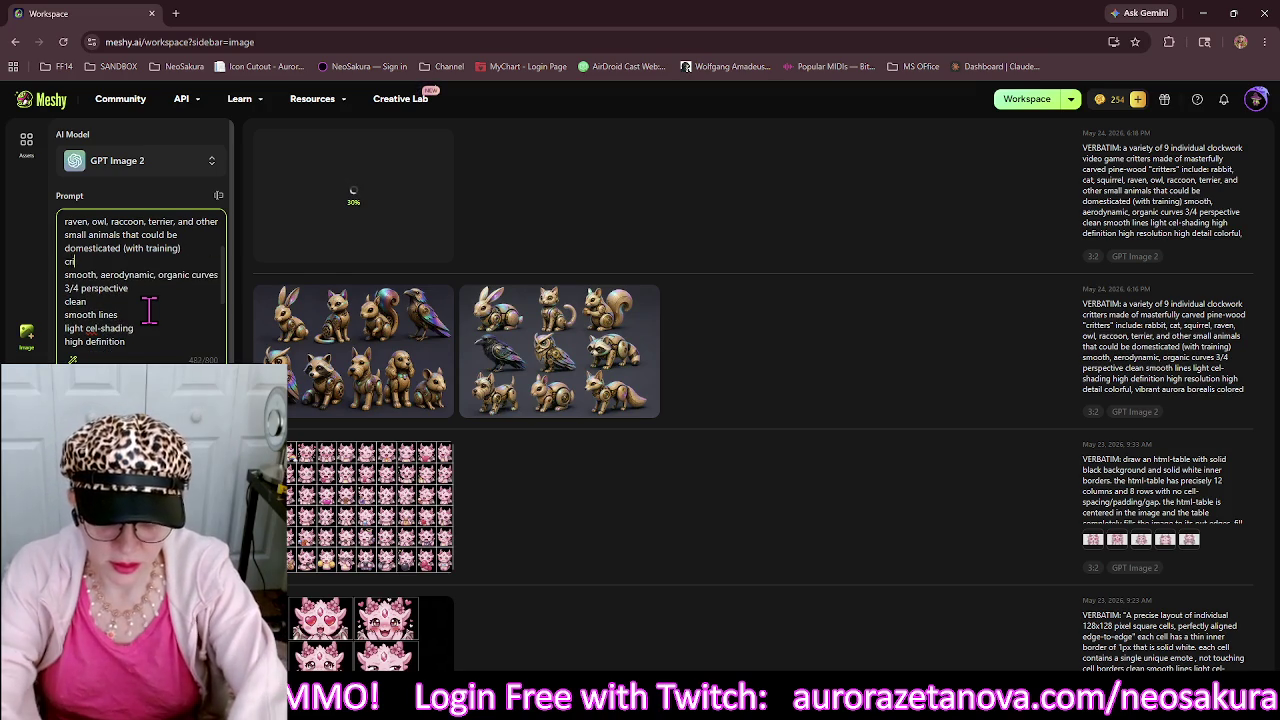
text(ers made entirely)
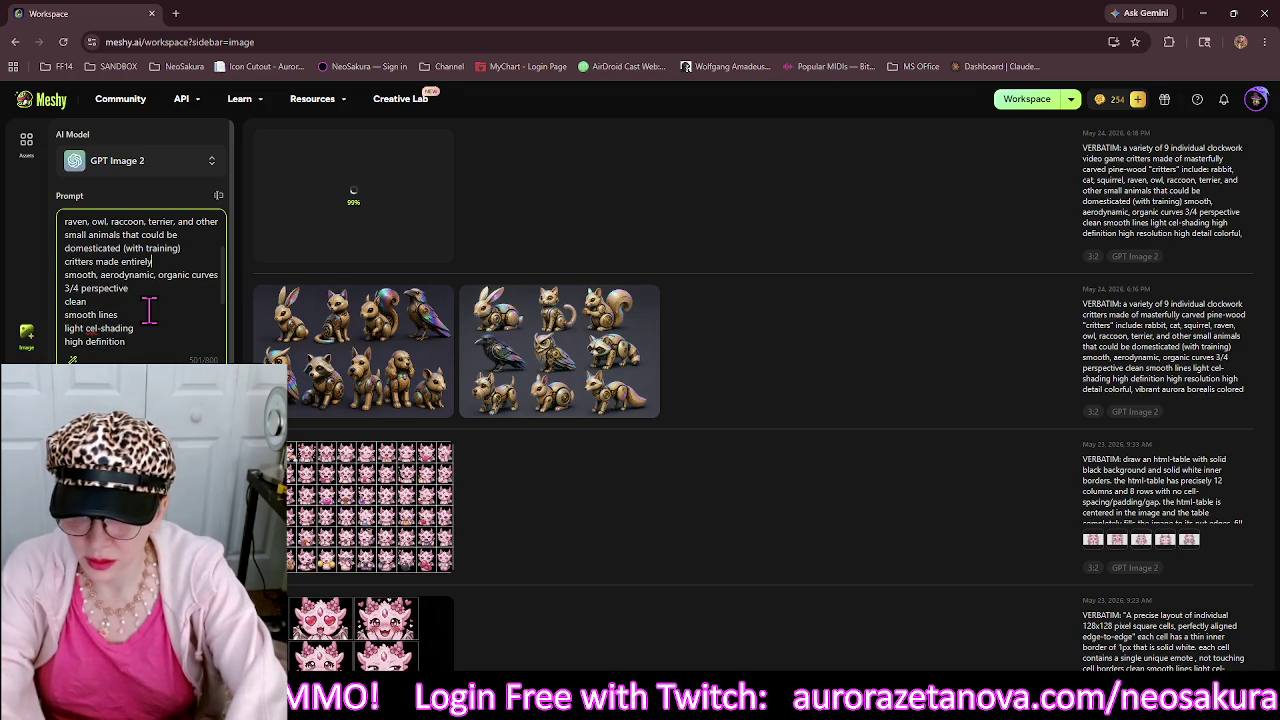
text( of clockwork)
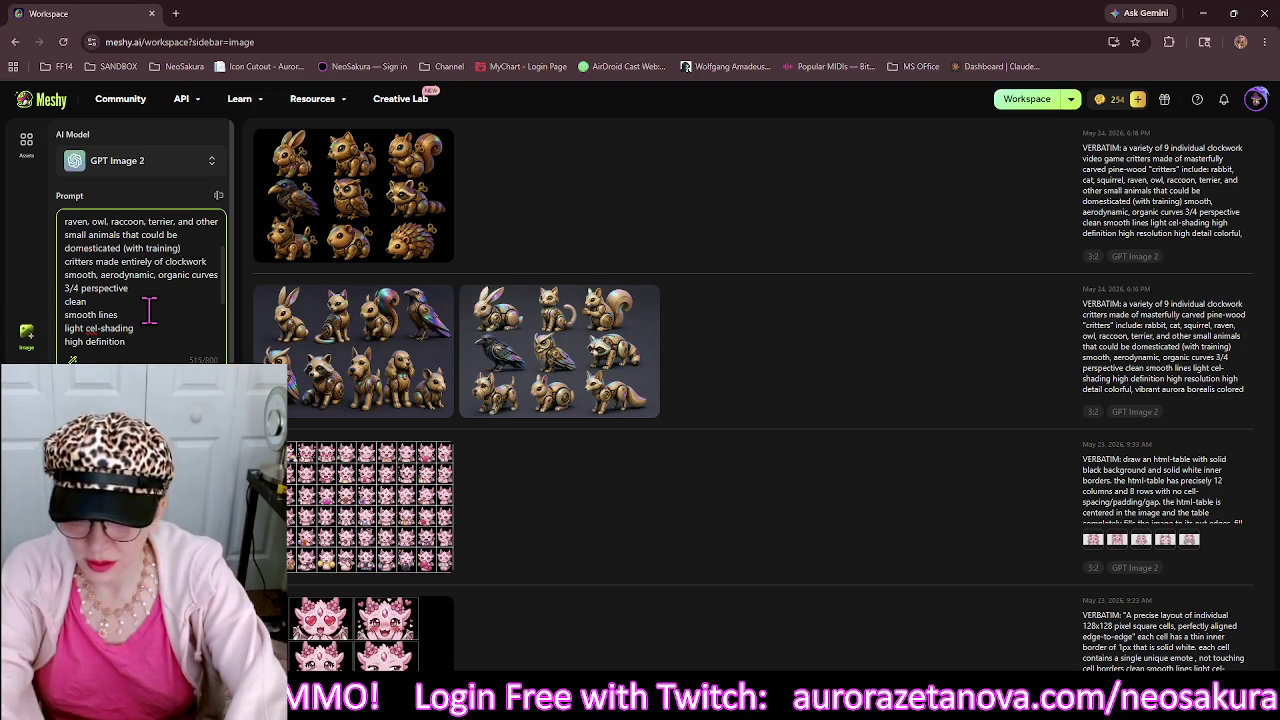
text(inetic cogs)
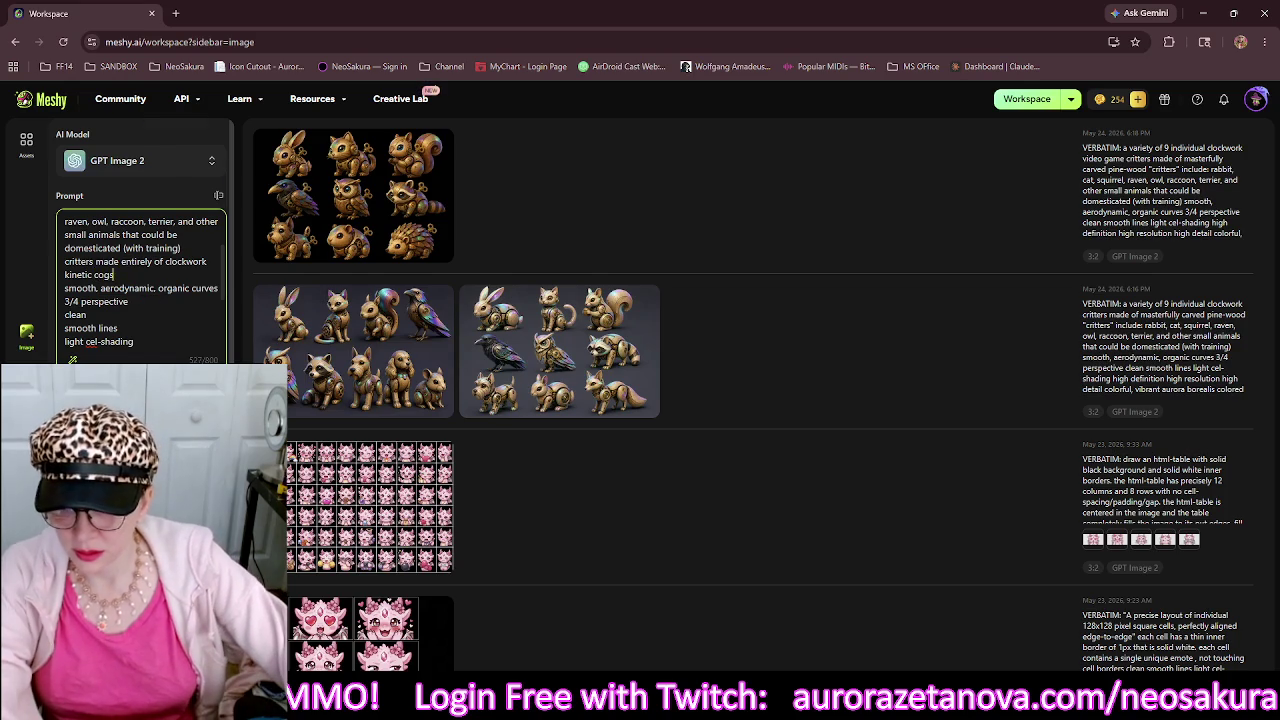
scroll(140, 250, down, 1)
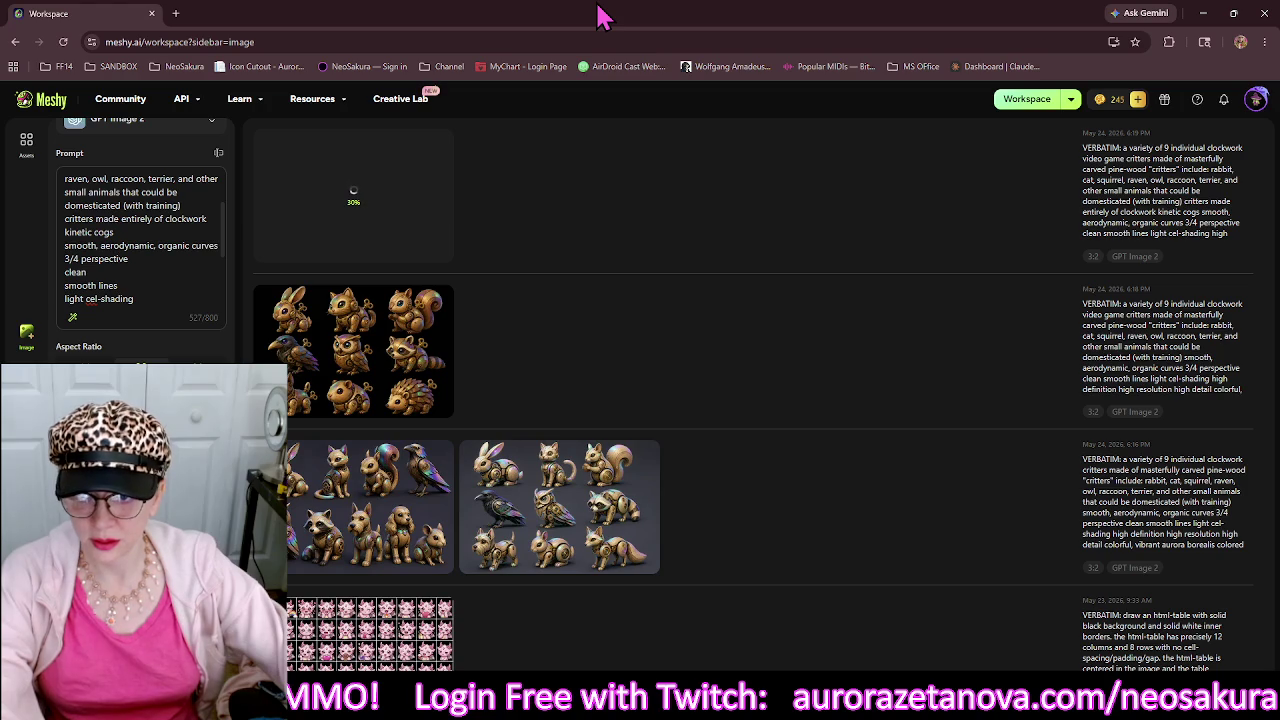
Reword the 'colorful' line to 'colors are bold and vibrant'.
scroll(200, 260, down, 2)
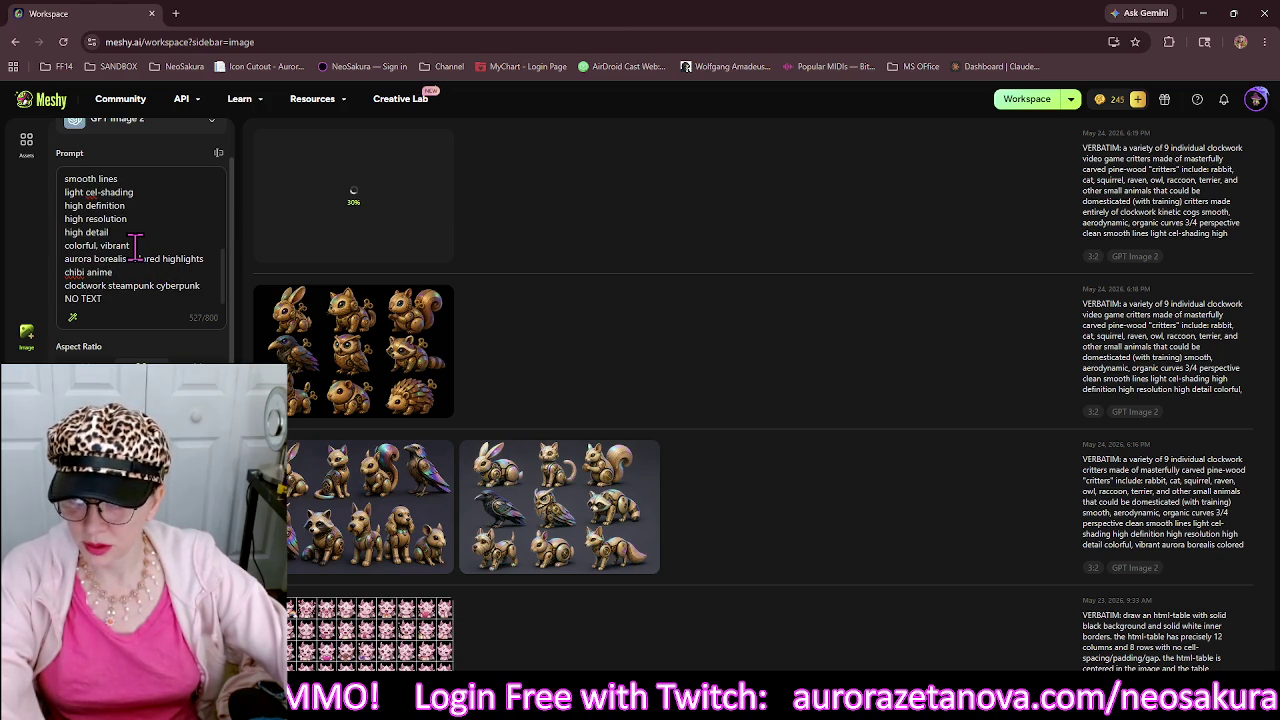
click(89, 245)
text(s are )
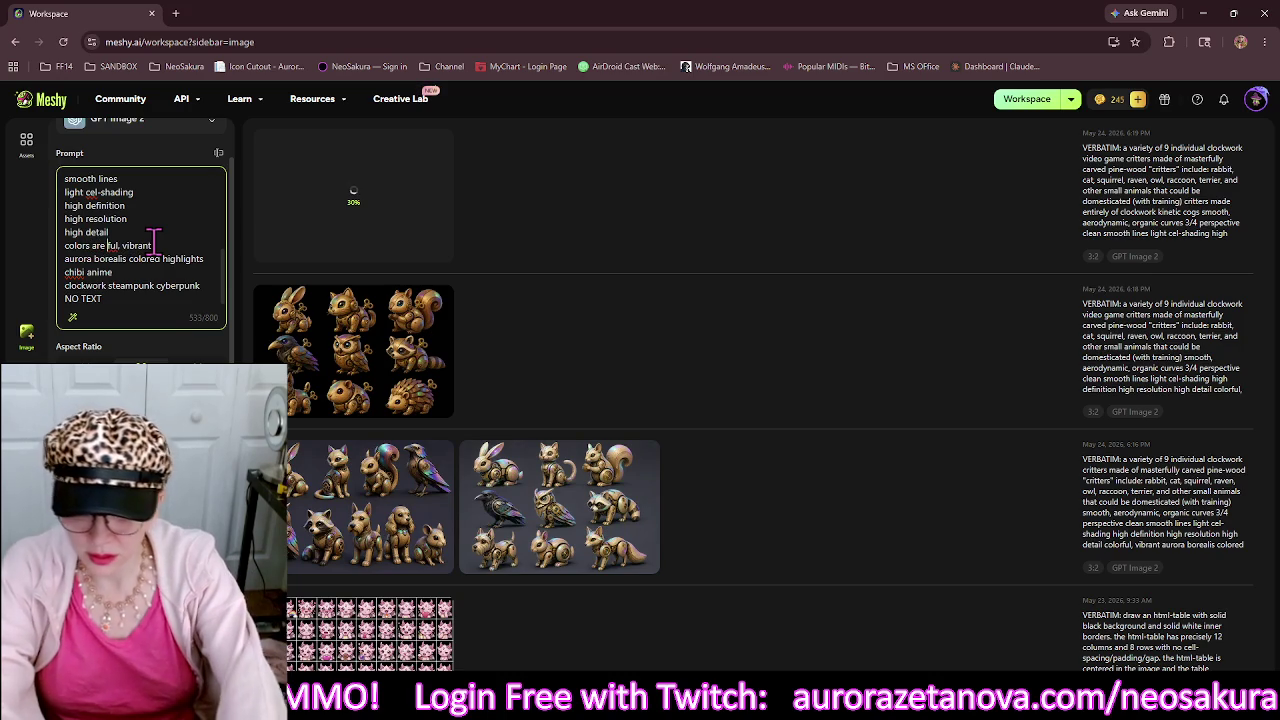
text(bold)
key(Delete)
key(Delete)
key(Delete)
text(and)
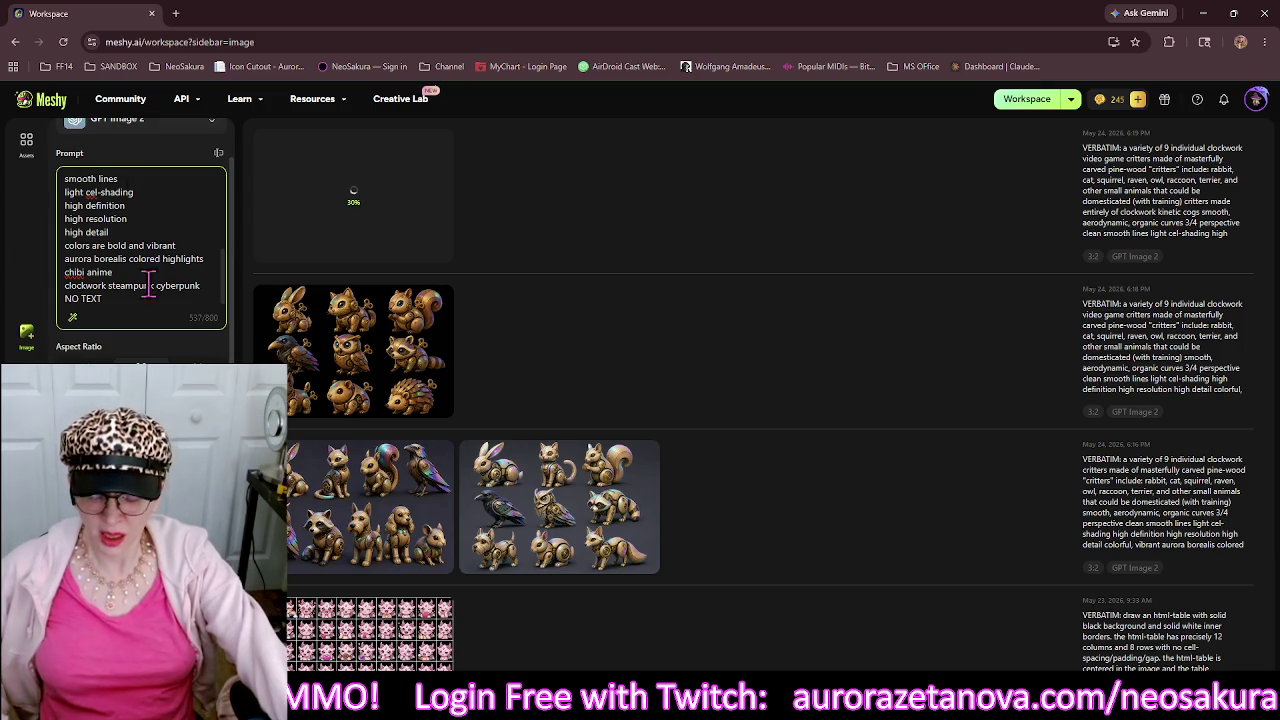
key(alt+Tab)
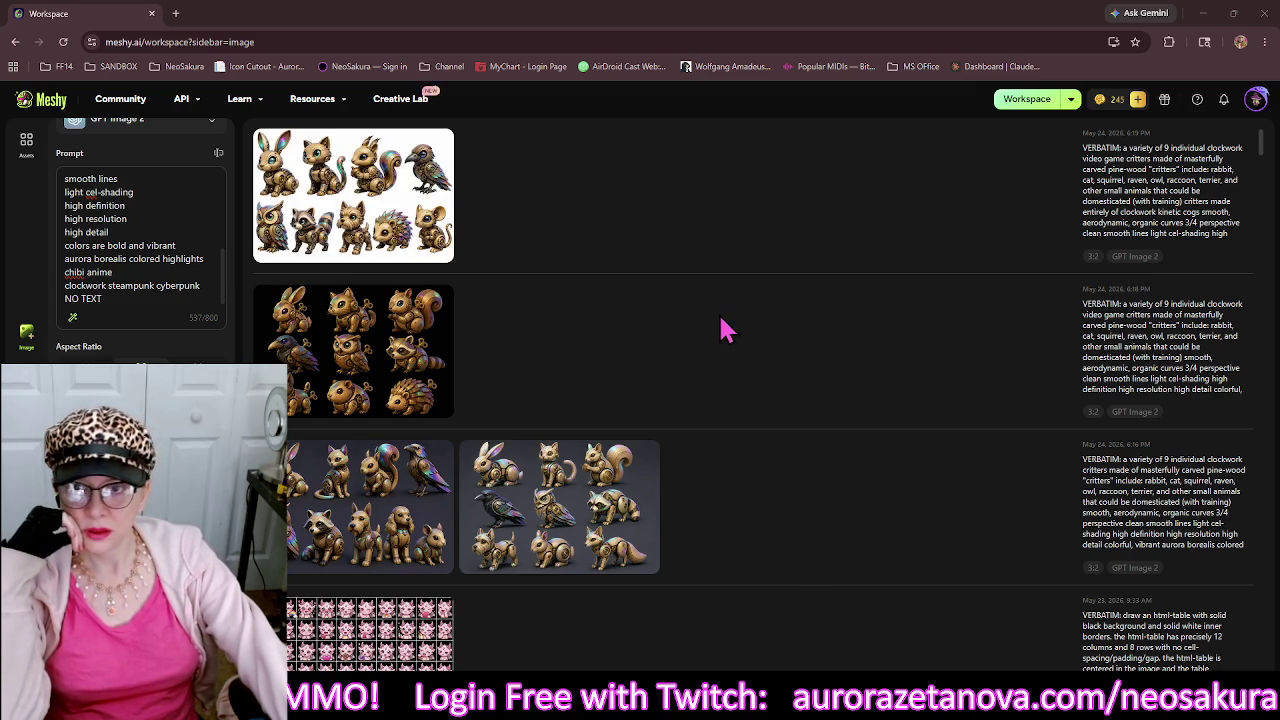
mouse_move(415, 170)
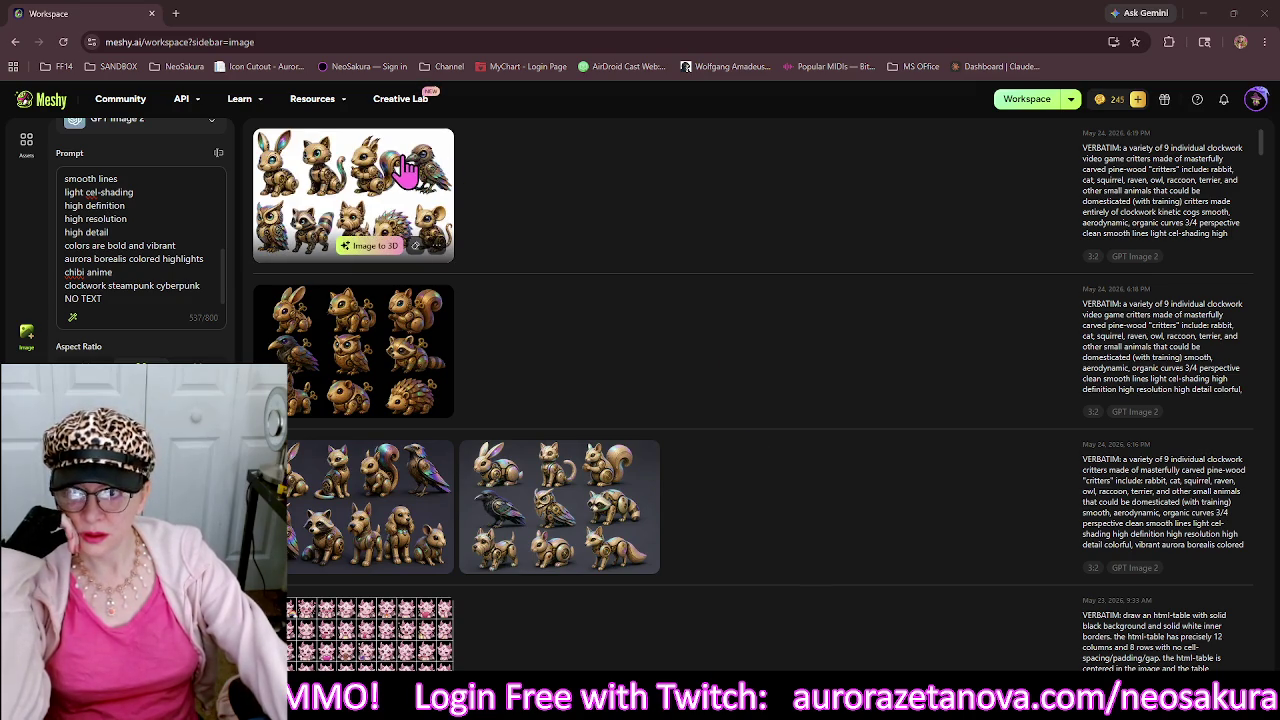
click(189, 244)
scroll(189, 244, down, 1)
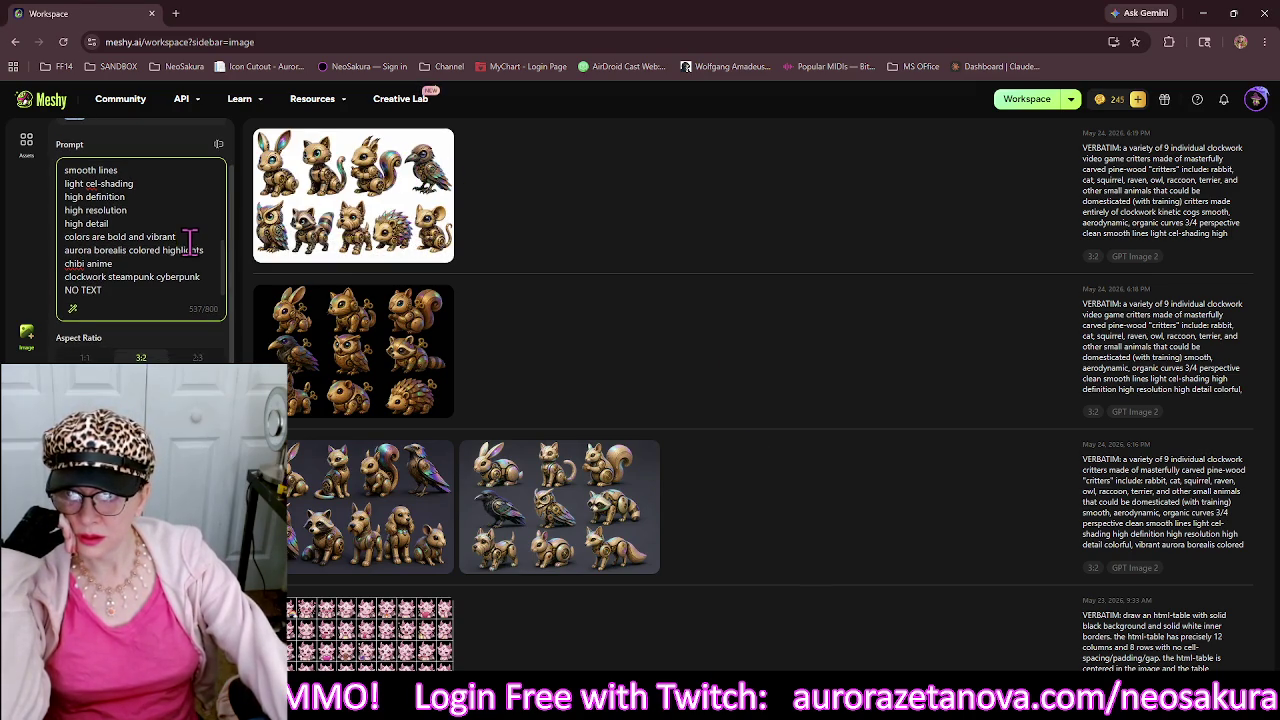
scroll(178, 257, up, 2)
scroll(177, 257, up, 5)
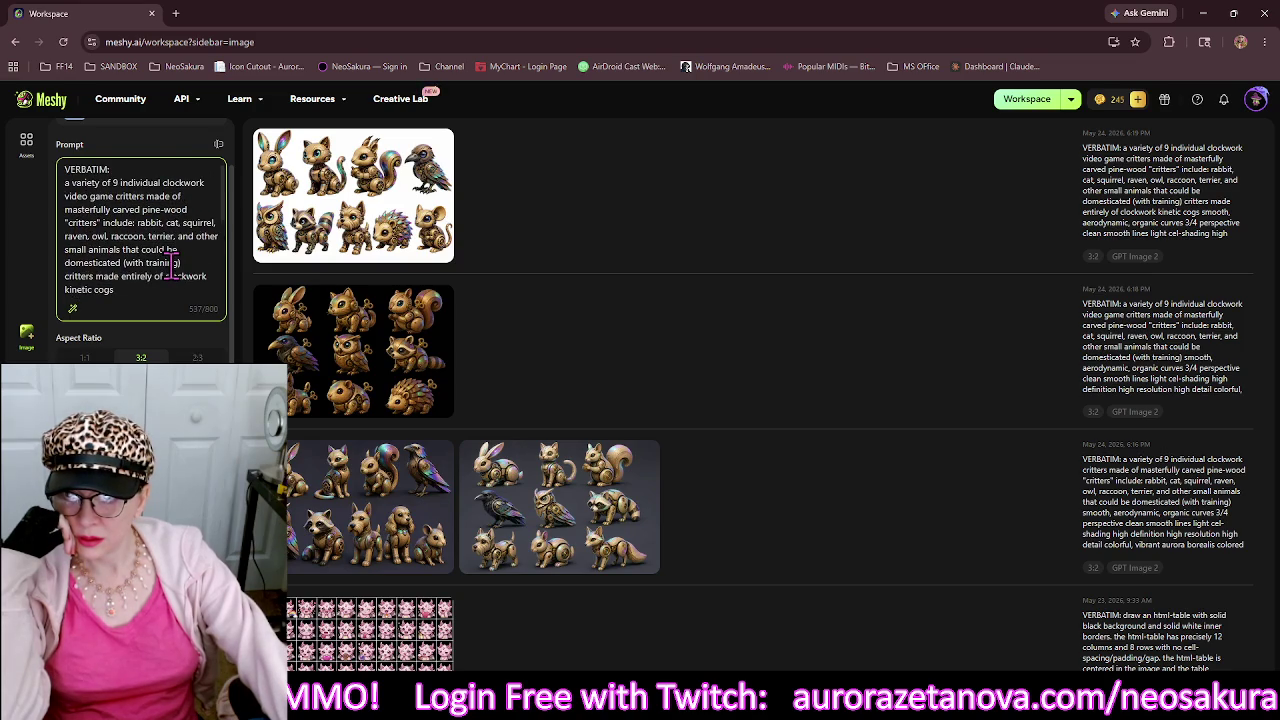
scroll(172, 265, up, 2)
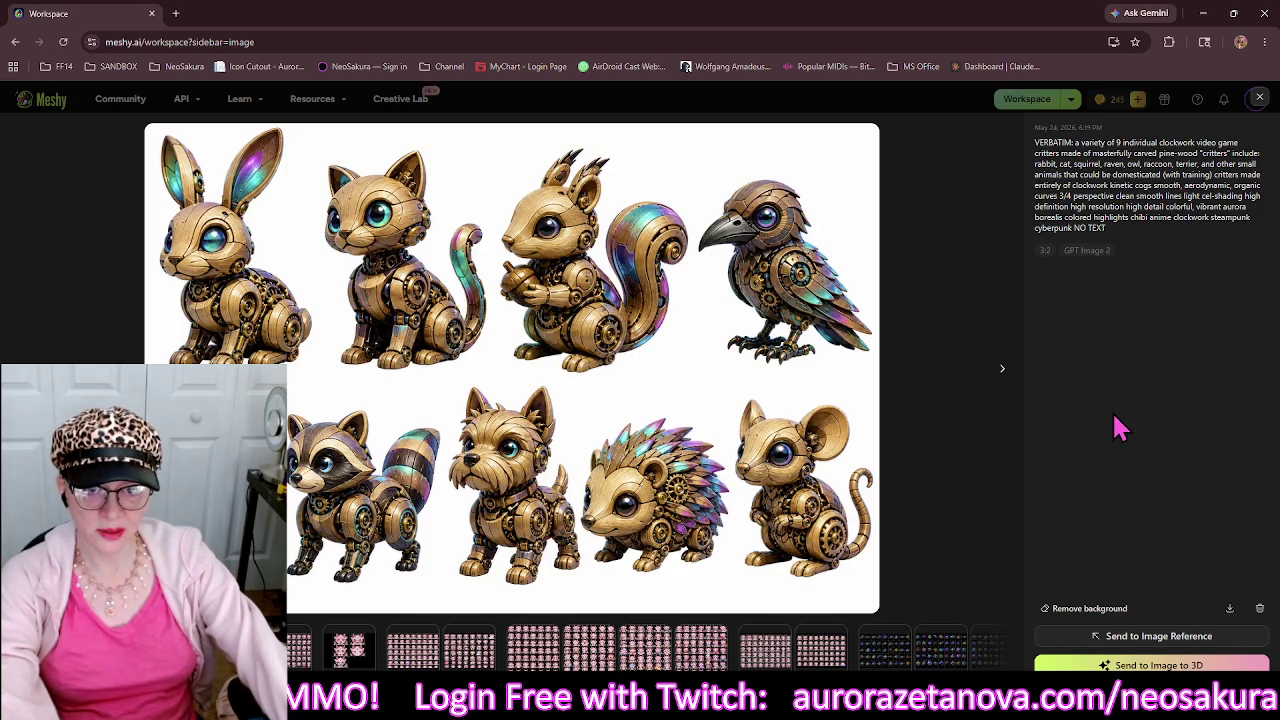
click(1261, 100)
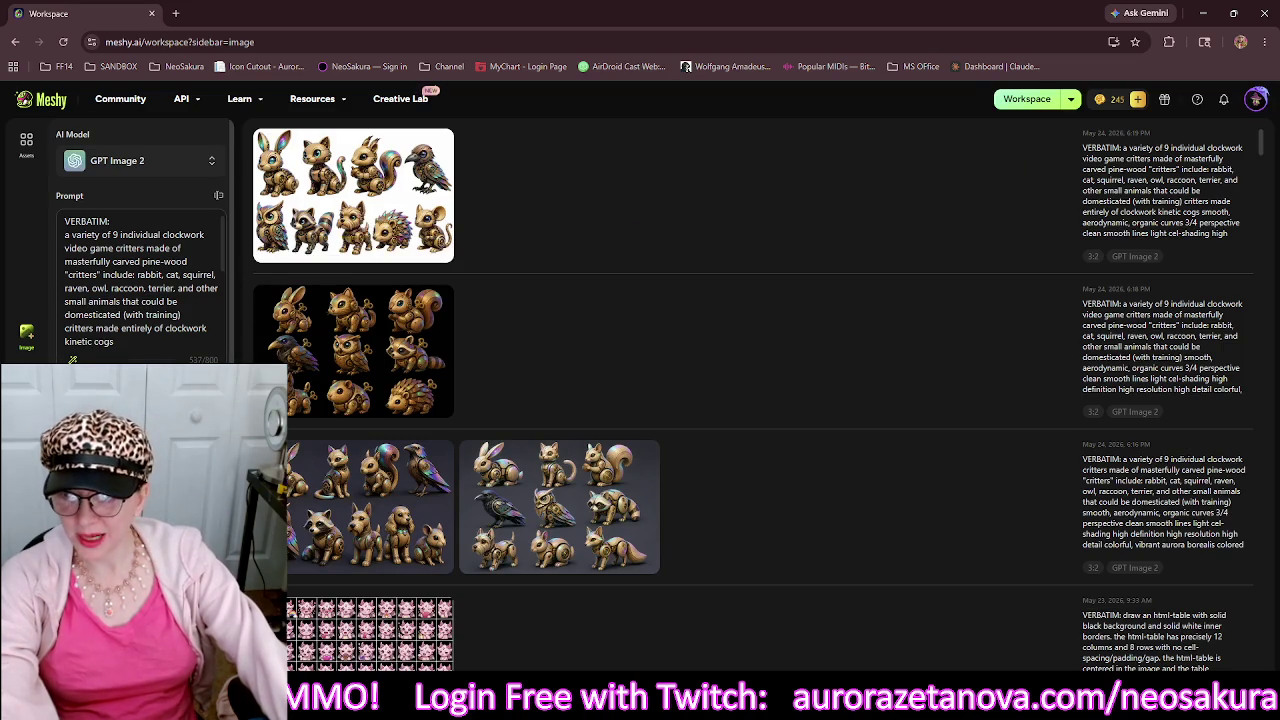
scroll(138, 296, down, 1)
click(138, 296)
Append a 'solid black background' line after 'NO TEXT' at the prompt's end.
key(ctrl+End)
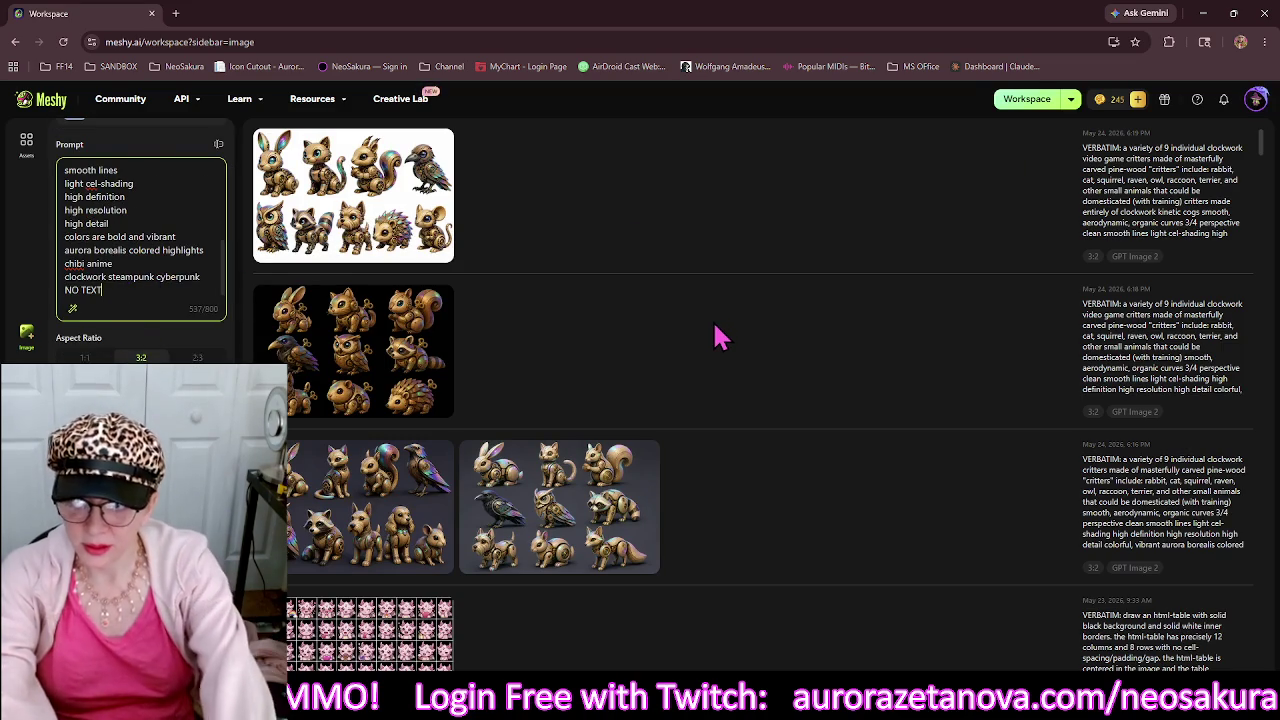
key(Return)
text(bl)
key(BackSpace)
text(s)
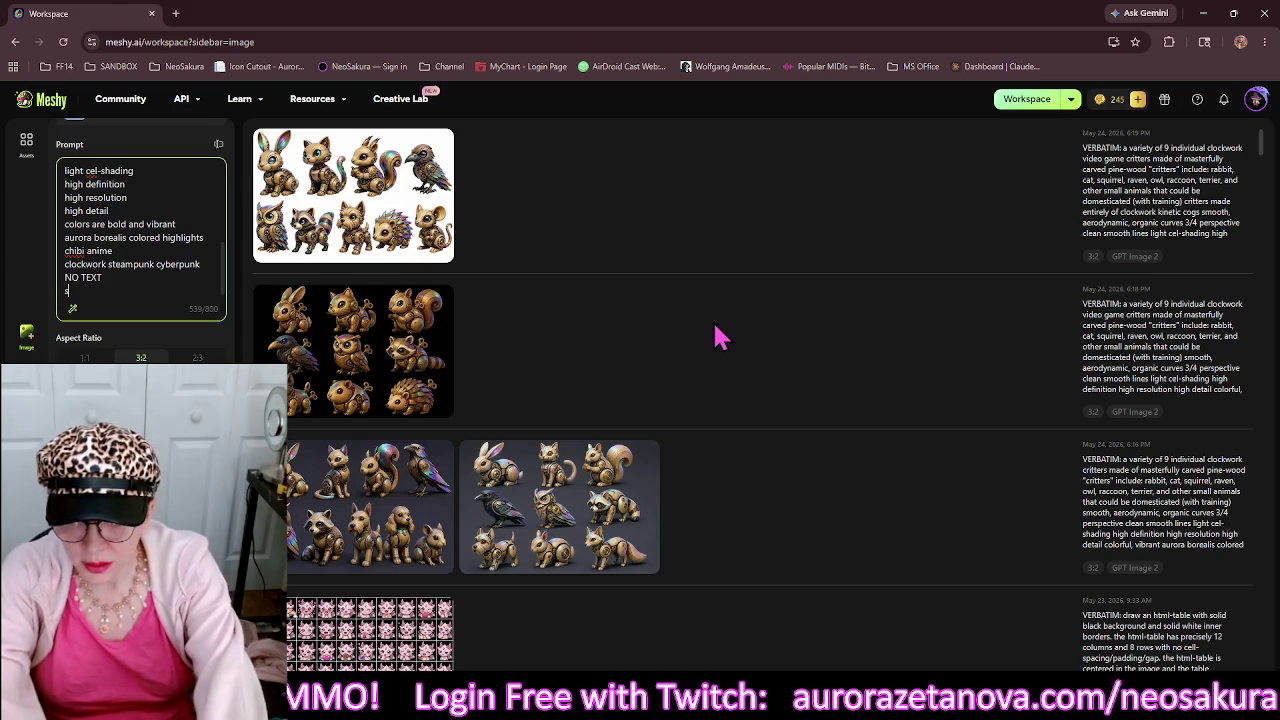
text(olid )
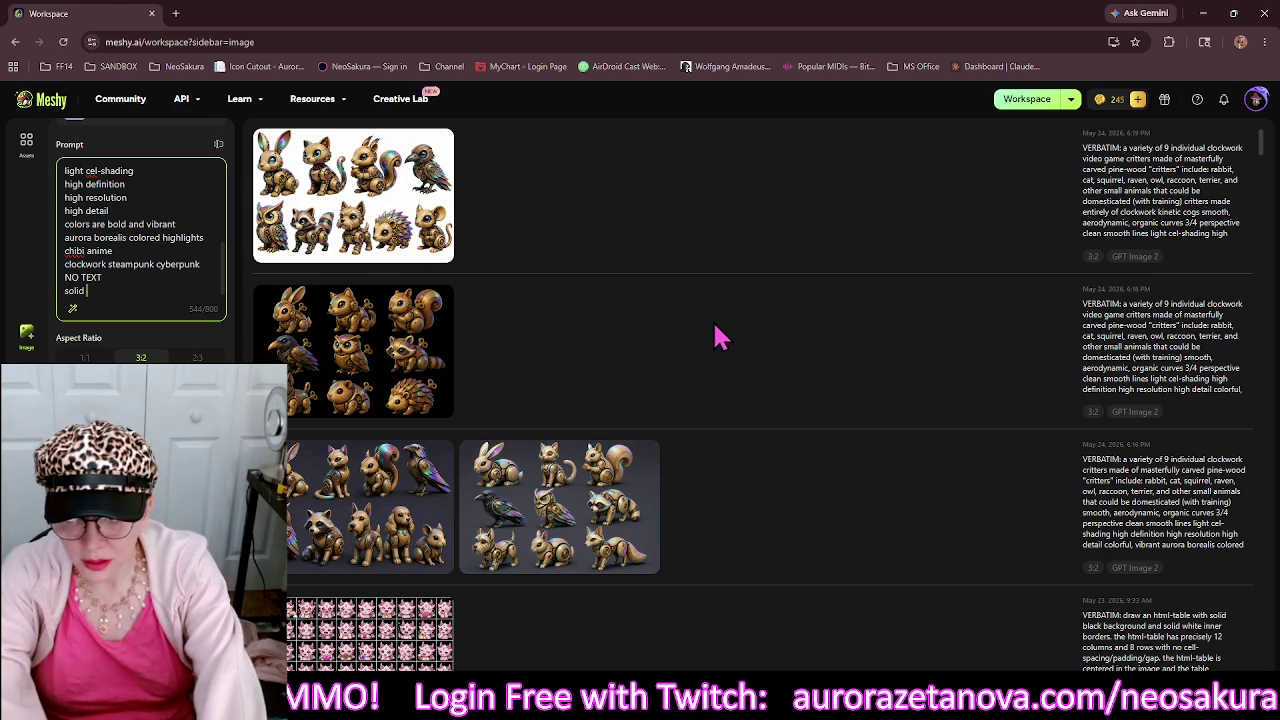
text(black ba)
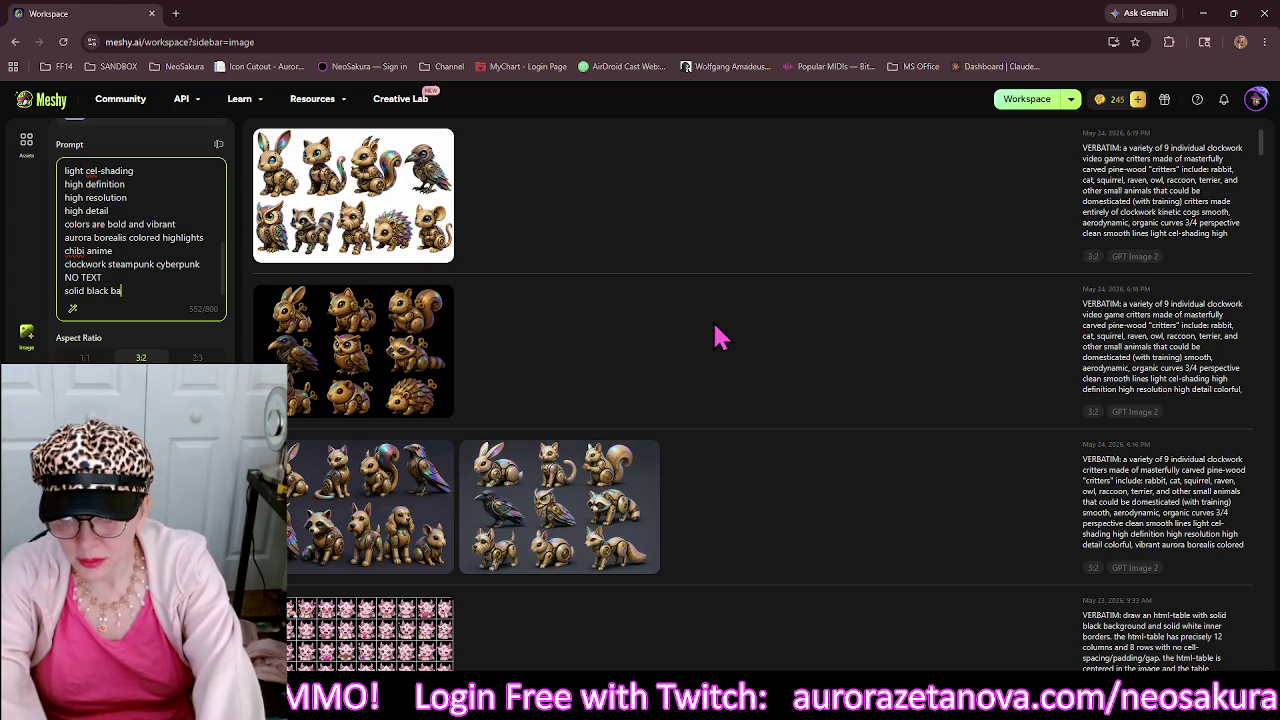
text(ckground)
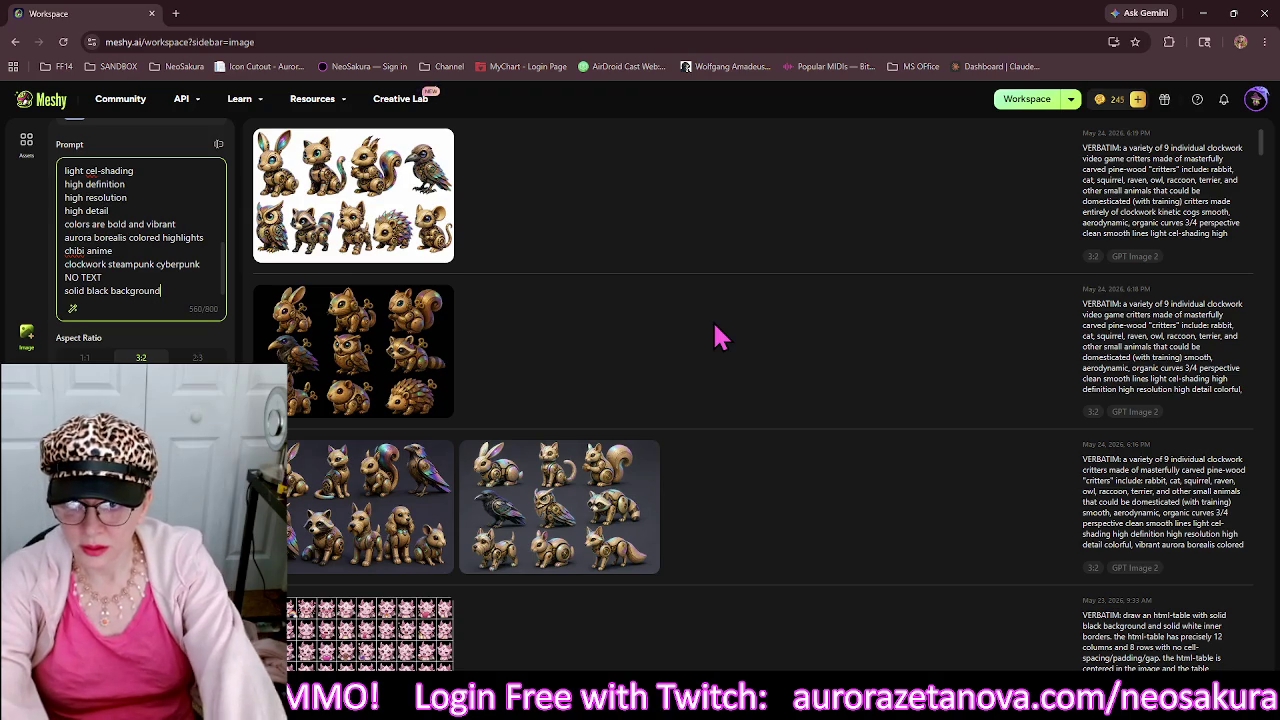
key(Return)
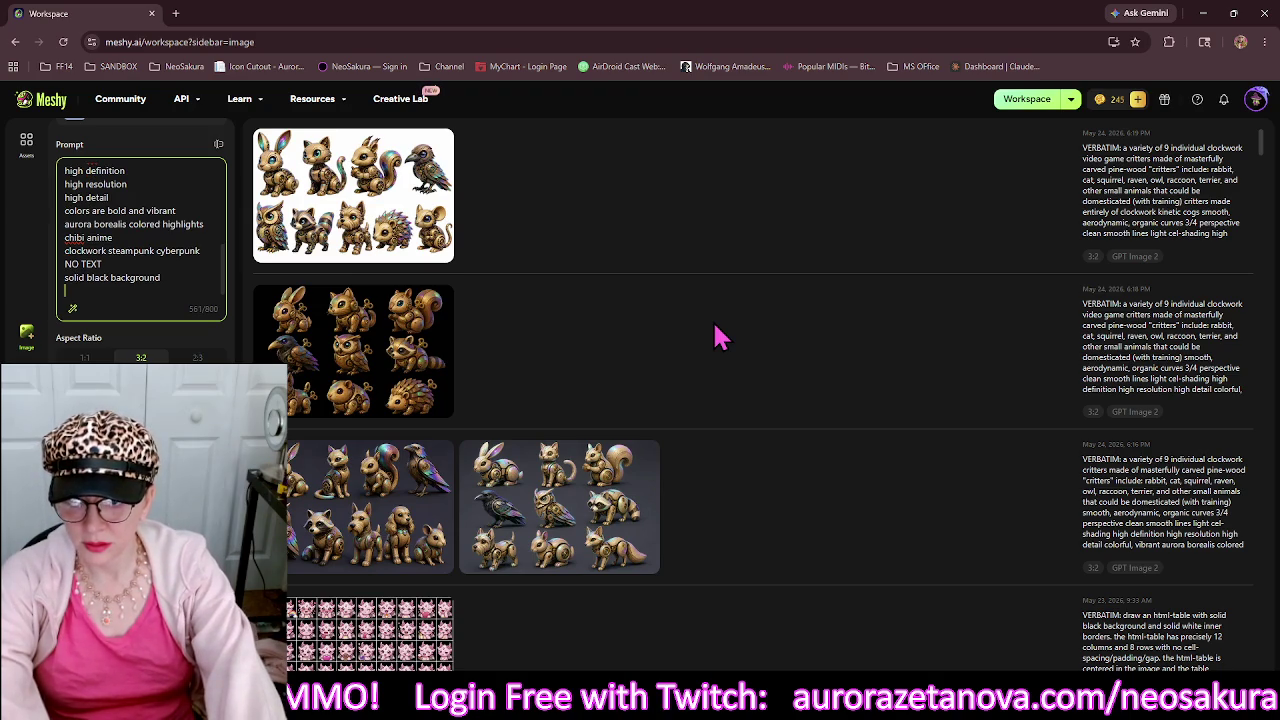
key(BackSpace)
key(BackSpace)
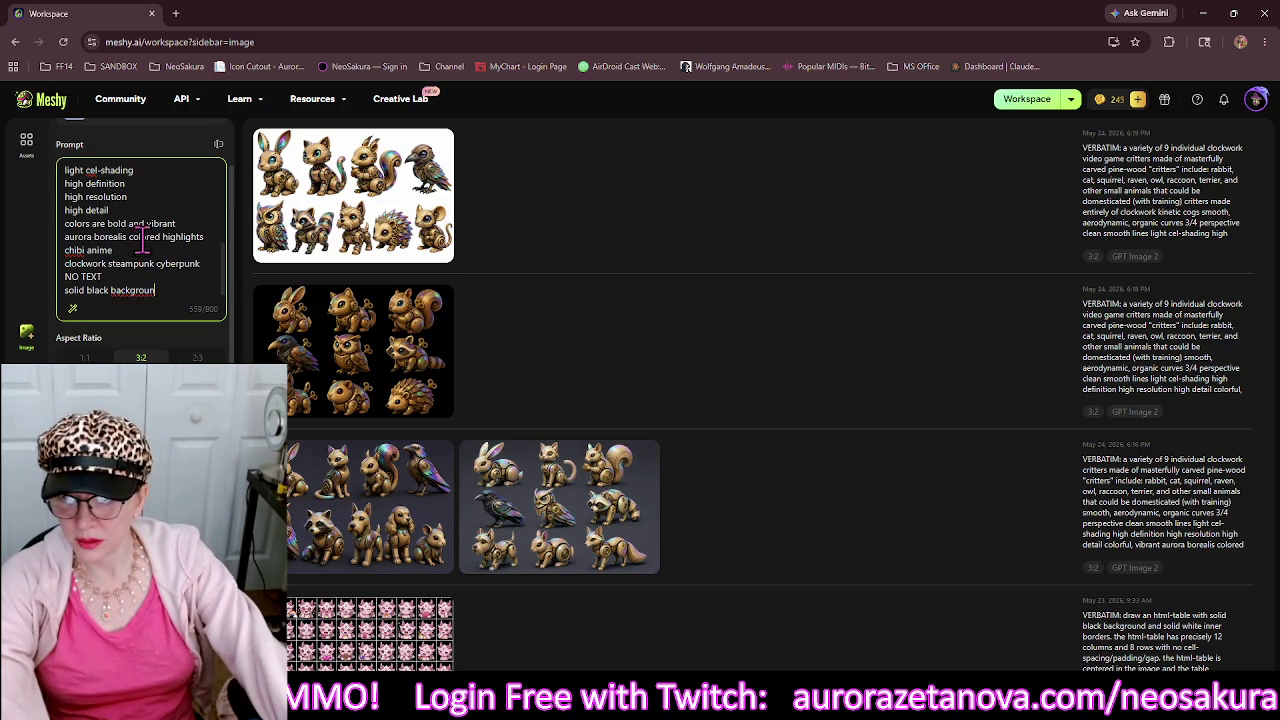
scroll(145, 232, up, 2)
scroll(170, 257, down, 2)
scroll(170, 257, down, 1)
click(1138, 13)
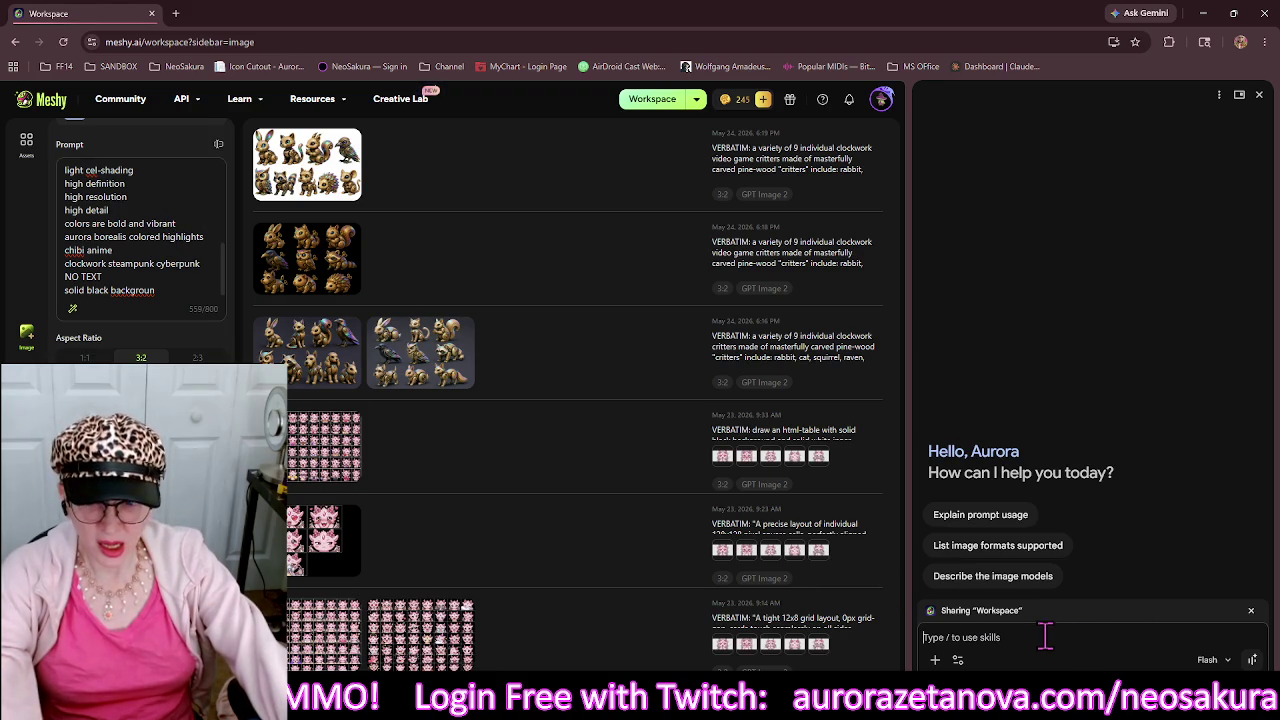
Ask Gemini to identify the nine critters in the top white-background image.
click(1040, 637)
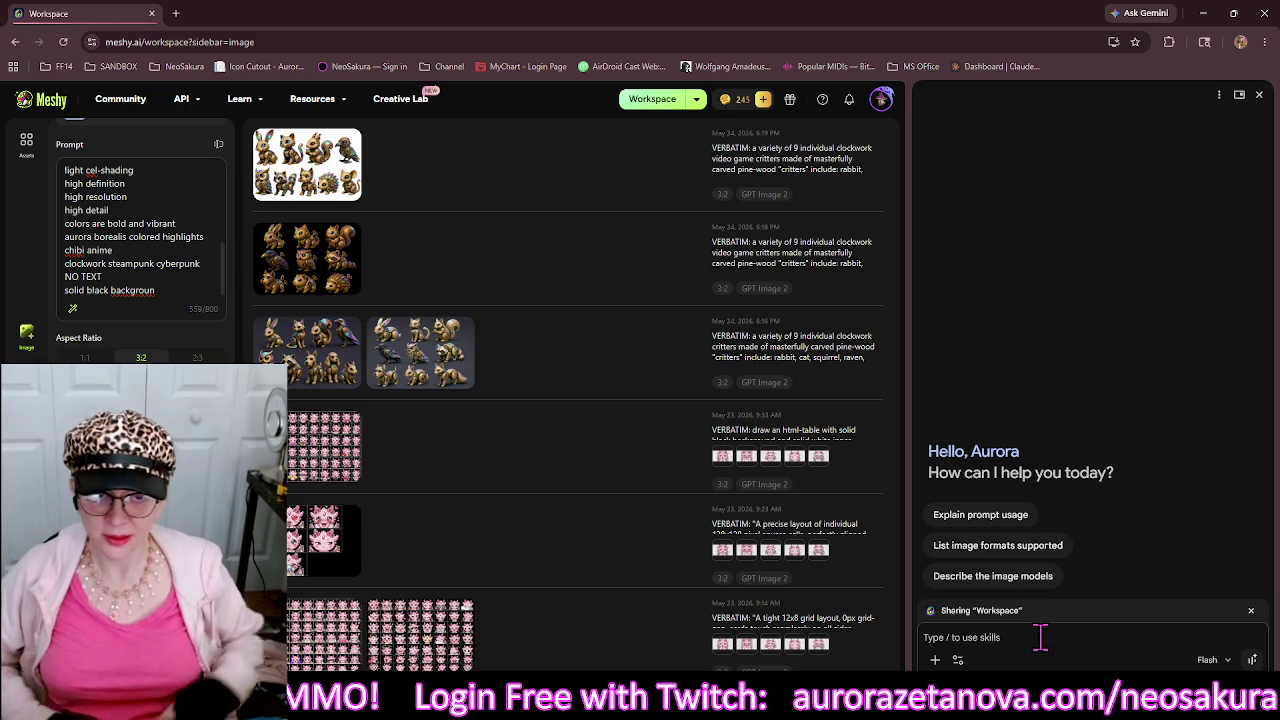
text(Look at the very top image with the nine little critters in it and the white background.)
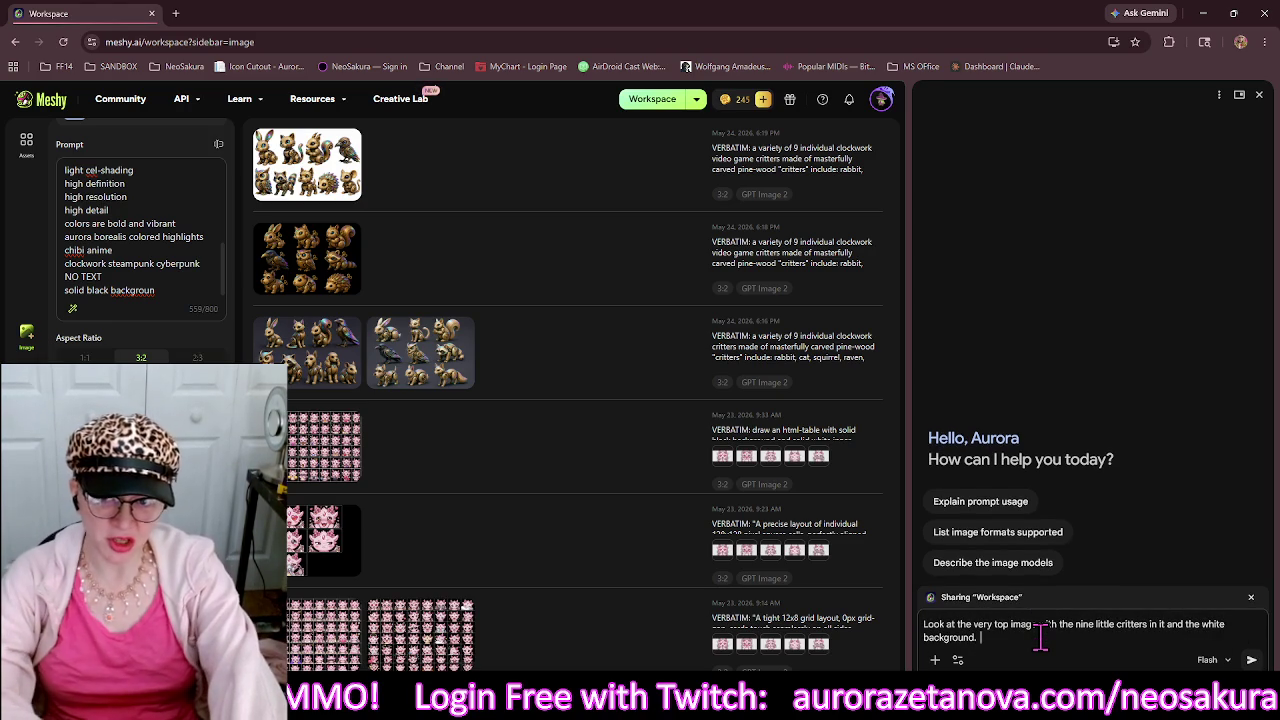
text(Can you identify what critters are in that image?)
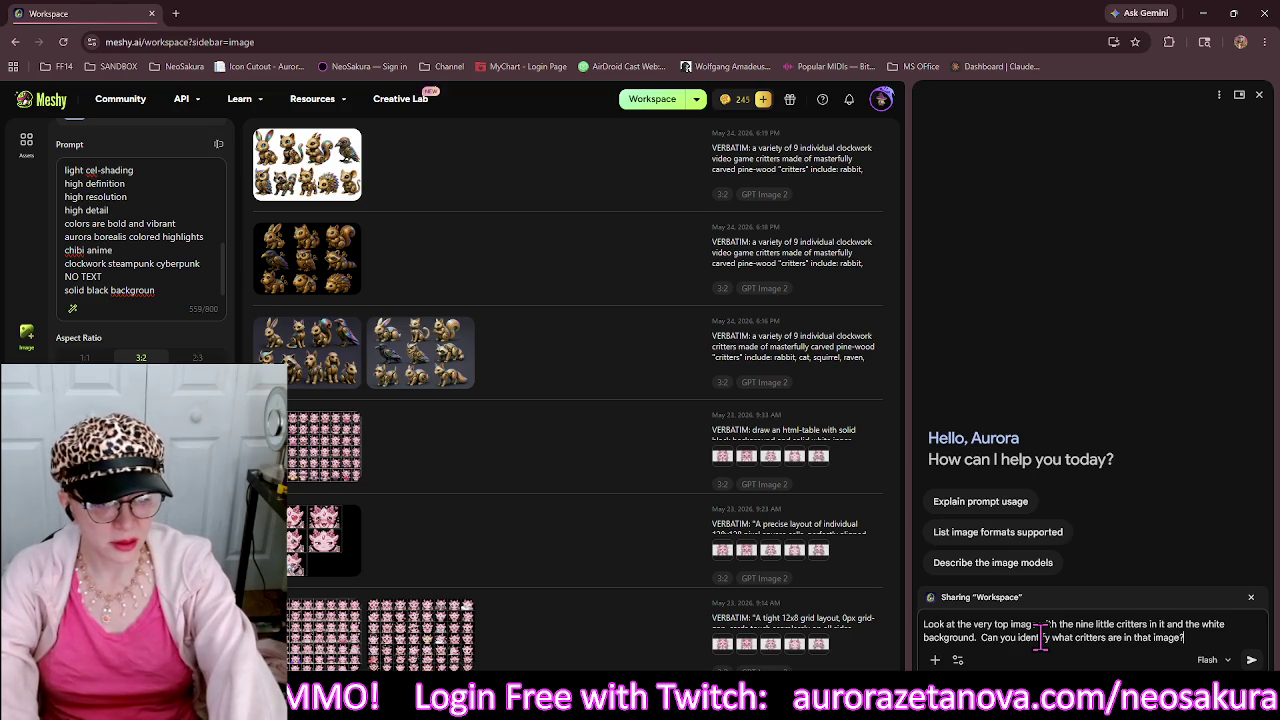
key(Return)
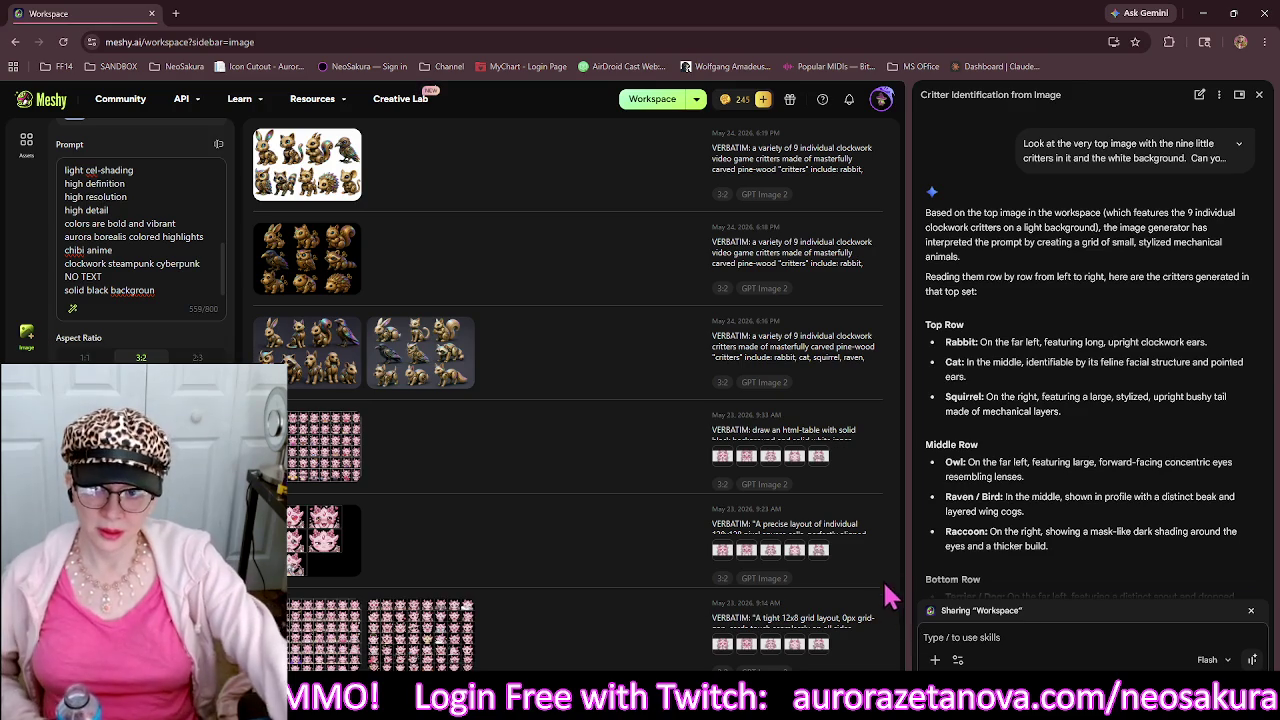
scroll(1093, 497, down, 2)
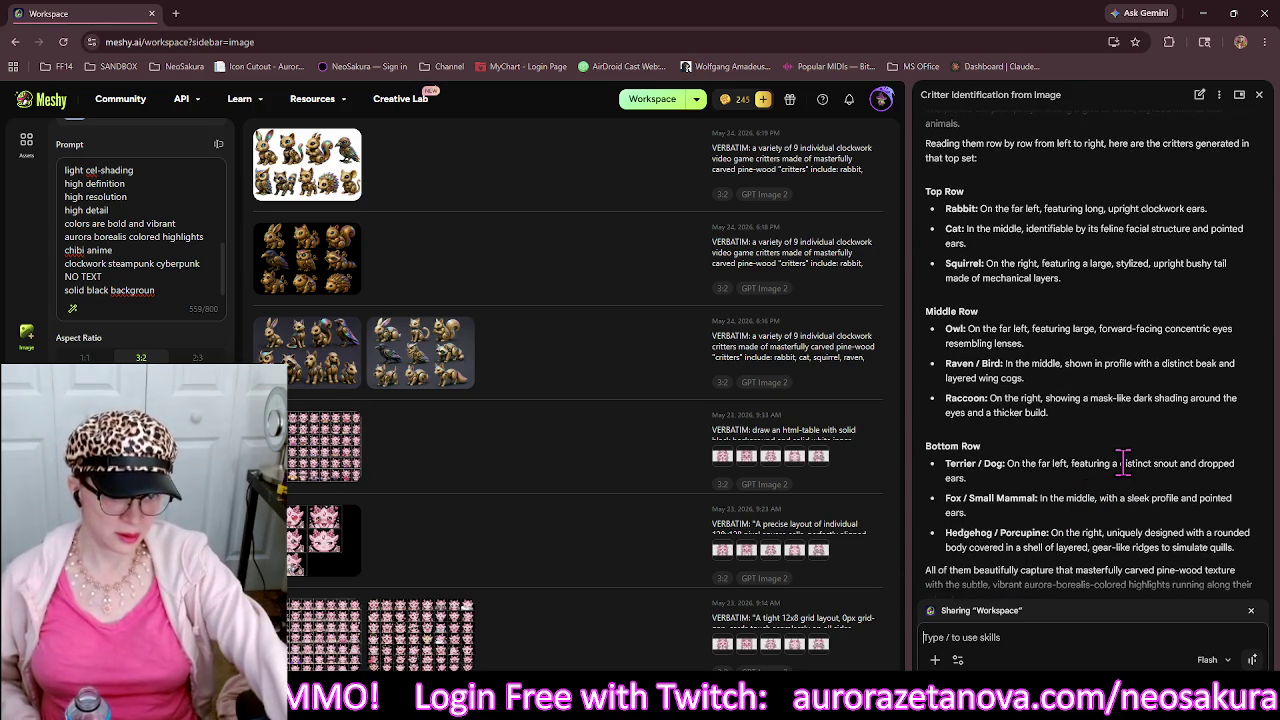
scroll(1118, 400, down, 1)
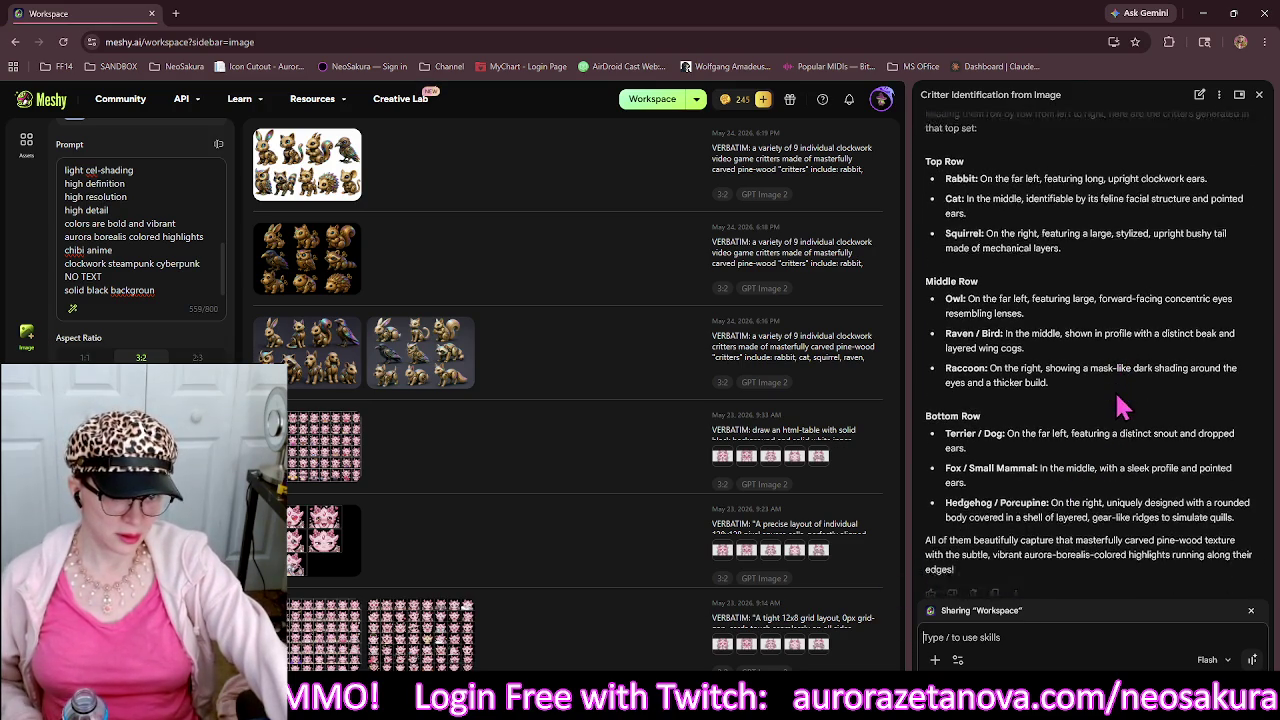